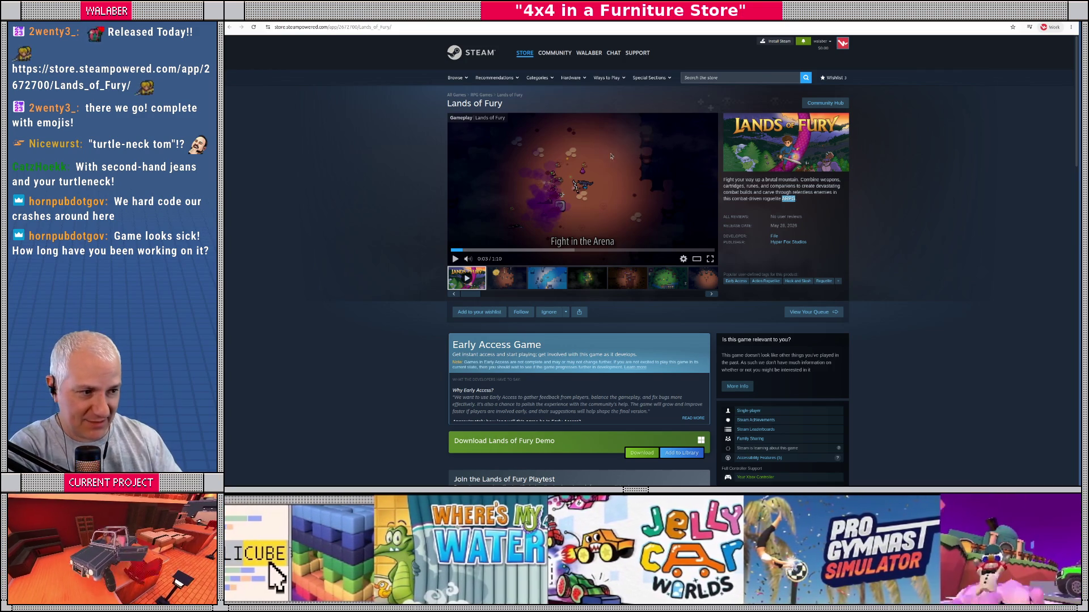
Step: Watch the Lands of Fury trailer full screen and scroll around the store page
{"action": "left_click", "coordinate": [710, 260]}
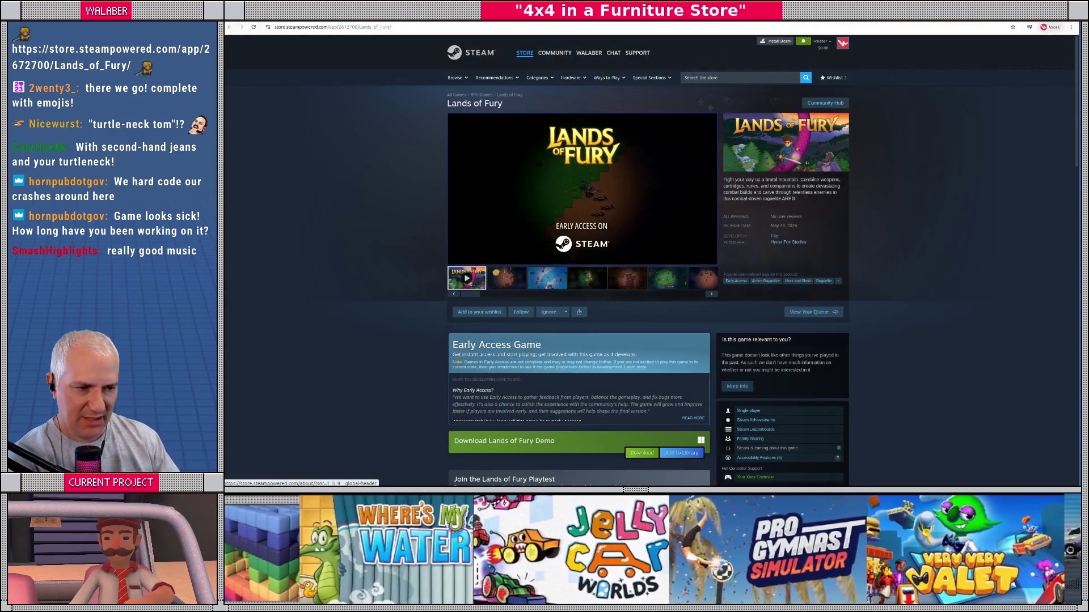
{"action": "mouse_move", "coordinate": [459, 260]}
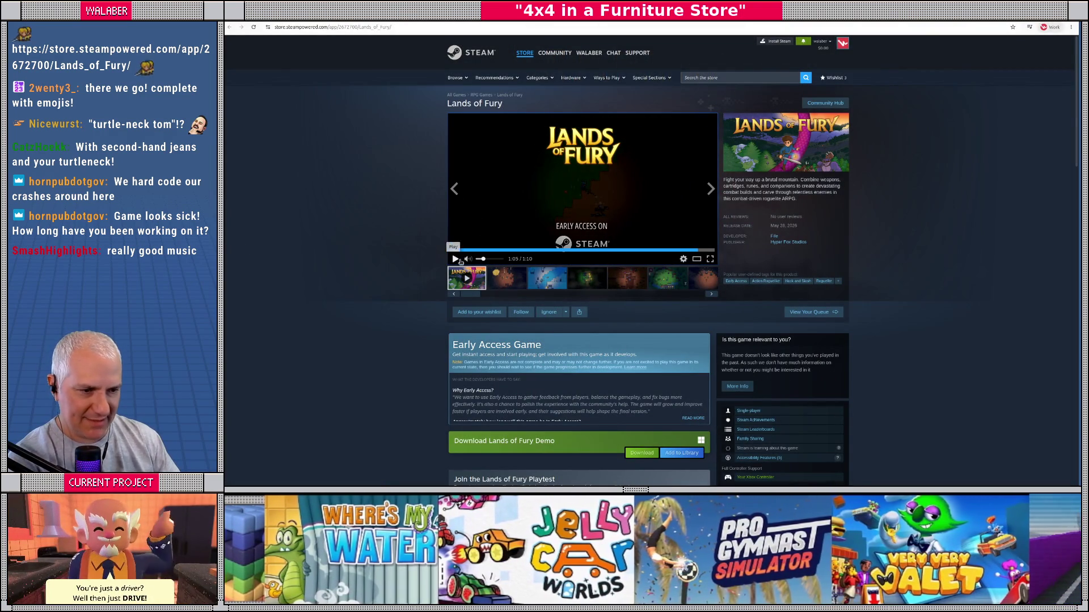
{"action": "scroll", "coordinate": [408, 306], "scroll_direction": "down", "scroll_amount": 2}
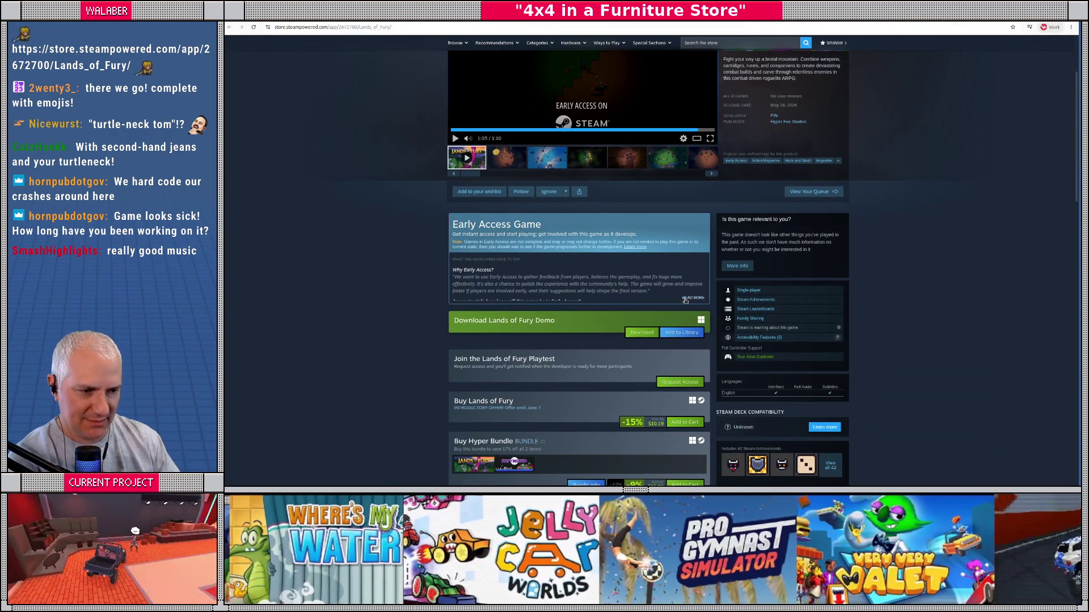
{"action": "scroll", "coordinate": [587, 215], "scroll_direction": "up", "scroll_amount": 2}
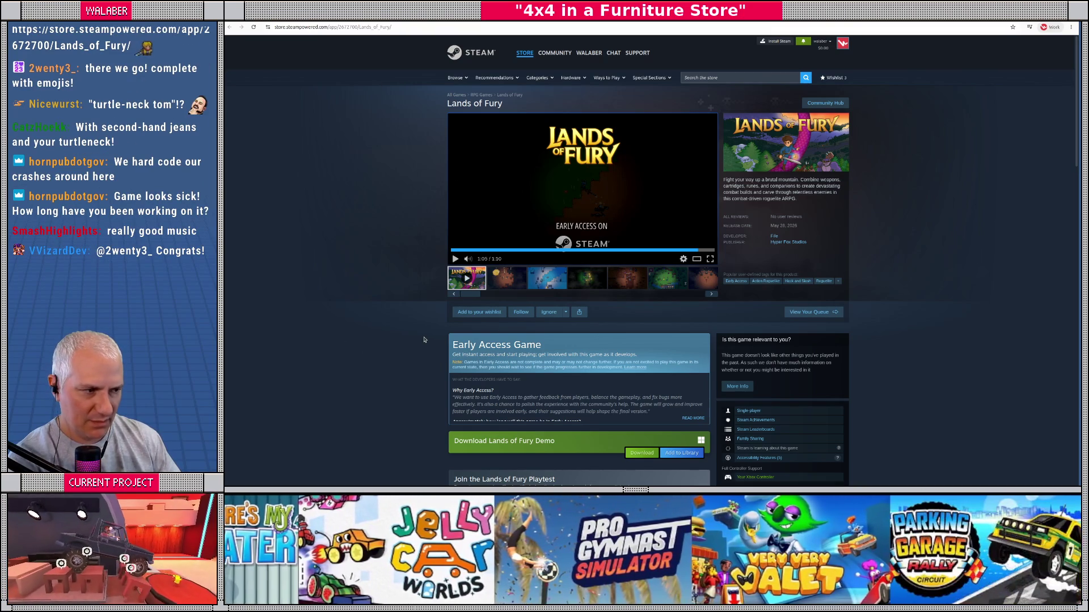
{"action": "scroll", "coordinate": [424, 340], "scroll_direction": "down", "scroll_amount": 4}
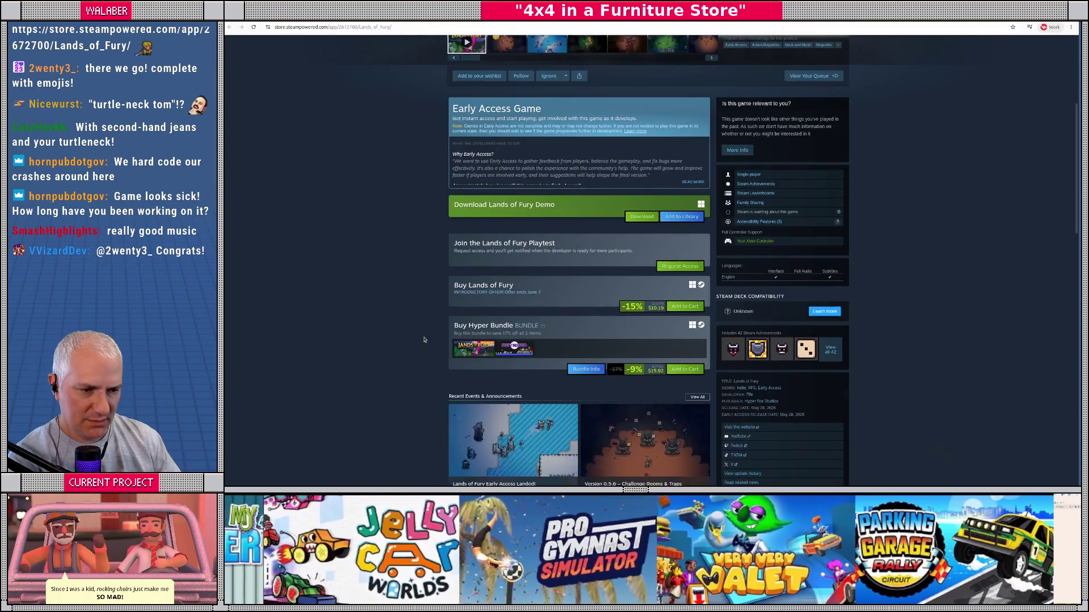
{"action": "scroll", "coordinate": [424, 340], "scroll_direction": "down", "scroll_amount": 3}
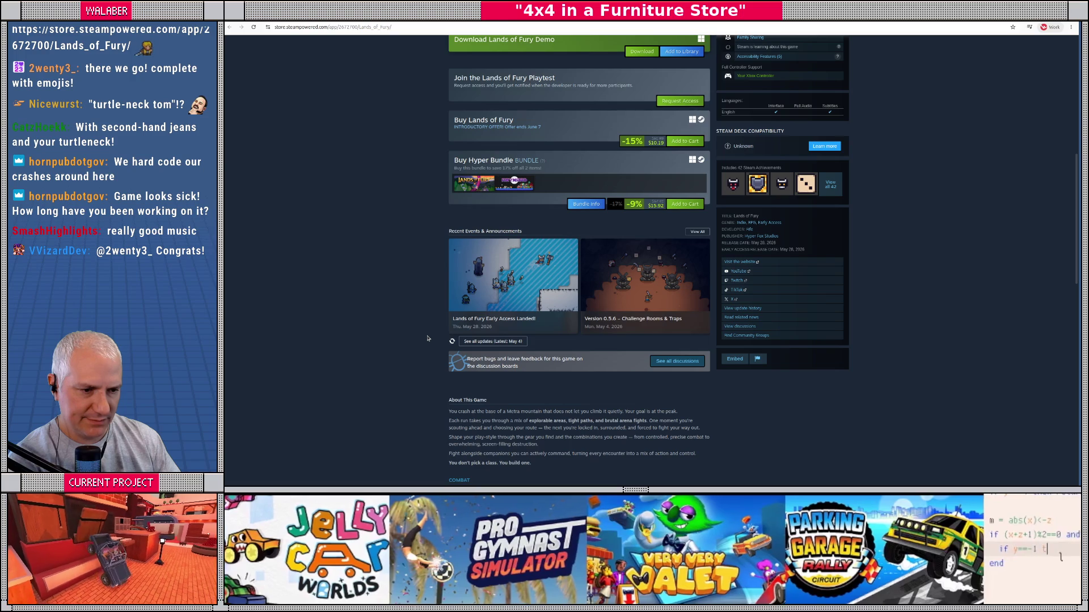
{"action": "scroll", "coordinate": [428, 339], "scroll_direction": "down", "scroll_amount": 3}
{"action": "scroll", "coordinate": [431, 341], "scroll_direction": "up", "scroll_amount": 5}
{"action": "scroll", "coordinate": [432, 341], "scroll_direction": "up", "scroll_amount": 4}
Step: View gameplay screenshots 3 through 7 of 13, enlarged in the viewer, then close it
{"action": "left_click", "coordinate": [556, 280]}
{"action": "left_click", "coordinate": [585, 287]}
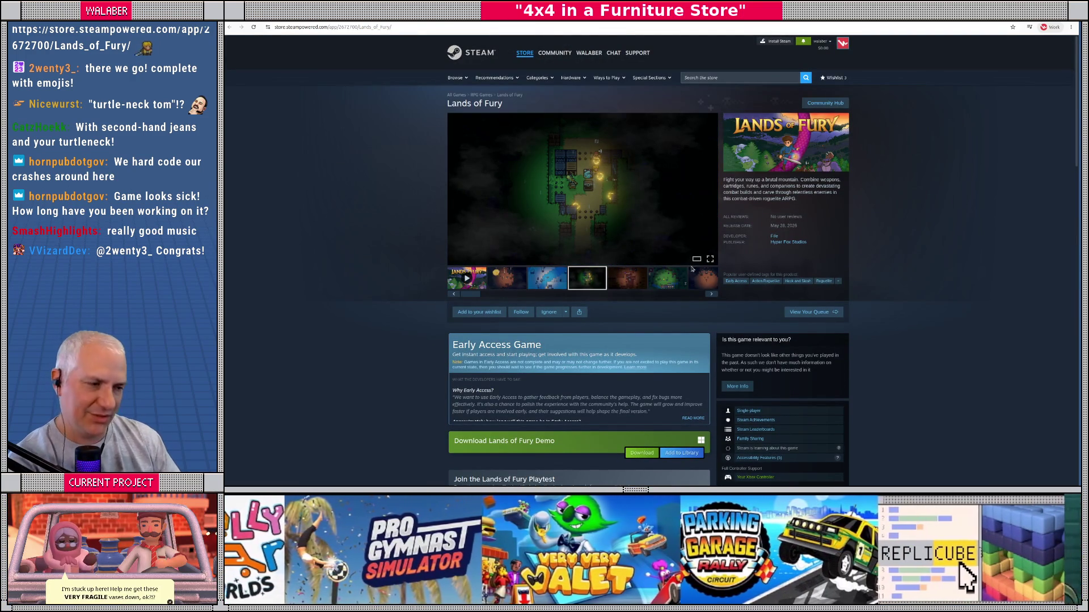
{"action": "left_click", "coordinate": [696, 261]}
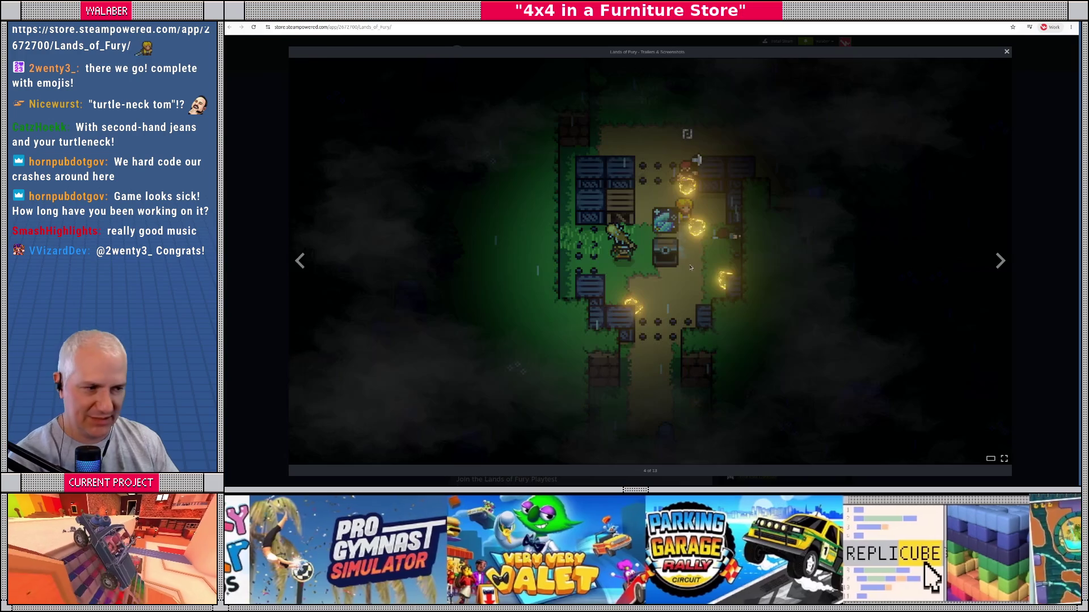
{"action": "left_click", "coordinate": [999, 262]}
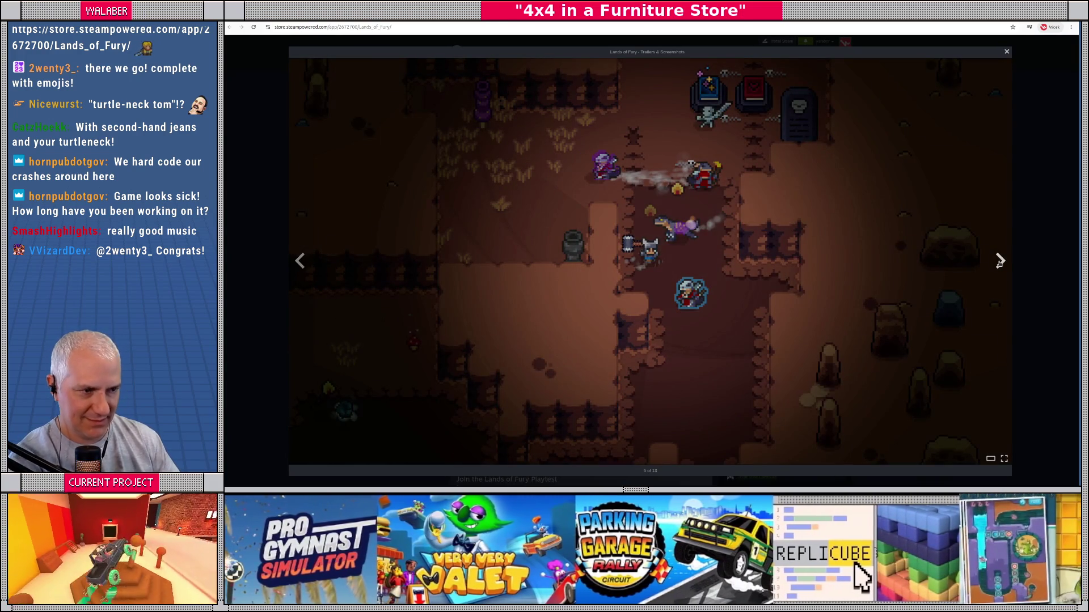
{"action": "left_click", "coordinate": [999, 262]}
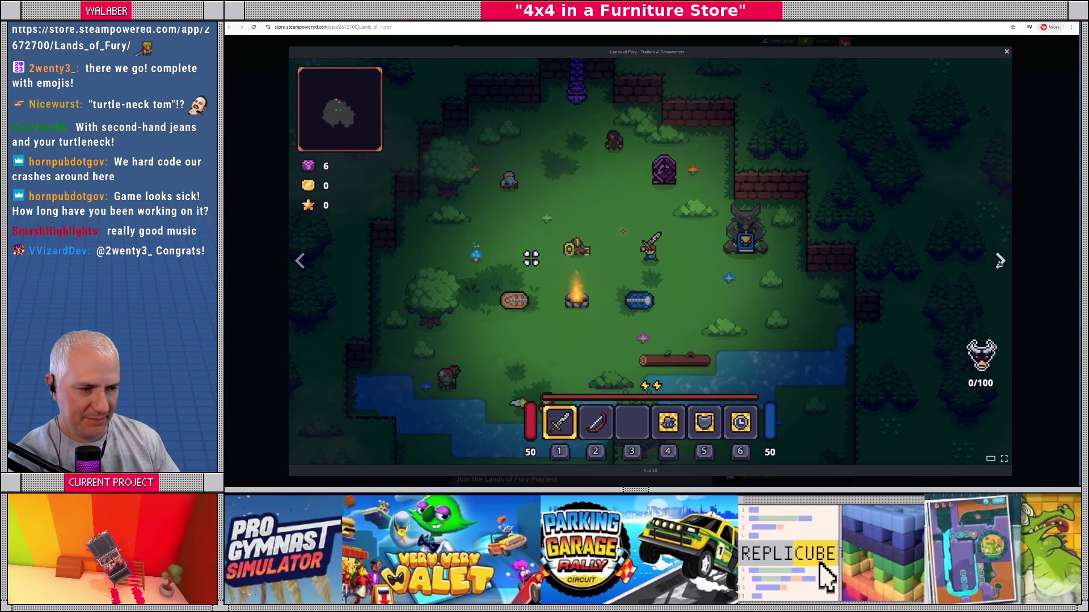
{"action": "left_click", "coordinate": [1000, 263]}
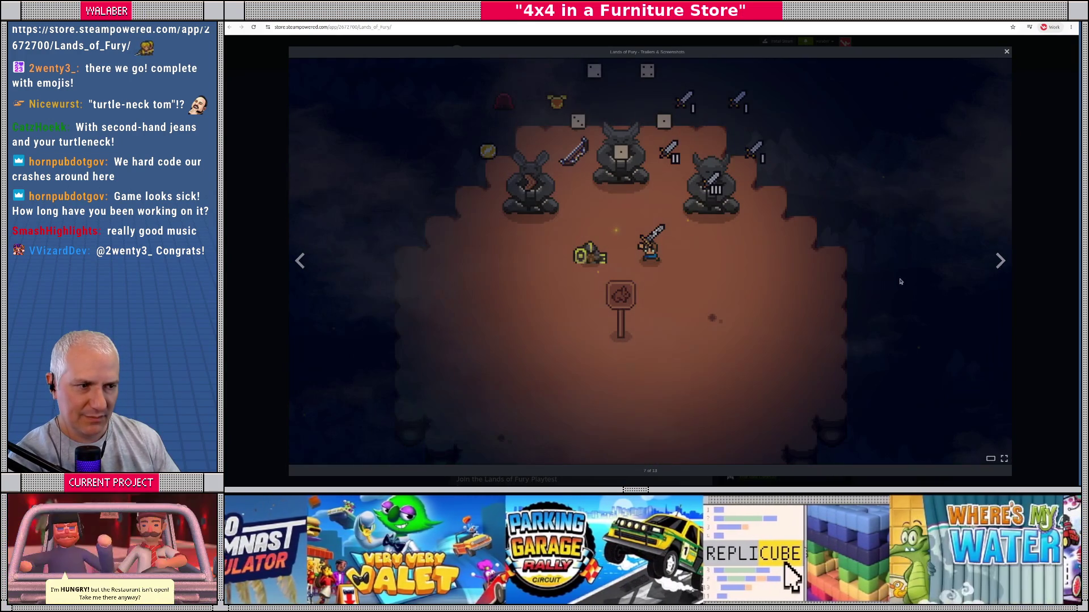
{"action": "key", "text": "Escape"}
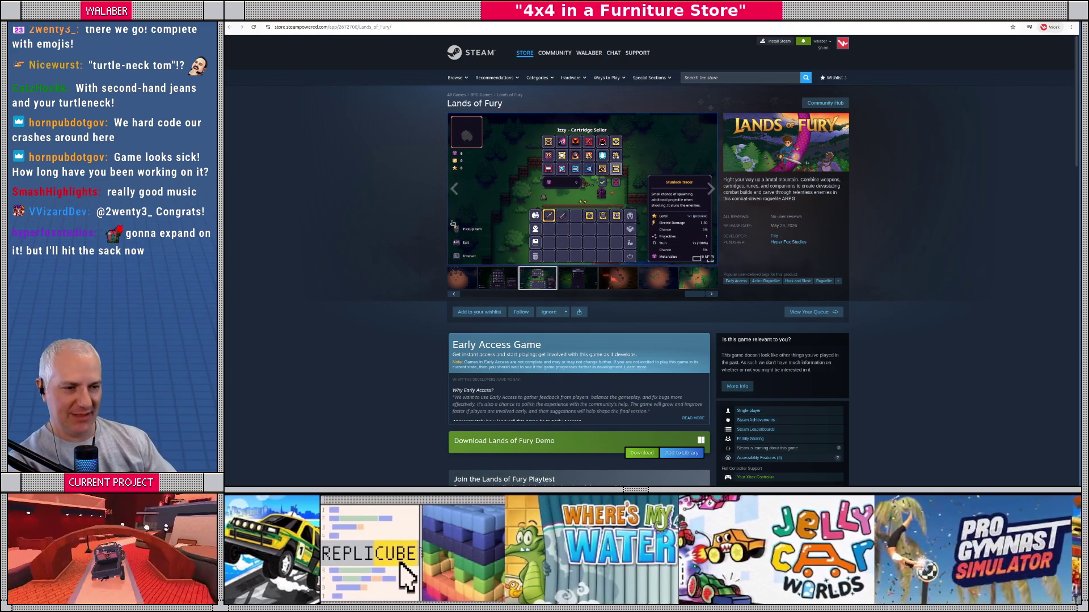
Step: Scroll further down the page, then return to Godot and tilt the 3D view toward the employee area
{"action": "scroll", "coordinate": [421, 214], "scroll_direction": "down", "scroll_amount": 3}
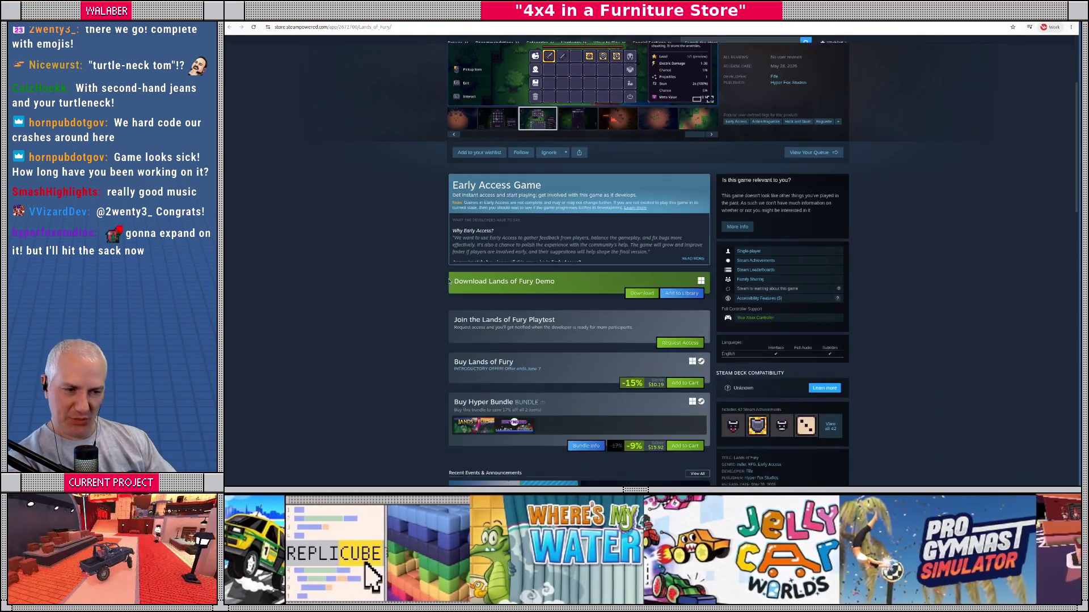
{"action": "scroll", "coordinate": [412, 278], "scroll_direction": "down", "scroll_amount": 2}
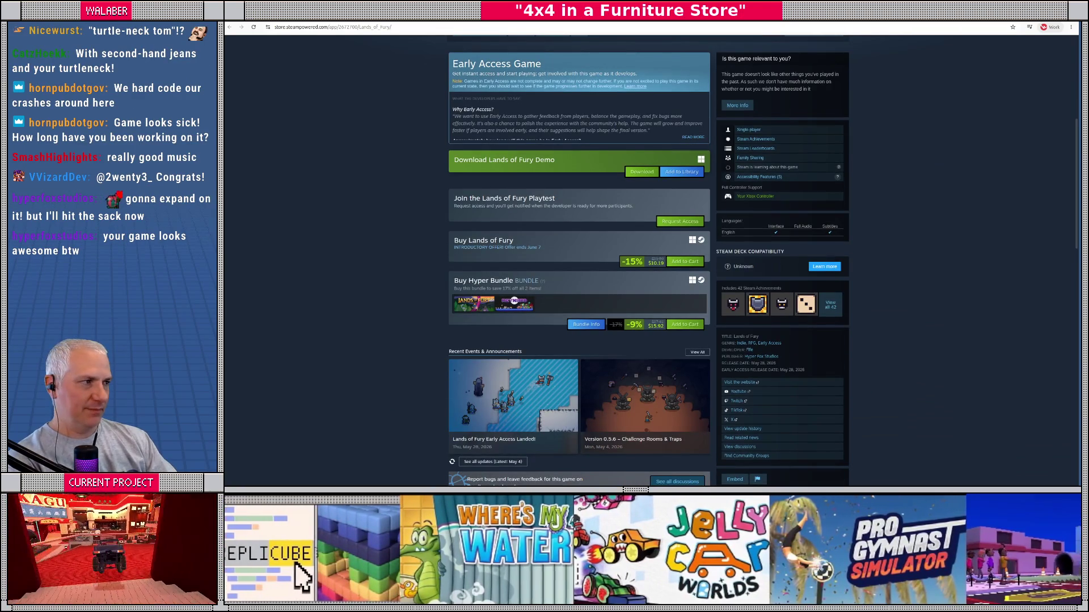
{"action": "key", "text": "alt+Tab"}
{"action": "left_click_drag", "start_coordinate": [631, 263], "coordinate": [543, 235]}
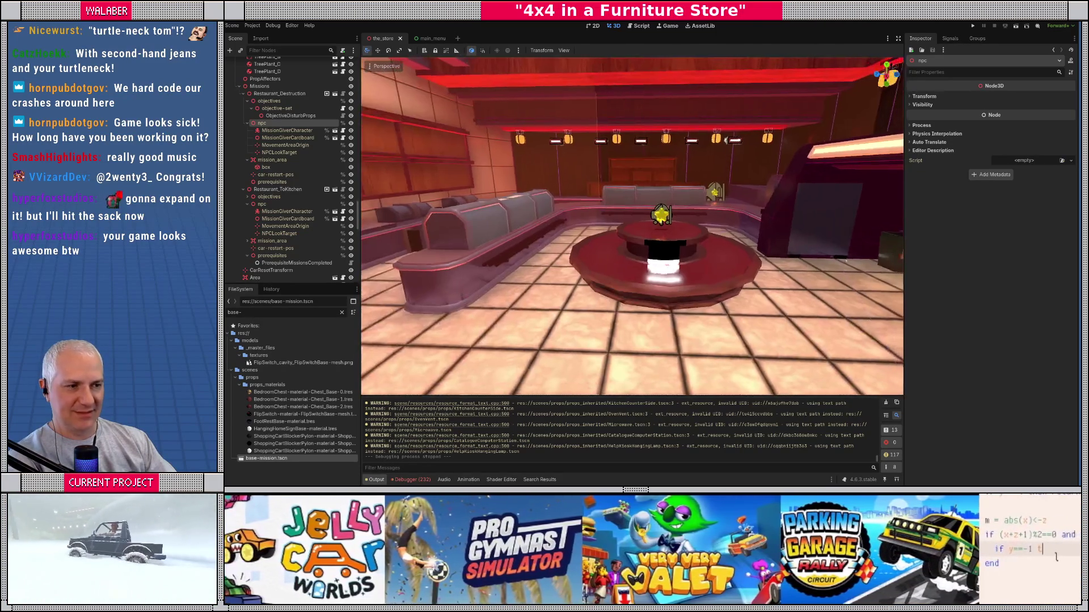
{"action": "scroll", "coordinate": [632, 227], "scroll_direction": "up", "scroll_amount": 3}
{"action": "scroll", "coordinate": [632, 227], "scroll_direction": "down", "scroll_amount": 6}
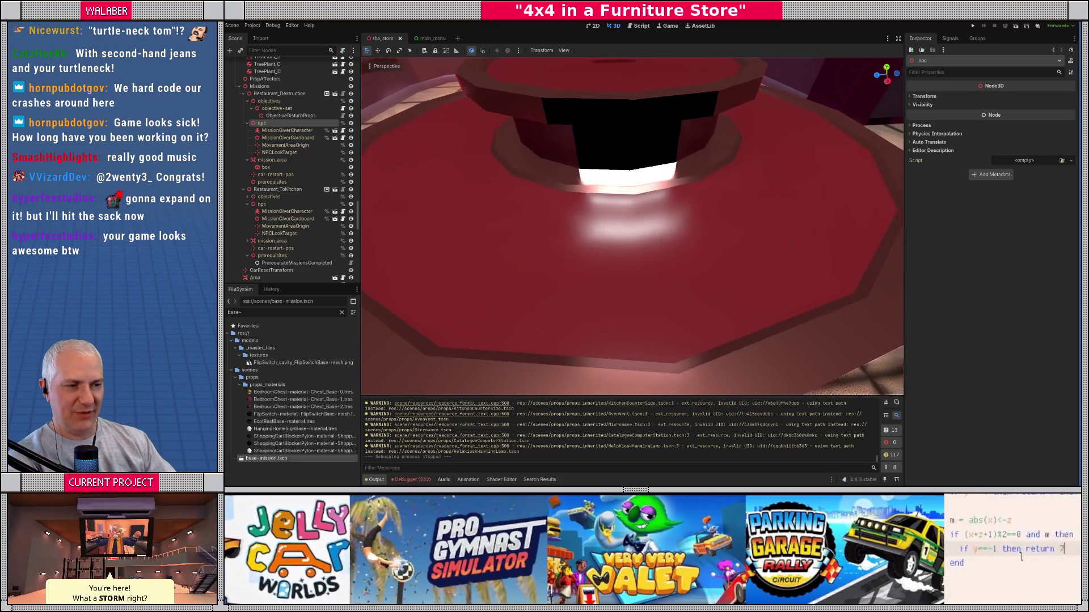
{"action": "scroll", "coordinate": [632, 227], "scroll_direction": "up", "scroll_amount": 3}
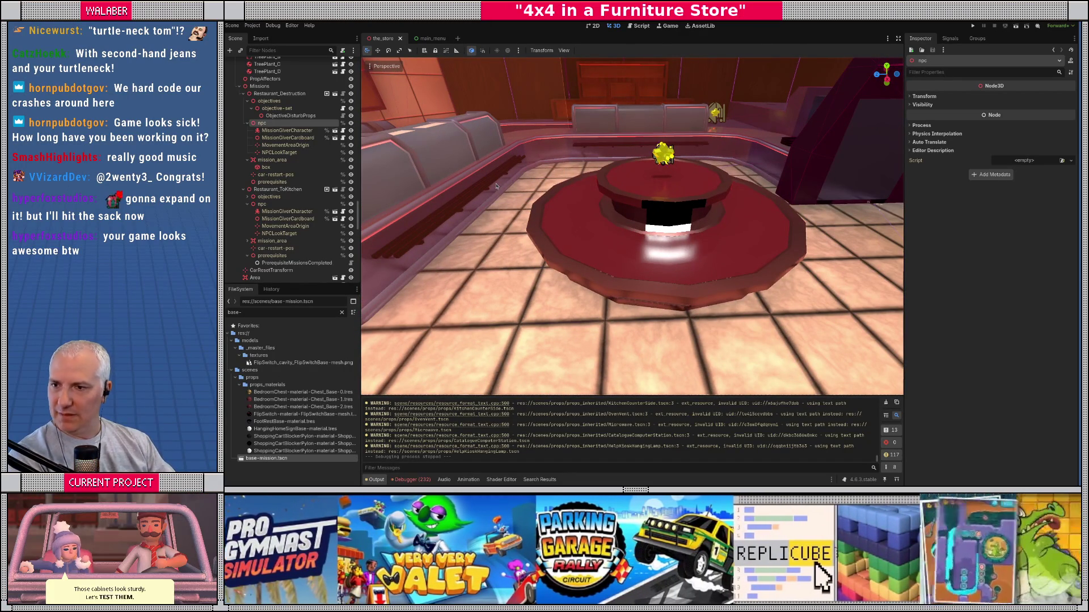
{"action": "key", "text": "alt+Tab"}
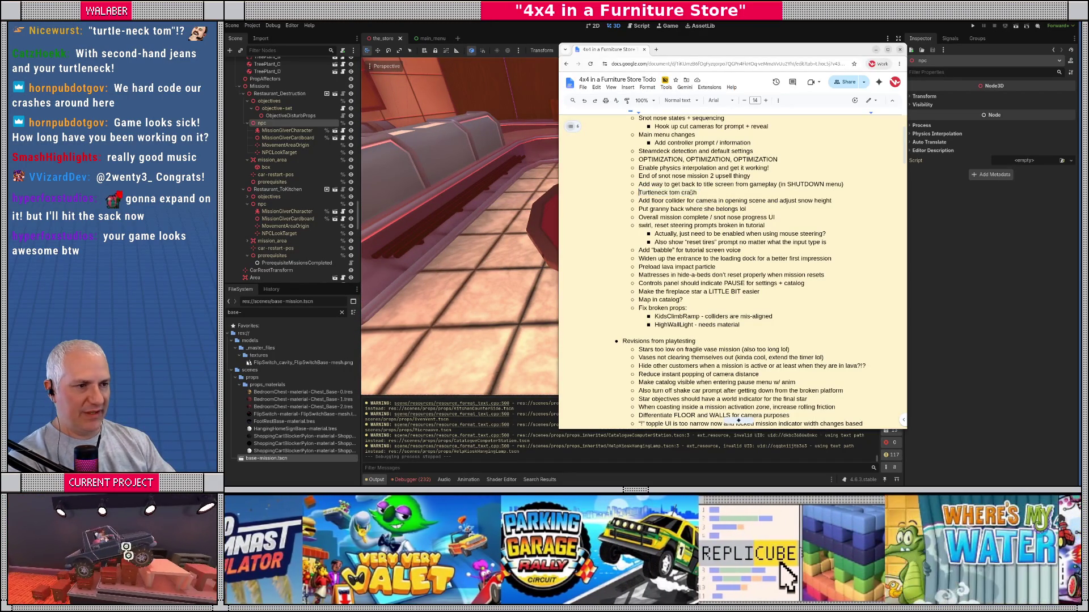
Step: Delete the Turtleneck tom crash item and add an empty sub-bullet below the play time fix
{"action": "key", "text": "BackSpace"}
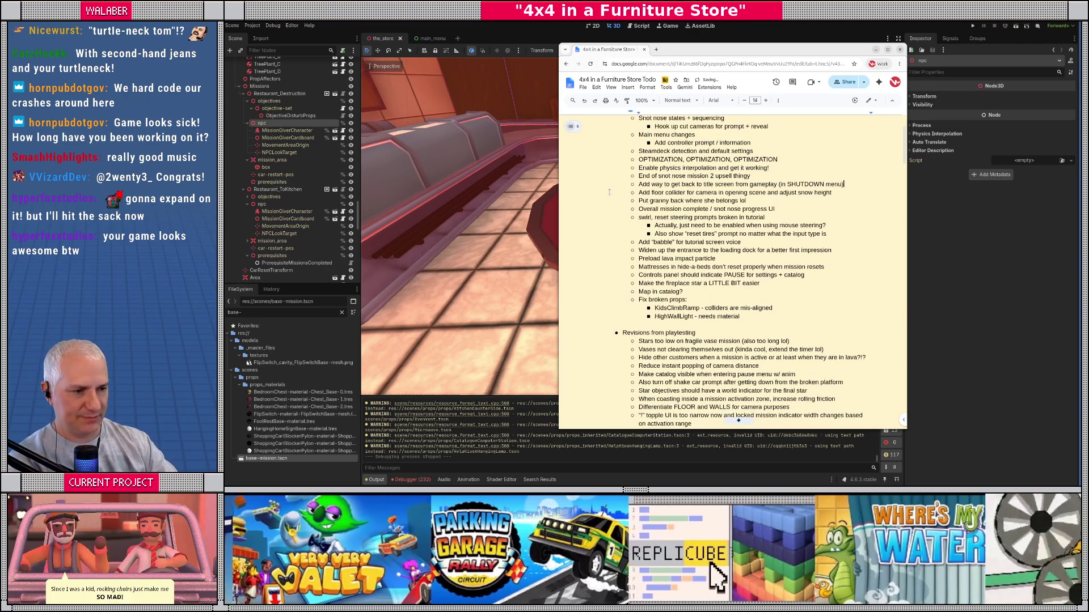
{"action": "scroll", "coordinate": [688, 290], "scroll_direction": "down", "scroll_amount": 4}
{"action": "key", "text": "Return"}
{"action": "scroll", "coordinate": [761, 299], "scroll_direction": "up", "scroll_amount": 5}
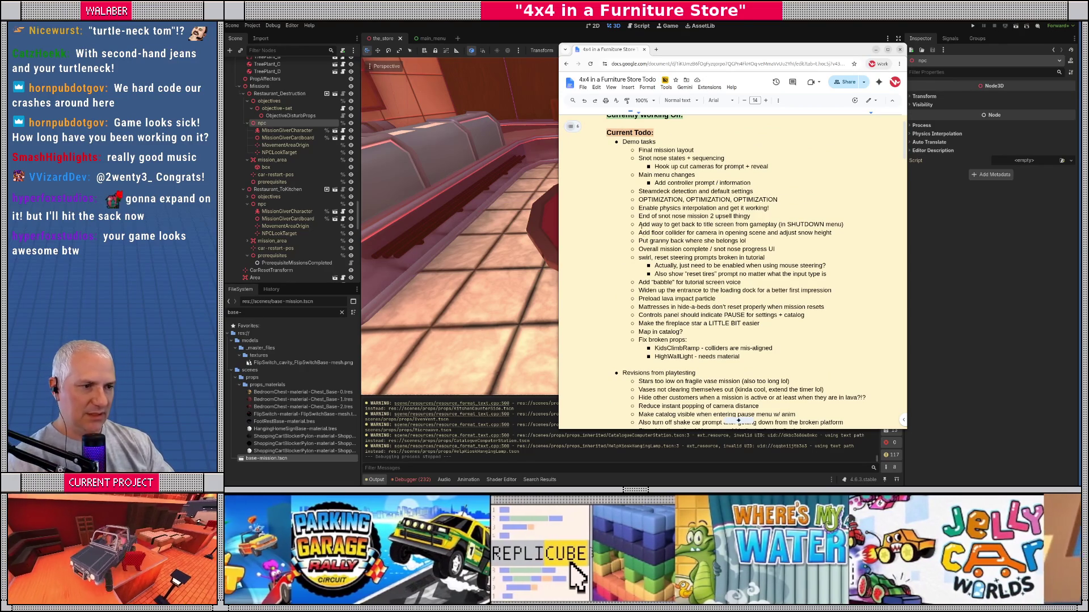
Step: Select the return-to-title-screen task line, then go back to Godot
{"action": "key", "text": "ctrl+shift+Right"}
{"action": "key", "text": "ctrl+shift+Right"}
{"action": "key", "text": "ctrl+shift+Right"}
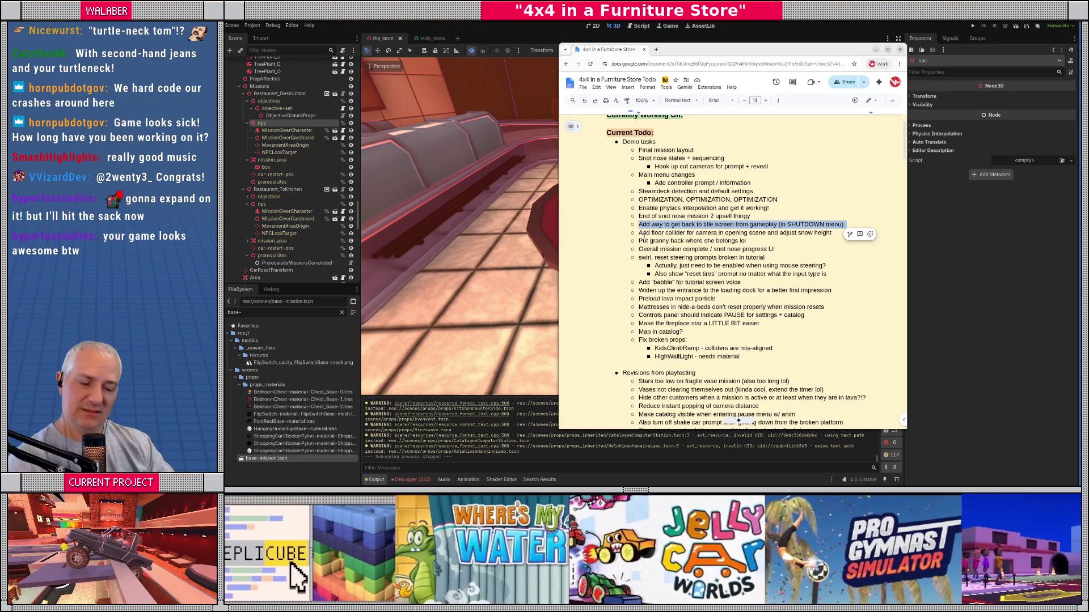
{"action": "left_click", "coordinate": [650, 233]}
{"action": "left_click_drag", "start_coordinate": [642, 224], "coordinate": [839, 224]}
{"action": "key", "text": "alt+Tab"}
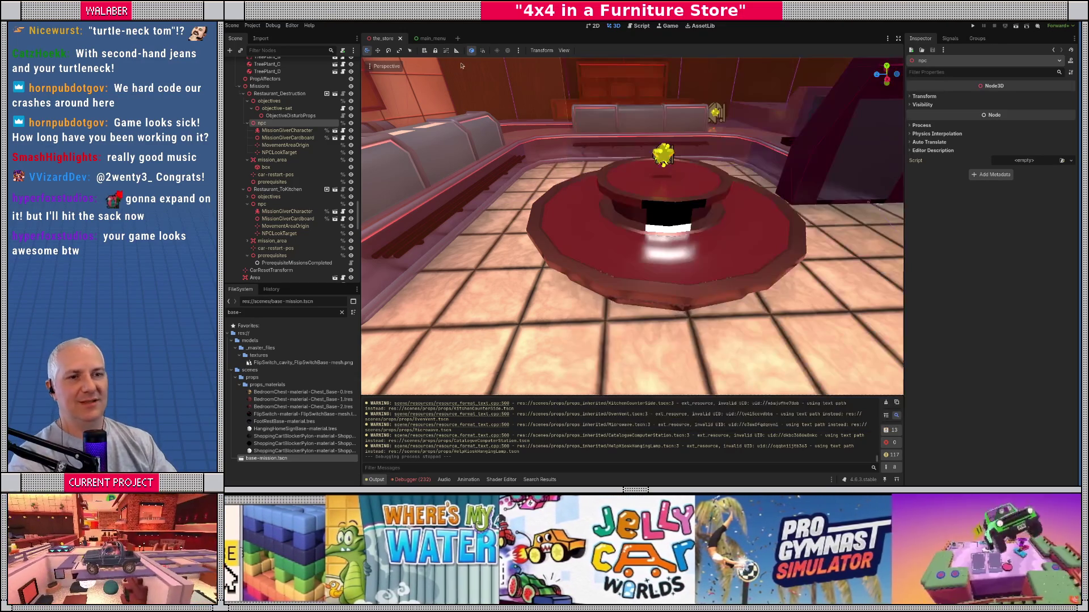
Step: Collapse the Sections node in the scene tree
{"action": "scroll", "coordinate": [307, 142], "scroll_direction": "down", "scroll_amount": 10}
{"action": "scroll", "coordinate": [306, 142], "scroll_direction": "up", "scroll_amount": 15}
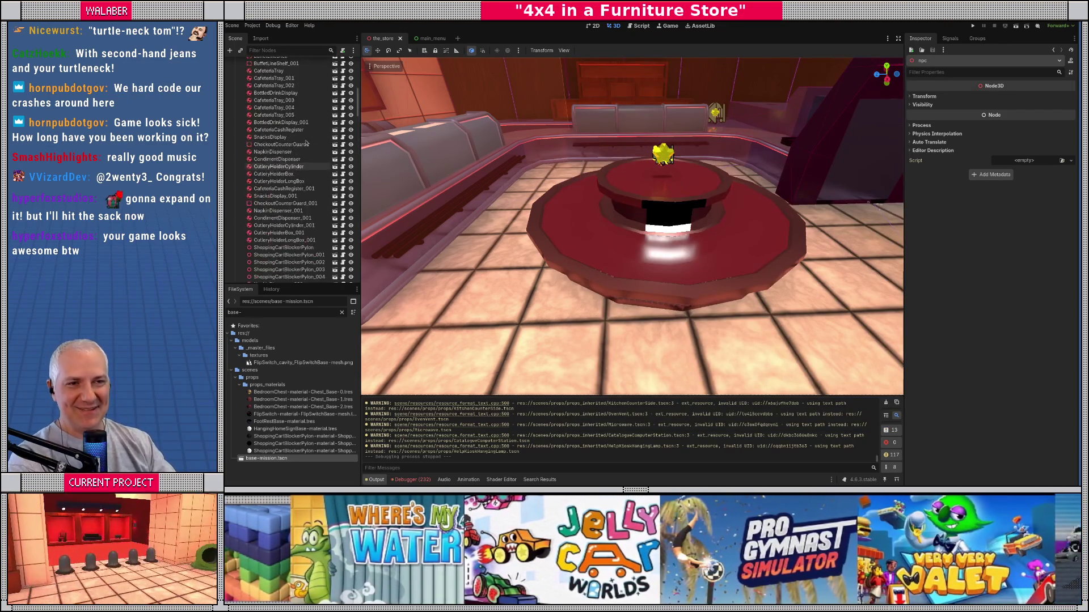
{"action": "left_click", "coordinate": [231, 123]}
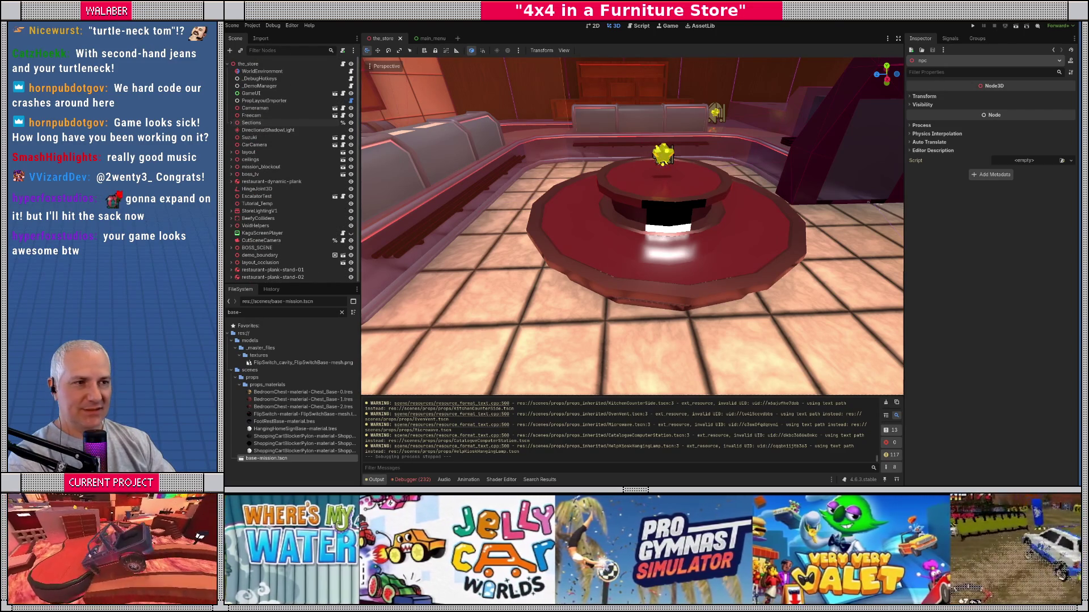
Step: In the script editor, use Ctrl+Alt+O with 'car' to open car_ui.gd
{"action": "left_click", "coordinate": [641, 26]}
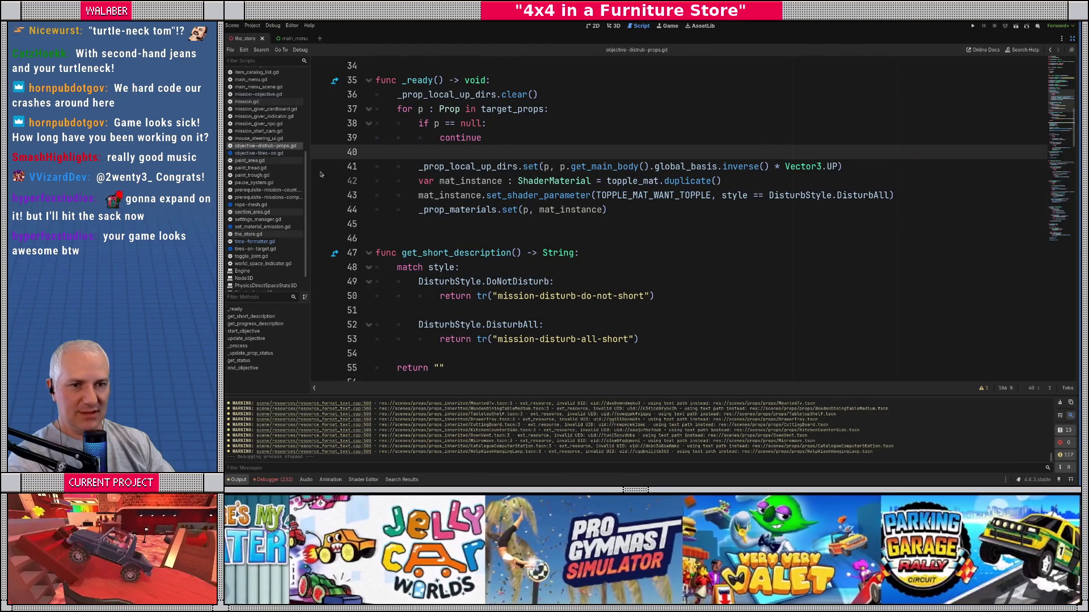
{"action": "scroll", "coordinate": [250, 113], "scroll_direction": "up", "scroll_amount": 5}
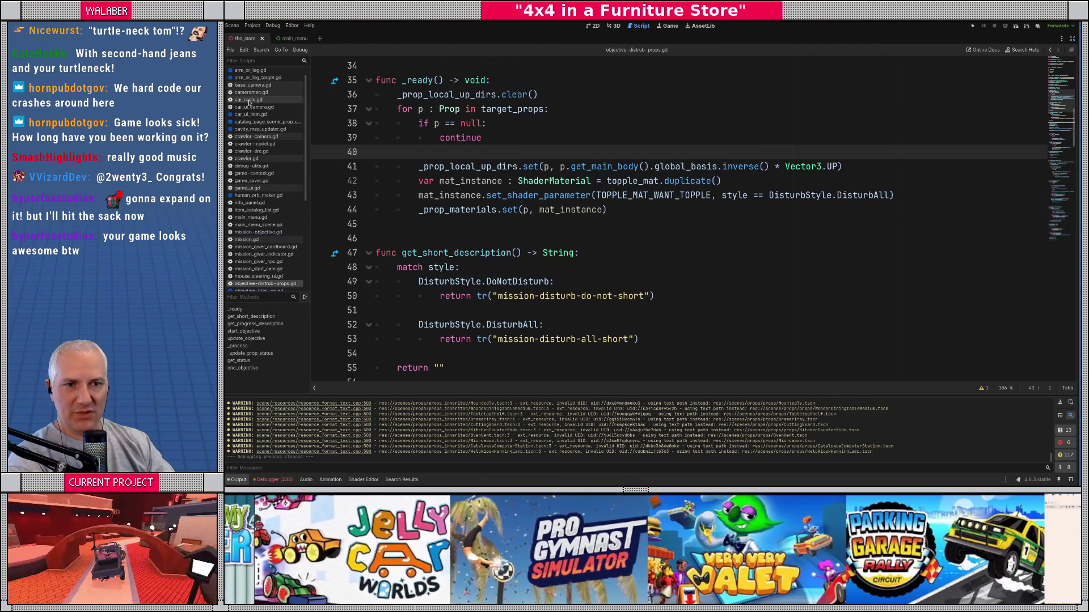
{"action": "left_click", "coordinate": [517, 180]}
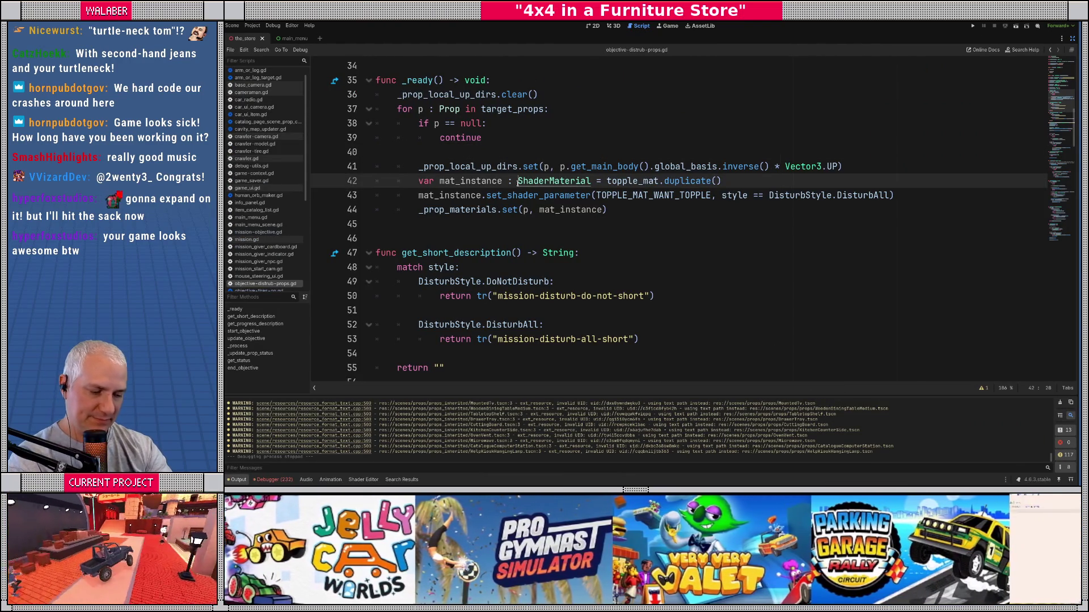
{"action": "key", "text": "ctrl+alt+o"}
{"action": "type", "text": "car"}
{"action": "key", "text": "Return"}
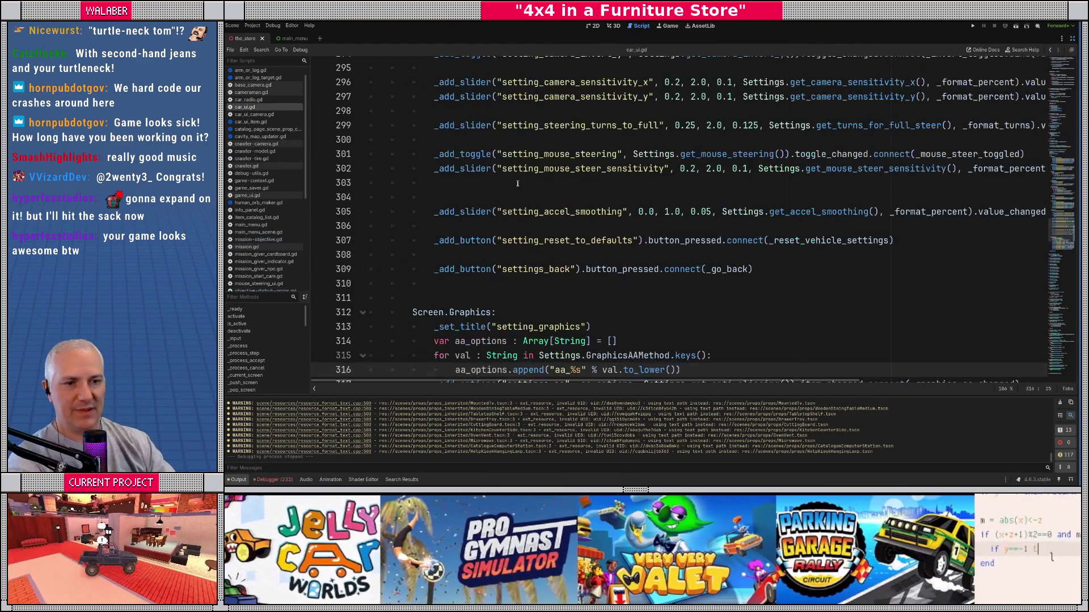
Step: Narrow the script list to car_ui.gd and bring its code into view
{"action": "right_click", "coordinate": [244, 108]}
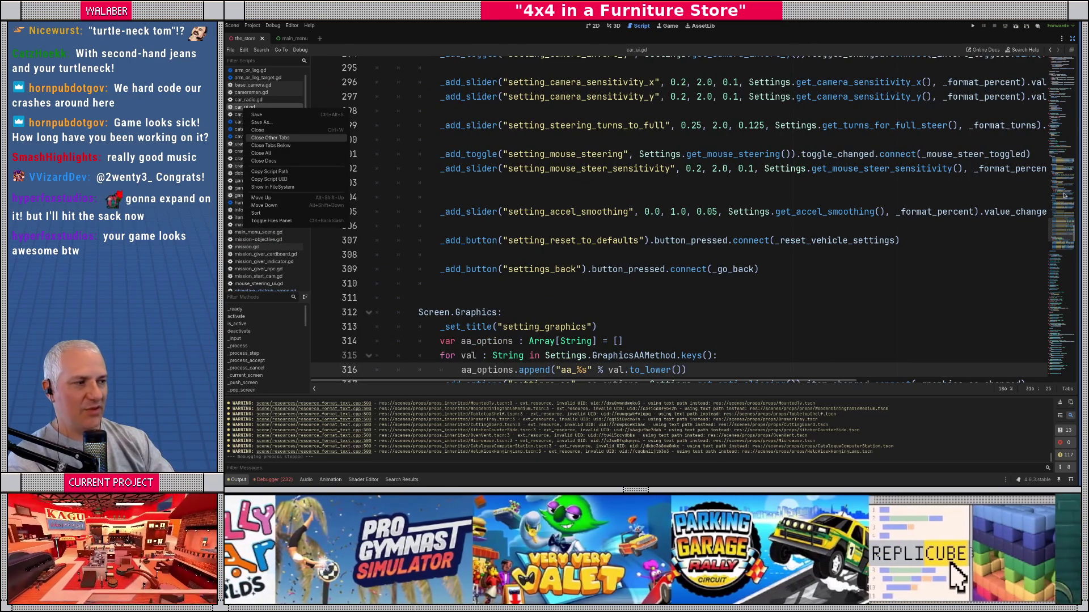
{"action": "key", "text": "Return"}
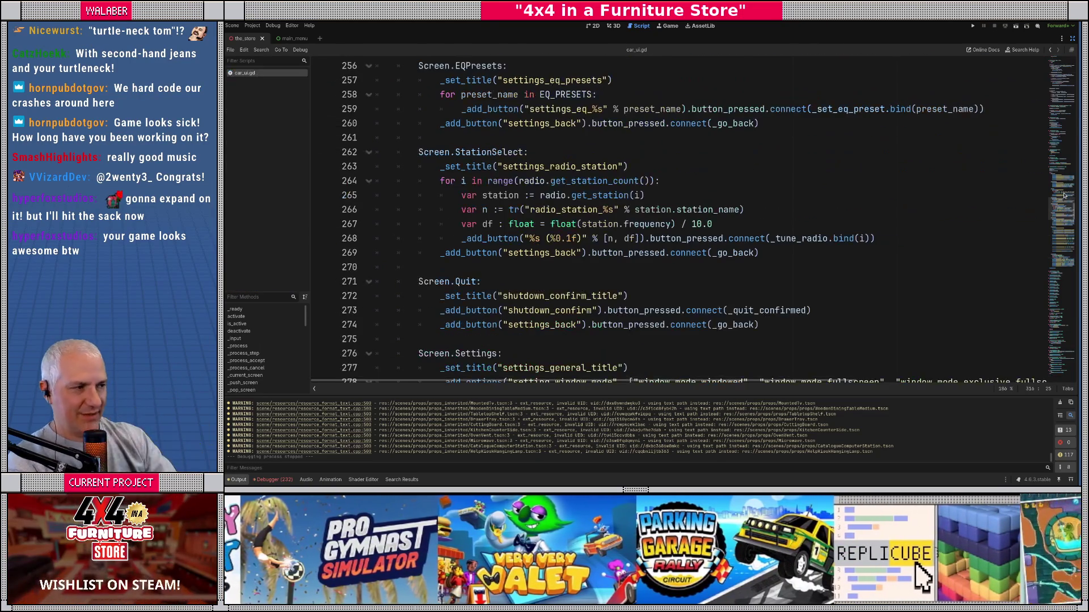
{"action": "left_click", "coordinate": [1064, 197]}
{"action": "scroll", "coordinate": [614, 128], "scroll_direction": "up", "scroll_amount": 2}
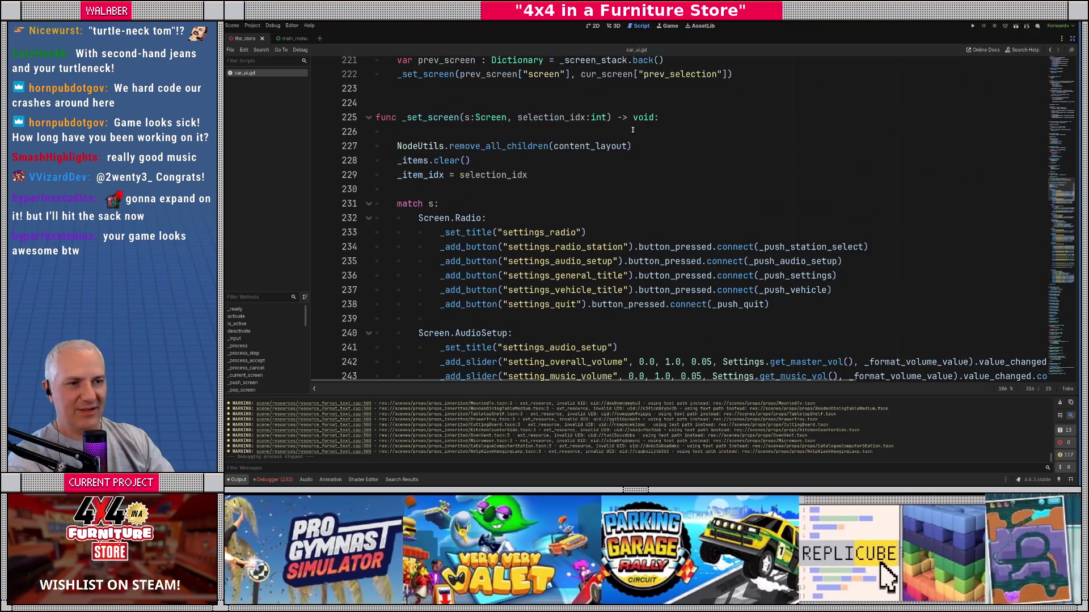
{"action": "scroll", "coordinate": [415, 186], "scroll_direction": "down", "scroll_amount": 2}
Step: Select through the Screen.Radio case lines and the radio menu's button lines
{"action": "left_click", "coordinate": [375, 131]}
{"action": "key", "text": "shift+Down"}
{"action": "key", "text": "shift+Down"}
{"action": "key", "text": "shift+Down"}
{"action": "key", "text": "Left"}
{"action": "left_click", "coordinate": [472, 149]}
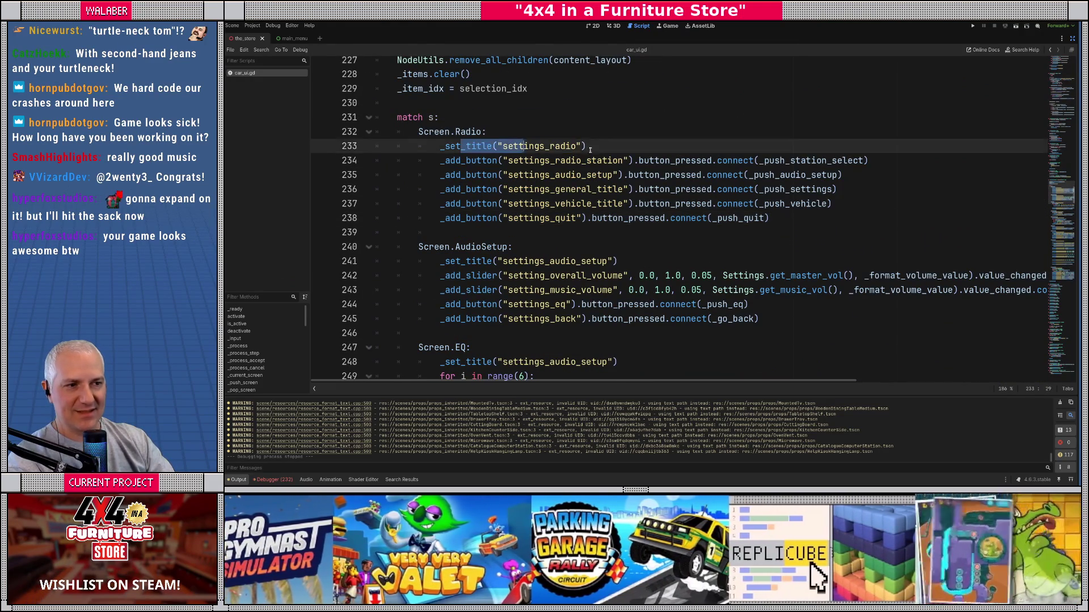
{"action": "mouse_move", "coordinate": [477, 161]}
{"action": "left_mouse_down"}
{"action": "mouse_move", "coordinate": [709, 192]}
{"action": "mouse_move", "coordinate": [669, 218]}
{"action": "left_mouse_up"}
{"action": "scroll", "coordinate": [532, 237], "scroll_direction": "down", "scroll_amount": 3}
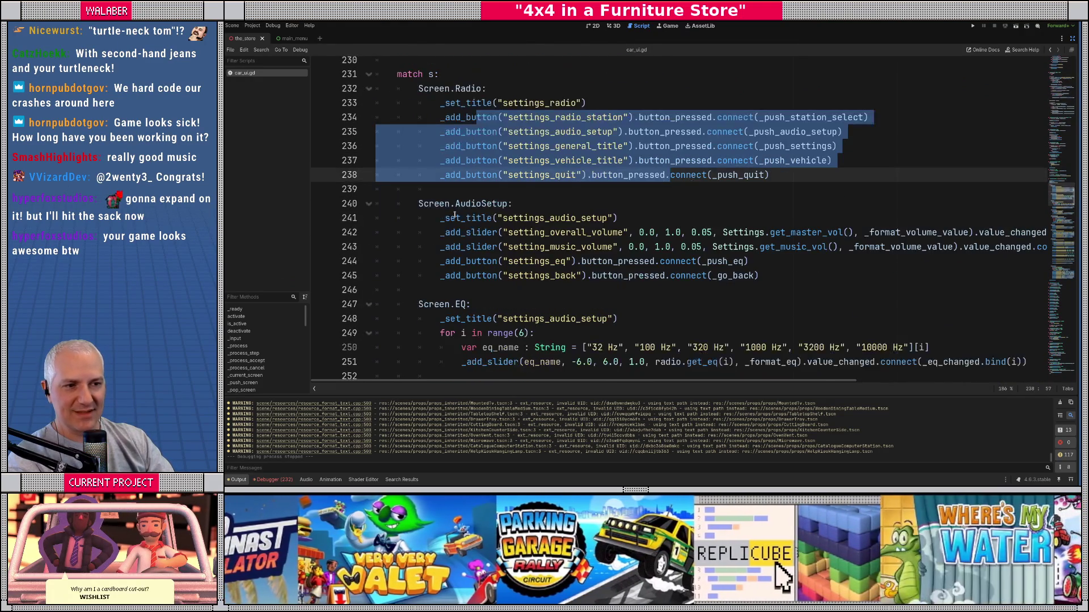
{"action": "mouse_move", "coordinate": [439, 117]}
{"action": "left_mouse_down"}
{"action": "mouse_move", "coordinate": [513, 117]}
{"action": "mouse_move", "coordinate": [596, 189]}
{"action": "left_mouse_up"}
Step: Step through the EQ and EQ presets cases, selecting lines, down to Screen.Quit
{"action": "scroll", "coordinate": [524, 193], "scroll_direction": "down", "scroll_amount": 3}
{"action": "left_click_drag", "start_coordinate": [471, 189], "coordinate": [488, 264]}
{"action": "scroll", "coordinate": [487, 264], "scroll_direction": "down", "scroll_amount": 3}
{"action": "left_click", "coordinate": [495, 203]}
{"action": "mouse_move", "coordinate": [478, 189]}
{"action": "left_mouse_down"}
{"action": "mouse_move", "coordinate": [613, 193]}
{"action": "mouse_move", "coordinate": [561, 232]}
{"action": "left_mouse_up"}
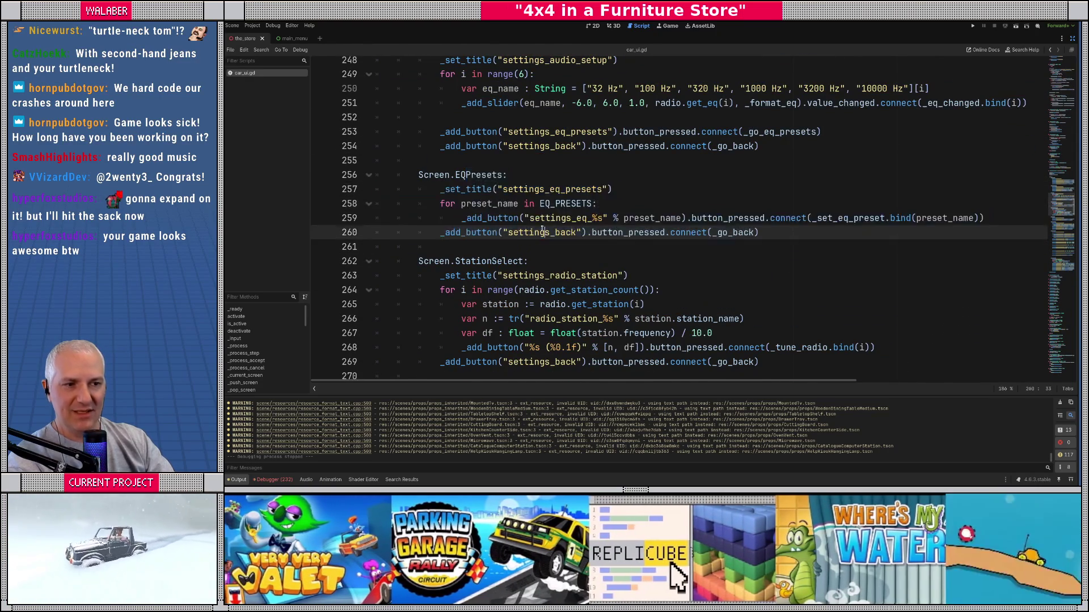
{"action": "left_click", "coordinate": [561, 231]}
{"action": "scroll", "coordinate": [510, 227], "scroll_direction": "down", "scroll_amount": 3}
{"action": "scroll", "coordinate": [471, 258], "scroll_direction": "down", "scroll_amount": 2}
{"action": "left_click_drag", "start_coordinate": [397, 189], "coordinate": [759, 218]}
{"action": "left_click", "coordinate": [627, 219]}
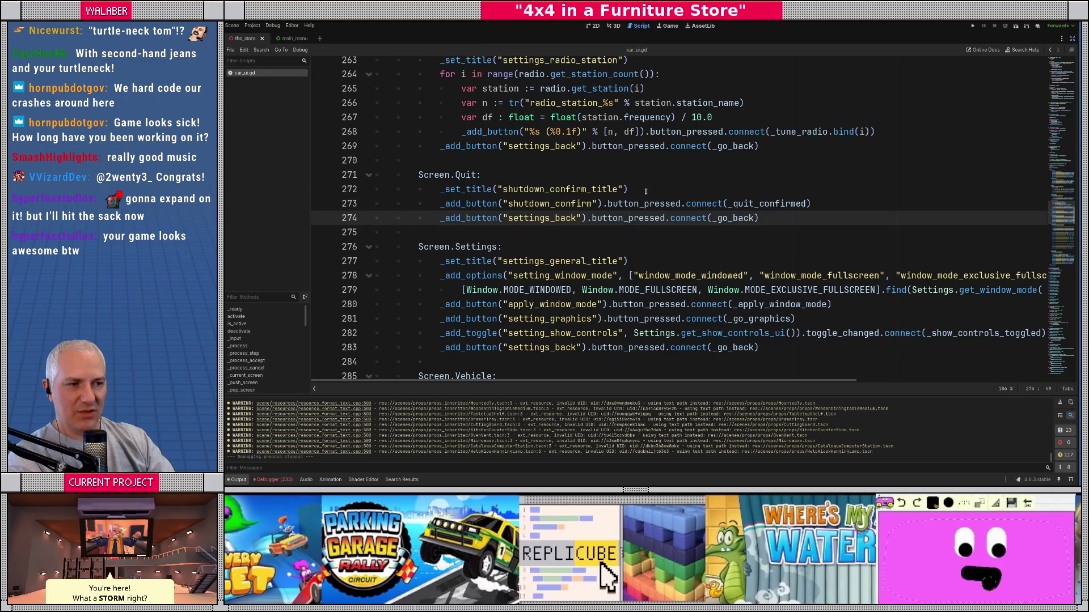
{"action": "key", "text": "Up"}
{"action": "key", "text": "Up"}
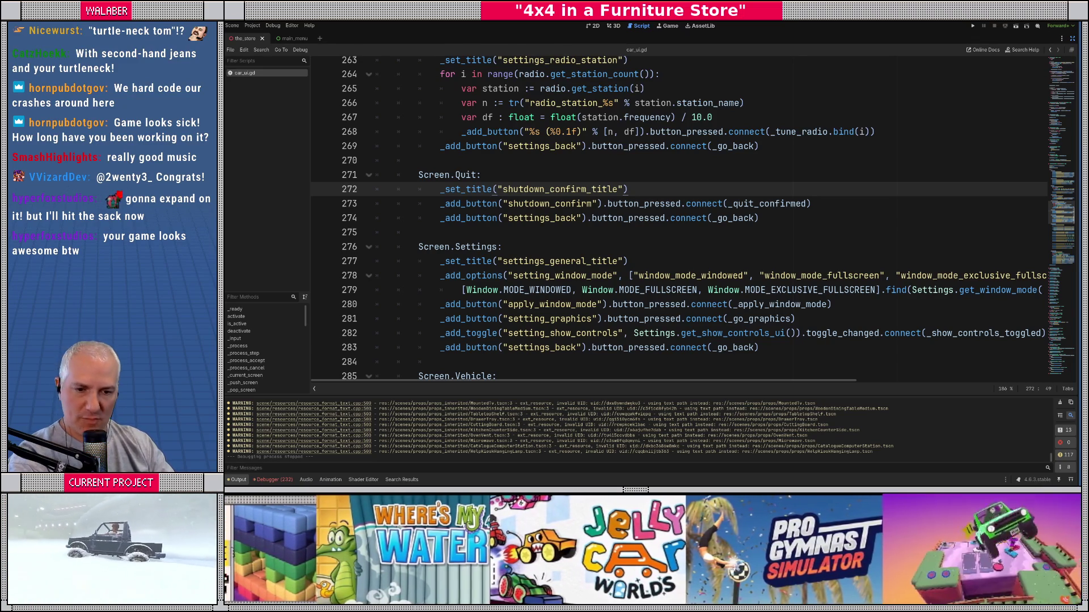
Step: Switch to VS Code, briefly opening and closing the Files home folder window
{"action": "key", "text": "alt+Tab"}
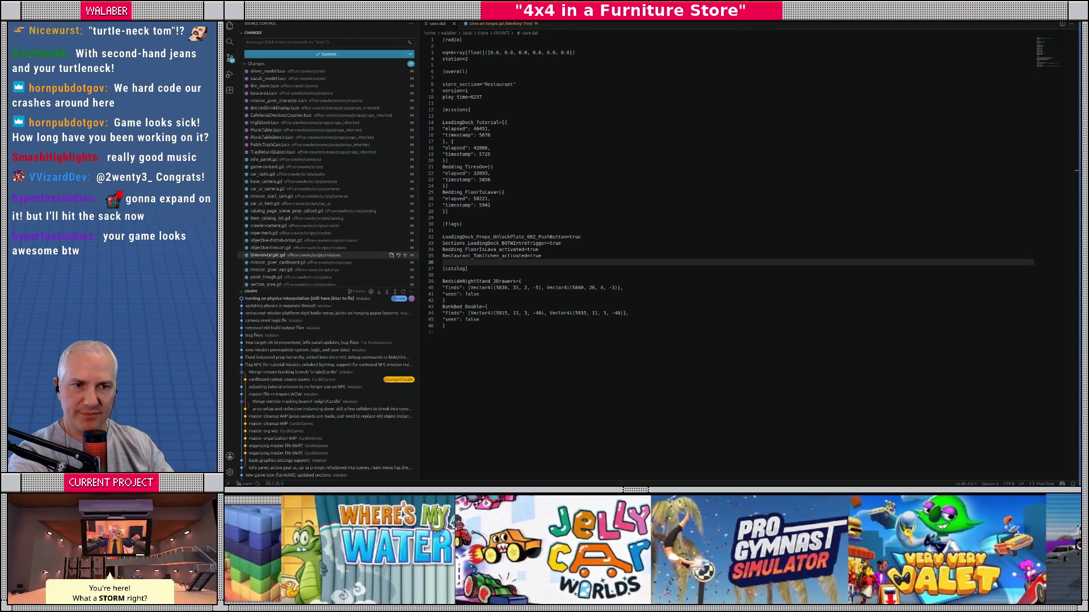
{"action": "key", "text": "super+e"}
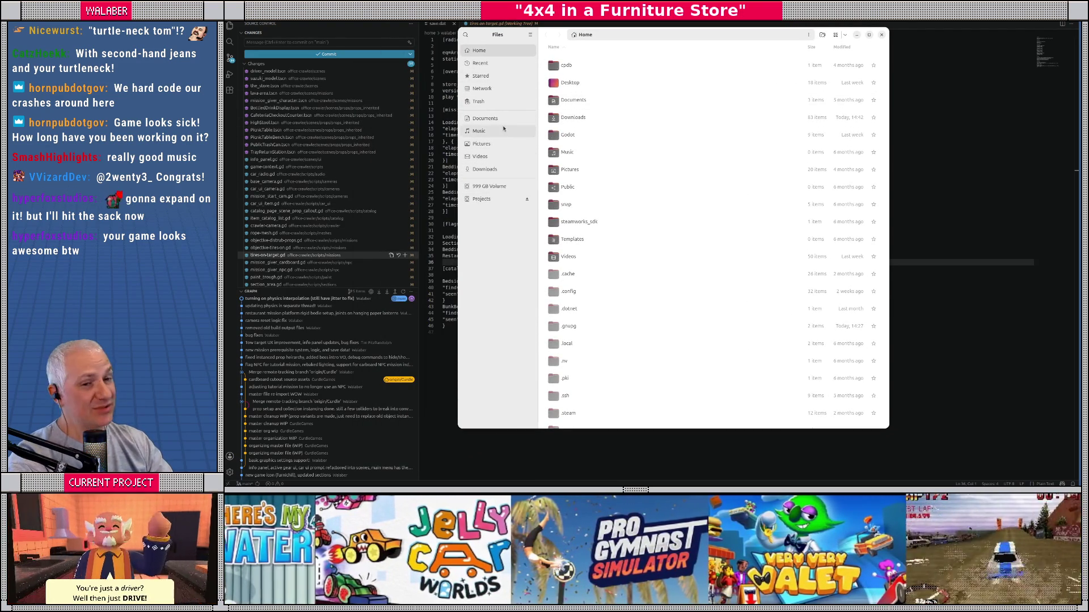
{"action": "key", "text": "ctrl+w"}
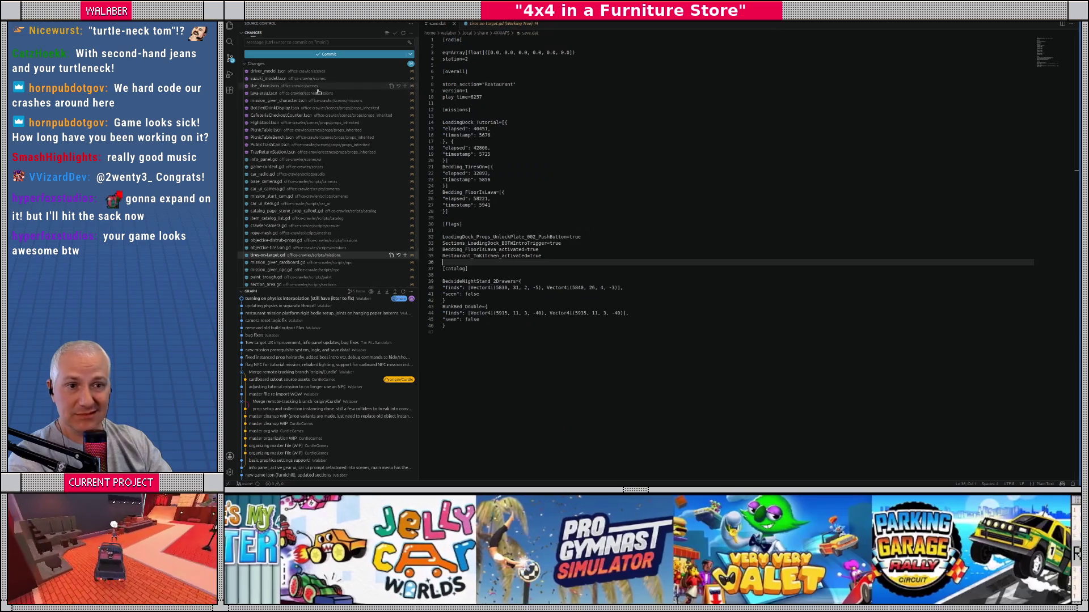
Step: Review the driver_model, the_store, lava-area and mission_giver_character scene diffs
{"action": "left_click", "coordinate": [298, 72]}
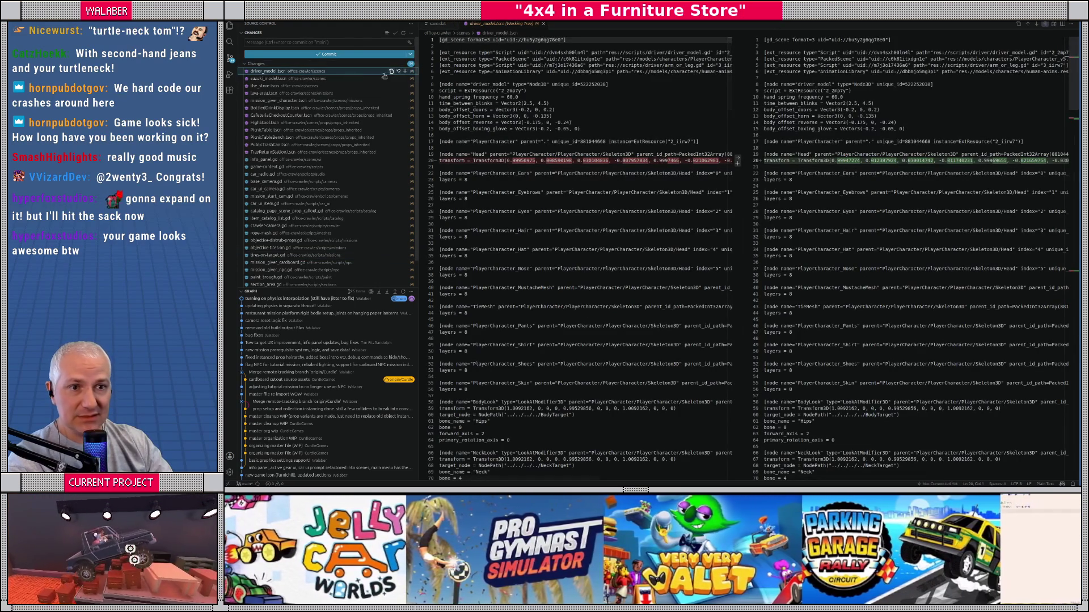
{"action": "left_click", "coordinate": [298, 85]}
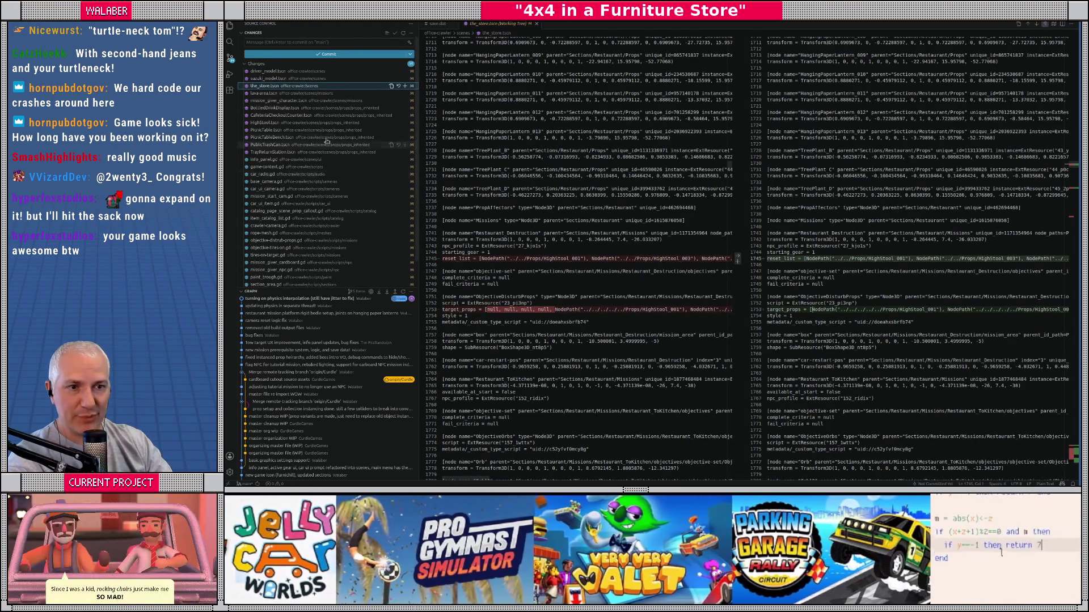
{"action": "left_click", "coordinate": [278, 94]}
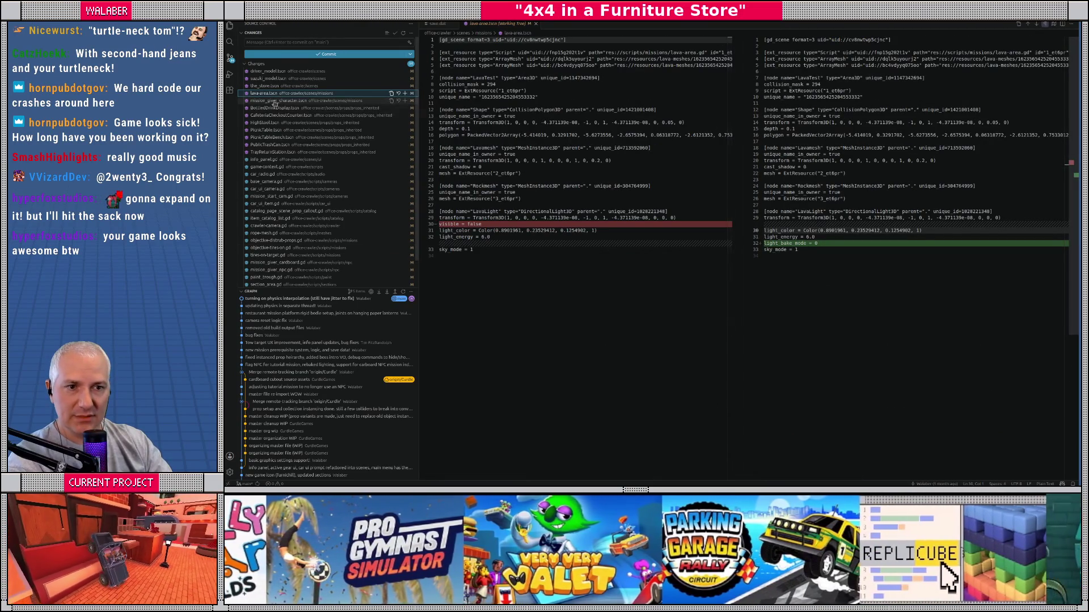
{"action": "left_click", "coordinate": [278, 101]}
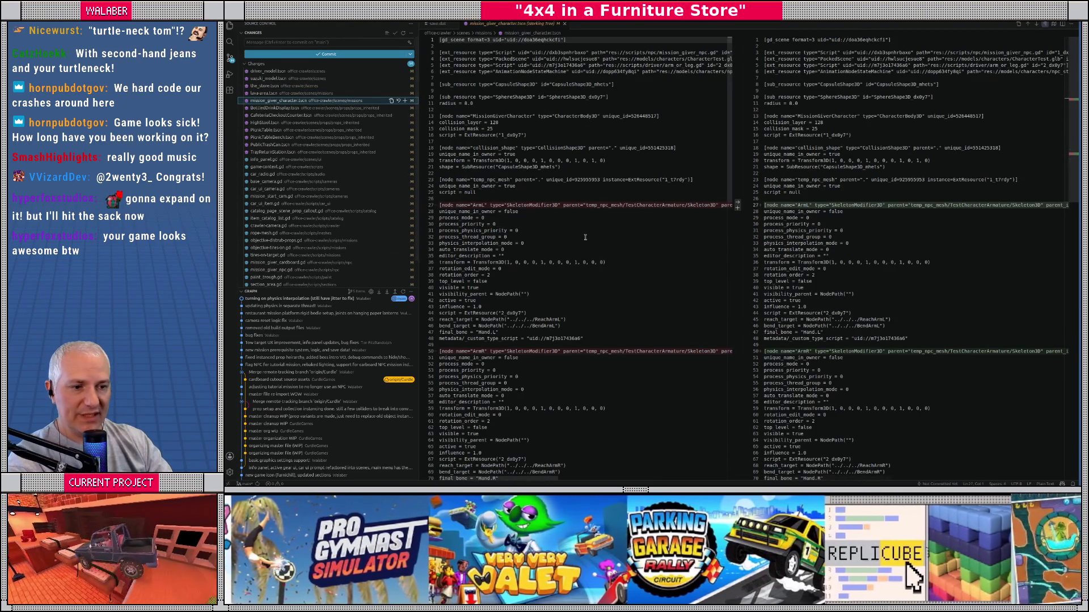
{"action": "scroll", "coordinate": [636, 230], "scroll_direction": "down", "scroll_amount": 15}
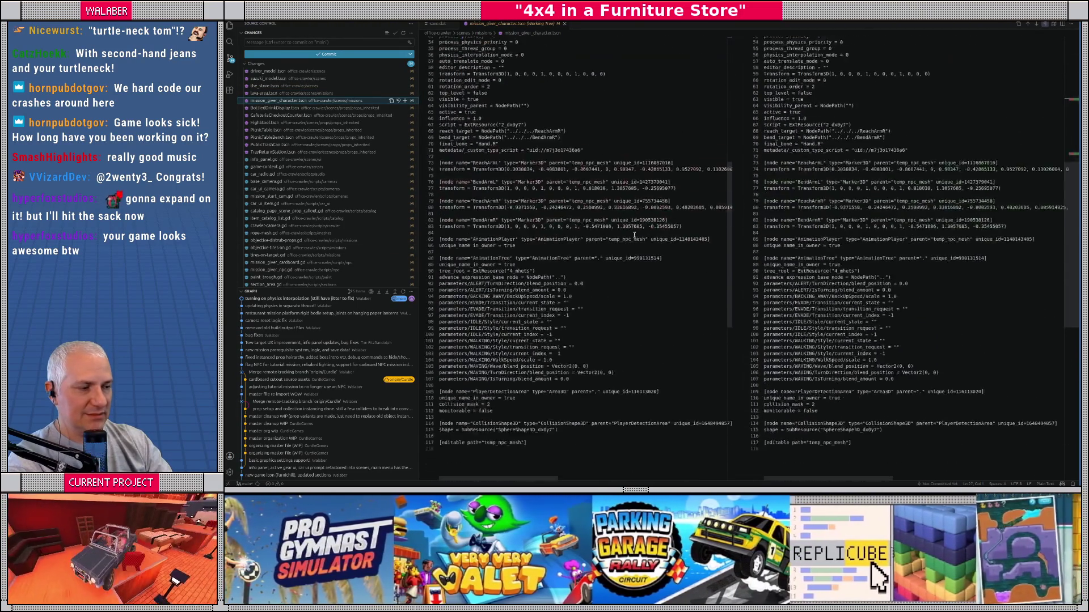
Step: Review the BottledDrinkDisplay, HighStool, PublicTrashCan and other prop diffs, then info_panel.gd's
{"action": "left_click", "coordinate": [292, 108]}
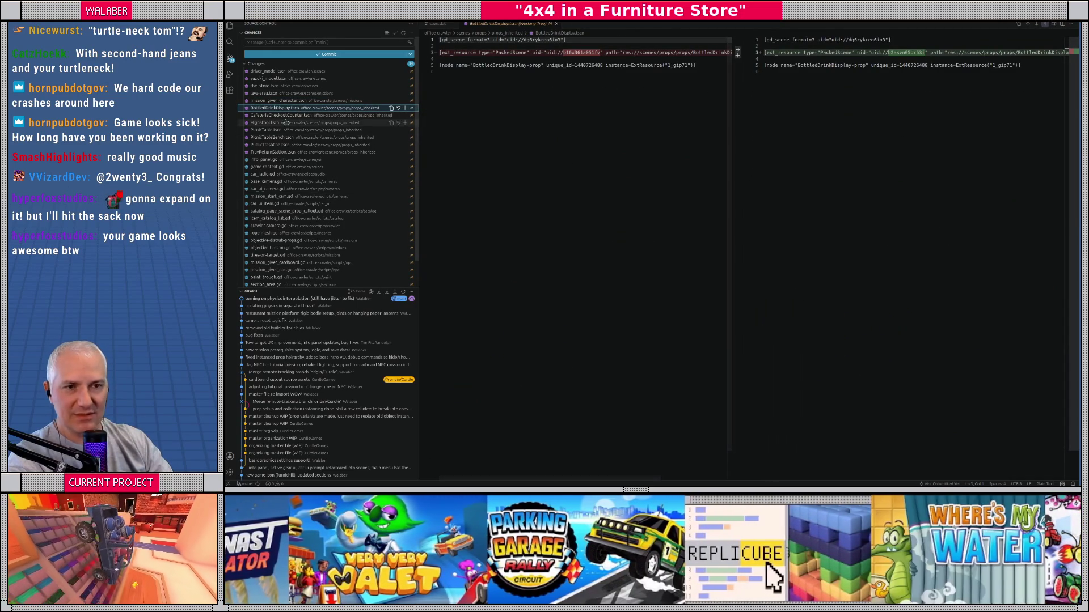
{"action": "left_click", "coordinate": [283, 116]}
{"action": "left_click", "coordinate": [278, 130]}
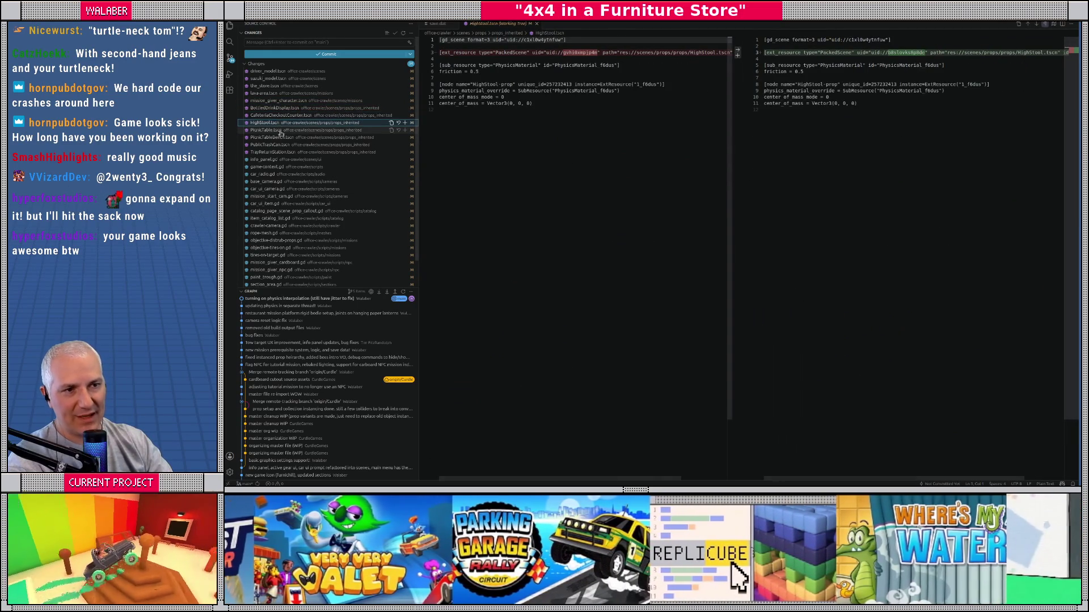
{"action": "left_click", "coordinate": [282, 145]}
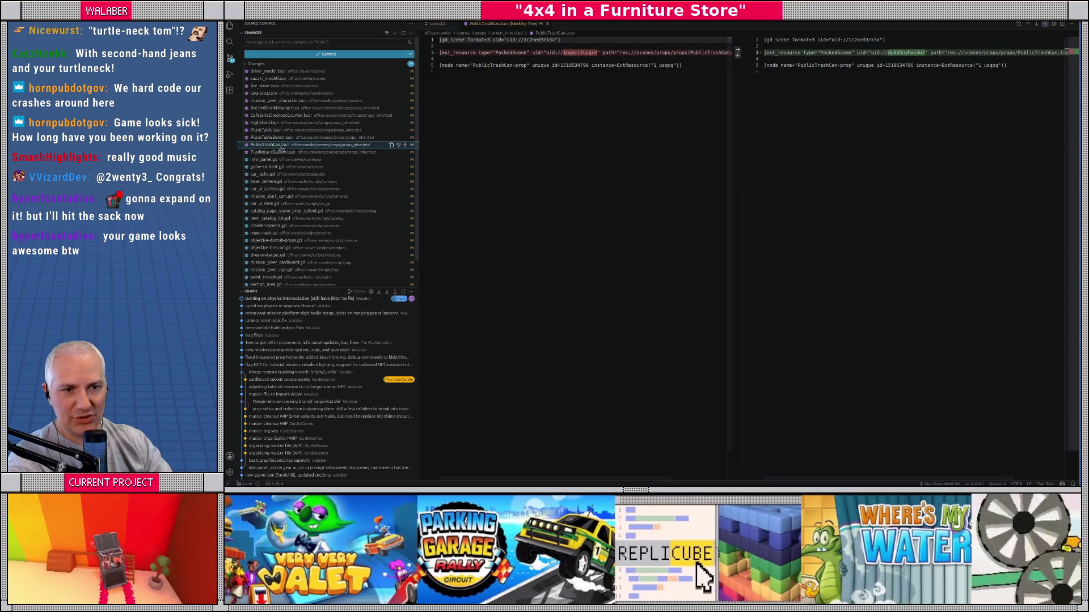
{"action": "left_click", "coordinate": [285, 152]}
{"action": "left_click", "coordinate": [290, 160]}
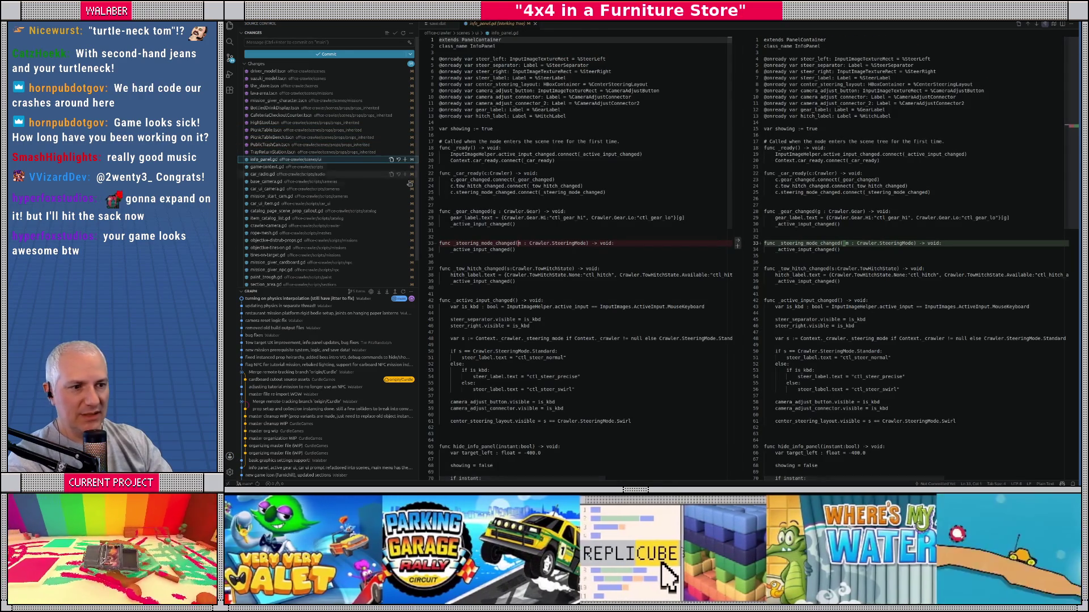
{"action": "scroll", "coordinate": [541, 211], "scroll_direction": "down", "scroll_amount": 2}
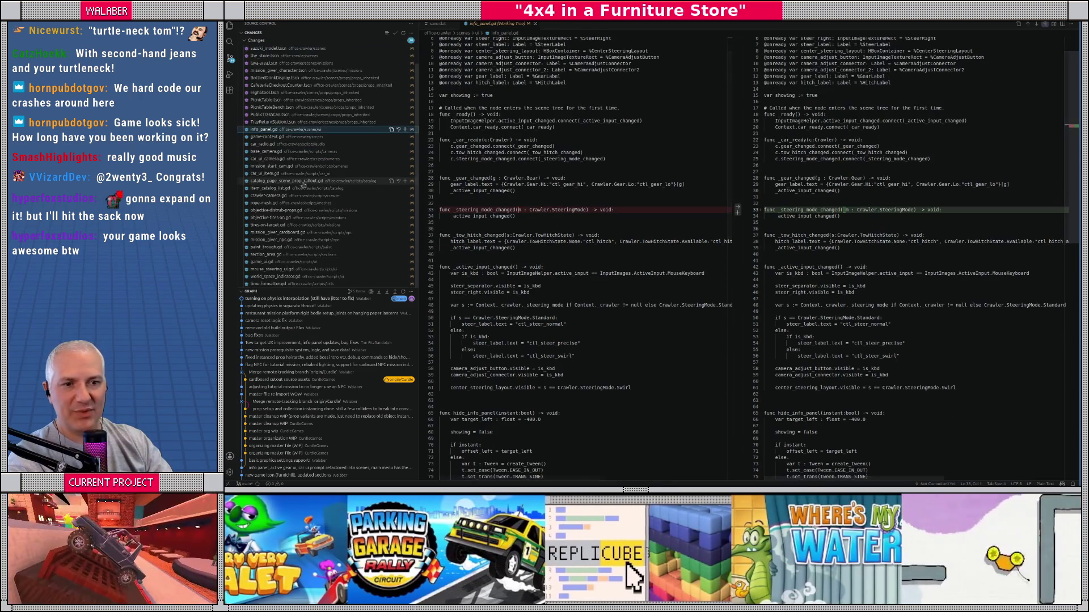
{"action": "scroll", "coordinate": [285, 178], "scroll_direction": "down", "scroll_amount": 2}
{"action": "scroll", "coordinate": [284, 178], "scroll_direction": "up", "scroll_amount": 1}
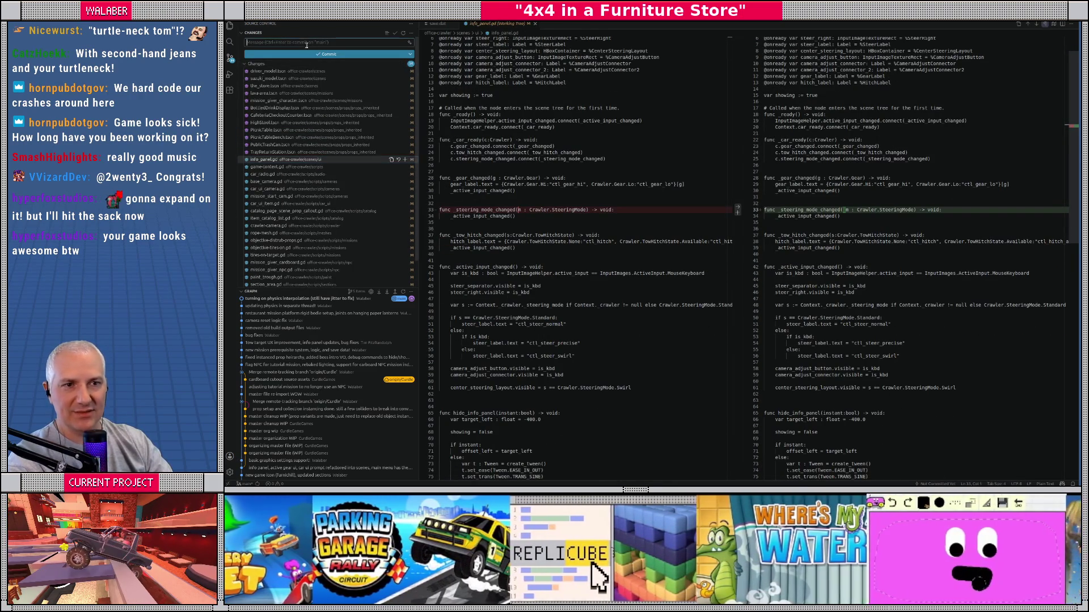
Step: Start the commit message with 'bug fixes' and a second fix line
{"action": "type", "text": "bug fixes"}
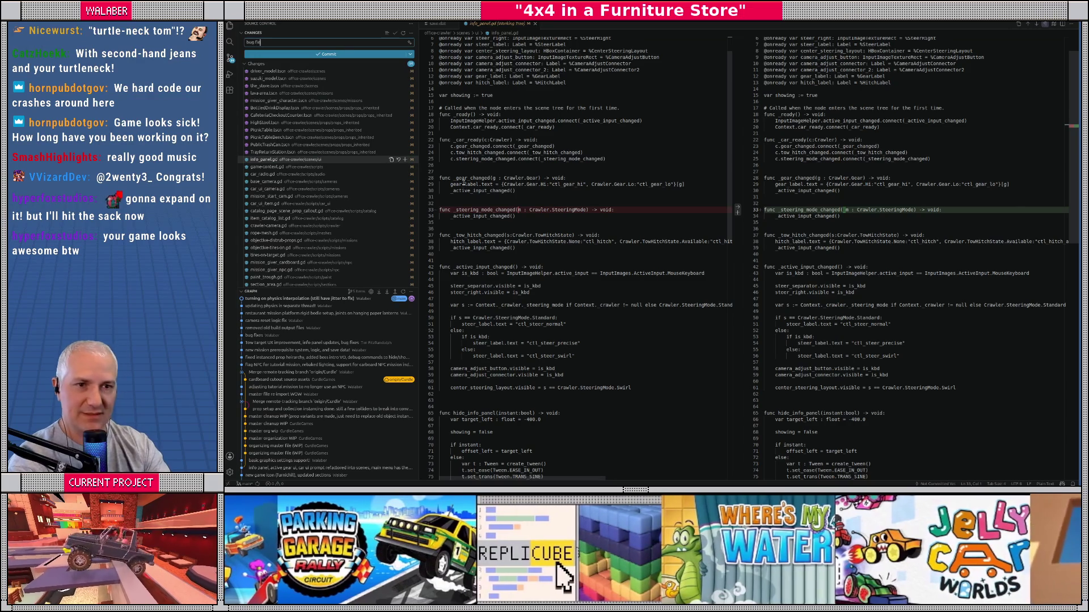
{"action": "key", "text": "Return"}
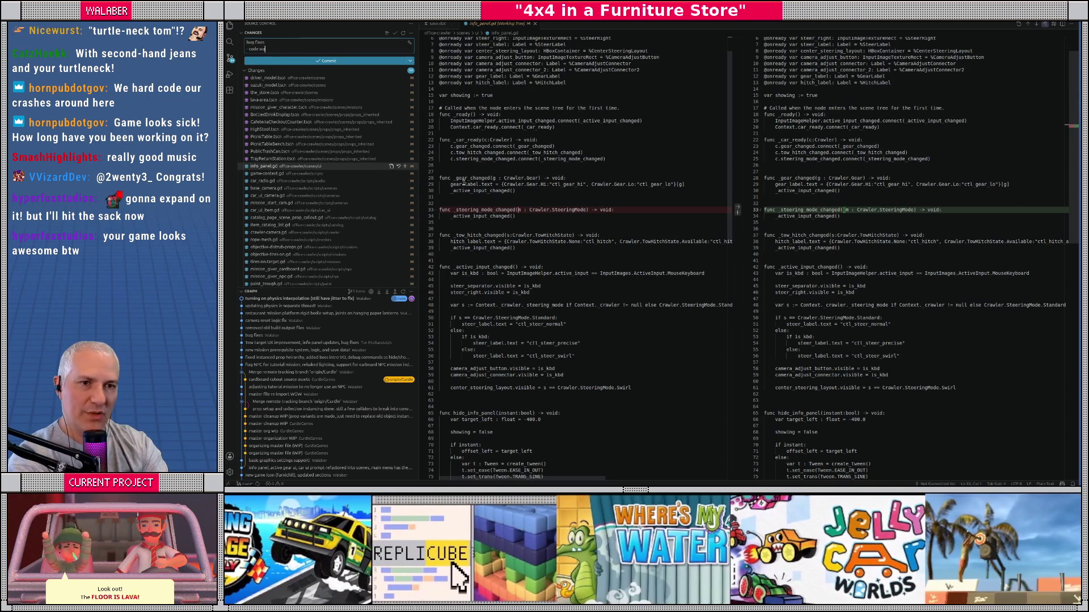
{"action": "type", "text": "rning"}
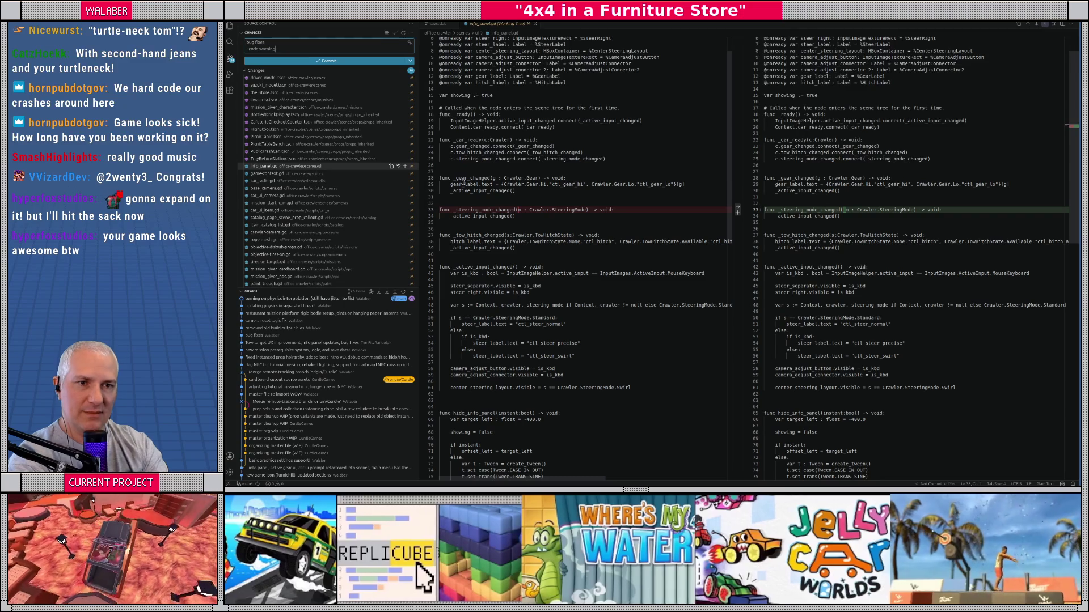
{"action": "type", "text": " pass"}
{"action": "key", "text": "Return"}
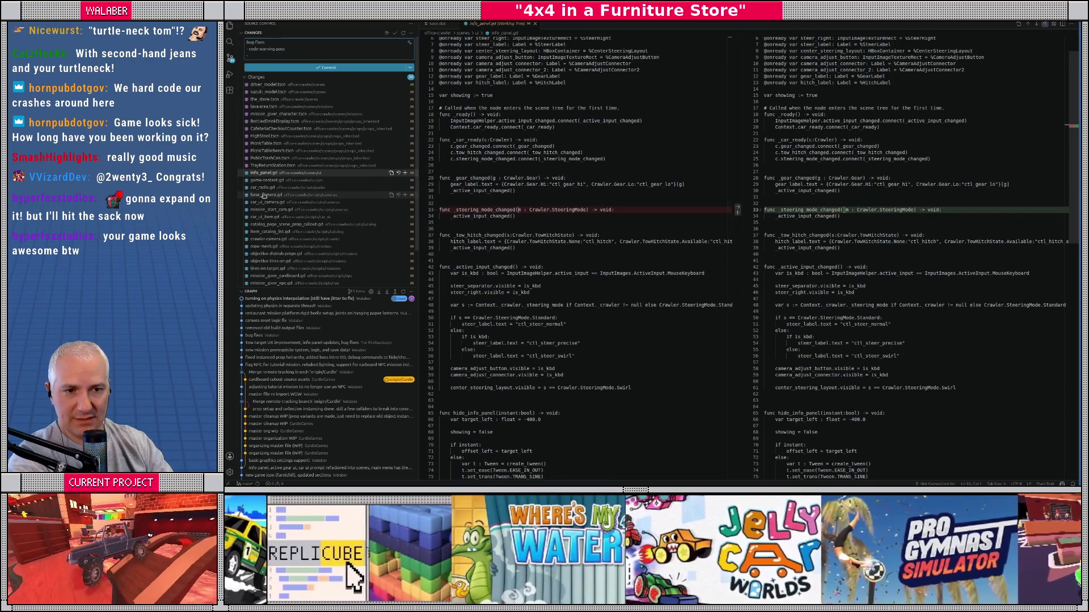
Step: Look over the game_context.gd diff
{"action": "left_click", "coordinate": [267, 181]}
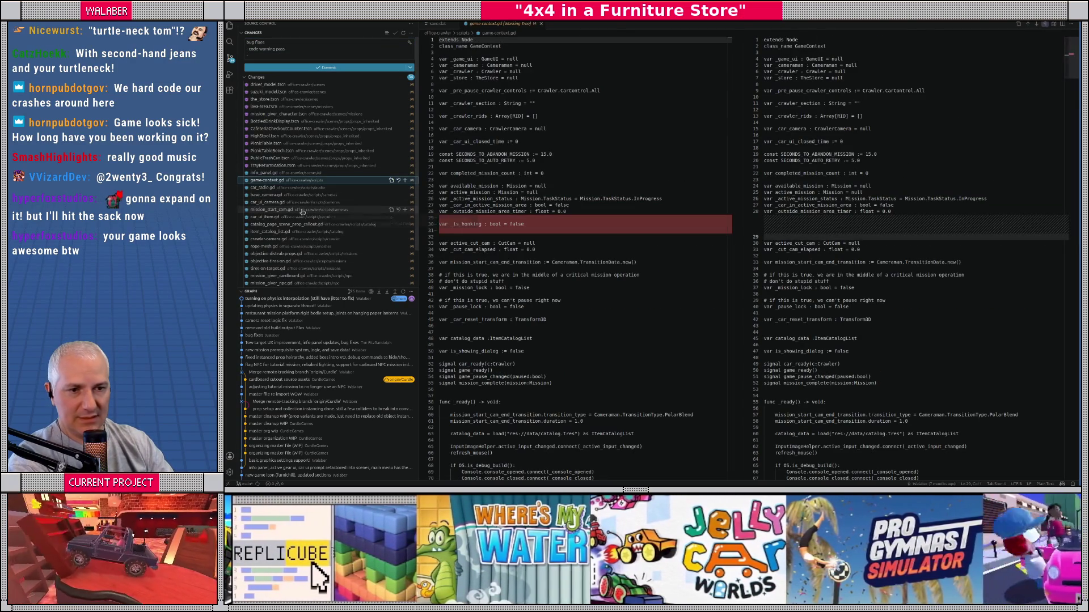
{"action": "scroll", "coordinate": [304, 211], "scroll_direction": "down", "scroll_amount": 1}
{"action": "scroll", "coordinate": [305, 216], "scroll_direction": "down", "scroll_amount": 1}
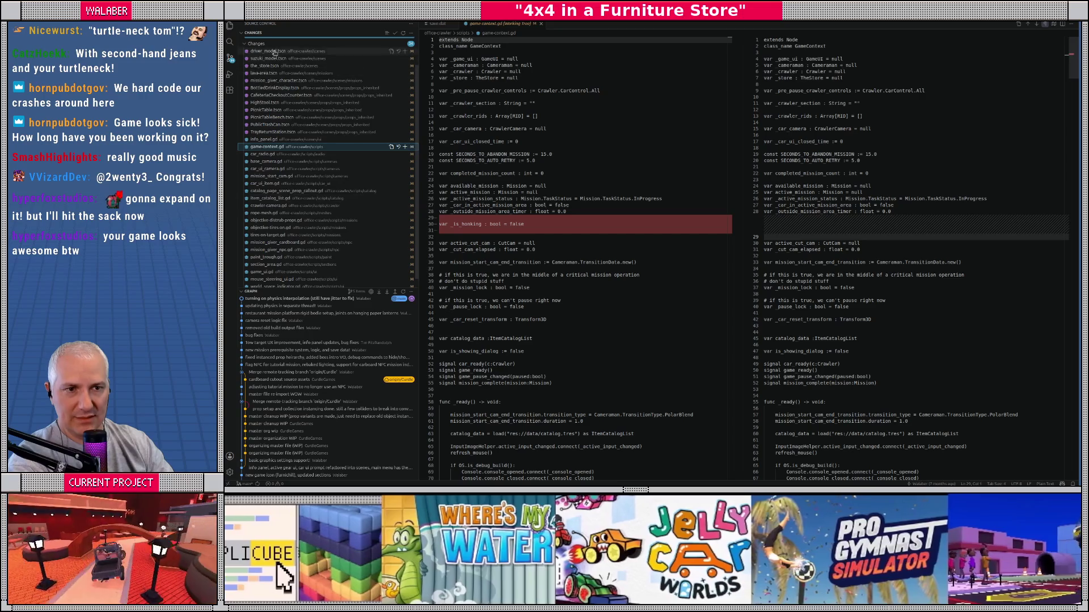
{"action": "scroll", "coordinate": [284, 62], "scroll_direction": "up", "scroll_amount": 2}
Step: Add commit lines for the tires-on-physics fix and the Turtleneck tom mission
{"action": "left_click", "coordinate": [283, 58]}
{"action": "type", "text": "tires"}
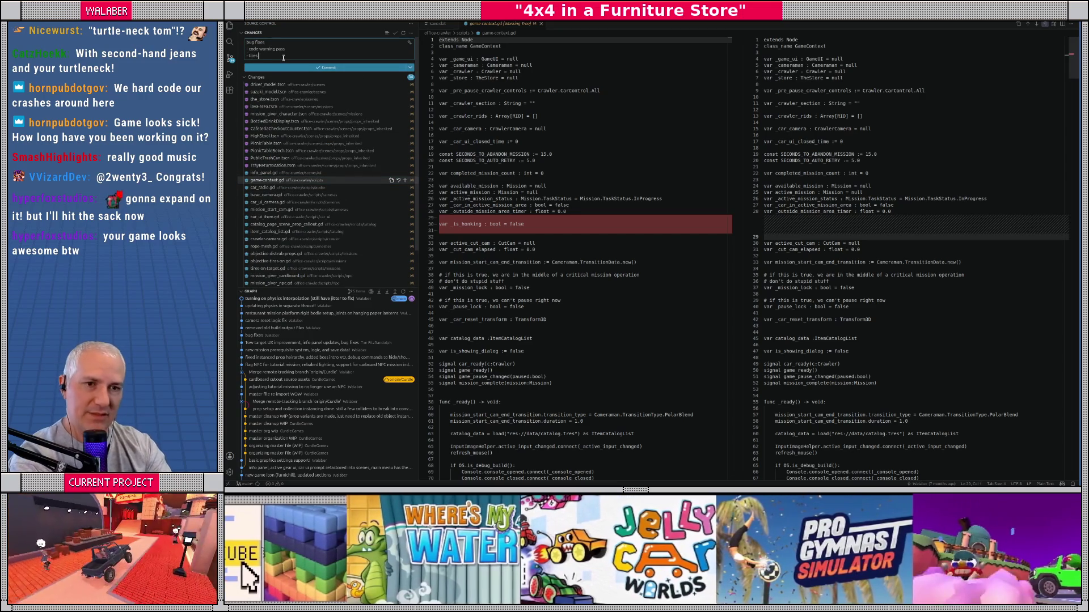
{"action": "type", "text": " on physics crash fix"}
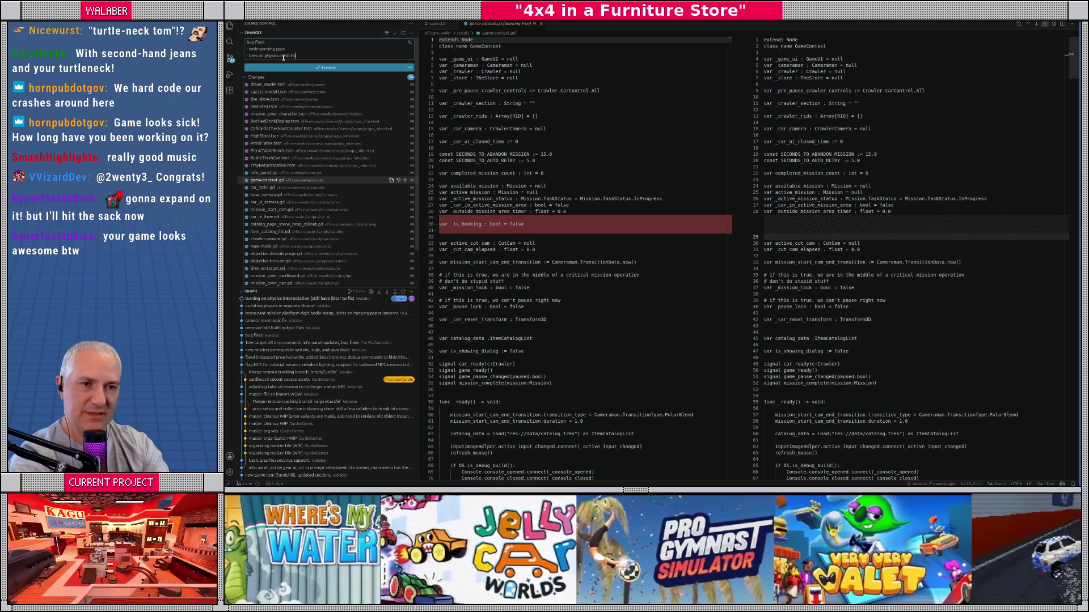
{"action": "key", "text": "Return"}
{"action": "type", "text": "urtleneck tom mission crash fix"}
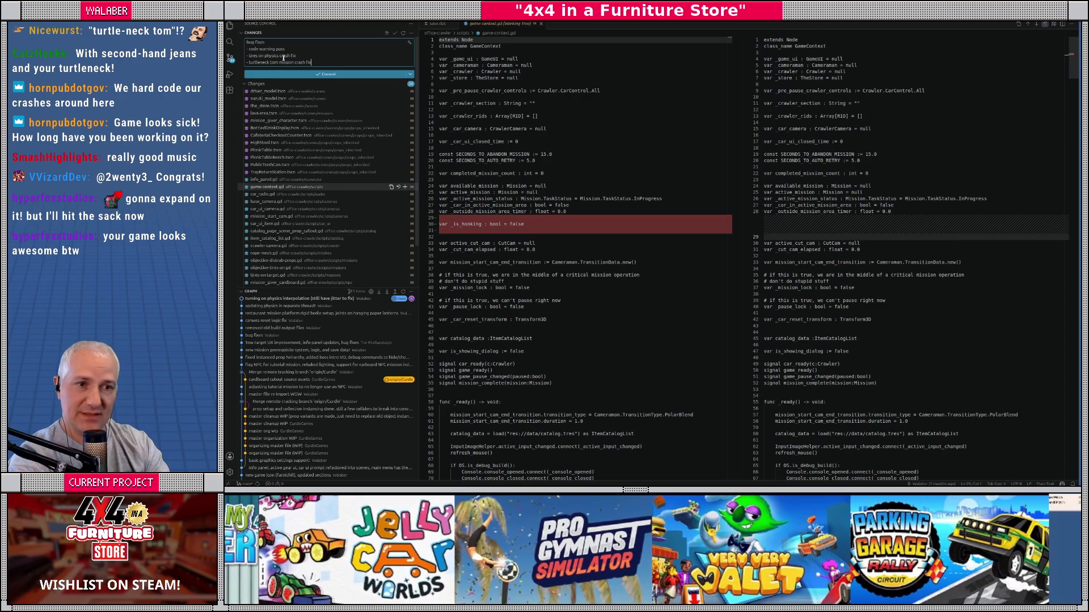
{"action": "key", "text": "Return"}
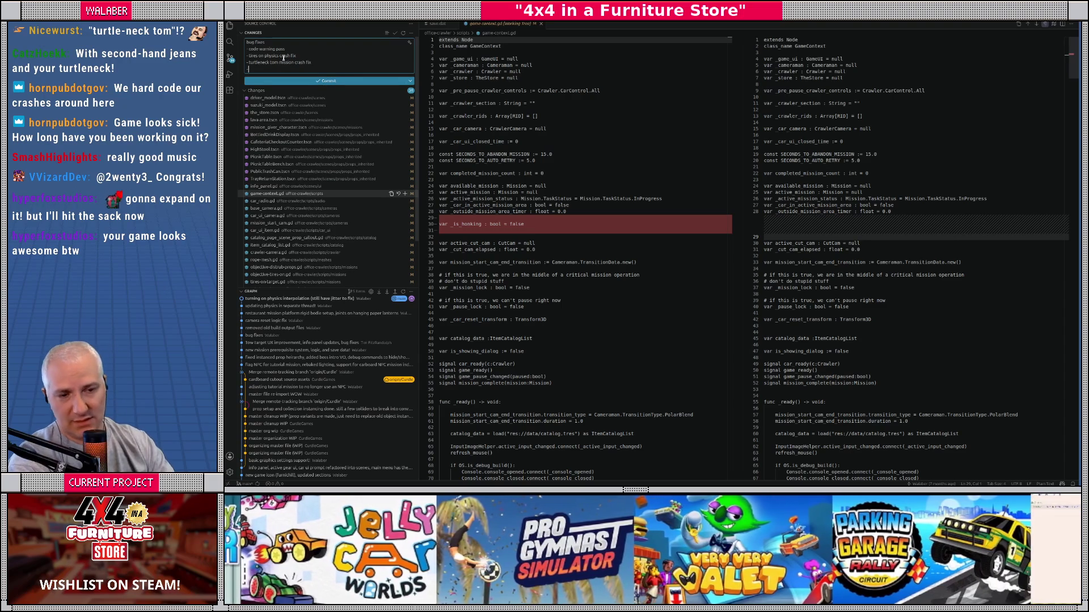
Step: Add commit lines for the play time display calculation fix and the paint mission fix
{"action": "scroll", "coordinate": [301, 219], "scroll_direction": "down", "scroll_amount": 1}
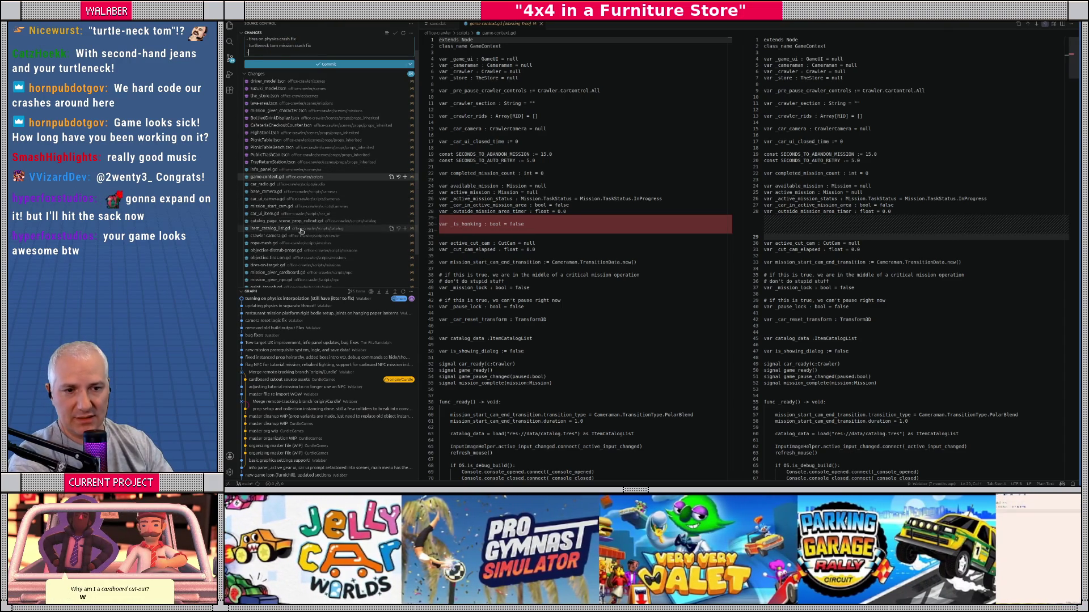
{"action": "type", "text": "- playt"}
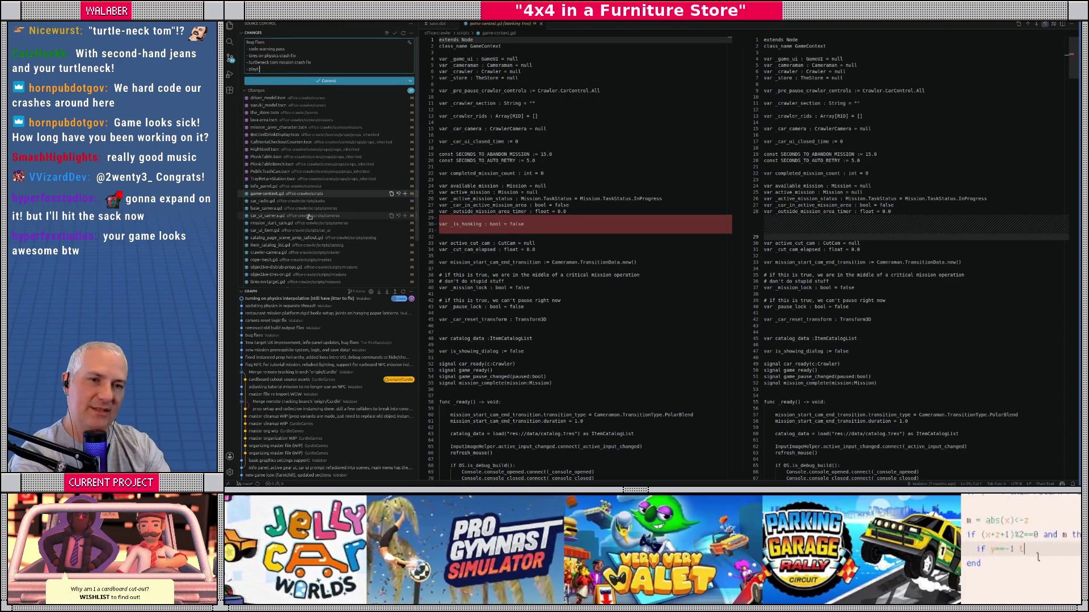
{"action": "key", "text": "BackSpace"}
{"action": "type", "text": " time"}
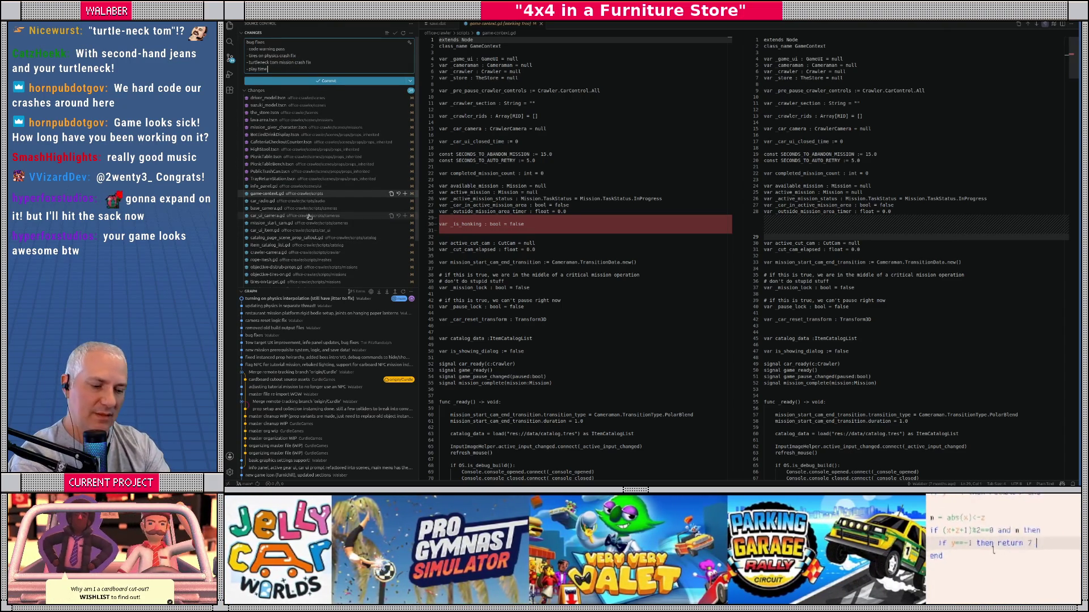
{"action": "type", "text": "splay cas"}
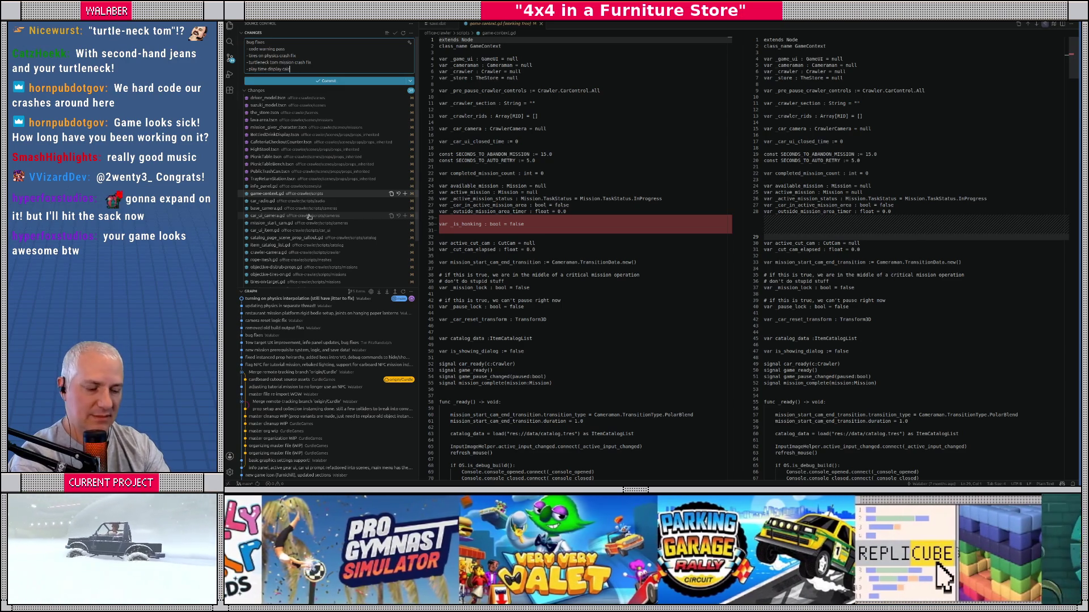
{"action": "type", "text": "tion fix"}
{"action": "key", "text": "Return"}
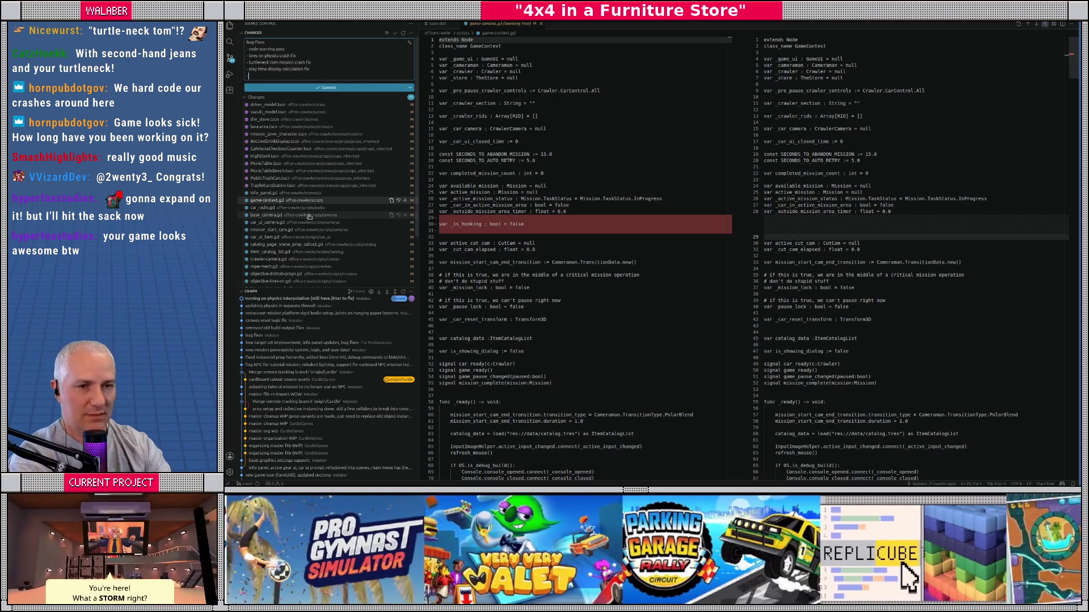
{"action": "scroll", "coordinate": [310, 218], "scroll_direction": "down", "scroll_amount": 1}
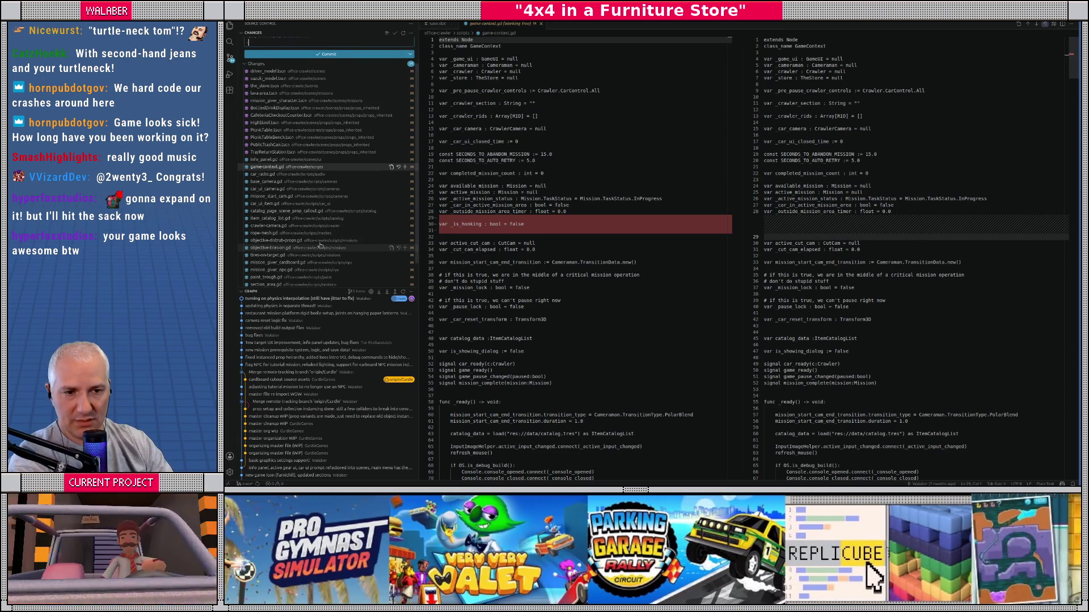
{"action": "scroll", "coordinate": [291, 249], "scroll_direction": "down", "scroll_amount": 1}
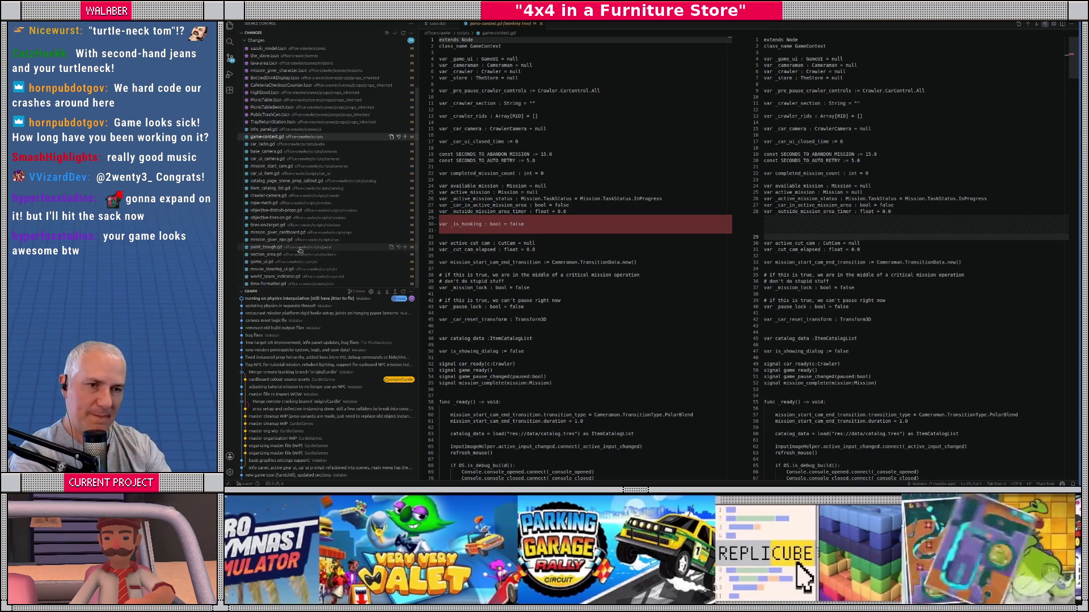
{"action": "scroll", "coordinate": [381, 91], "scroll_direction": "up", "scroll_amount": 2}
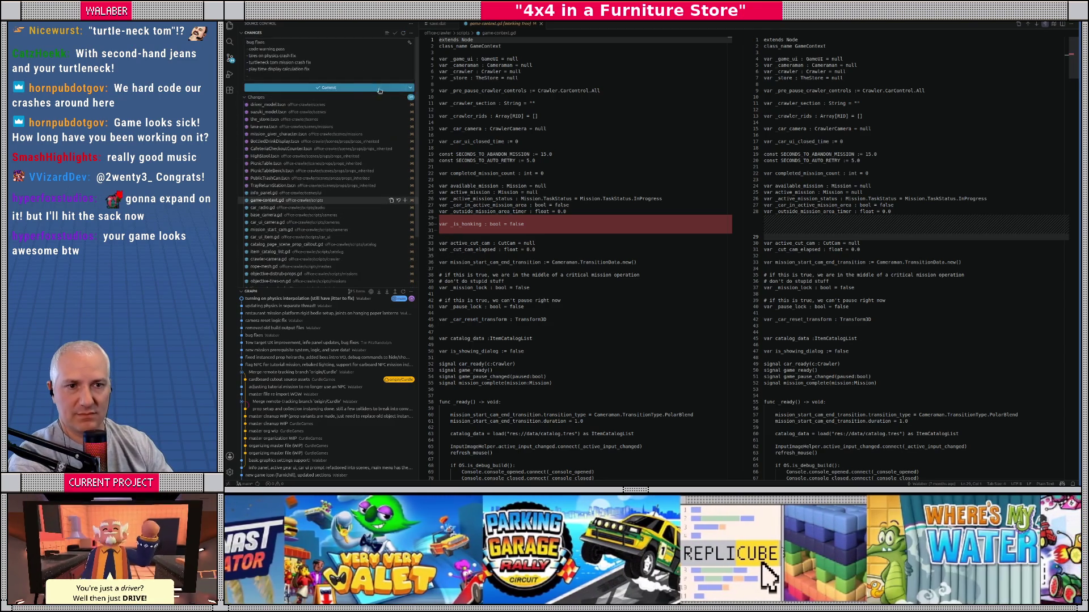
{"action": "left_click", "coordinate": [306, 75]}
{"action": "type", "text": "int mission"}
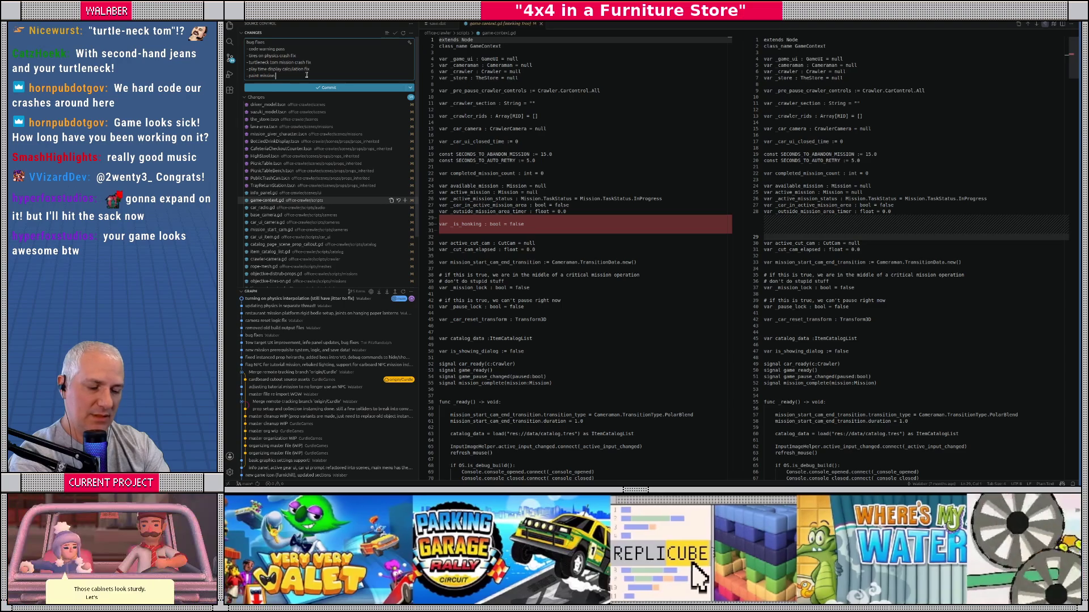
{"action": "type", "text": " not turning tires"}
{"action": "type", "text": " to"}
{"action": "type", "text": "ile"}
{"action": "type", "text": "paint\" mode fix"}
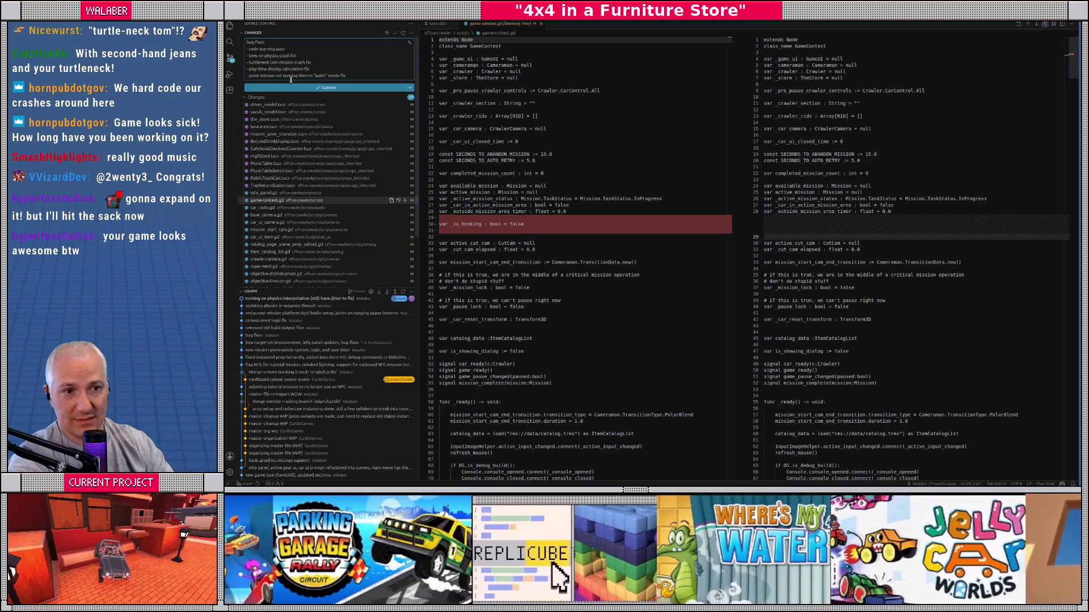
{"action": "type", "text": "s"}
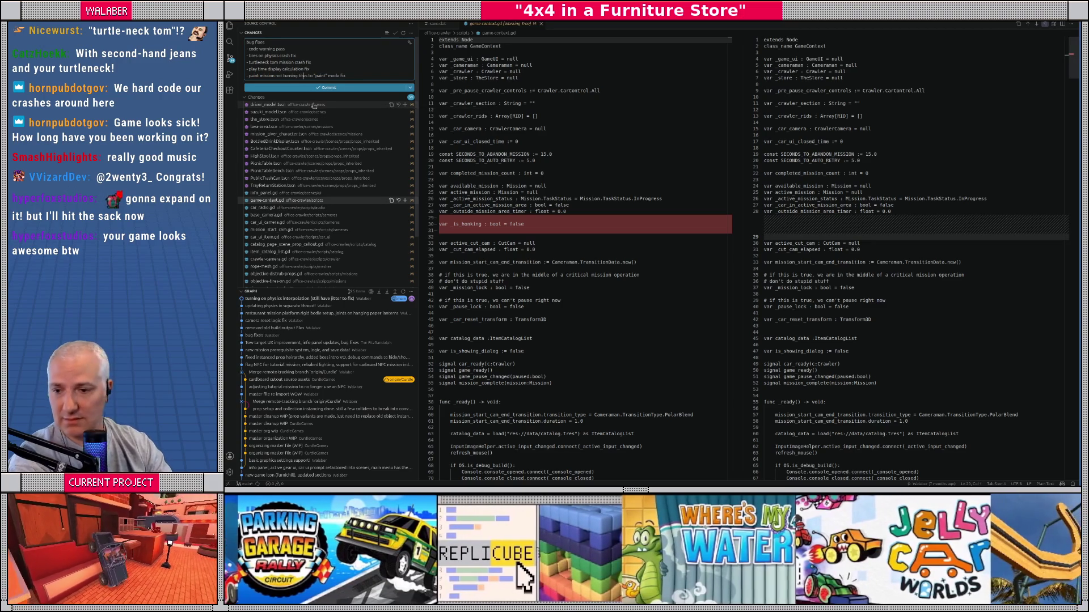
{"action": "scroll", "coordinate": [309, 170], "scroll_direction": "down", "scroll_amount": 3}
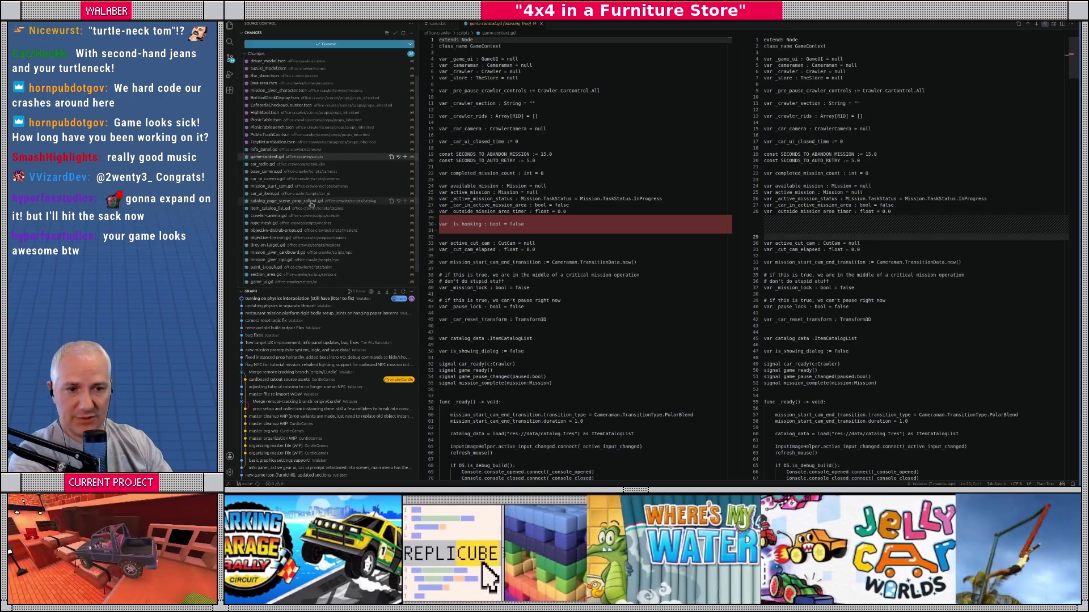
Step: Review diffs for world_space_indicator, mouse_steering_ui, game_ui, section_area and mission_giver_npc scripts
{"action": "left_click", "coordinate": [286, 276]}
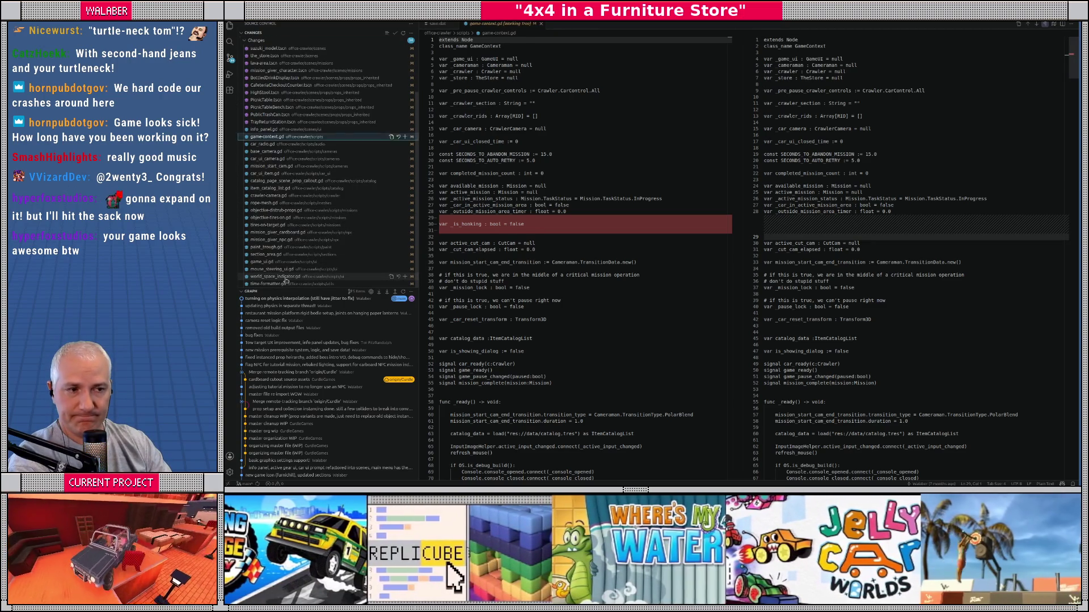
{"action": "left_click", "coordinate": [282, 269]}
{"action": "left_click", "coordinate": [280, 262]}
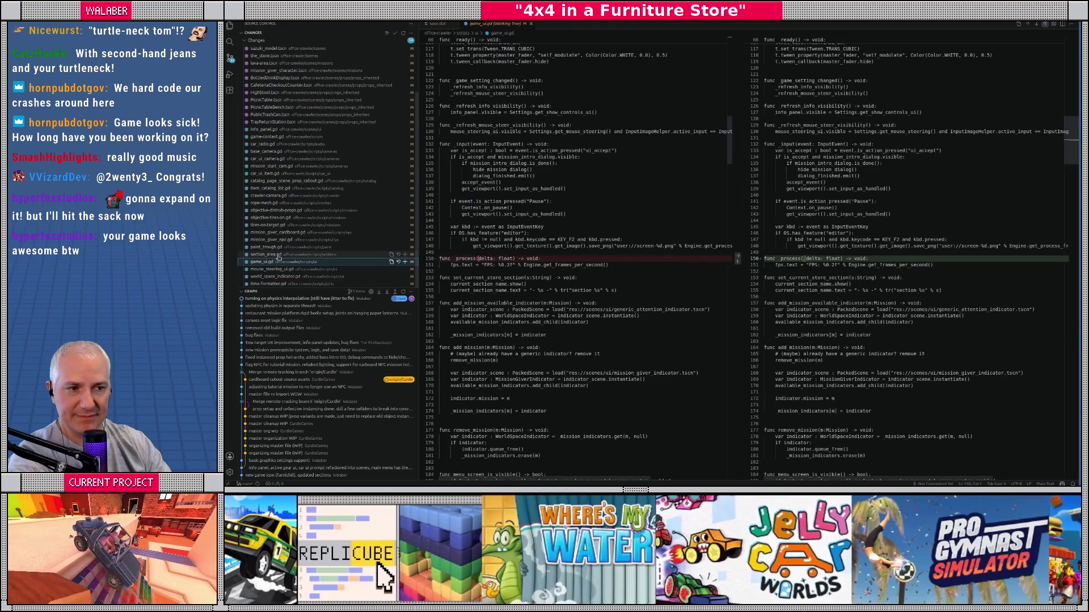
{"action": "left_click", "coordinate": [278, 254]}
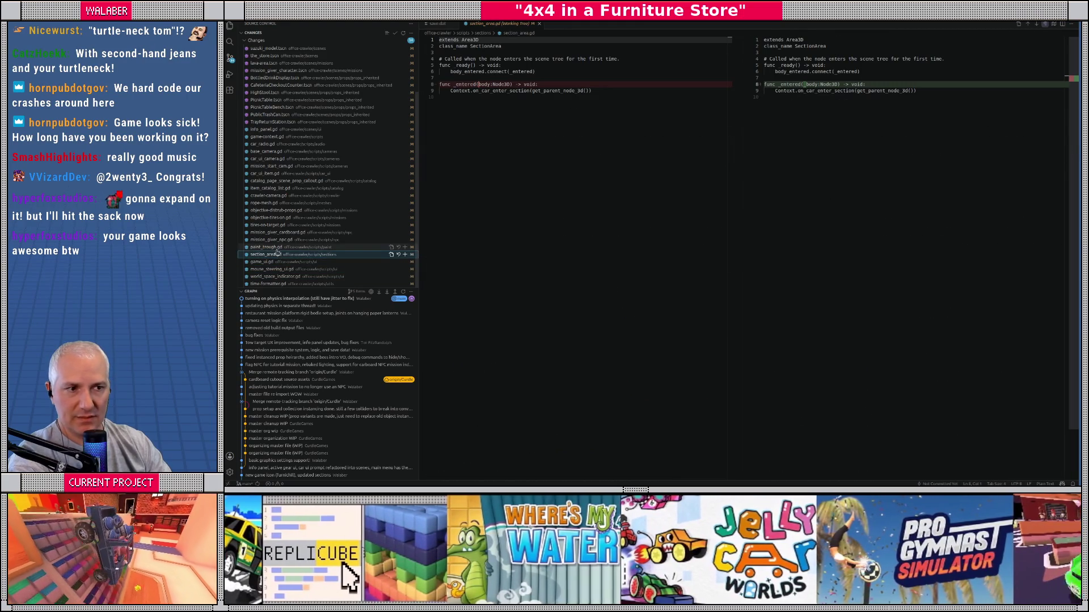
{"action": "left_click", "coordinate": [274, 239]}
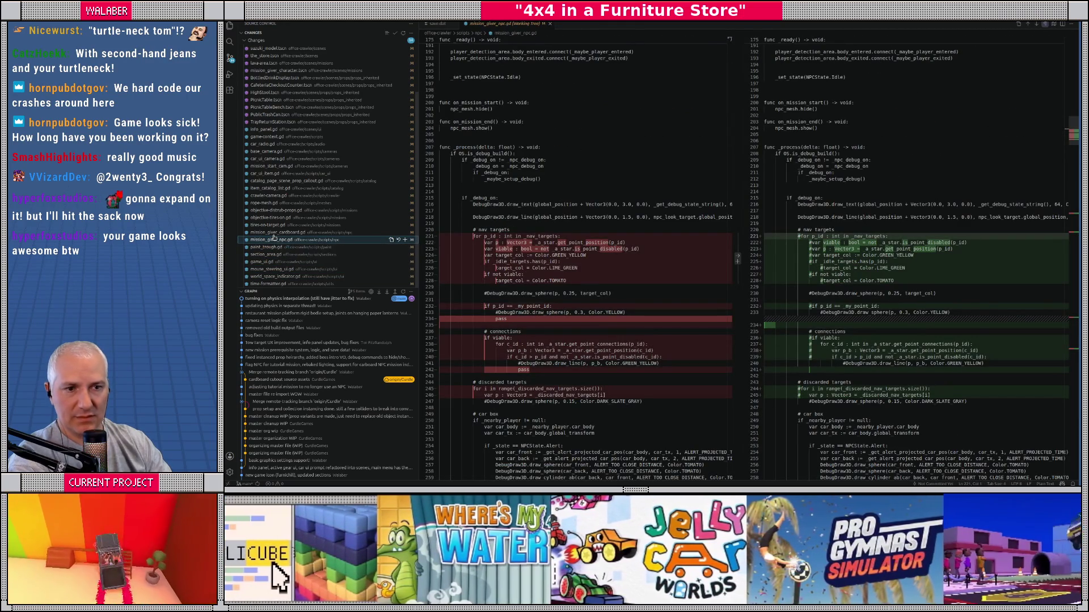
Step: Commit all changes with the bug-fix message and sync to the remote
{"action": "scroll", "coordinate": [303, 206], "scroll_direction": "up", "scroll_amount": 3}
{"action": "left_click", "coordinate": [301, 95]}
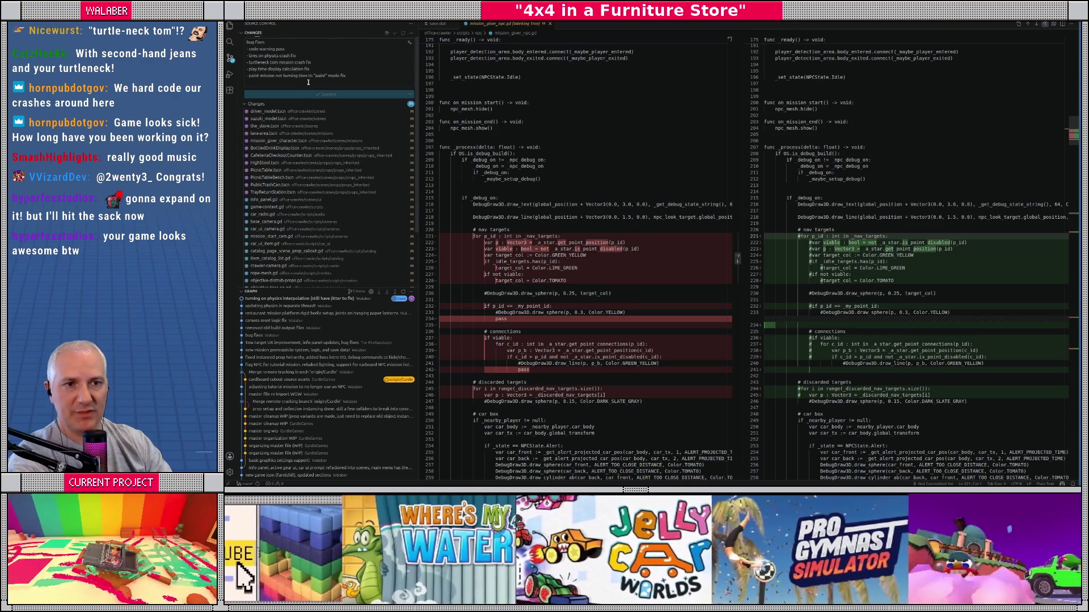
{"action": "left_click", "coordinate": [348, 55]}
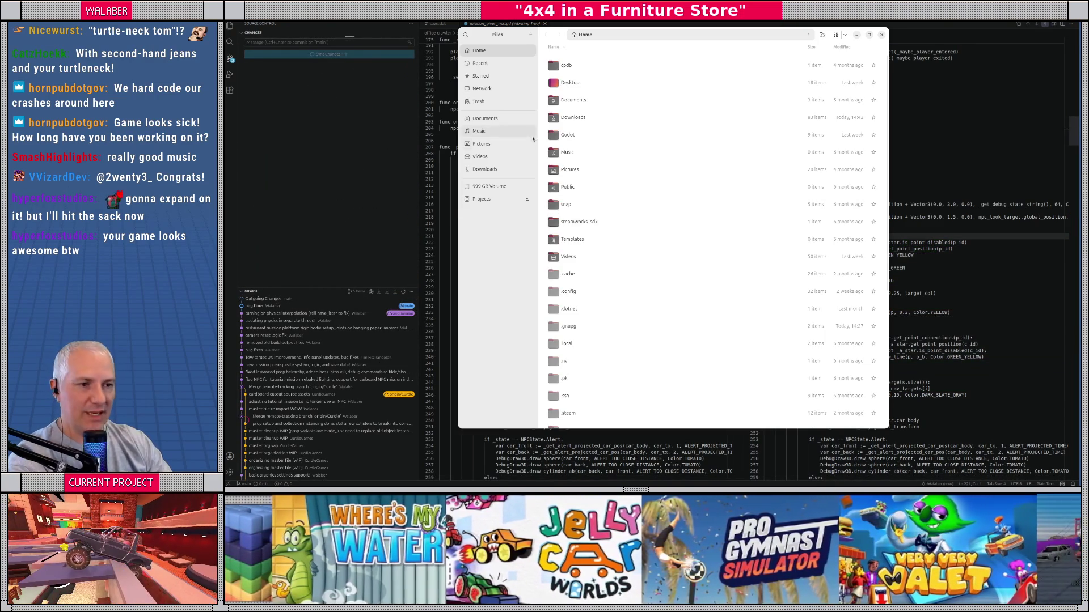
Step: Move the downloaded 4x4-loc - text.csv into data/text, replacing the old copy, and close Files
{"action": "left_click", "coordinate": [485, 169]}
{"action": "left_click", "coordinate": [574, 291]}
{"action": "mouse_move", "coordinate": [575, 291]}
{"action": "left_mouse_down"}
{"action": "mouse_move", "coordinate": [494, 204]}
{"action": "mouse_move", "coordinate": [510, 192]}
{"action": "mouse_move", "coordinate": [567, 204]}
{"action": "mouse_move", "coordinate": [567, 230]}
{"action": "mouse_move", "coordinate": [575, 127]}
{"action": "left_mouse_up"}
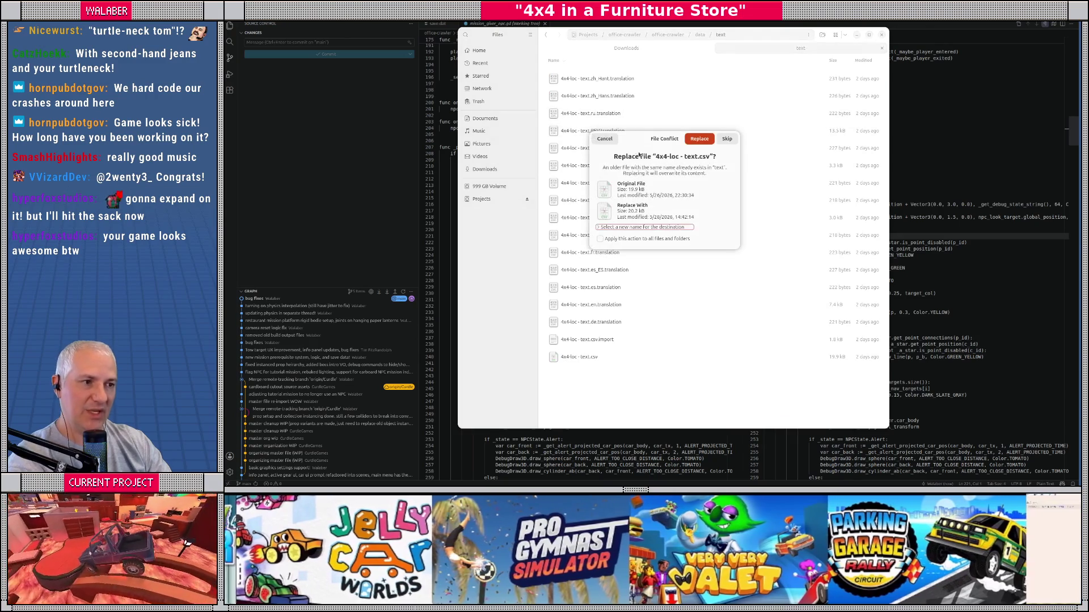
{"action": "left_click", "coordinate": [701, 146]}
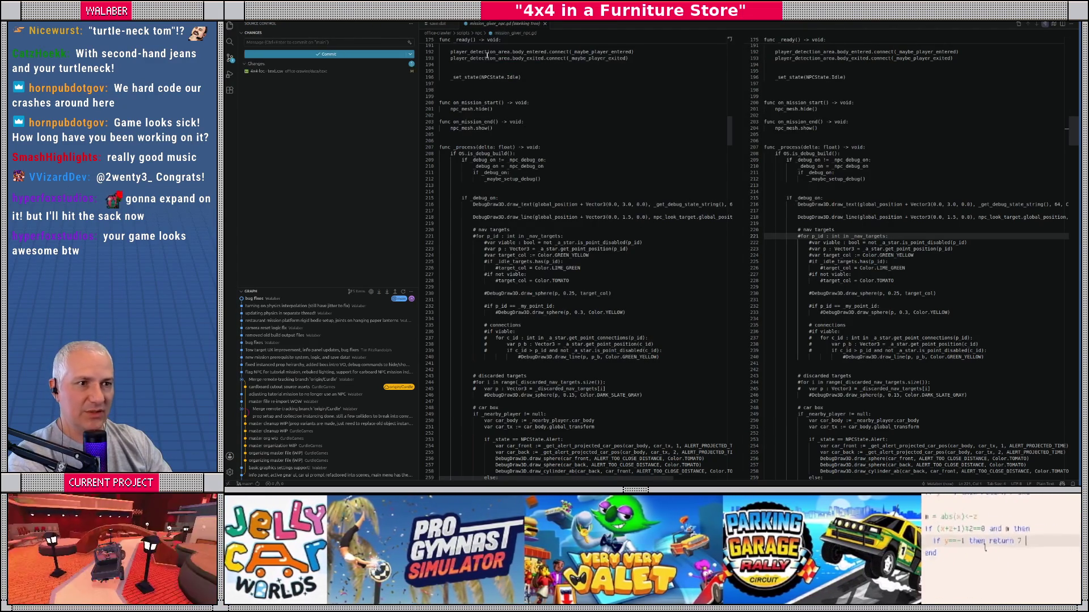
{"action": "left_click", "coordinate": [545, 24]}
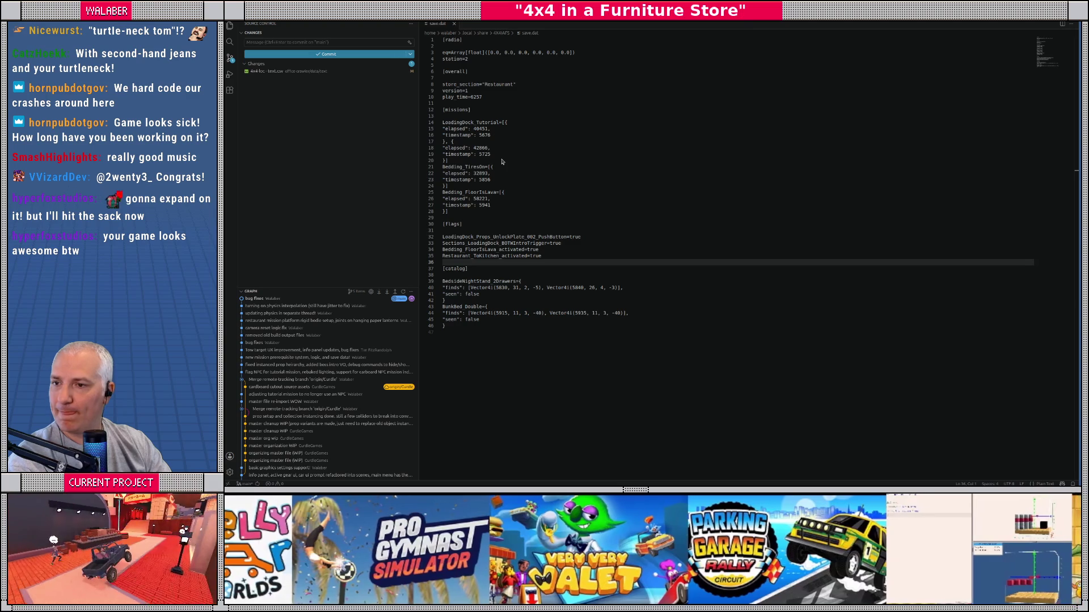
Step: Under the Quit screen title, add an _add_button("shutdown_return_to_title") line wired to _quit_to_title, and save
{"action": "key", "text": "alt+Tab"}
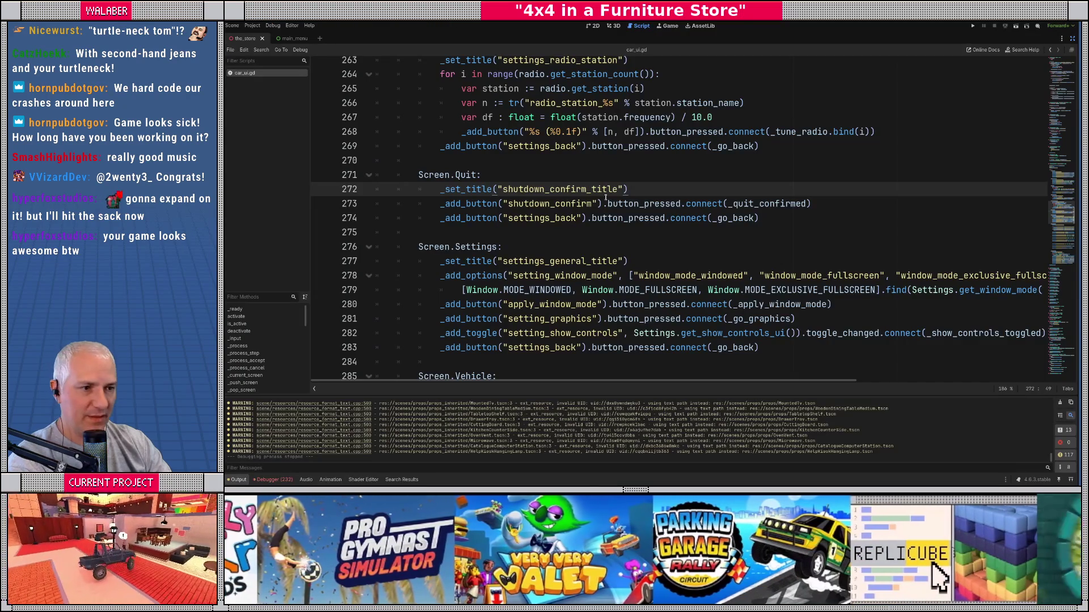
{"action": "key", "text": "Return"}
{"action": "type", "text": "_a"}
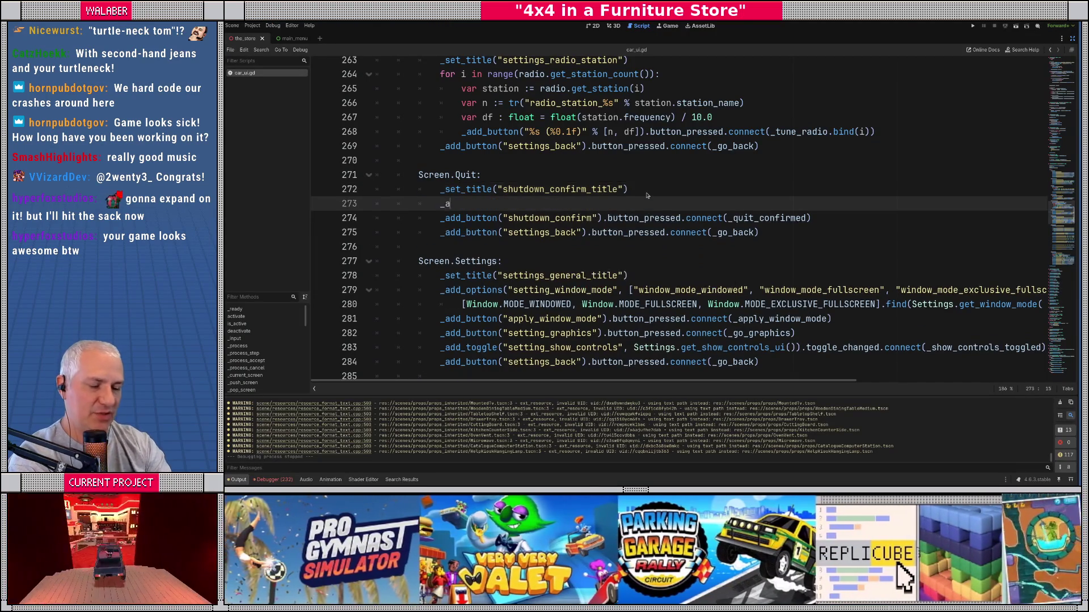
{"action": "type", "text": "dd_b"}
{"action": "key", "text": "Return"}
{"action": "type", "text": "\"shutdow"}
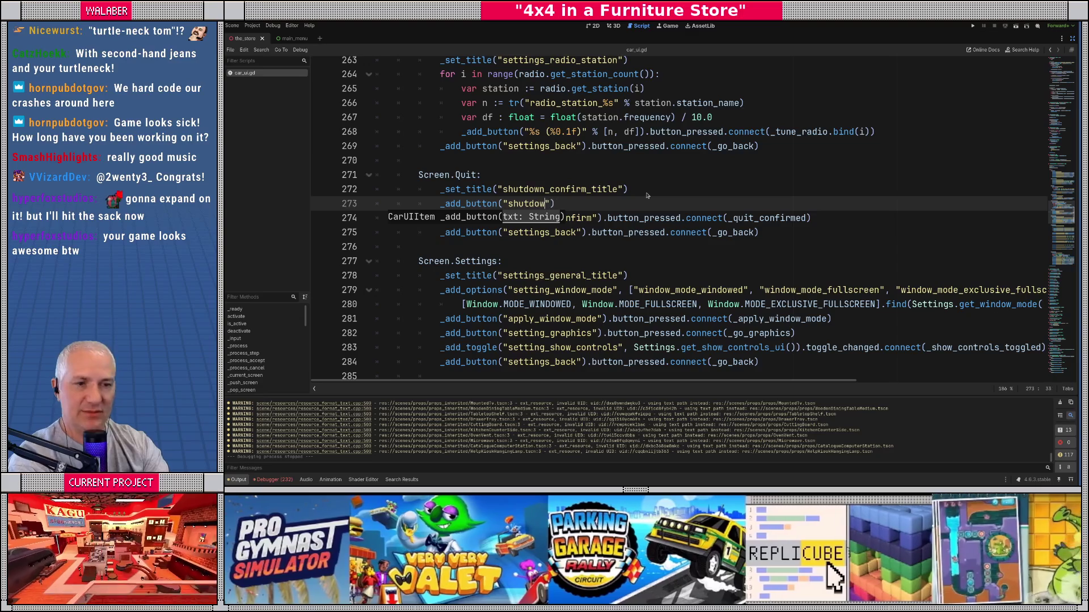
{"action": "type", "text": "n_"}
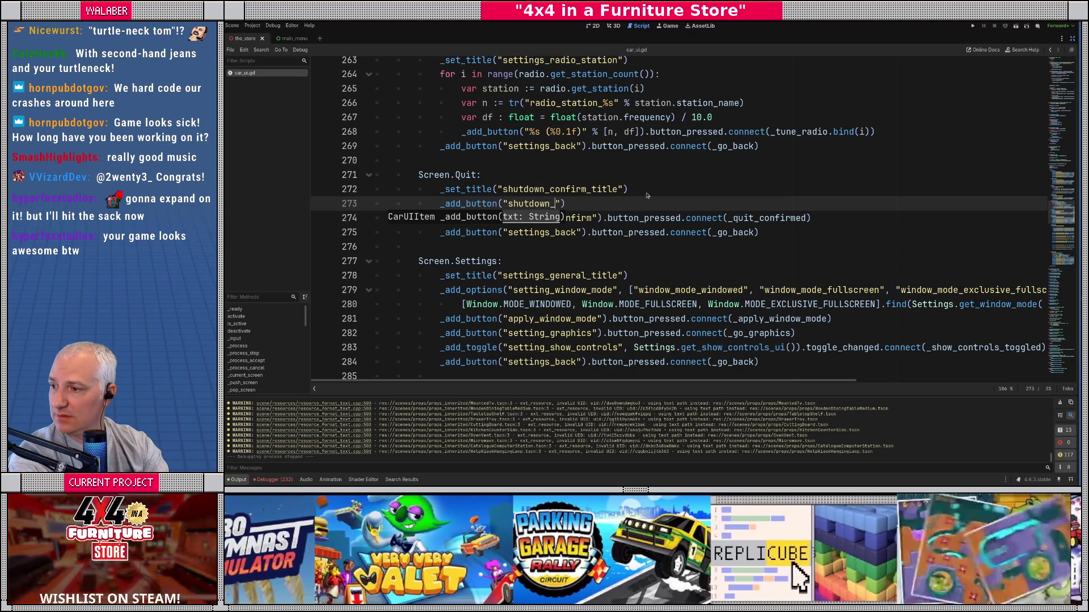
{"action": "type", "text": "return_to_title\""}
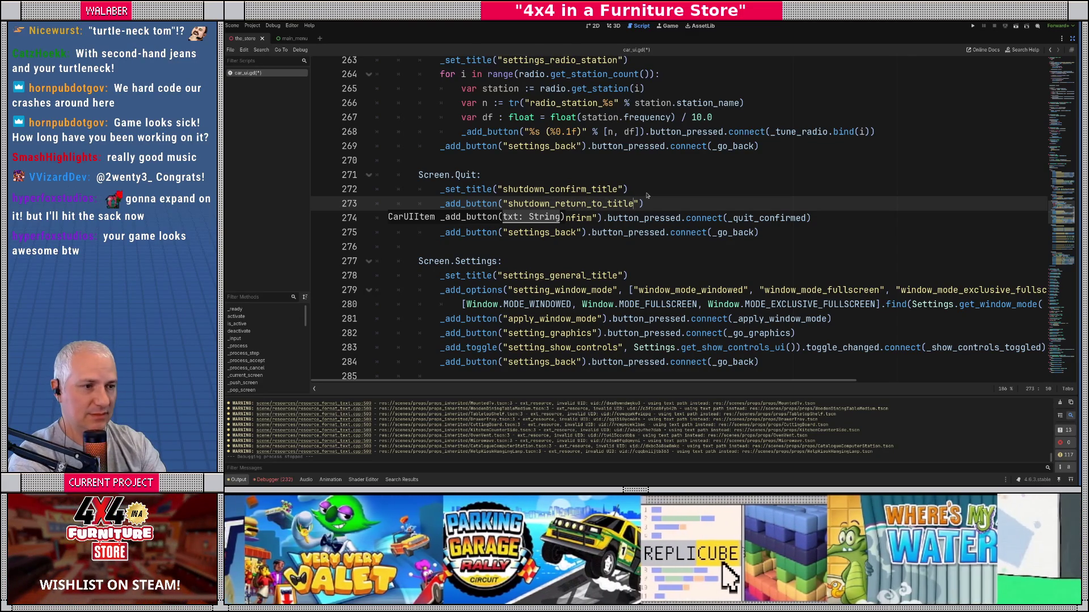
{"action": "type", "text": ").button_pressed."}
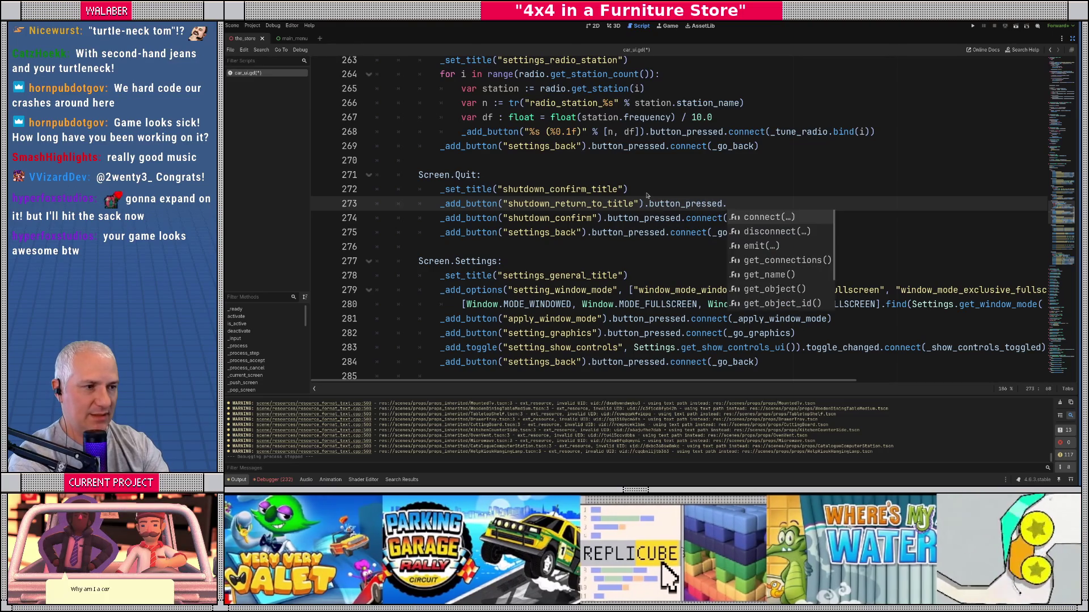
{"action": "key", "text": "BackSpace"}
{"action": "type", "text": "(_"}
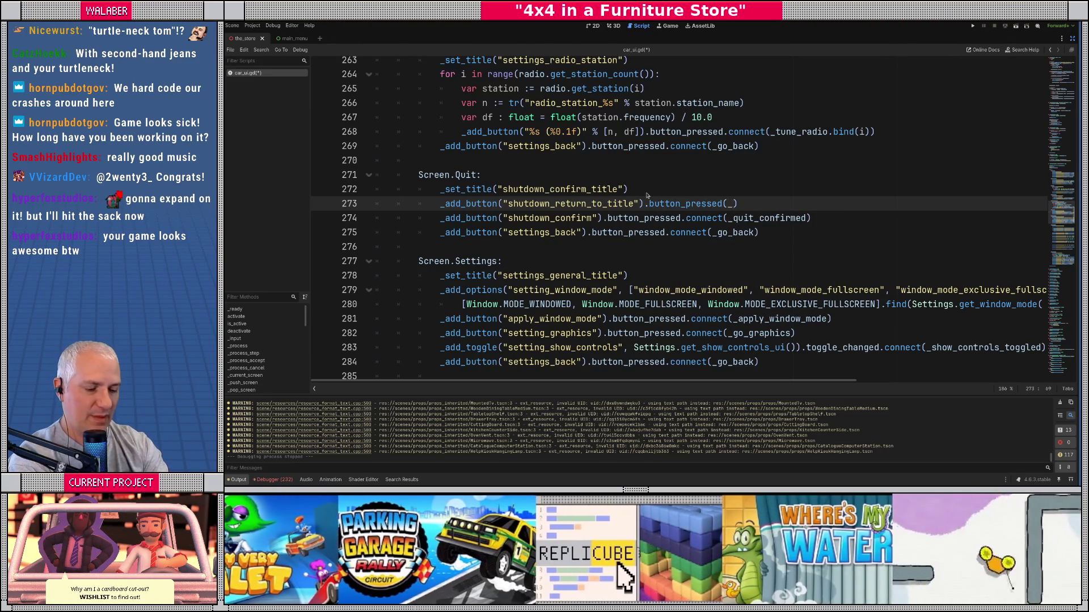
{"action": "type", "text": "quit_to_title"}
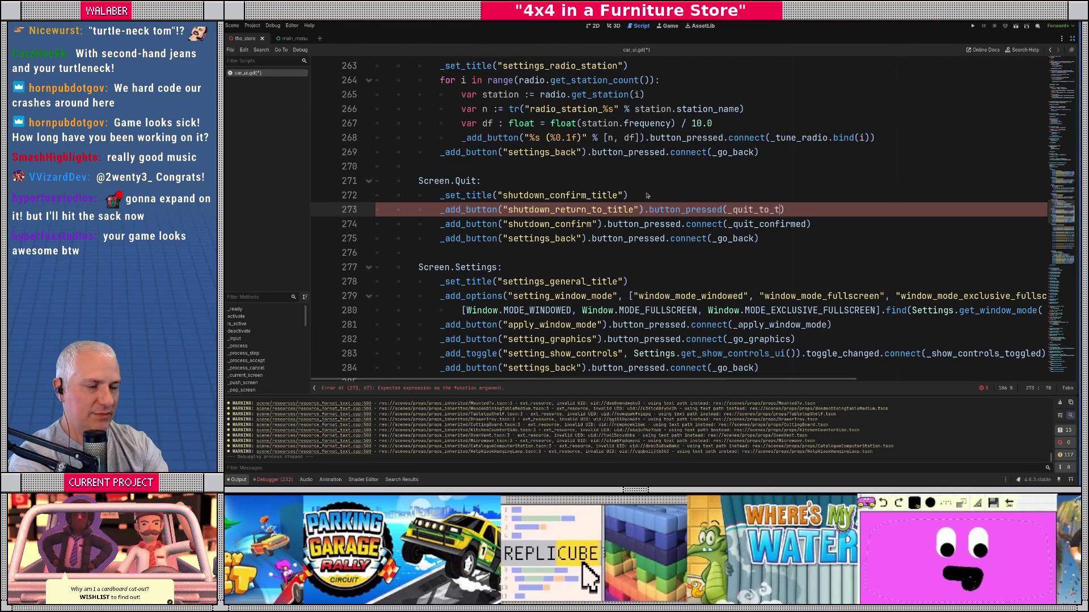
{"action": "type", "text": ")"}
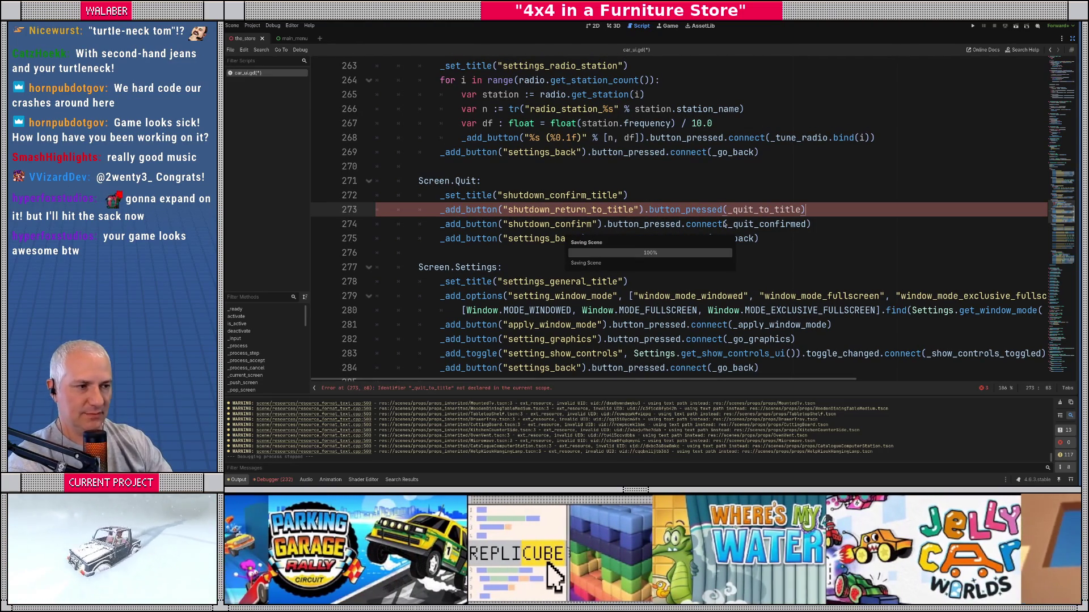
{"action": "key", "text": "ctrl+s"}
{"action": "left_click", "coordinate": [769, 224], "text": "ctrl"}
Step: Write func _quit_to_title() -> void: with request_quit_to_title.emit() above _quit_confirmed
{"action": "left_click", "coordinate": [446, 211]}
{"action": "key", "text": "Return"}
{"action": "key", "text": "Return"}
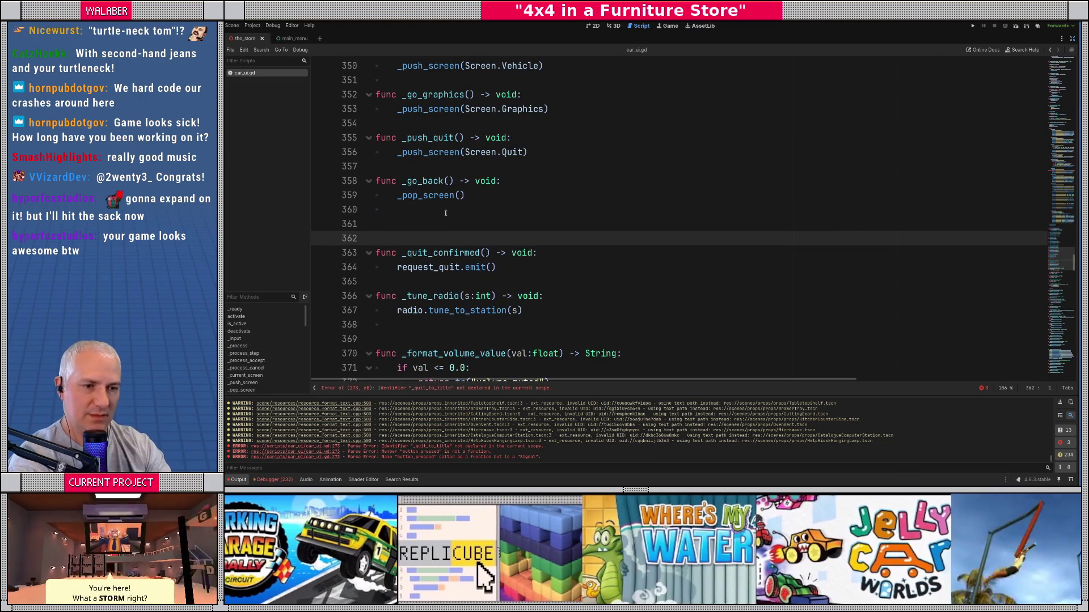
{"action": "type", "text": "func _quit_to_"}
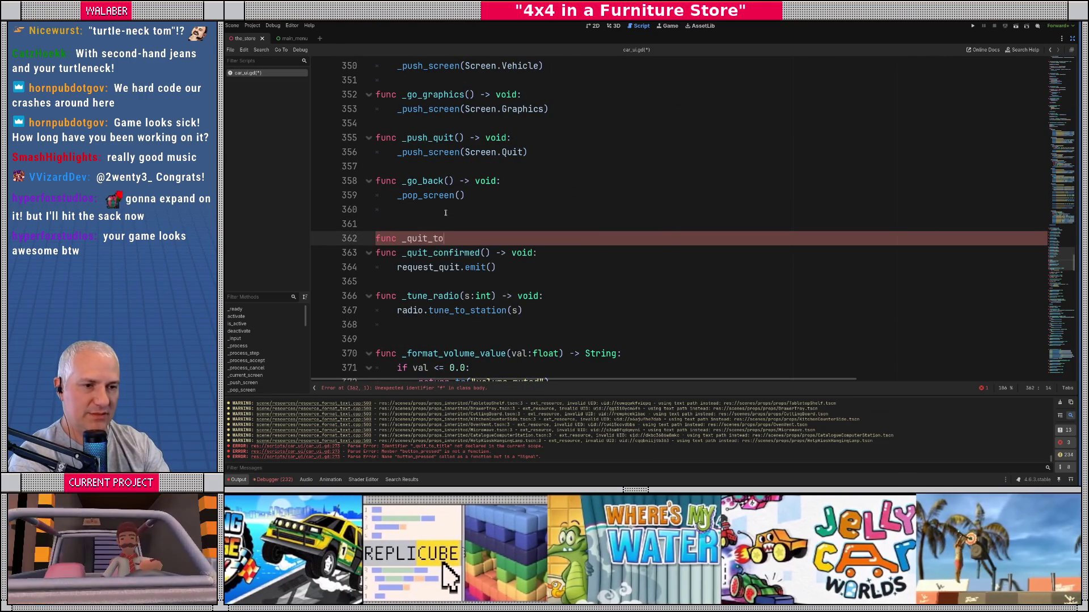
{"action": "type", "text": "title() -> void"}
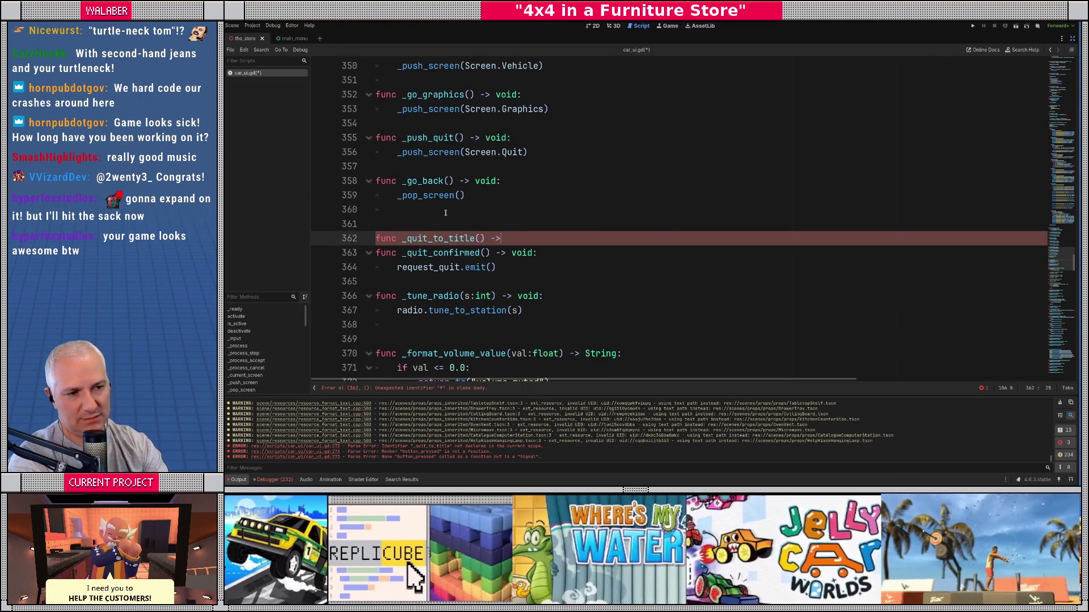
{"action": "type", "text": ":"}
{"action": "key", "text": "Return"}
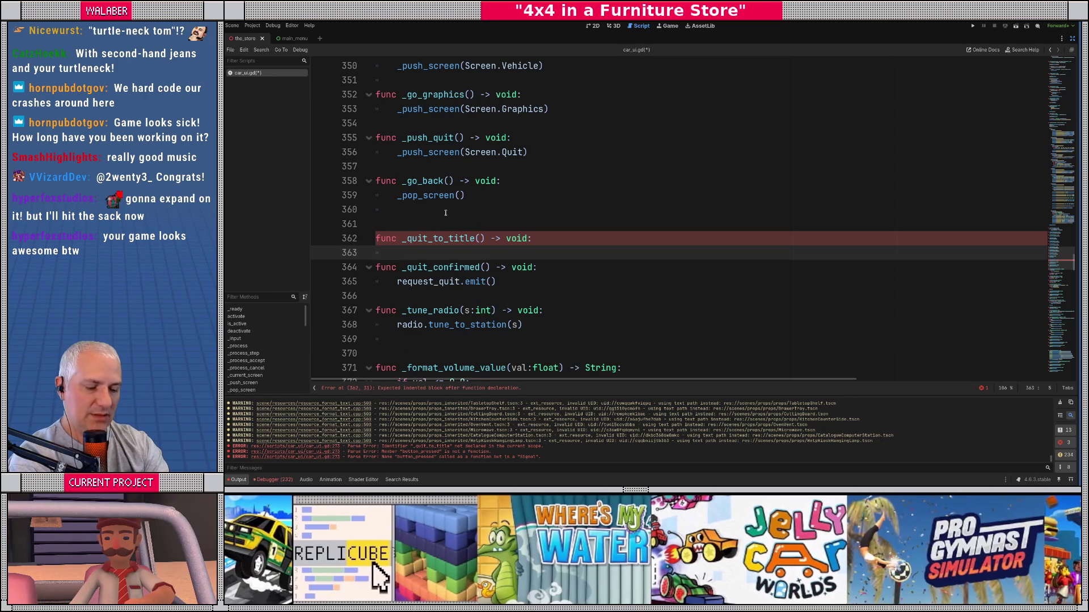
{"action": "type", "text": "request_q"}
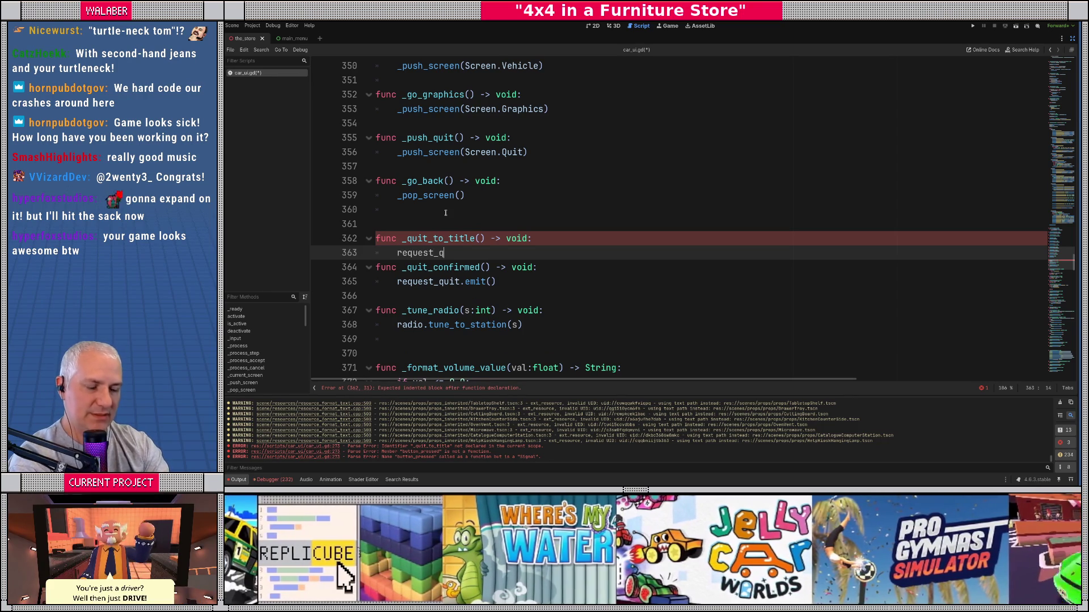
{"action": "type", "text": "uit_to_title"}
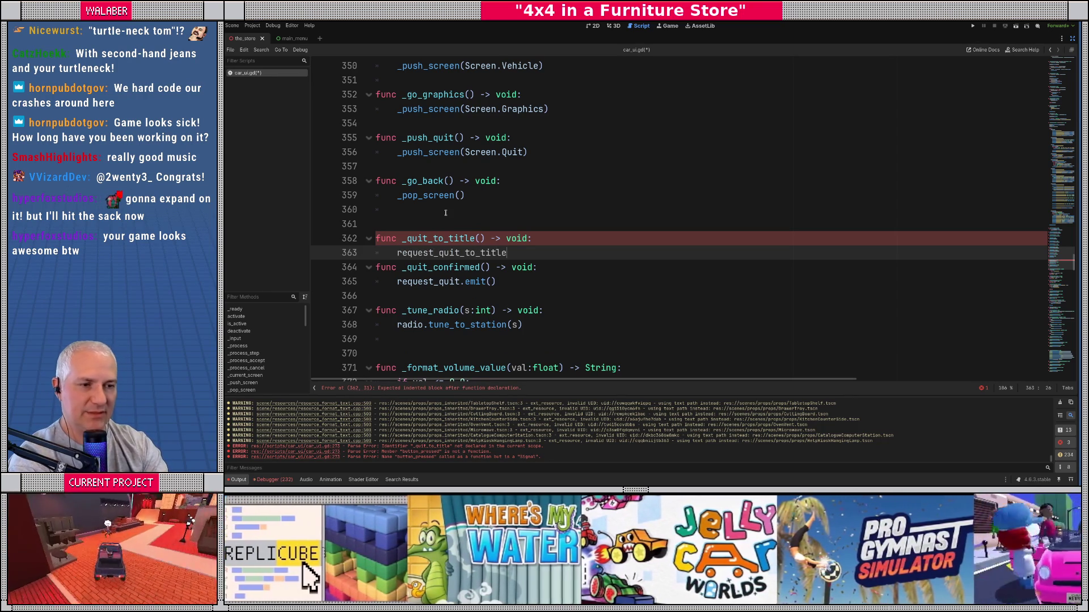
{"action": "type", "text": ".emit()"}
{"action": "key", "text": "Return"}
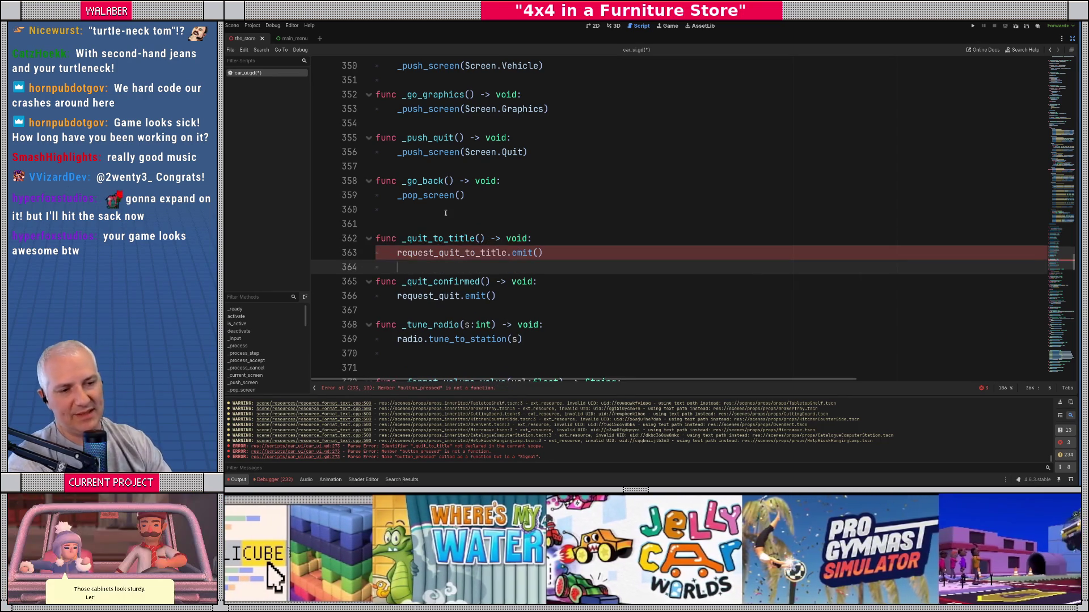
{"action": "left_click", "coordinate": [429, 296], "text": "ctrl"}
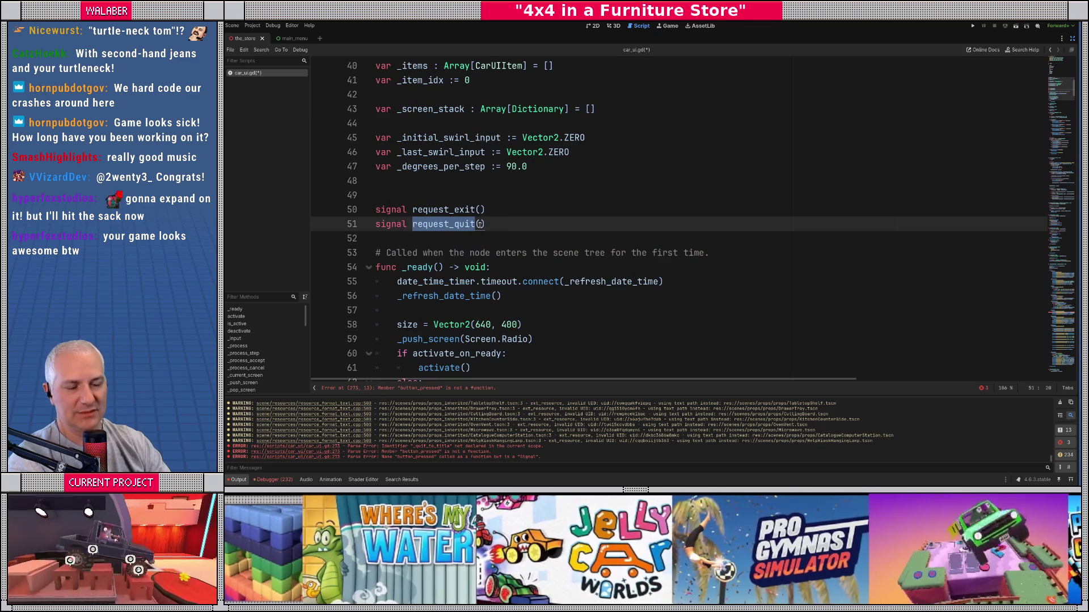
Step: Declare enum QuitStyle { ToTitle, JustQuit } just below the request_exit signal
{"action": "left_click", "coordinate": [501, 212]}
{"action": "key", "text": "Return"}
{"action": "key", "text": "Return"}
{"action": "key", "text": "Return"}
{"action": "key", "text": "Up"}
{"action": "type", "text": "enum"}
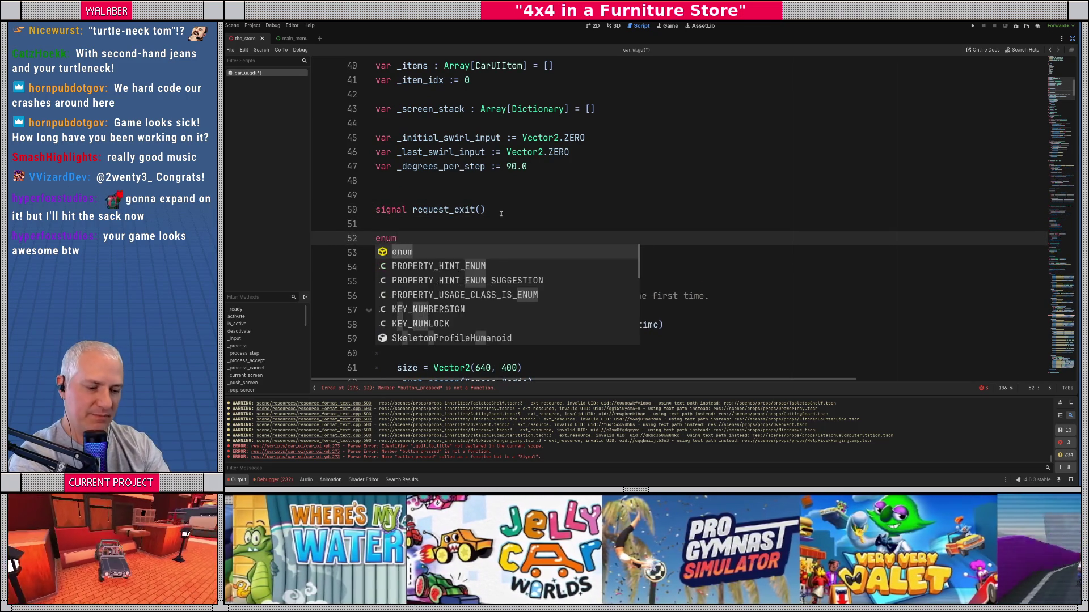
{"action": "type", "text": " Quit"}
{"action": "key", "text": "Escape"}
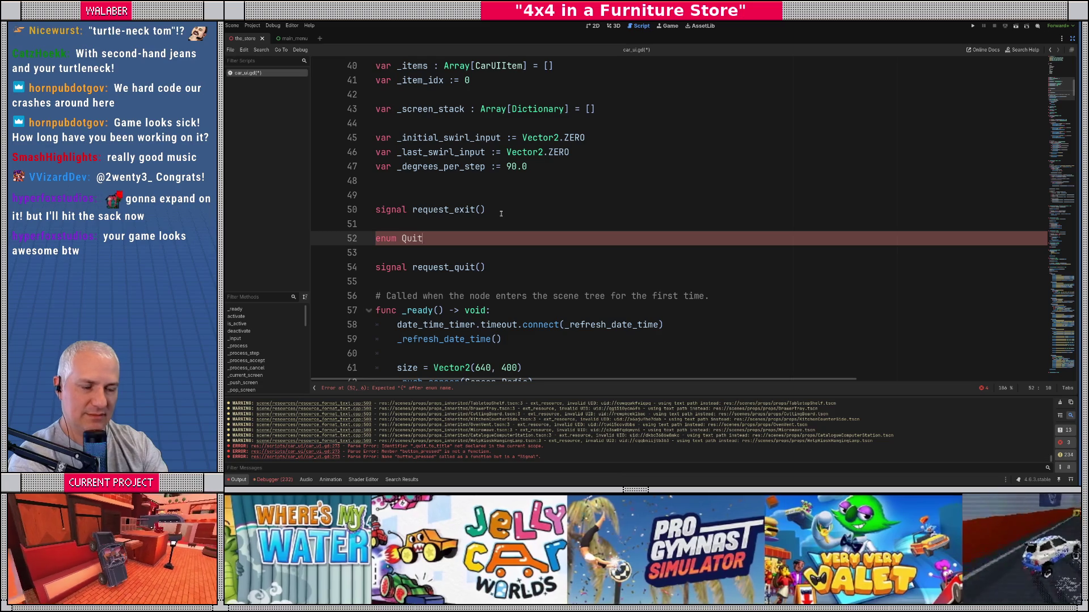
{"action": "type", "text": "Style"}
{"action": "key", "text": "Return"}
{"action": "type", "text": "{"}
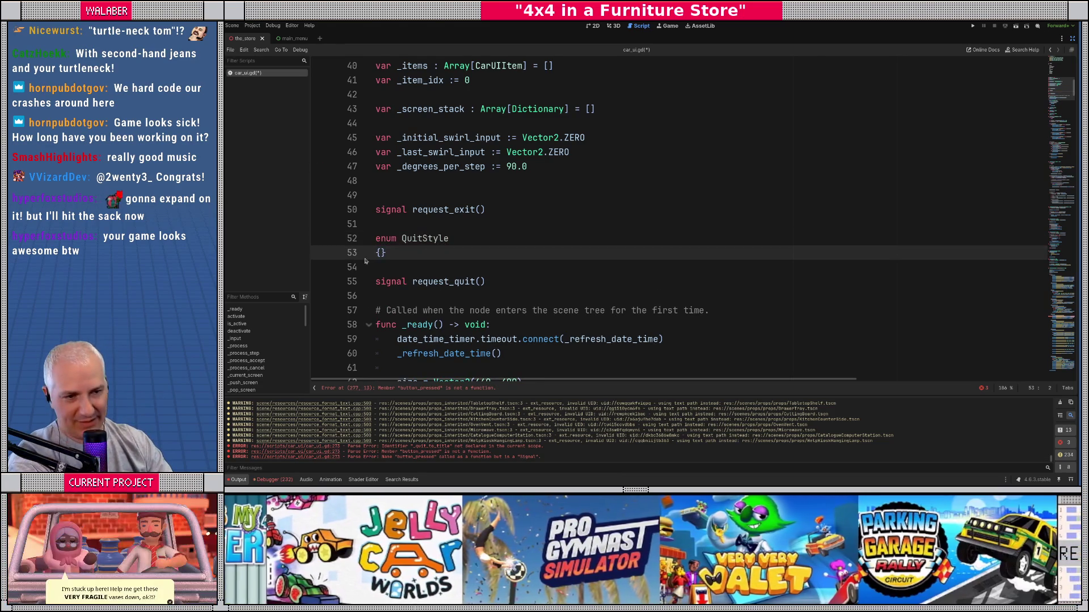
{"action": "key", "text": "Return"}
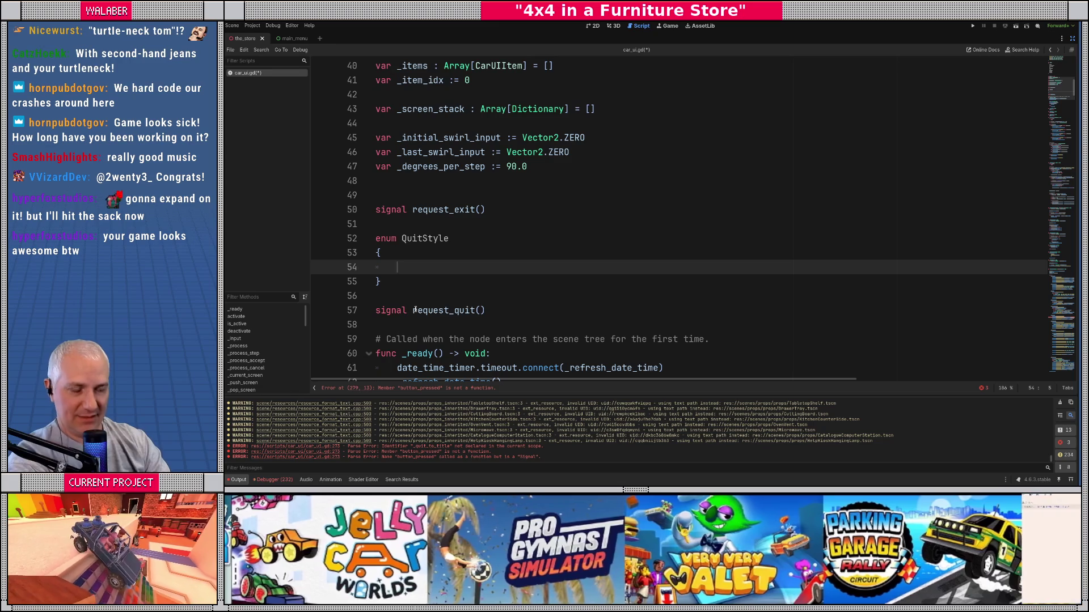
{"action": "type", "text": "ToTitle,"}
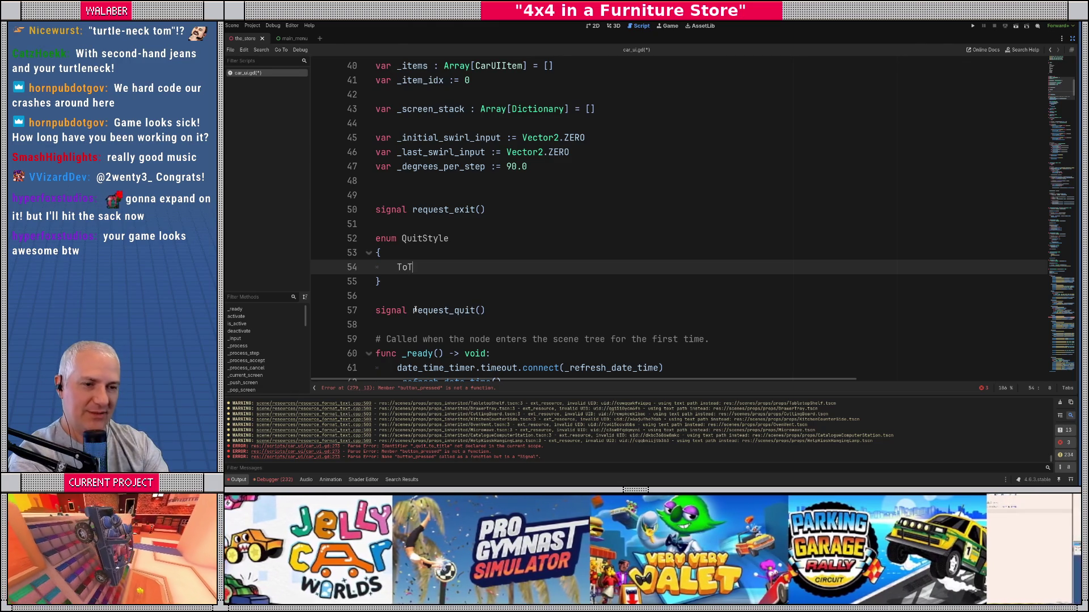
{"action": "key", "text": "Return"}
{"action": "type", "text": "JustQuit"}
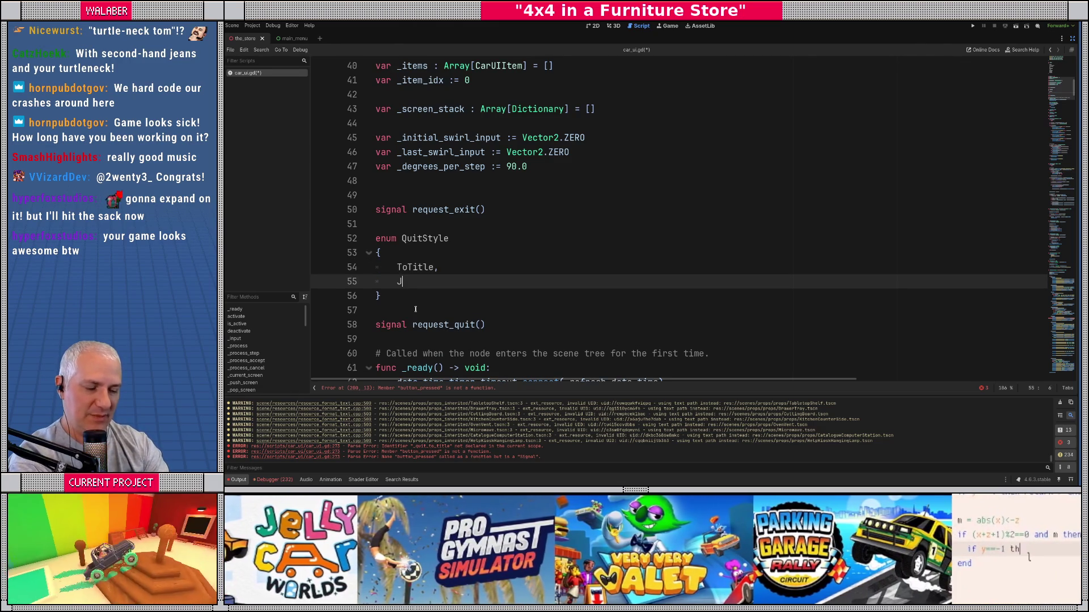
Step: Change the signal to request_quit(qs:QuitStyle) and search the script for request_quit
{"action": "scroll", "coordinate": [471, 301], "scroll_direction": "down", "scroll_amount": 1}
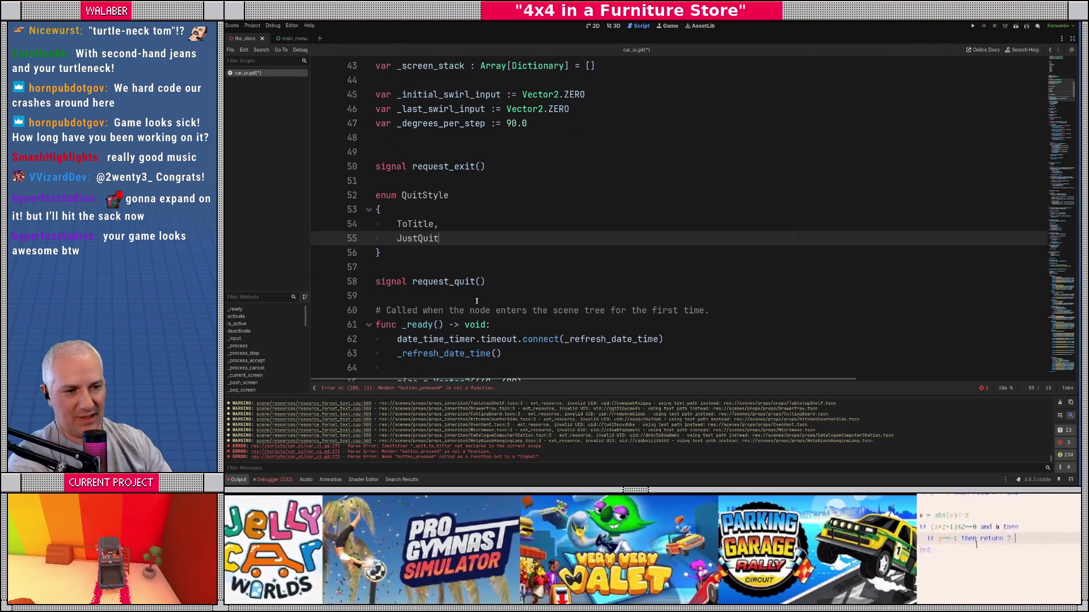
{"action": "left_click", "coordinate": [479, 281]}
{"action": "type", "text": "qs:"}
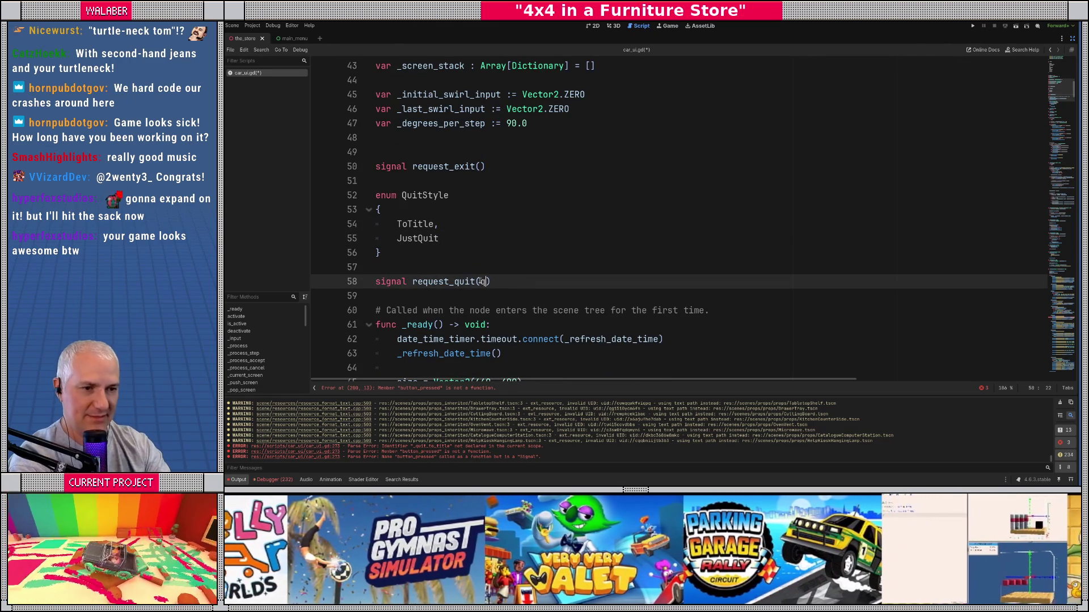
{"action": "type", "text": "QuitS"}
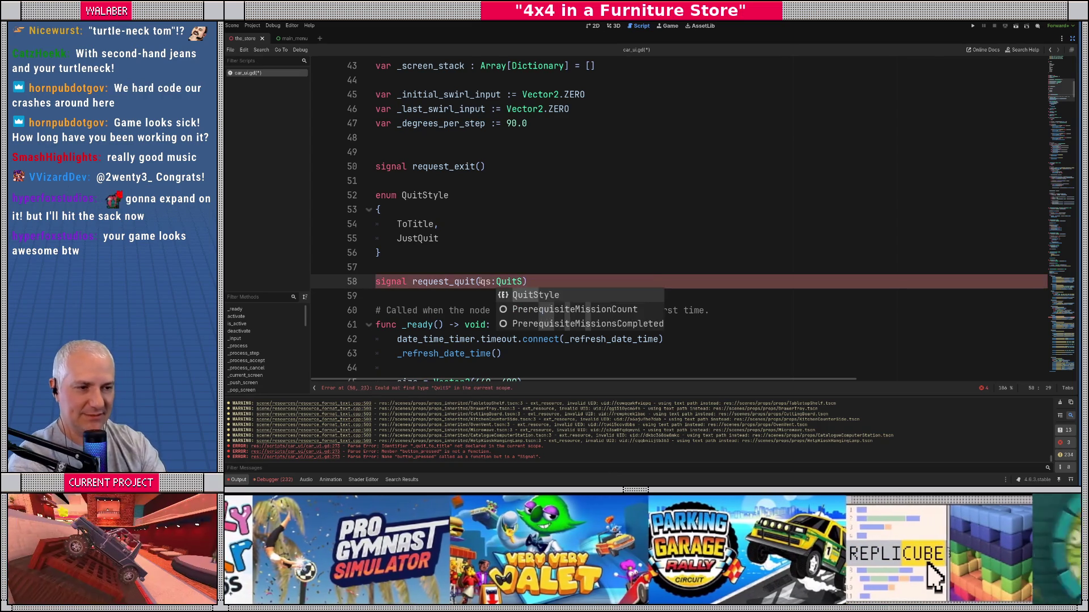
{"action": "key", "text": "Return"}
{"action": "double_click", "coordinate": [463, 281]}
{"action": "key", "text": "ctrl+f"}
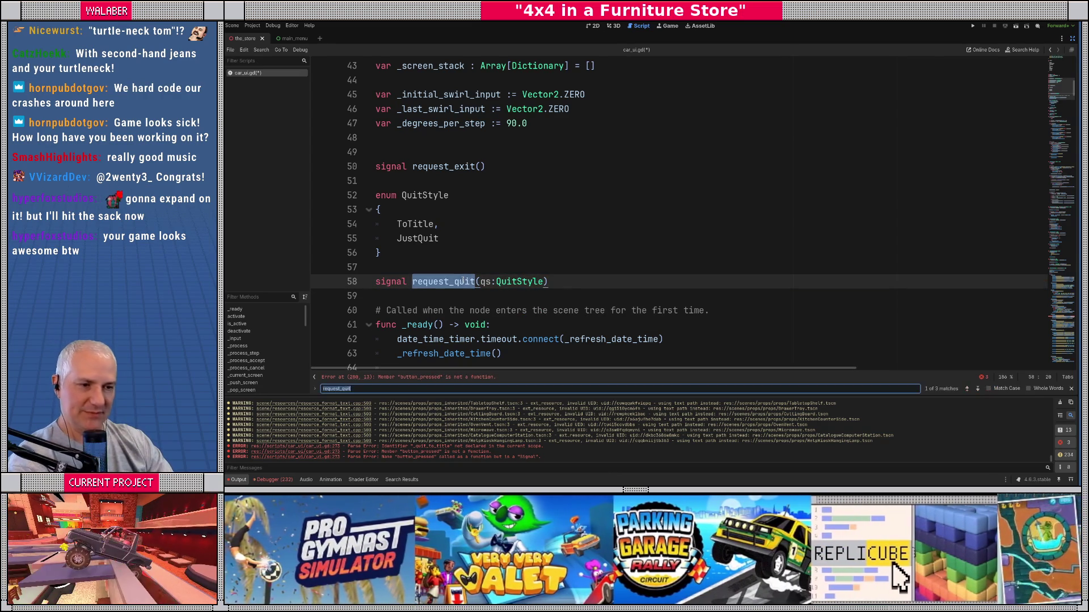
Step: Make _quit_to_title emit request_quit(QuitStyle.ToTitle) instead of the old to-title signal
{"action": "key", "text": "Return"}
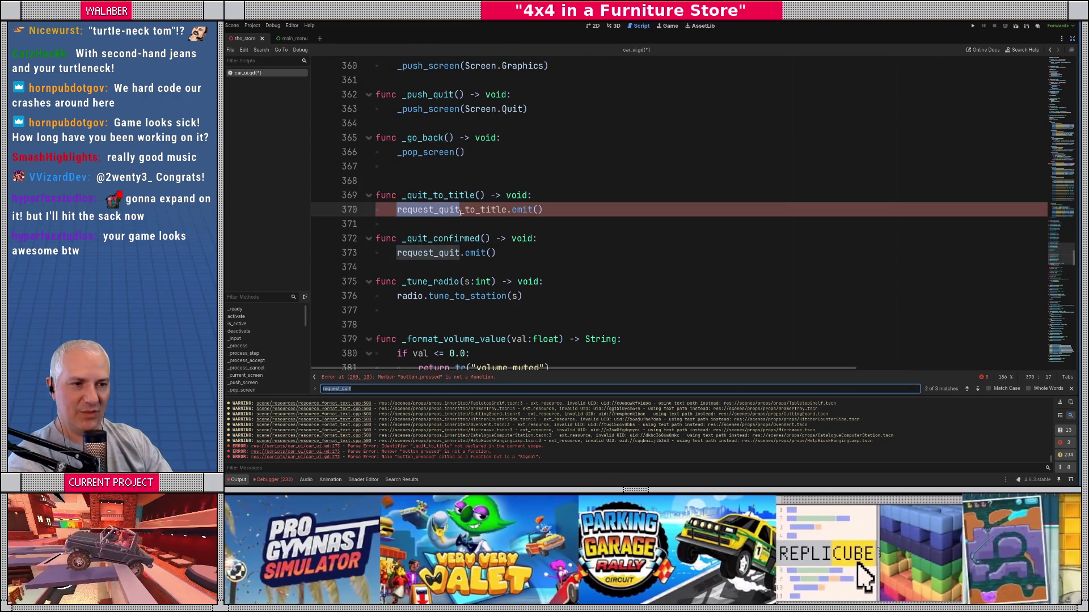
{"action": "left_click", "coordinate": [461, 212]}
{"action": "key", "text": "Delete"}
{"action": "key", "text": "Delete"}
{"action": "key", "text": "Delete"}
{"action": "key", "text": "Delete"}
{"action": "key", "text": "End"}
{"action": "key", "text": "Left"}
{"action": "type", "text": "QuitS"}
{"action": "key", "text": "Return"}
{"action": "type", "text": "."}
{"action": "key", "text": "Return"}
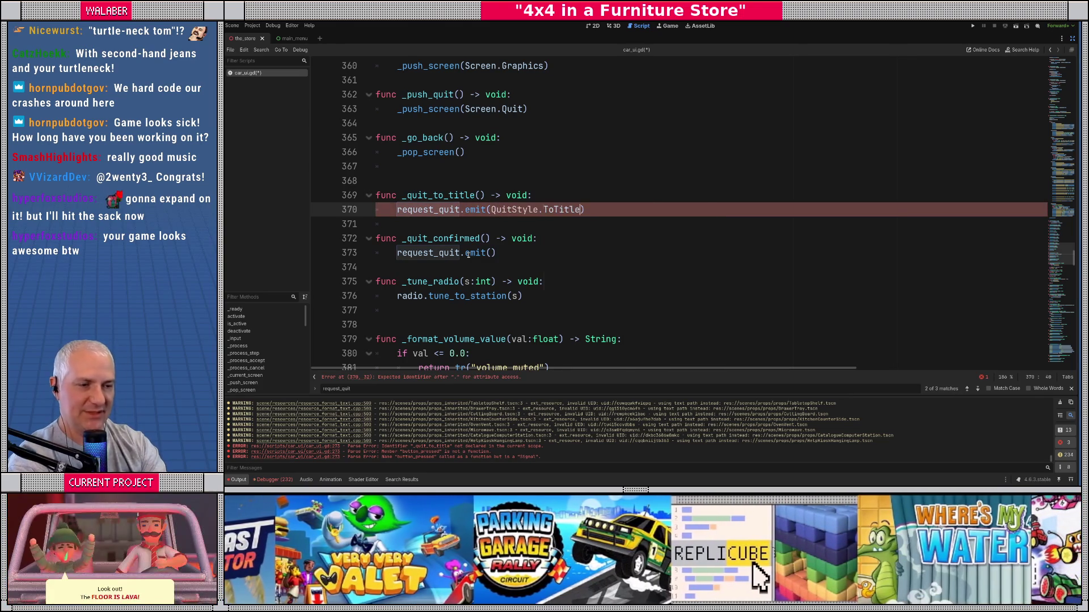
Step: Make _quit_confirmed emit request_quit(QuitStyle.JustQuit) and save car_ui.gd
{"action": "key", "text": "Down"}
{"action": "key", "text": "Down"}
{"action": "key", "text": "Down"}
{"action": "key", "text": "Left"}
{"action": "type", "text": "QuitS"}
{"action": "key", "text": "Return"}
{"action": "type", "text": "."}
{"action": "key", "text": "Escape"}
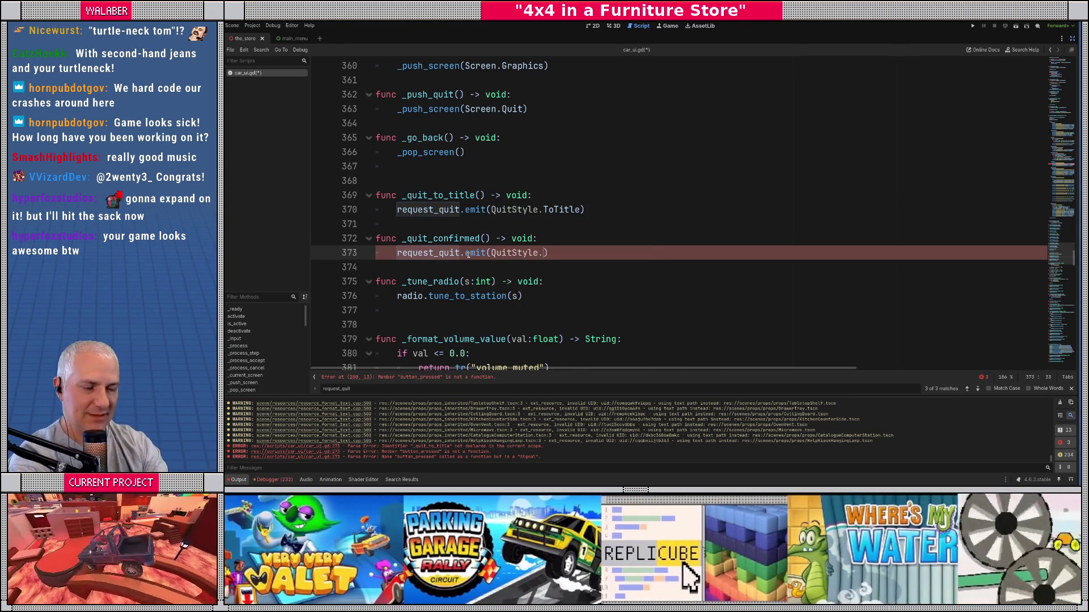
{"action": "key", "text": "Down"}
{"action": "key", "text": "Return"}
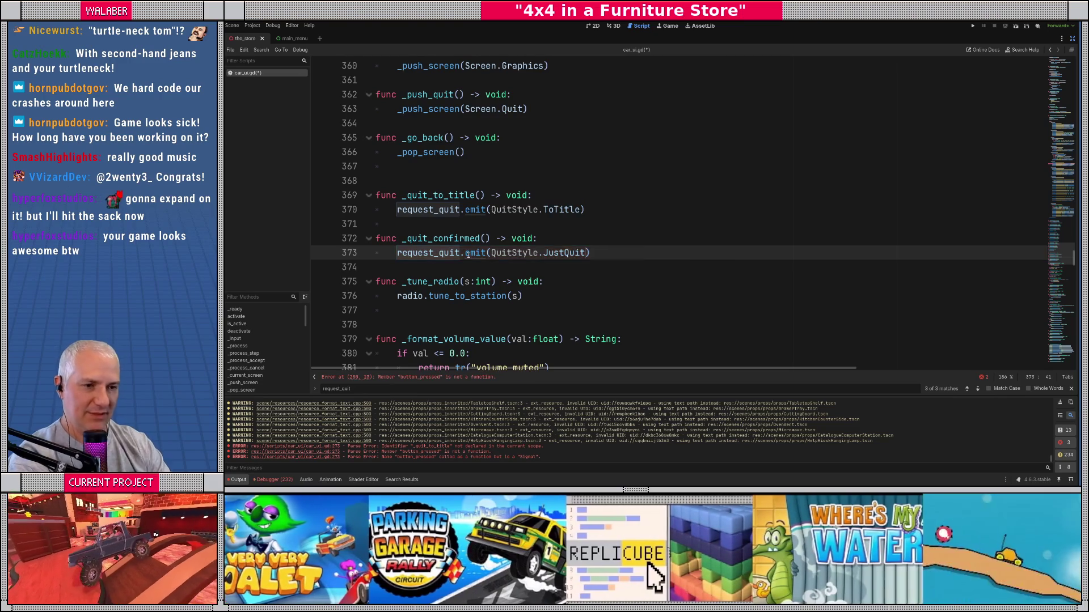
{"action": "key", "text": "ctrl+s"}
Step: Search the whole project for request_quit and open the pause_system.gd match
{"action": "left_click", "coordinate": [566, 196]}
{"action": "key", "text": "ctrl+shift+f"}
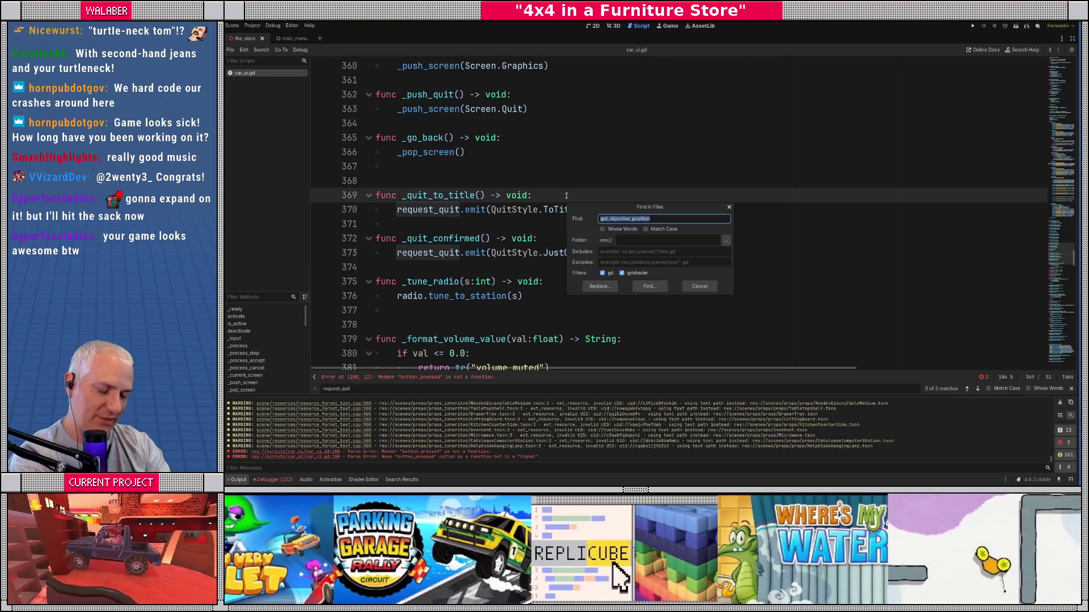
{"action": "type", "text": "request_"}
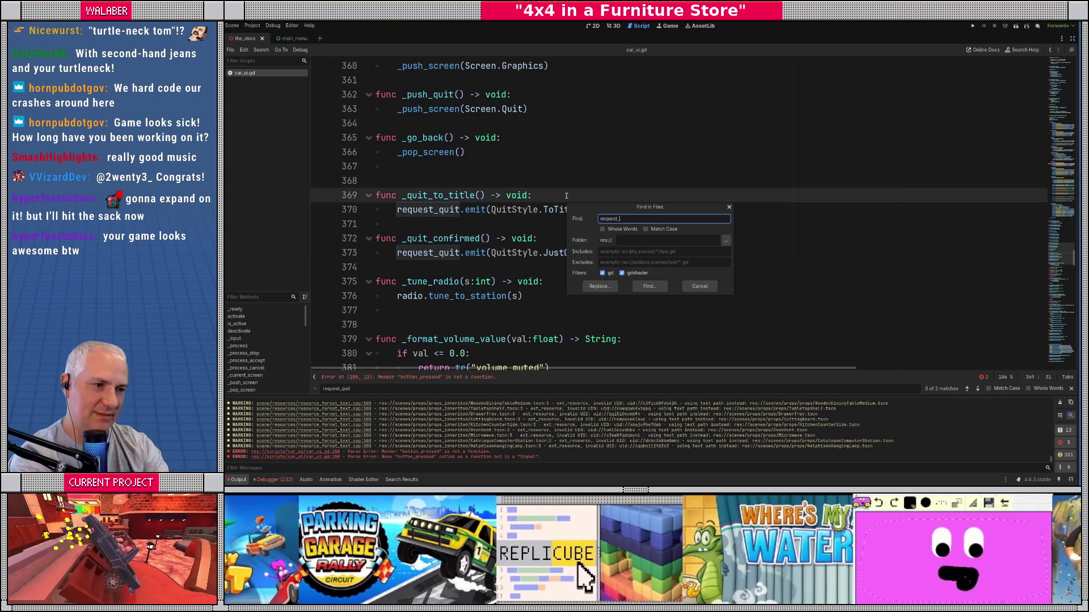
{"action": "type", "text": "qui"}
{"action": "key", "text": "Return"}
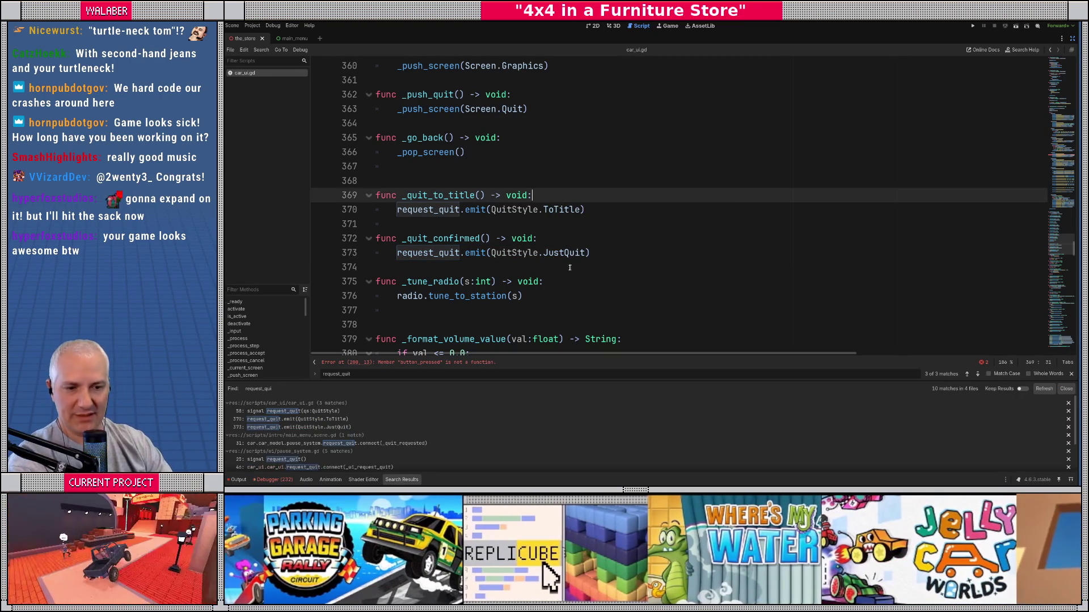
{"action": "left_click_drag", "start_coordinate": [611, 361], "coordinate": [611, 301]}
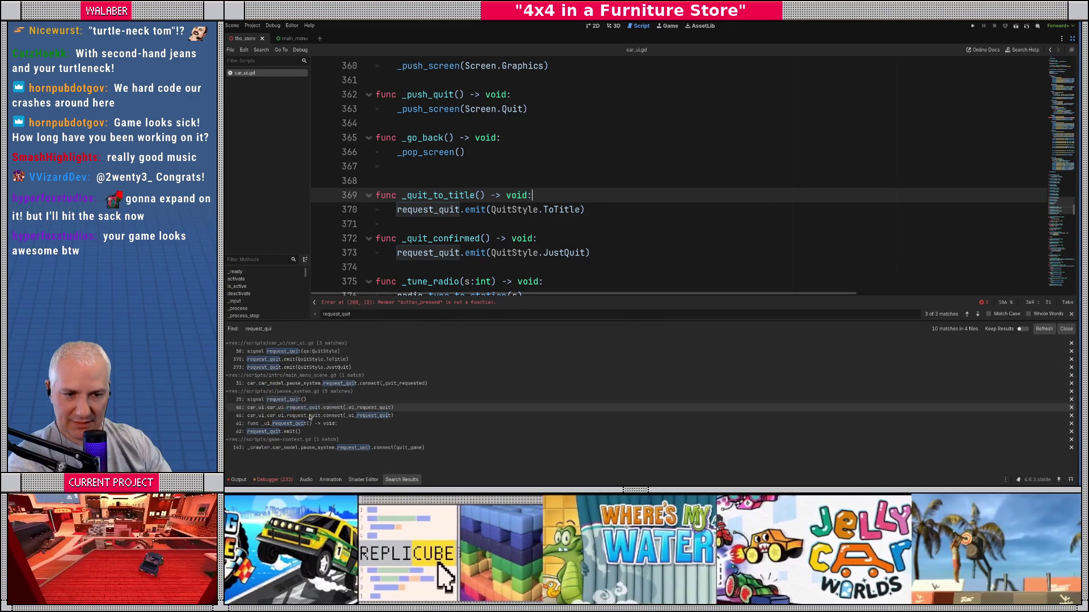
{"action": "left_click", "coordinate": [272, 399]}
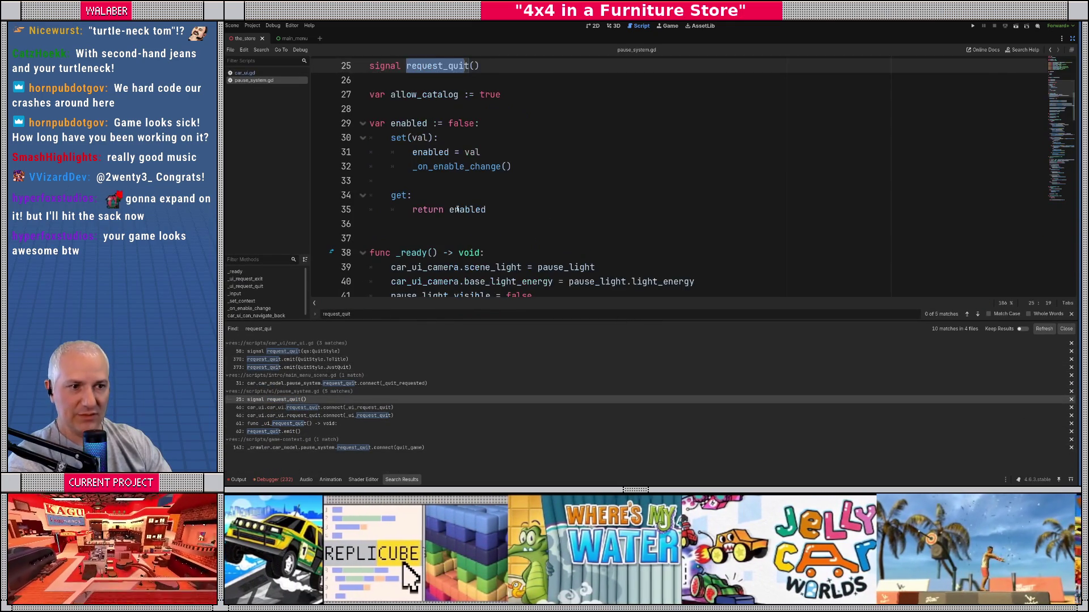
Step: Give _ui_request_quit a qs:CarUI.QuitStyle parameter and pass qs to request_quit.emit()
{"action": "double_click", "coordinate": [428, 67]}
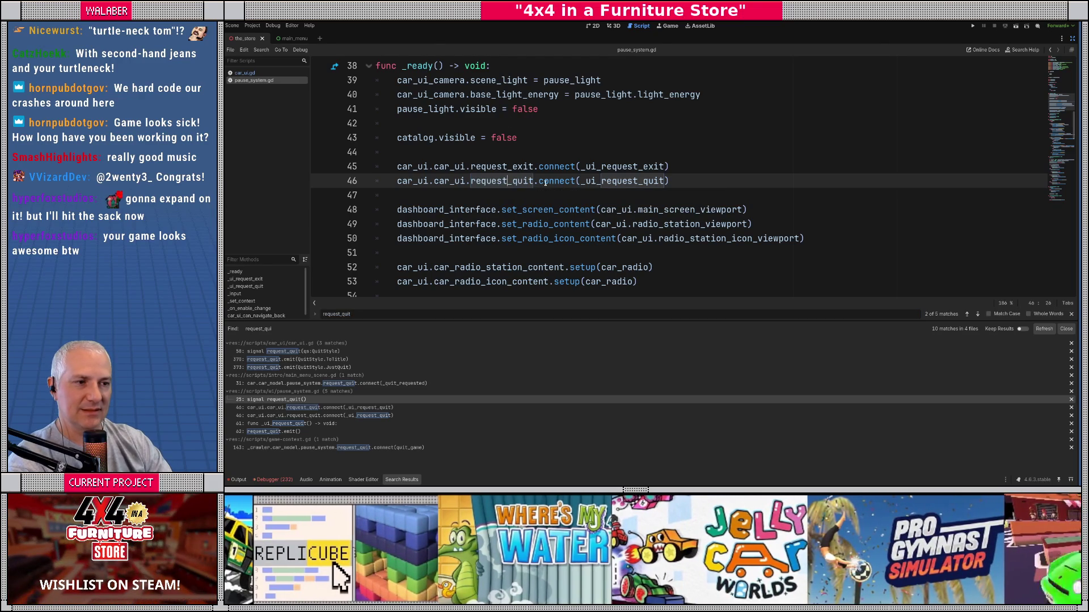
{"action": "left_click", "coordinate": [622, 181], "text": "ctrl"}
{"action": "left_click", "coordinate": [491, 181]}
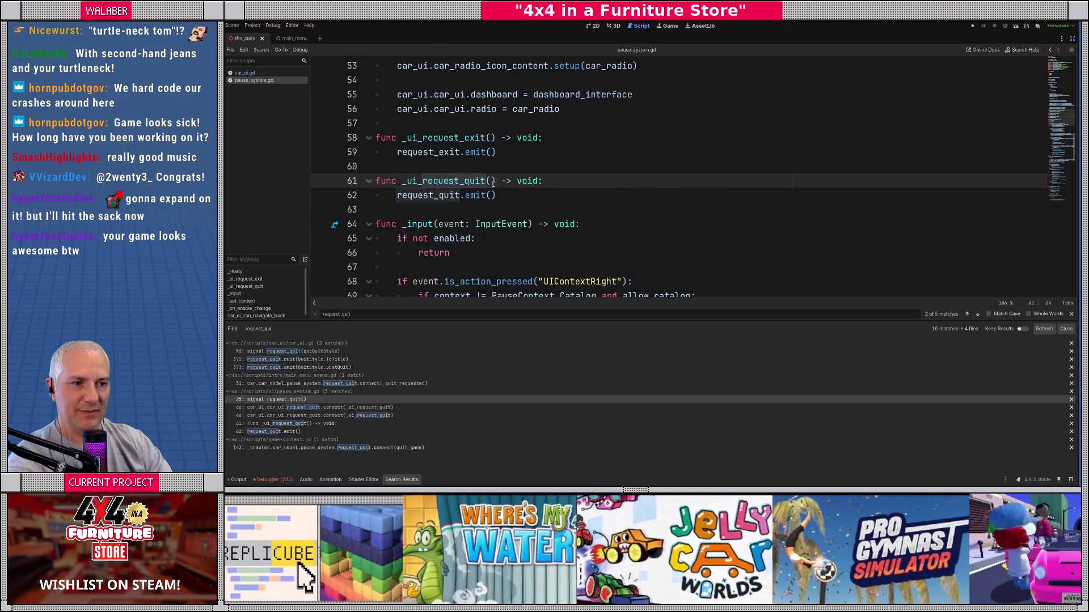
{"action": "type", "text": "qs:CarUI.qui"}
{"action": "key", "text": "Return"}
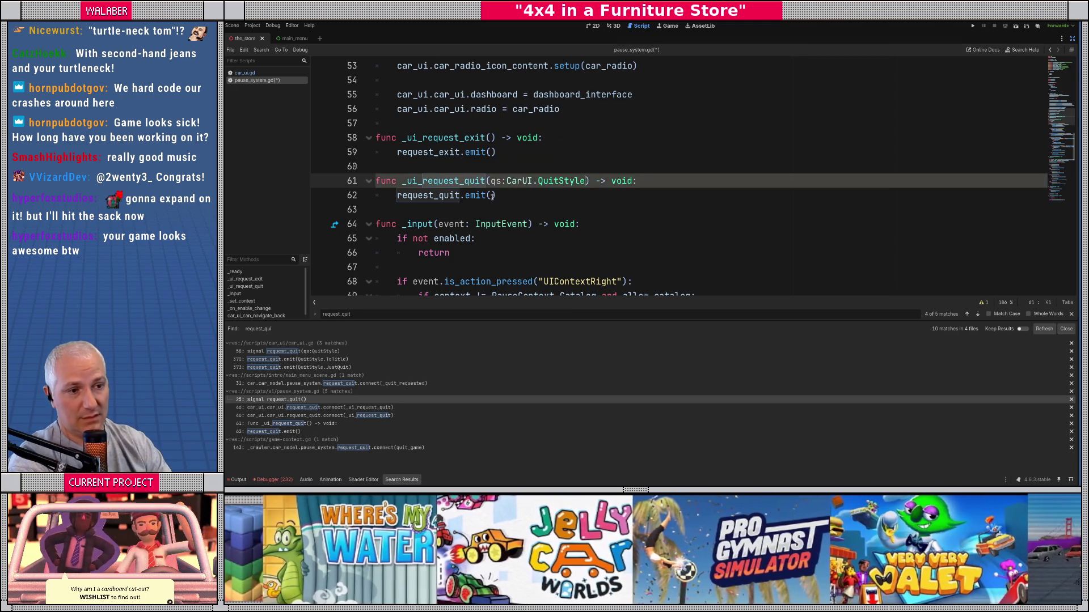
{"action": "left_click", "coordinate": [494, 196]}
{"action": "type", "text": "qs"}
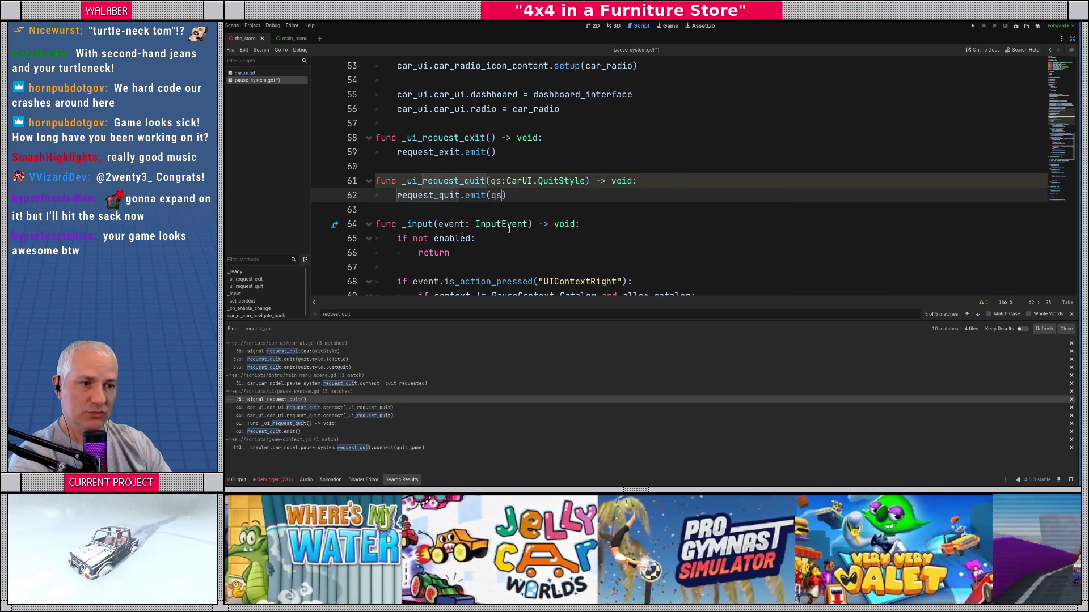
Step: Declare the signal as request_quit(qs:CarUI.QuitStyle), save, and open the game-context.gd result
{"action": "left_click", "coordinate": [419, 195], "text": "ctrl"}
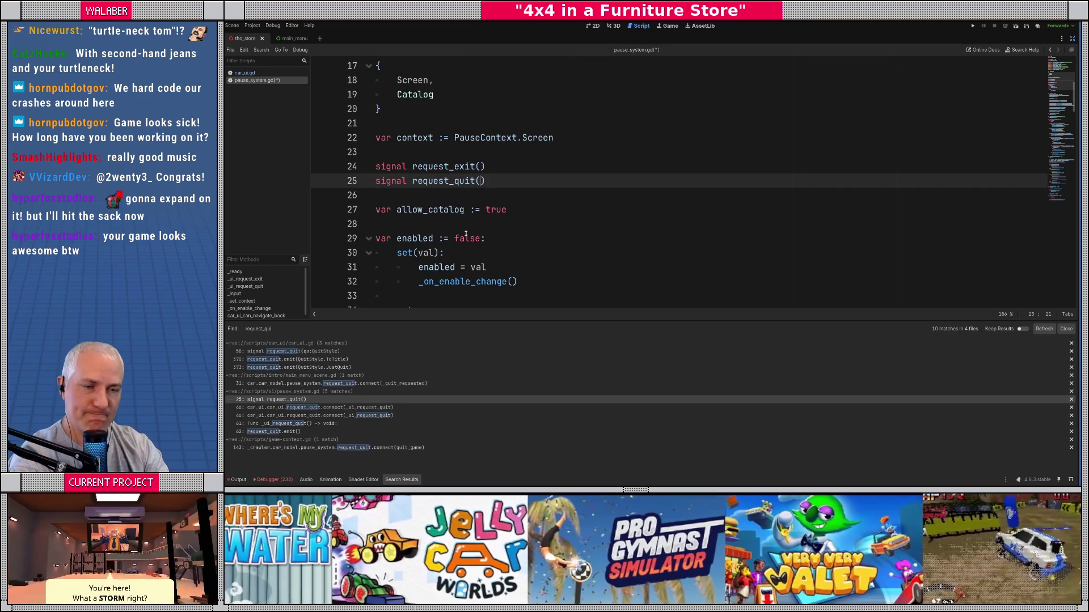
{"action": "type", "text": "CarUI.qui"}
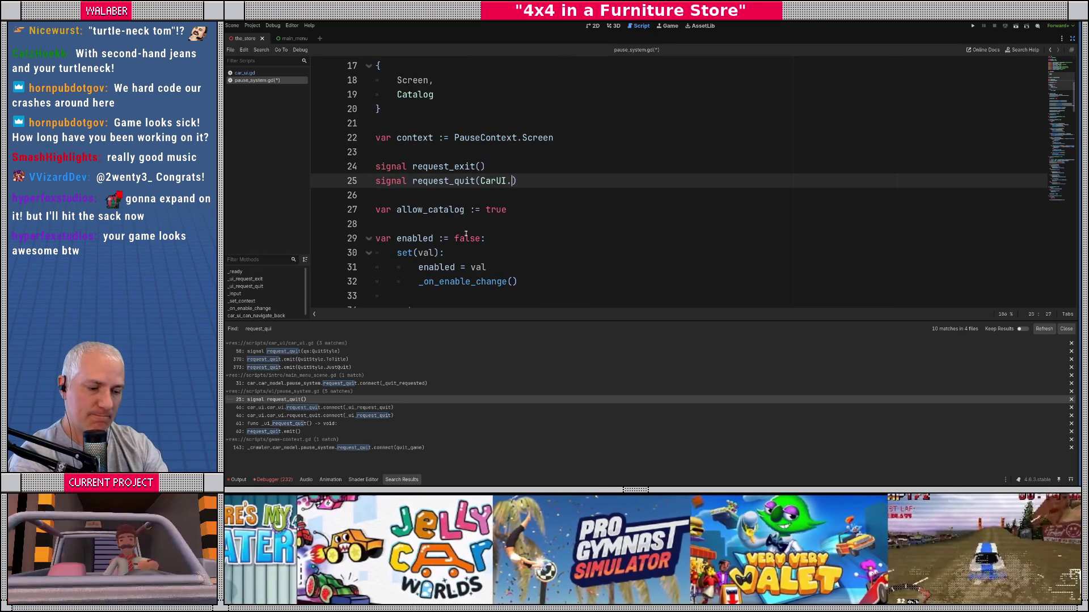
{"action": "key", "text": "BackSpace"}
{"action": "key", "text": "BackSpace"}
{"action": "key", "text": "BackSpace"}
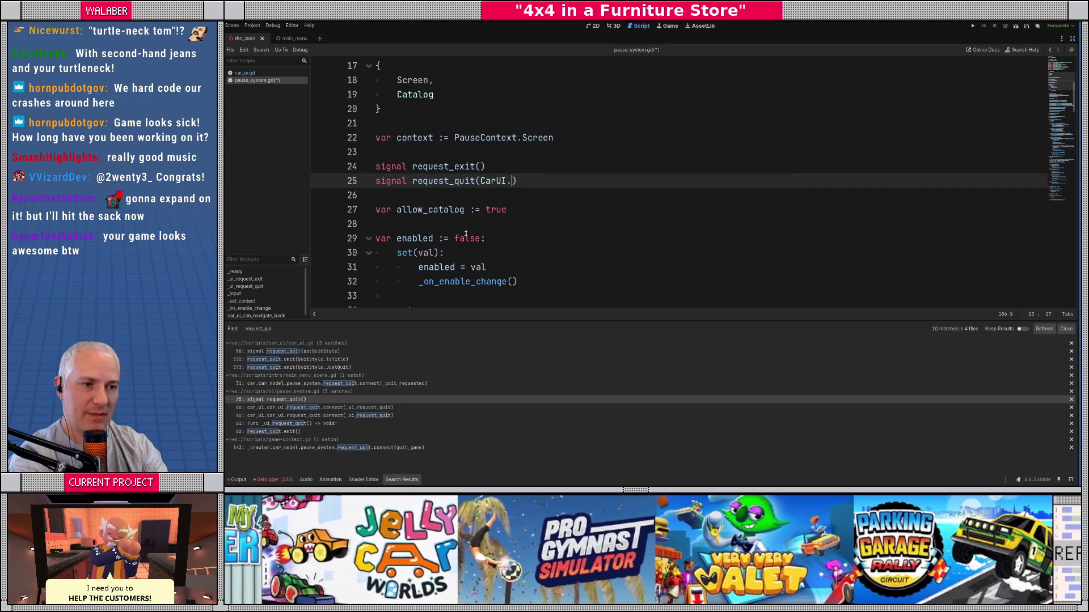
{"action": "key", "text": "BackSpace"}
{"action": "key", "text": "BackSpace"}
{"action": "key", "text": "BackSpace"}
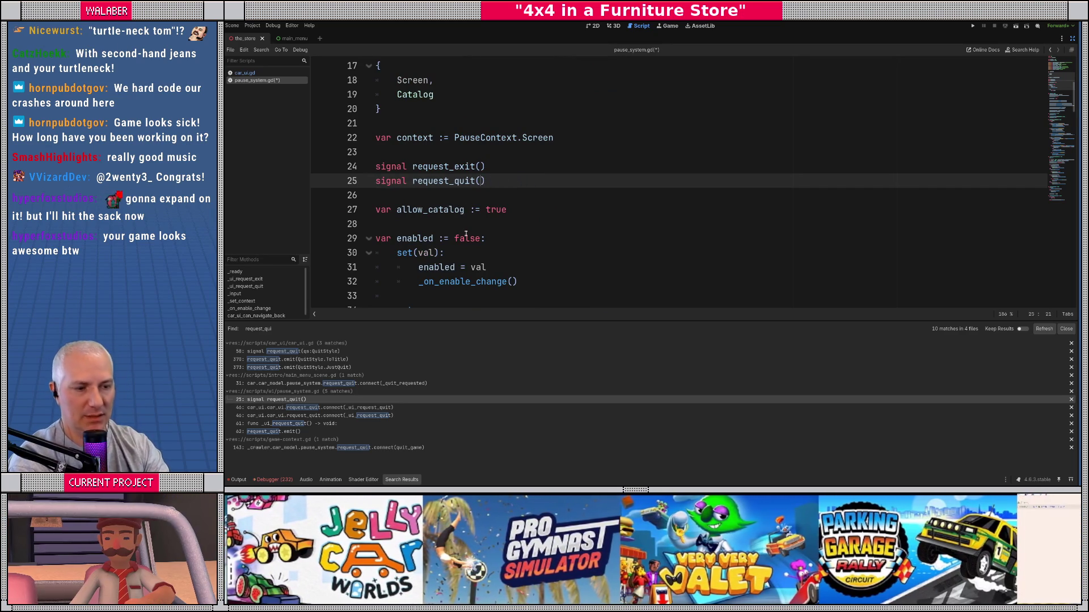
{"action": "type", "text": "qs:CarUI.Q"}
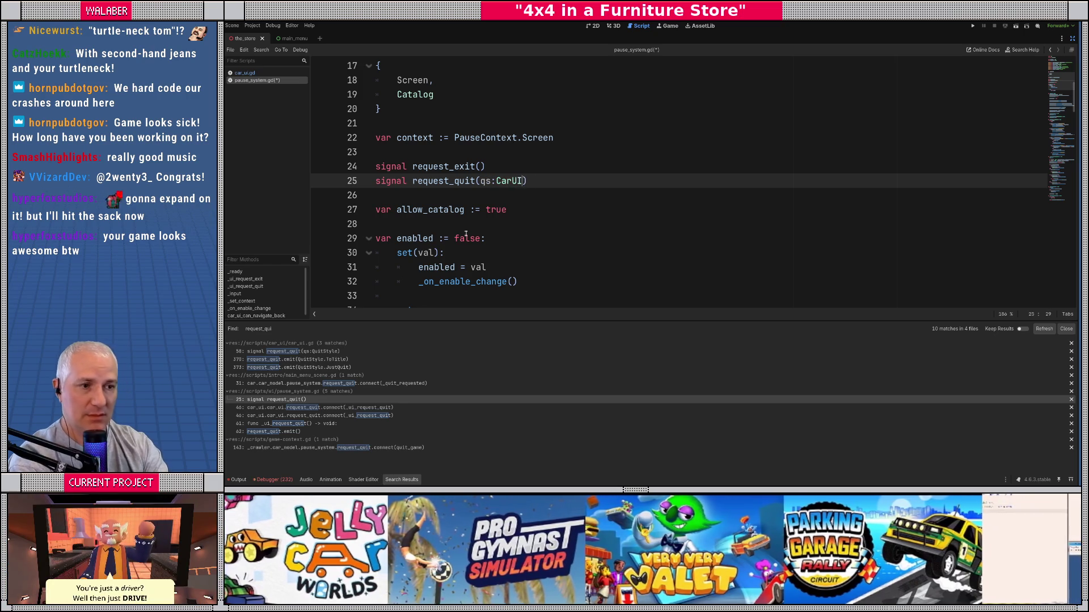
{"action": "key", "text": "Return"}
{"action": "key", "text": "ctrl+s"}
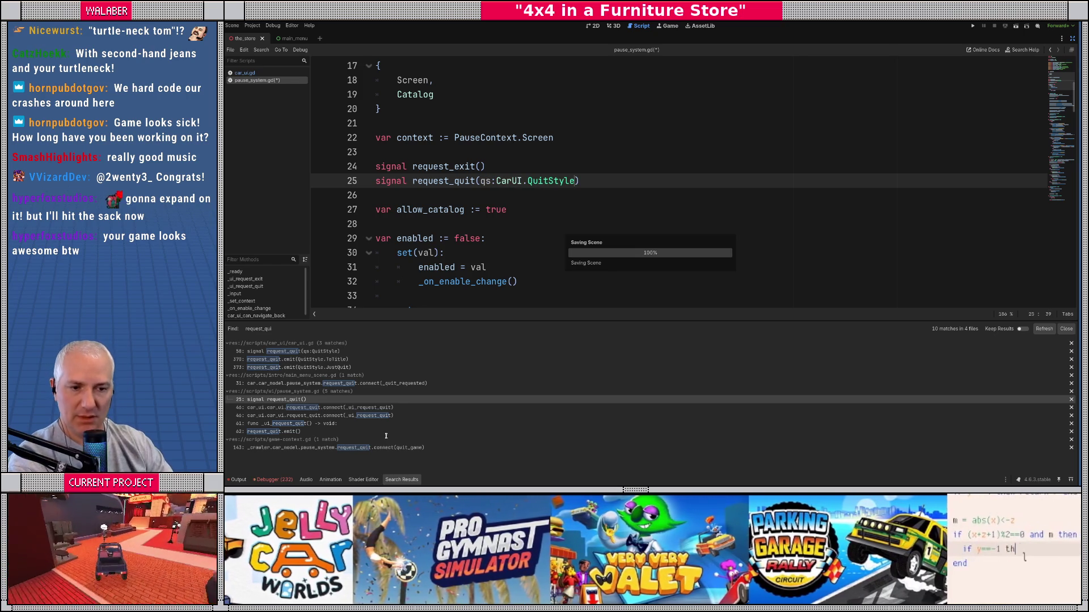
{"action": "left_click", "coordinate": [285, 433]}
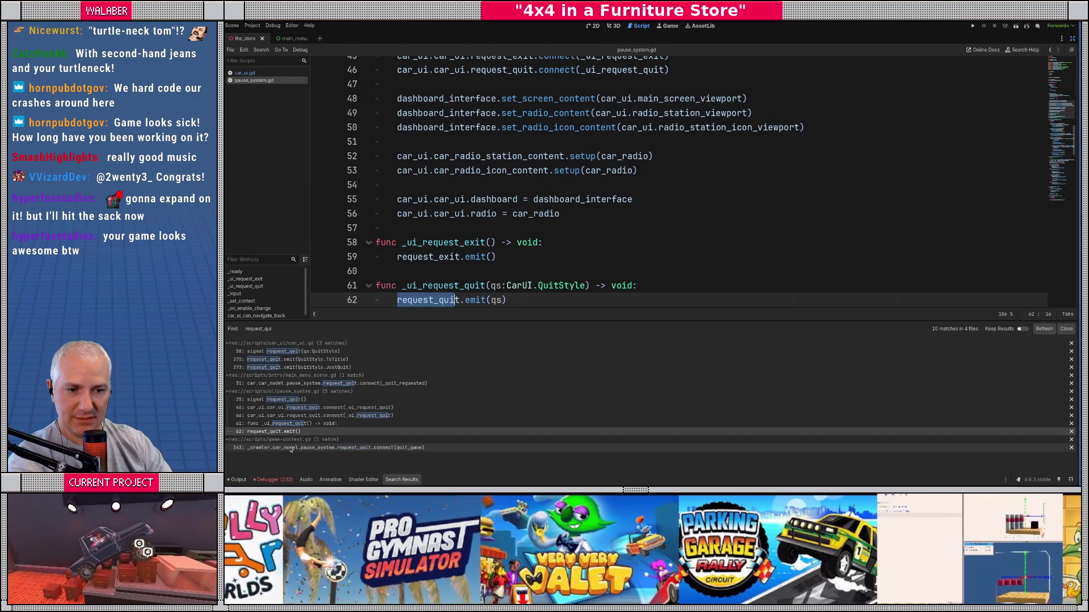
{"action": "left_click", "coordinate": [291, 448]}
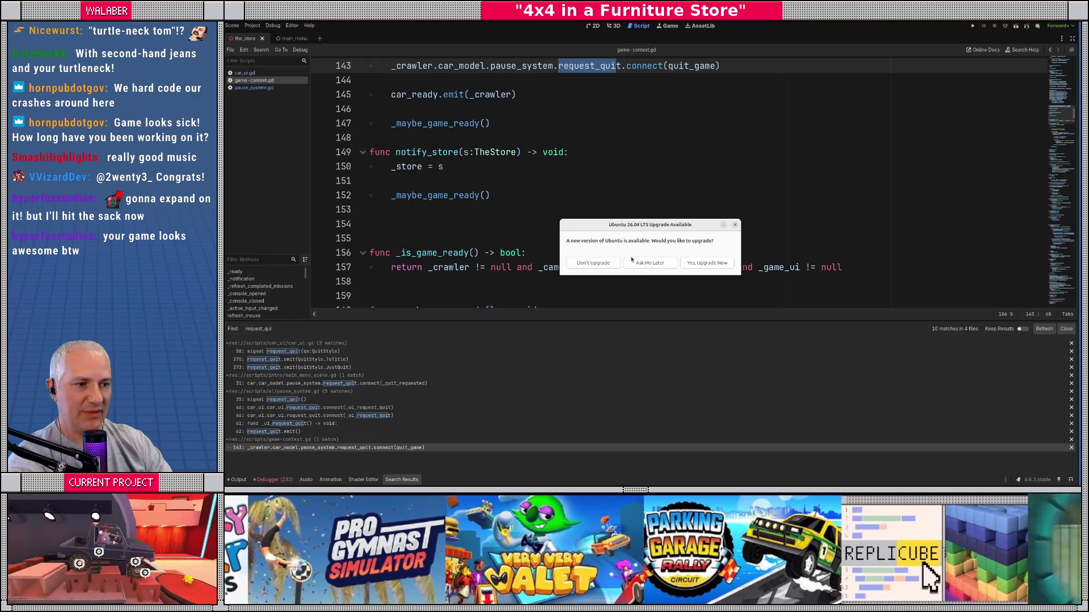
Step: Dismiss the Ubuntu upgrade prompt until later
{"action": "left_click_drag", "start_coordinate": [641, 227], "coordinate": [596, 177]}
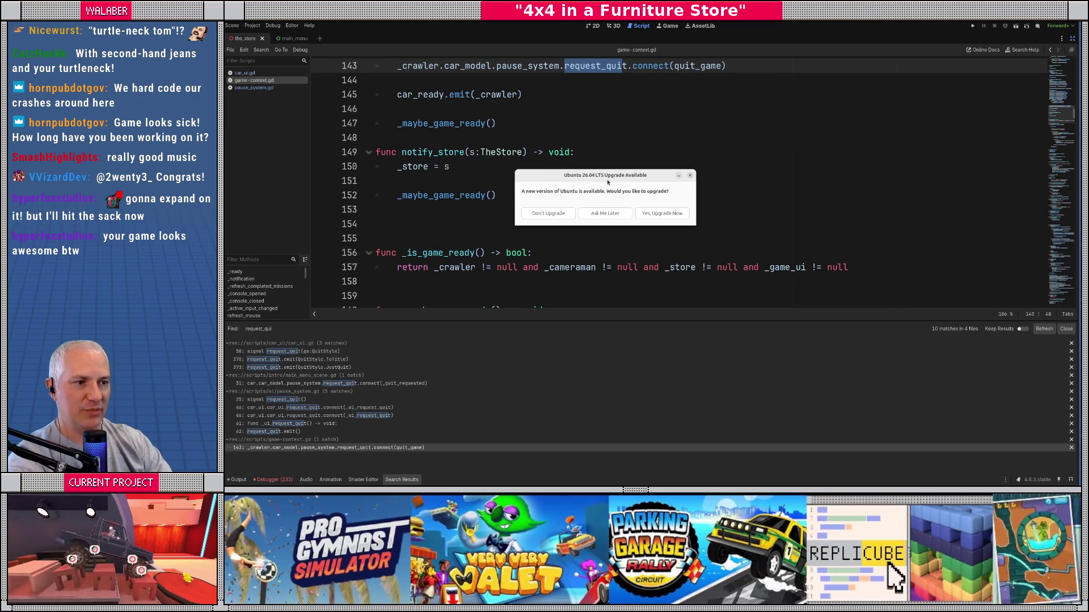
{"action": "left_click", "coordinate": [601, 213]}
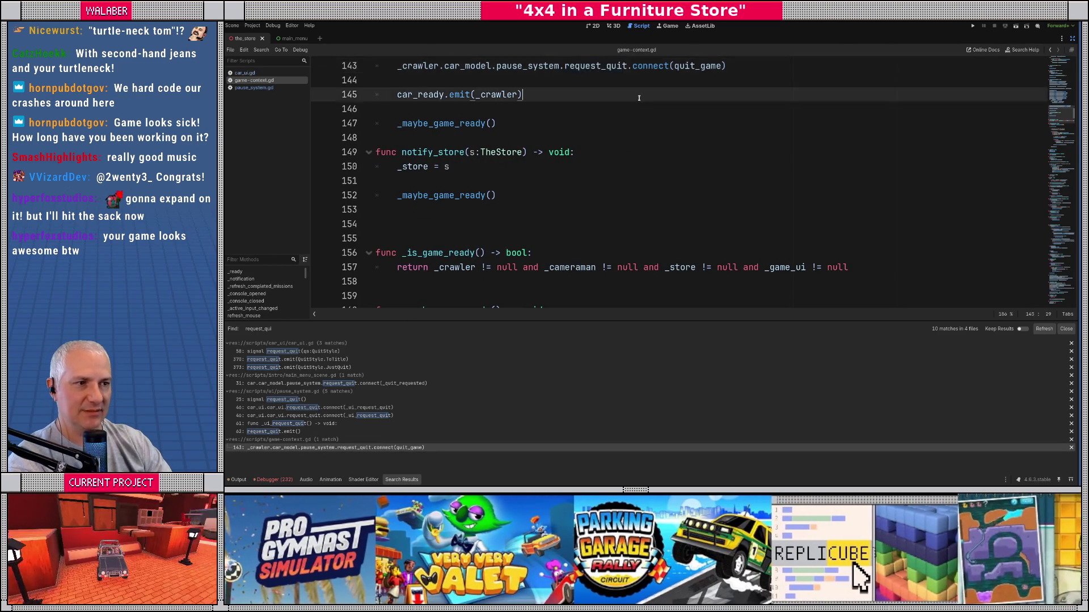
{"action": "left_click", "coordinate": [639, 98]}
Step: Add a qs:CarUI.QuitStyle parameter to quit_game and open blank lines after Saver.save_now()
{"action": "scroll", "coordinate": [607, 192], "scroll_direction": "up", "scroll_amount": 3}
{"action": "left_click", "coordinate": [691, 198], "text": "ctrl"}
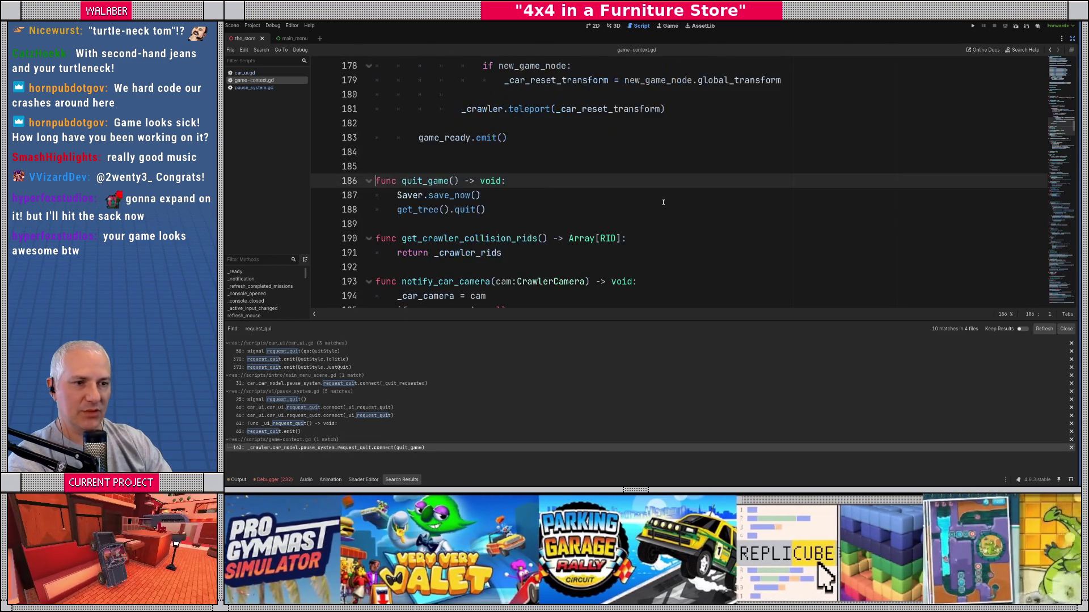
{"action": "left_click", "coordinate": [455, 180]}
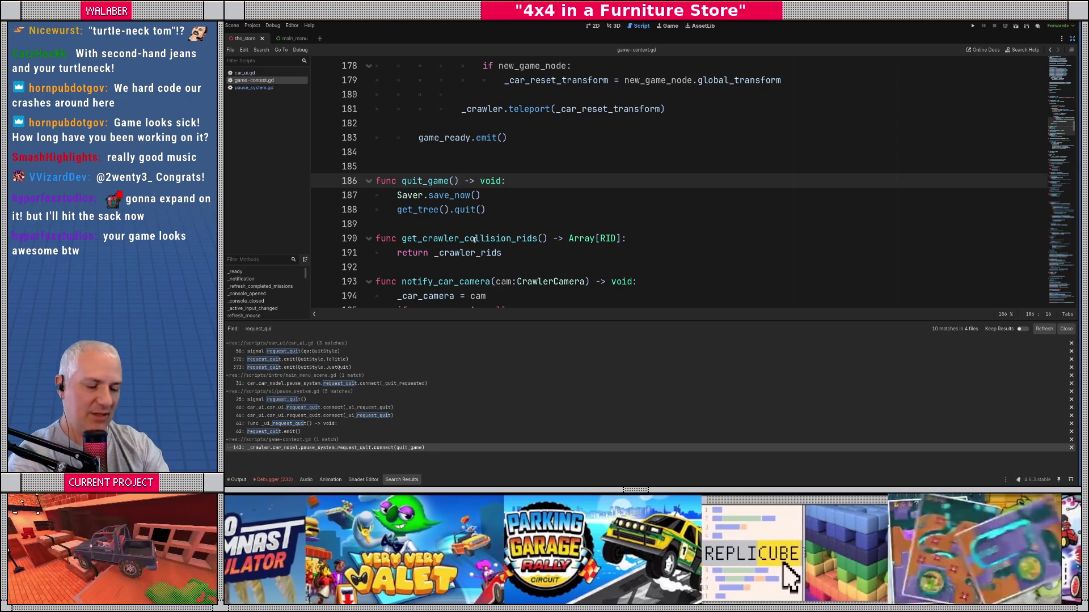
{"action": "type", "text": "qs:"}
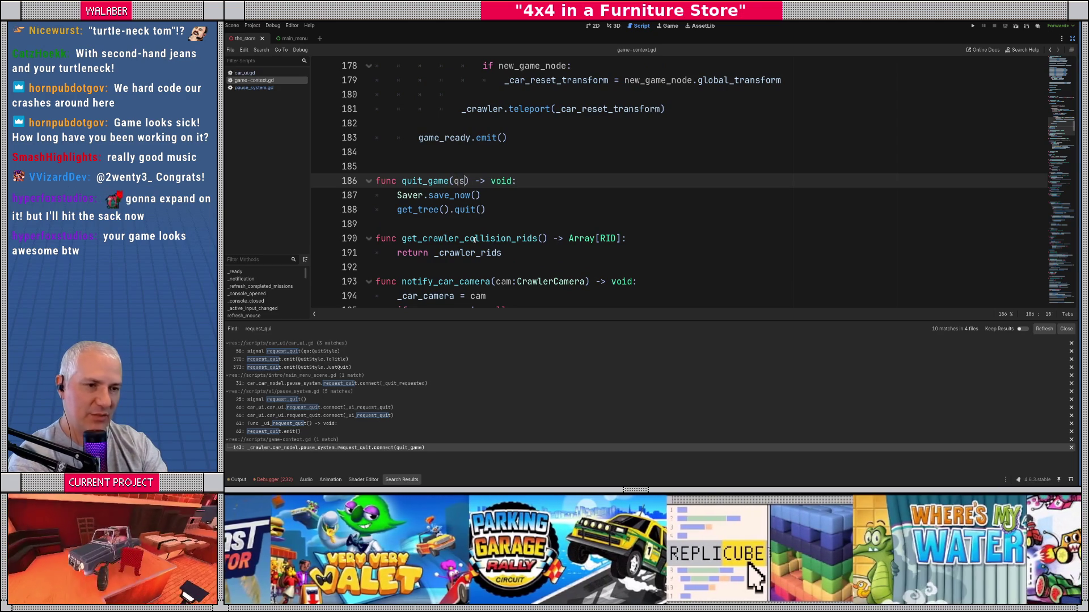
{"action": "type", "text": "CarUI.qui"}
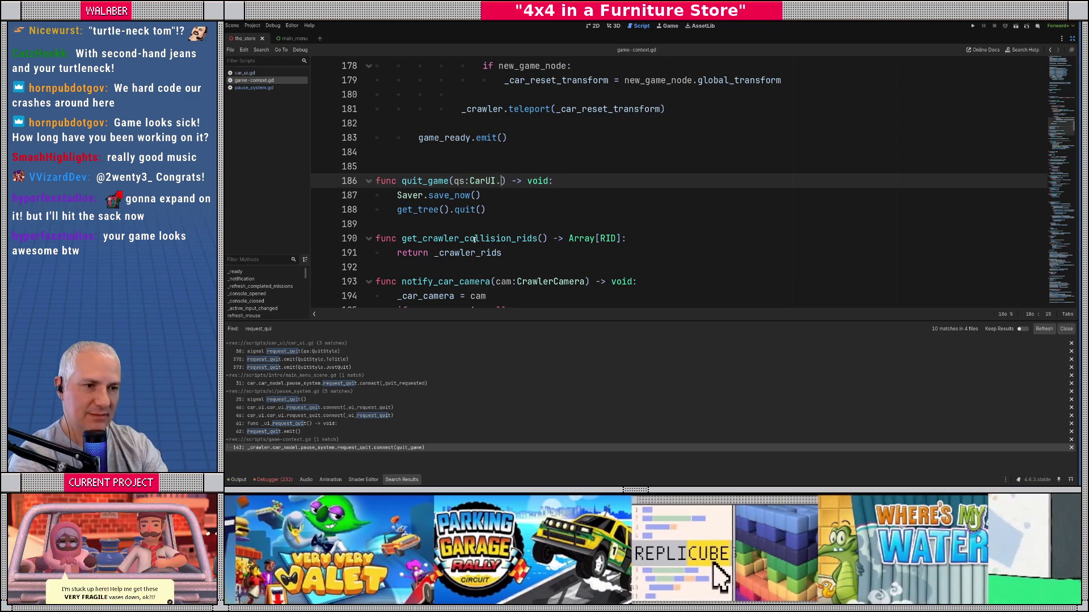
{"action": "key", "text": "Return"}
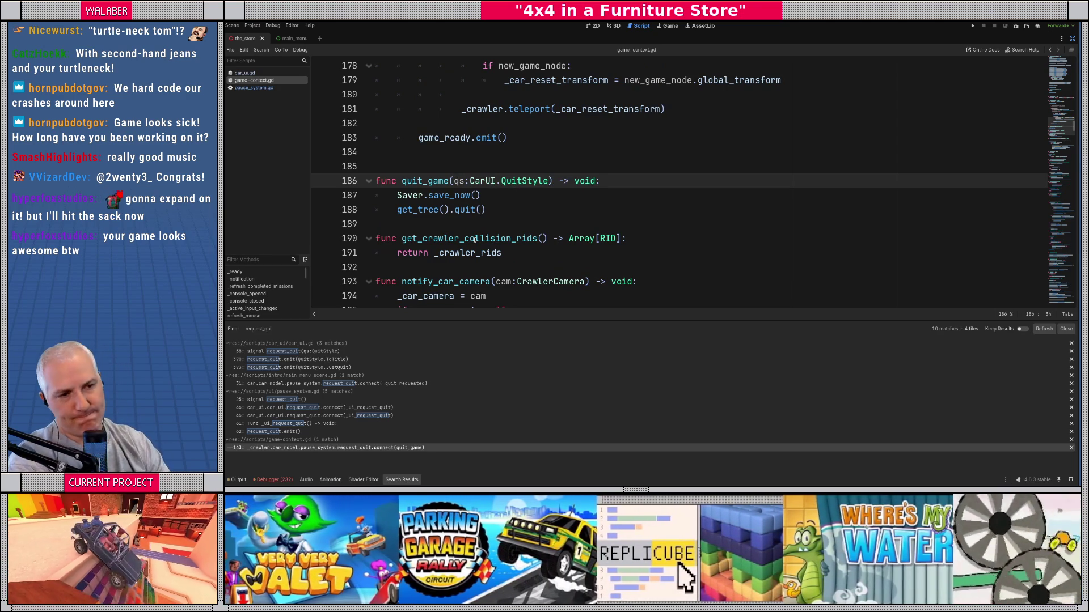
{"action": "key", "text": "Down"}
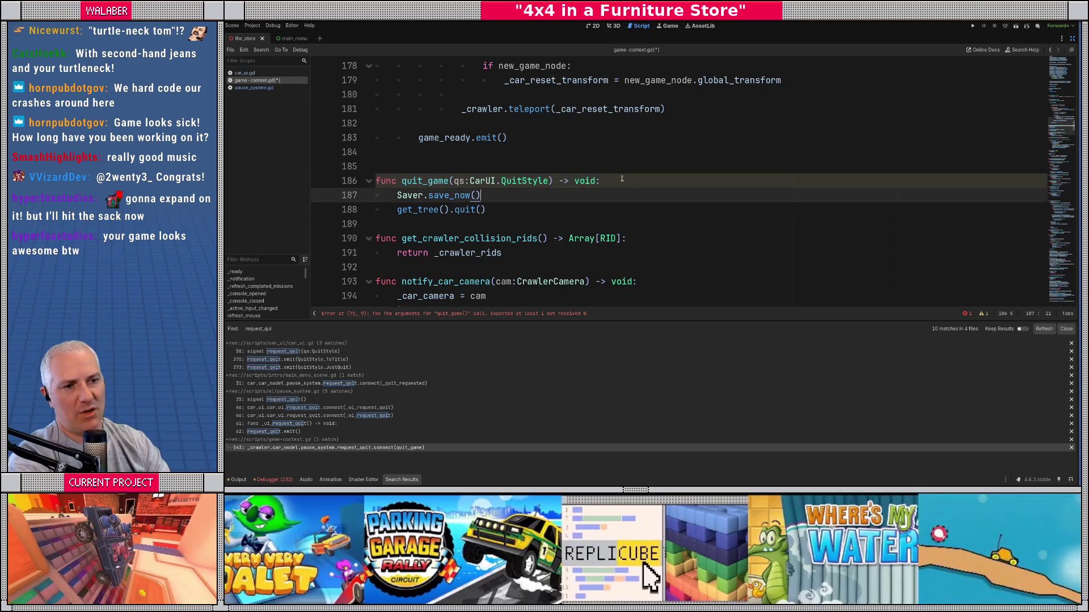
{"action": "key", "text": "Return"}
{"action": "key", "text": "Return"}
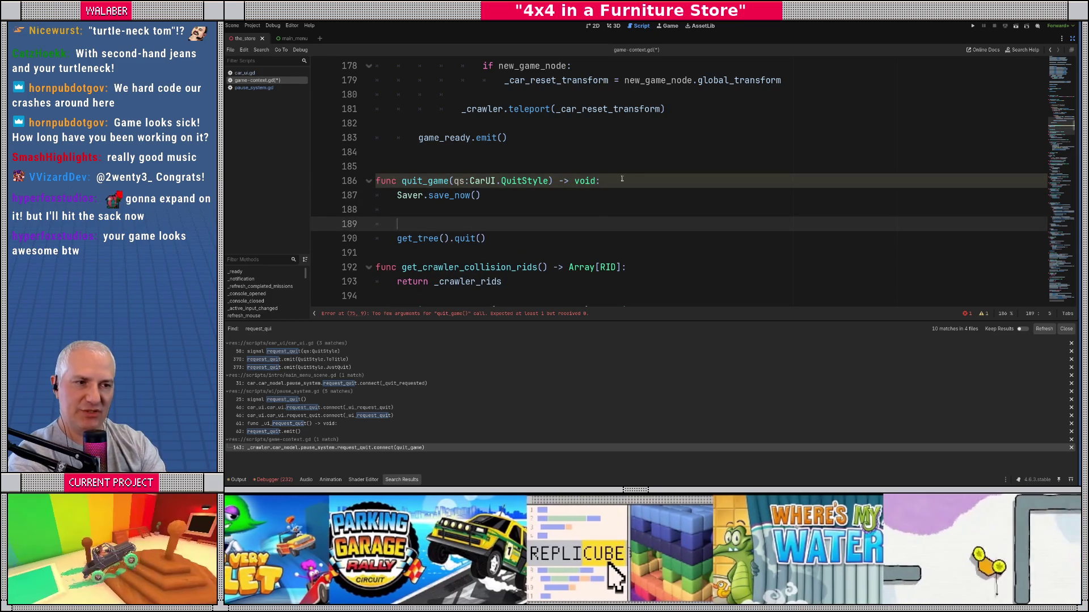
{"action": "key", "text": "ctrl+alt+o"}
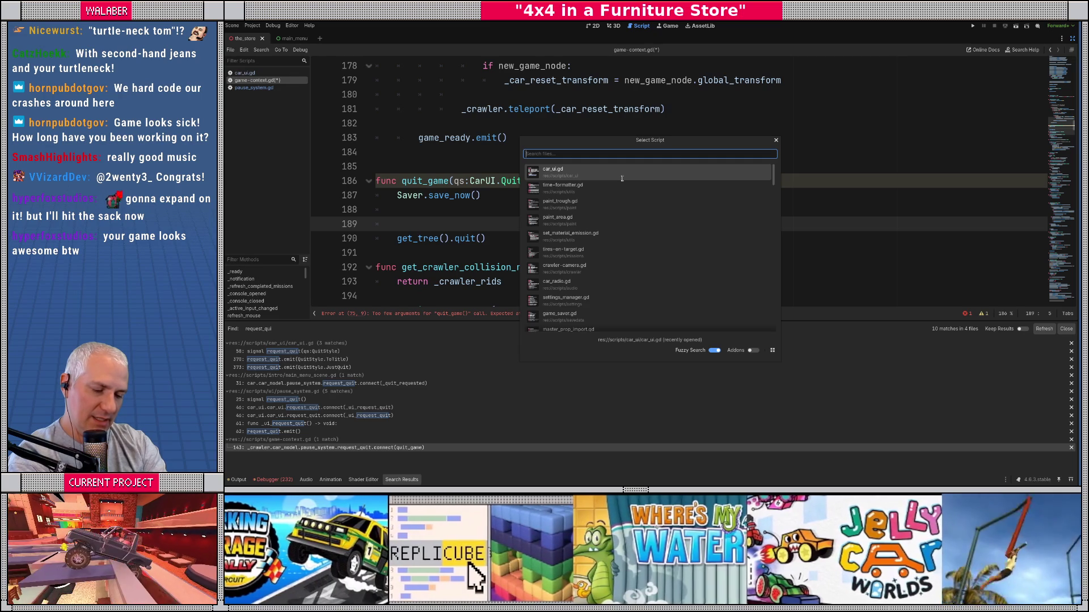
Step: Open main_menu_scene.gd from the quick script picker
{"action": "type", "text": "outsi"}
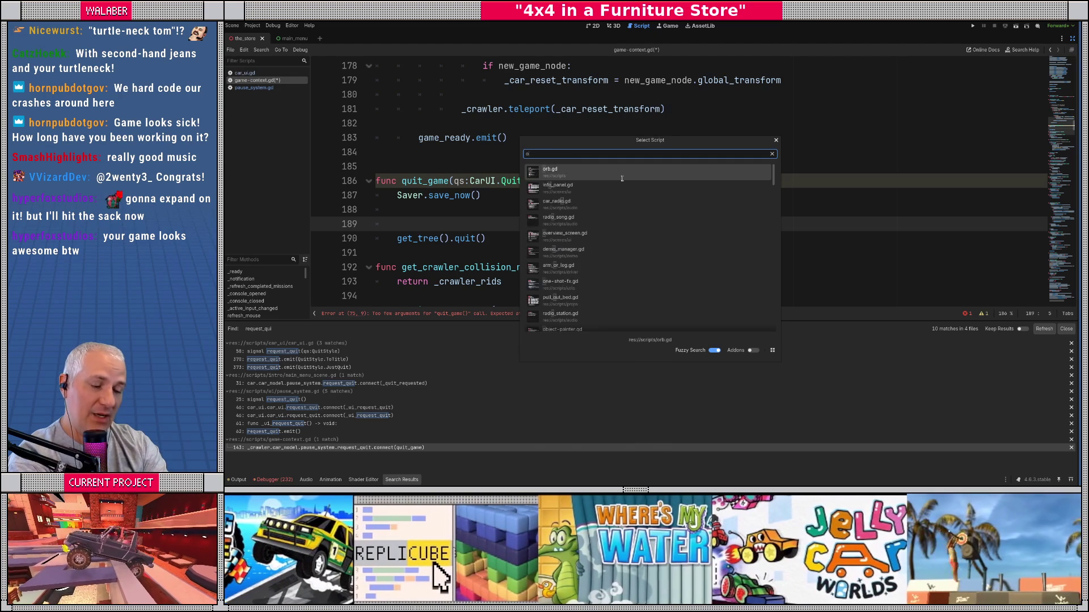
{"action": "key", "text": "ctrl+a"}
{"action": "type", "text": "me"}
{"action": "key", "text": "BackSpace"}
{"action": "type", "text": "ain-"}
{"action": "key", "text": "Down"}
{"action": "key", "text": "Return"}
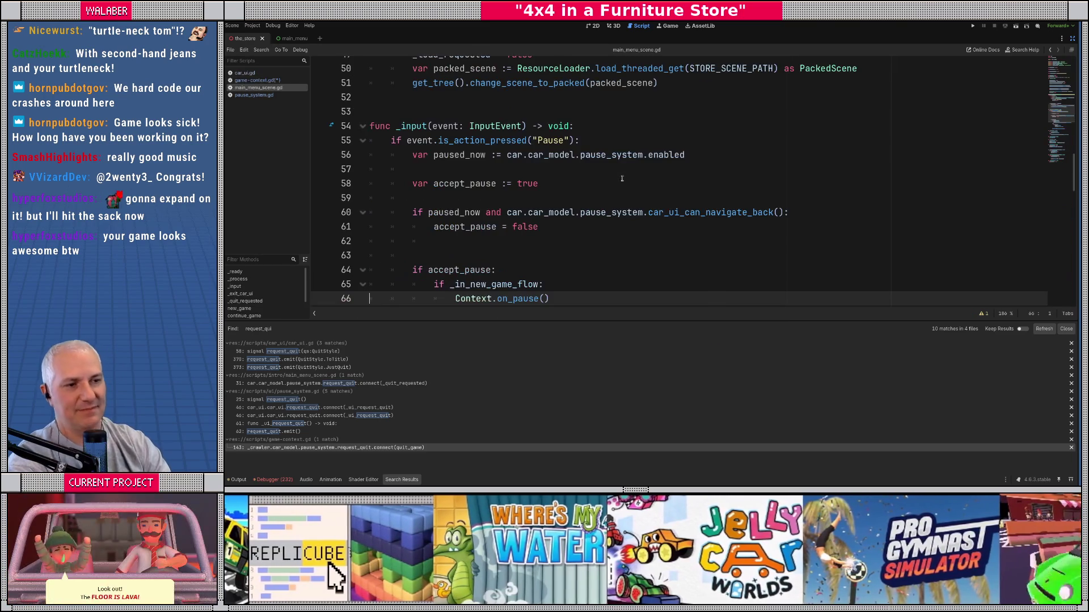
Step: Find the _go_transition call near continue_game in main_menu_scene.gd
{"action": "left_click", "coordinate": [562, 163]}
{"action": "scroll", "coordinate": [513, 202], "scroll_direction": "down", "scroll_amount": 10}
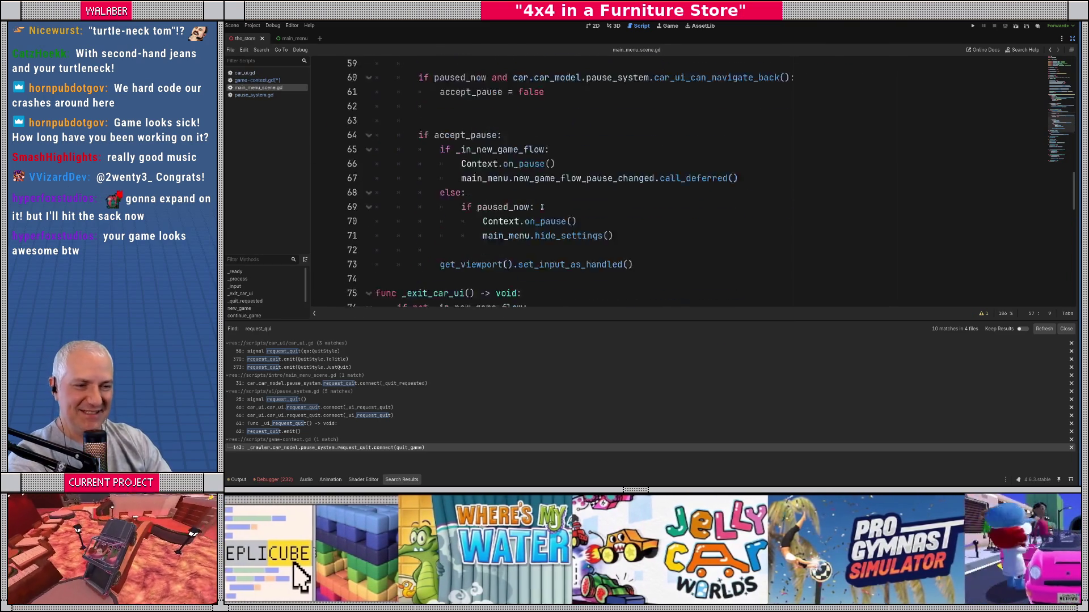
{"action": "left_click", "coordinate": [513, 200]}
{"action": "key", "text": "ctrl+f"}
{"action": "type", "text": "go_Tra"}
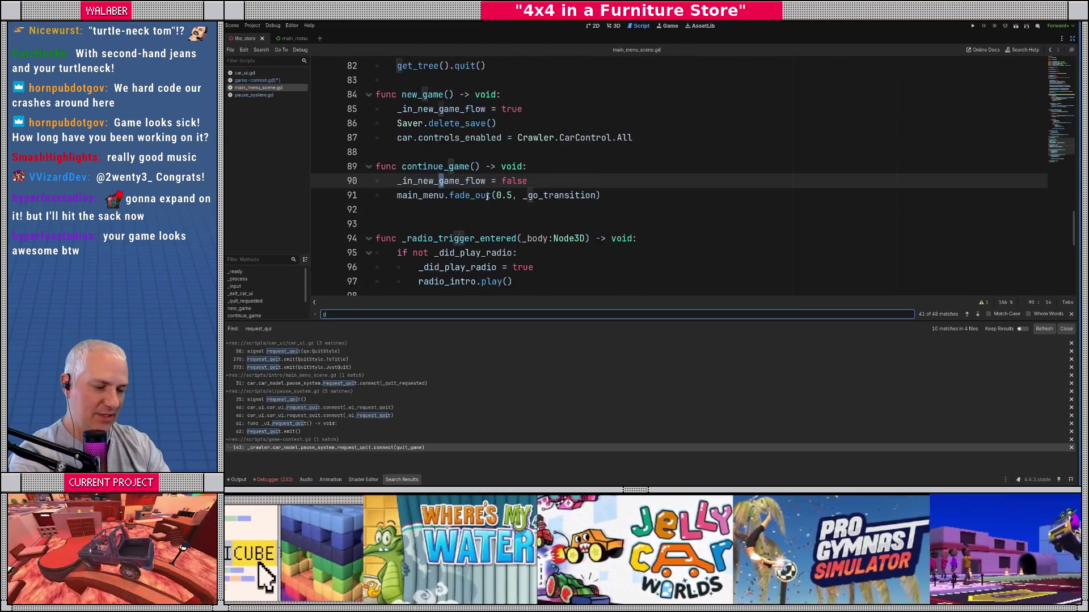
{"action": "key", "text": "Return"}
{"action": "key", "text": "Escape"}
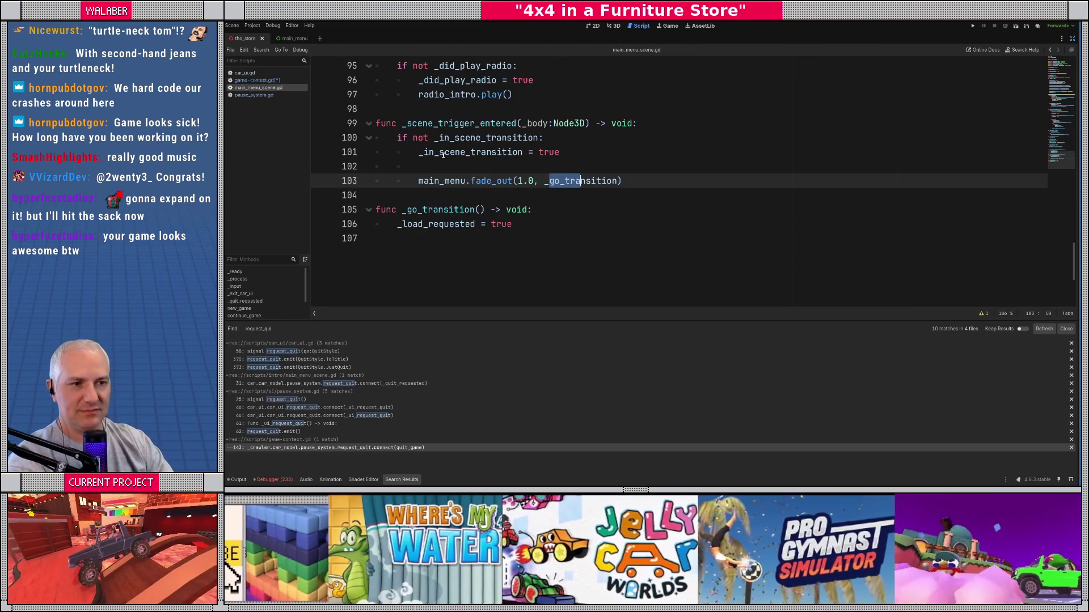
Step: Look up where the _load_requested flag is used
{"action": "left_click", "coordinate": [432, 106]}
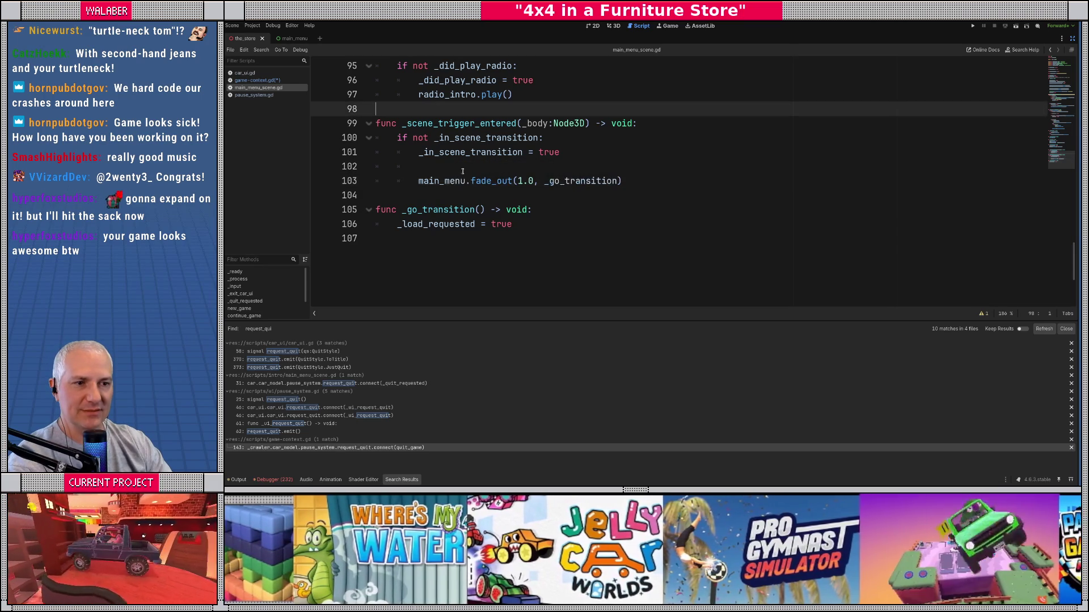
{"action": "scroll", "coordinate": [456, 188], "scroll_direction": "down", "scroll_amount": 1}
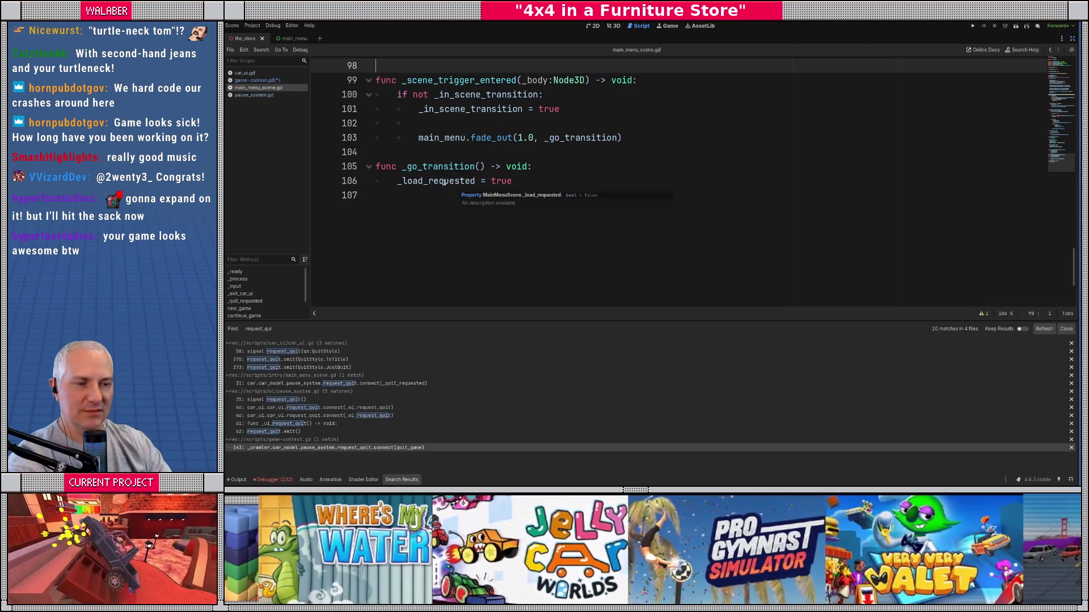
{"action": "double_click", "coordinate": [446, 182]}
{"action": "key", "text": "ctrl+f"}
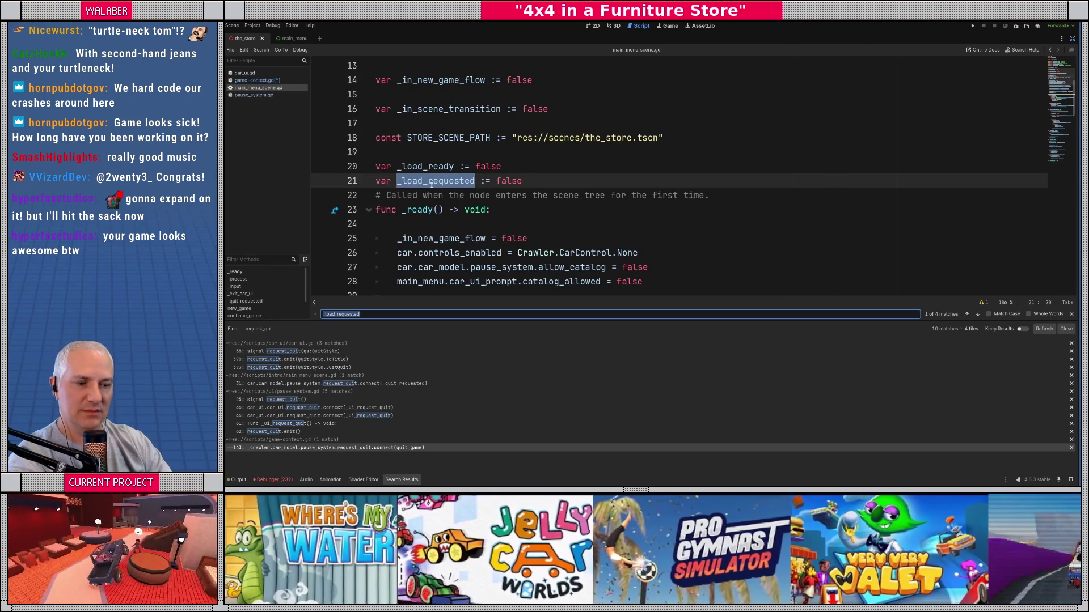
{"action": "key", "text": "Return"}
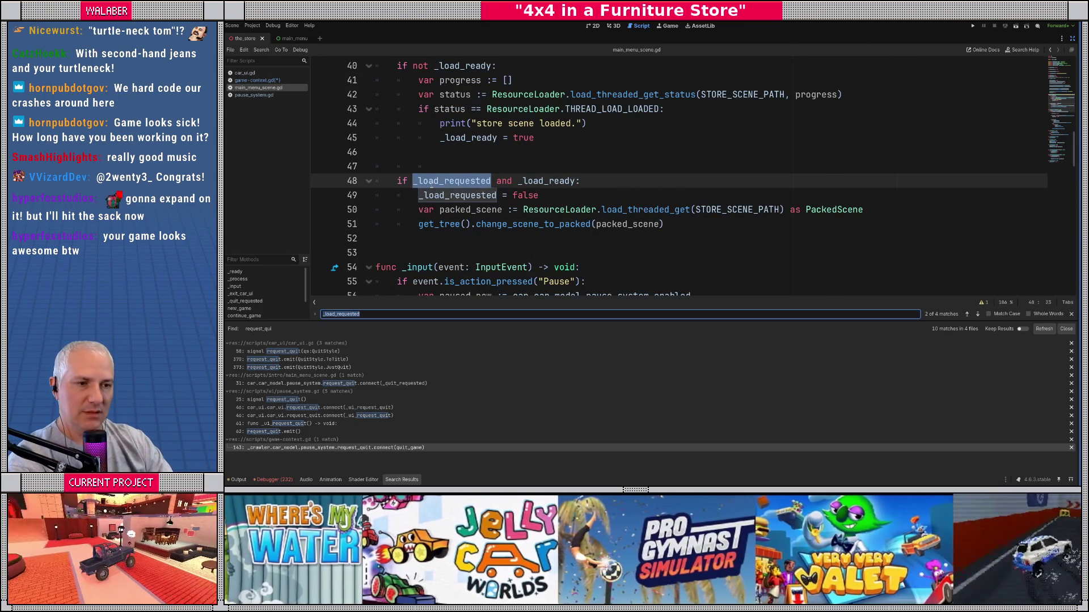
Step: Inspect the _go_transition definition and _load_requested declaration, then return to game-context.gd
{"action": "left_click", "coordinate": [428, 158]}
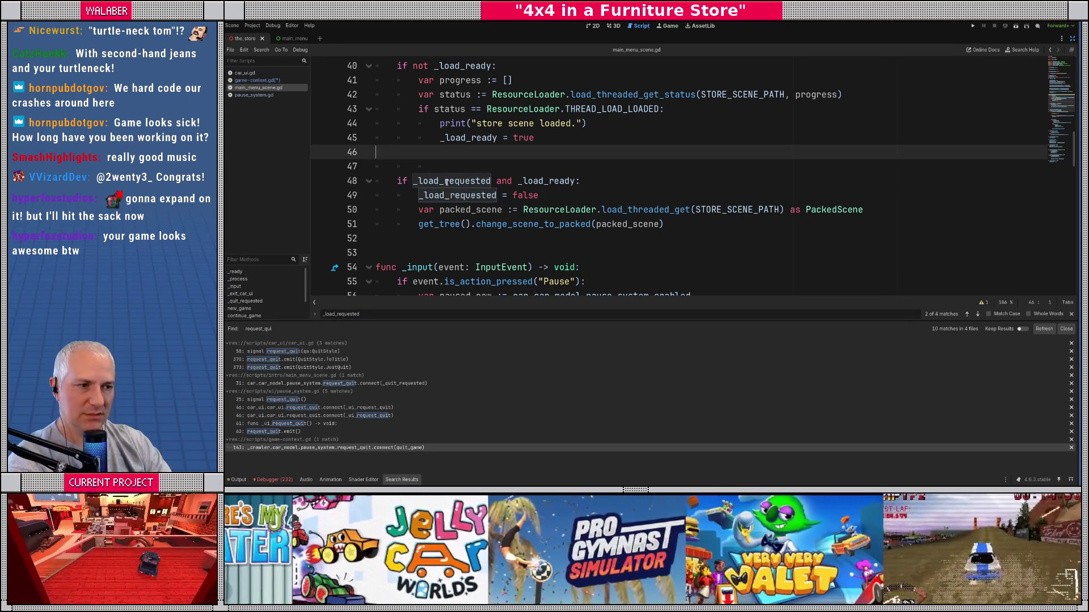
{"action": "mouse_move", "coordinate": [447, 182]}
{"action": "key", "text": "ctrl+f"}
{"action": "type", "text": "_go_tr"}
{"action": "key", "text": "Escape"}
{"action": "double_click", "coordinate": [485, 182]}
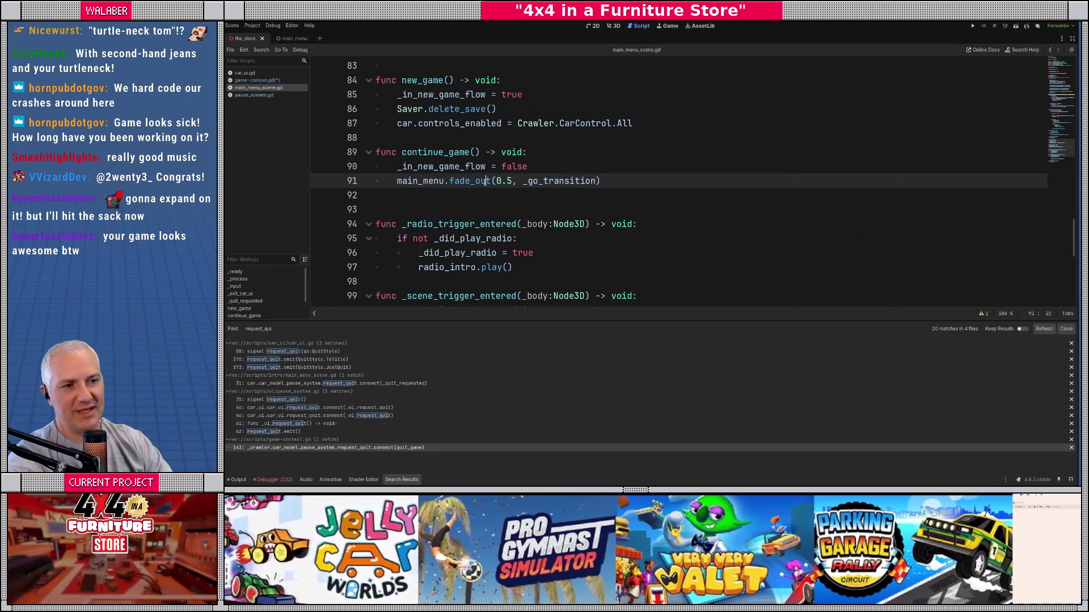
{"action": "left_click", "coordinate": [564, 182]}
{"action": "left_click", "coordinate": [564, 182], "text": "ctrl"}
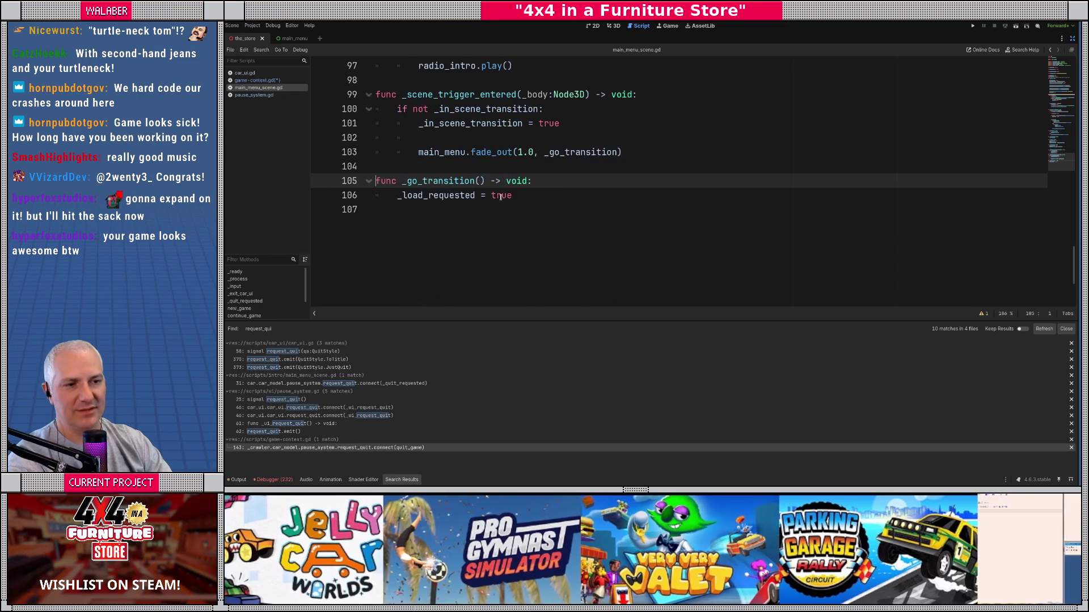
{"action": "left_click", "coordinate": [445, 196], "text": "ctrl"}
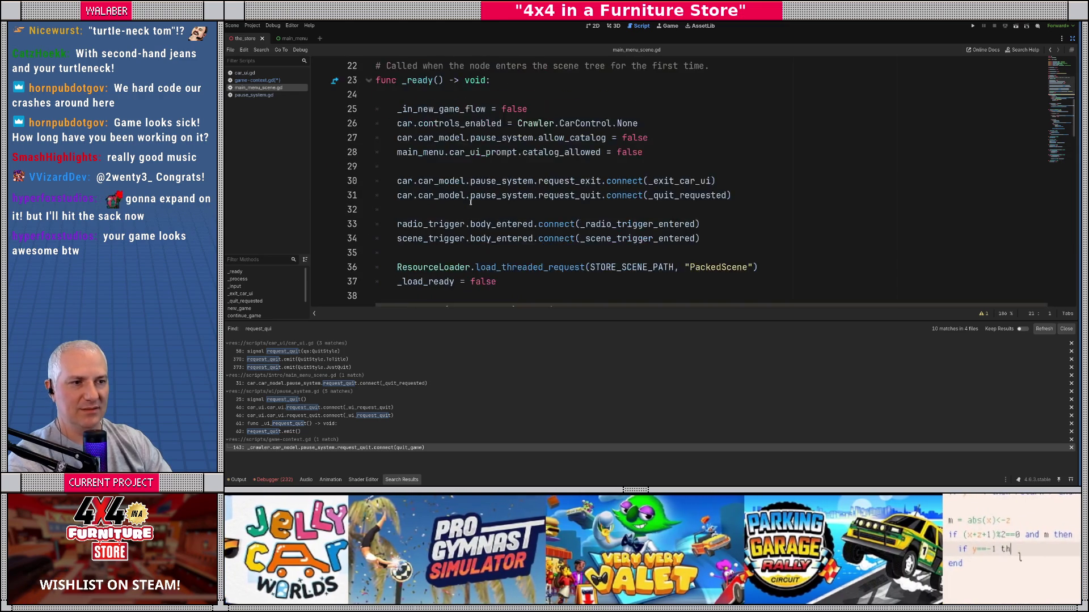
{"action": "left_click", "coordinate": [258, 80]}
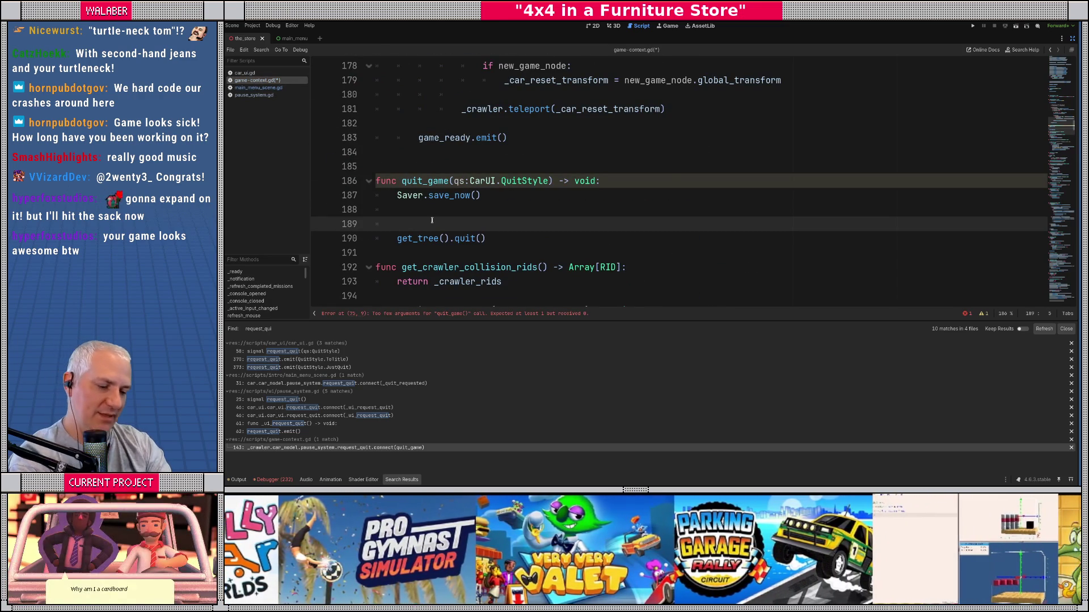
Step: Start a _game_ui.fade call on line 189 and check the _game_ui declaration
{"action": "type", "text": "c"}
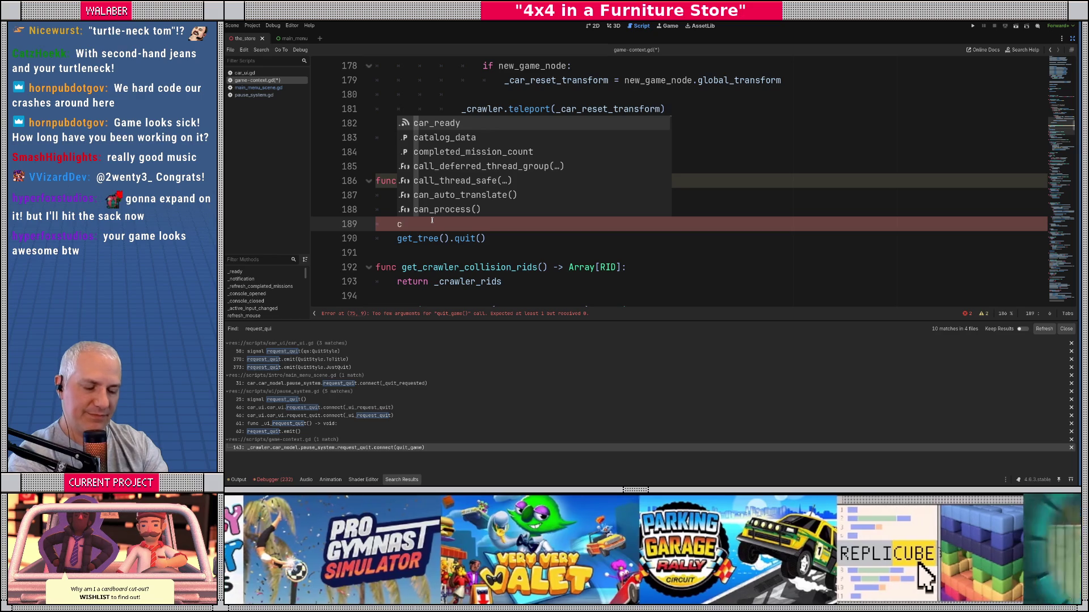
{"action": "key", "text": "BackSpace"}
{"action": "type", "text": "game_"}
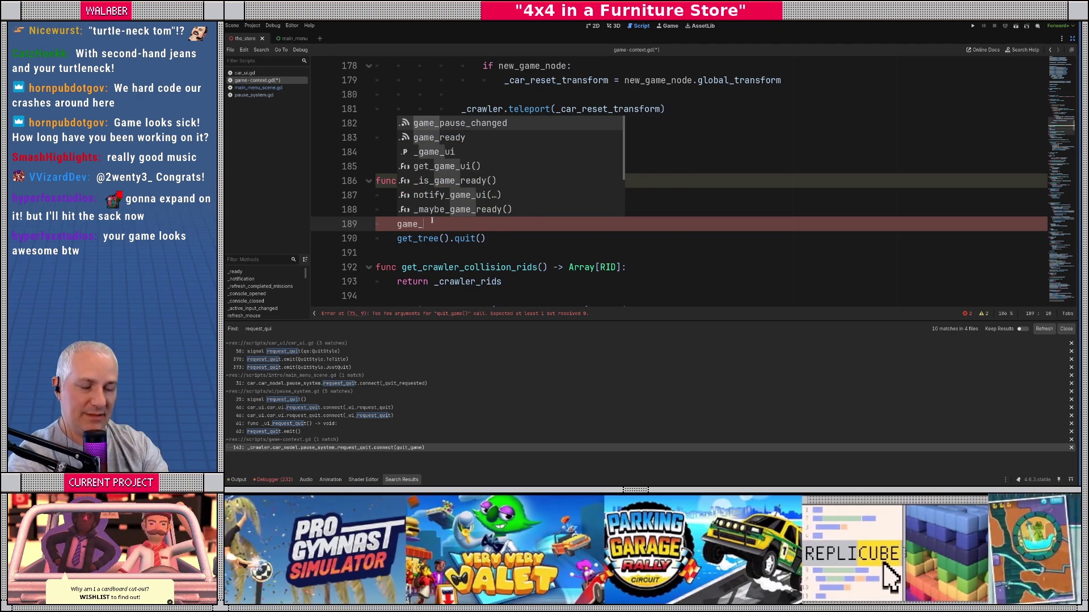
{"action": "type", "text": "ui"}
{"action": "key", "text": "Return"}
{"action": "type", "text": "."}
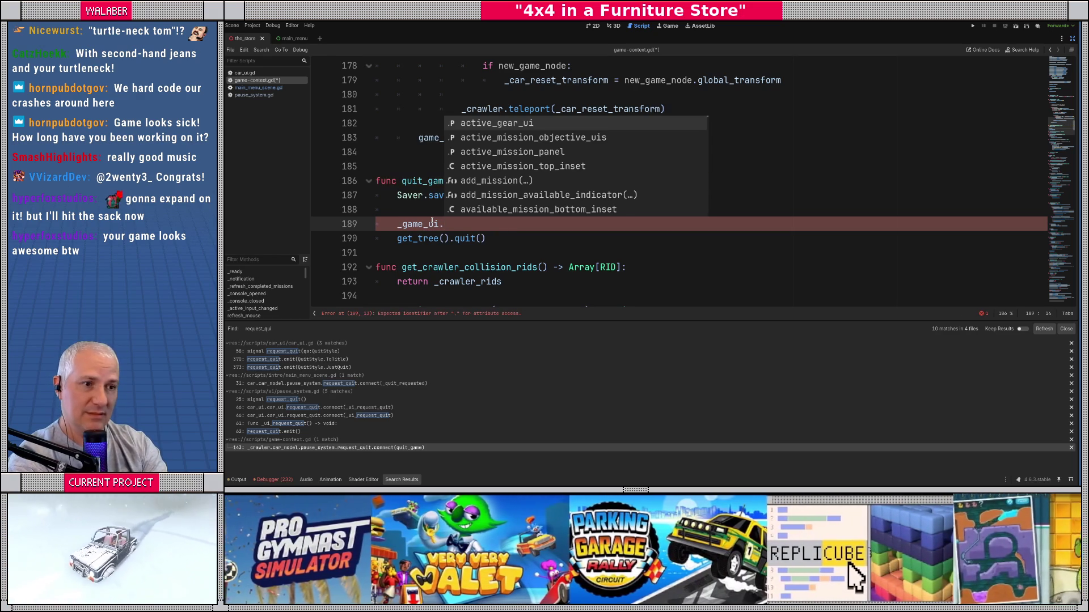
{"action": "type", "text": "fad"}
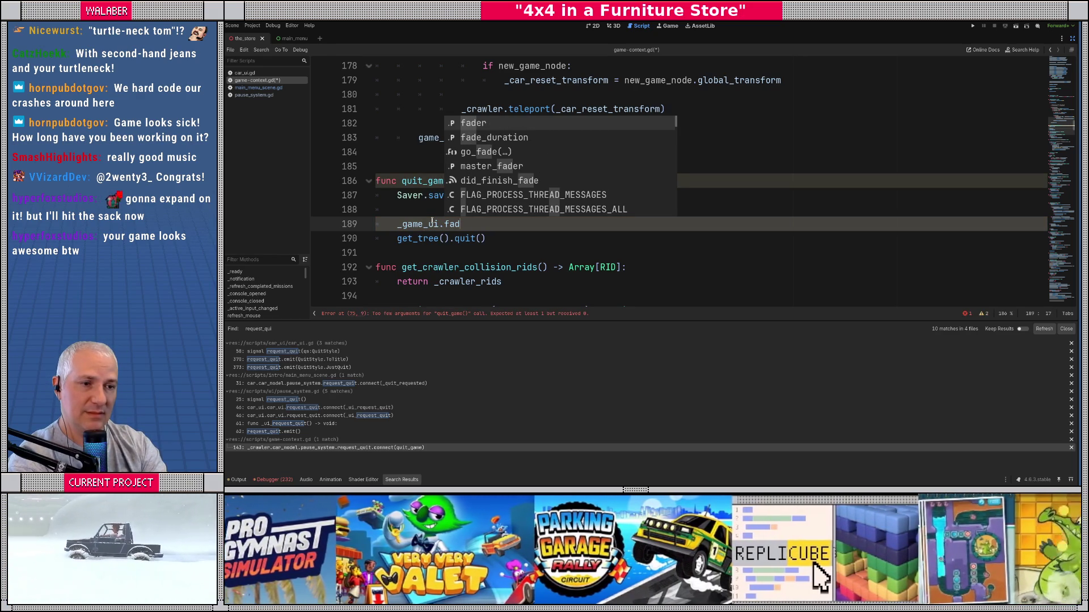
{"action": "type", "text": "e"}
{"action": "left_click", "coordinate": [431, 224], "text": "ctrl"}
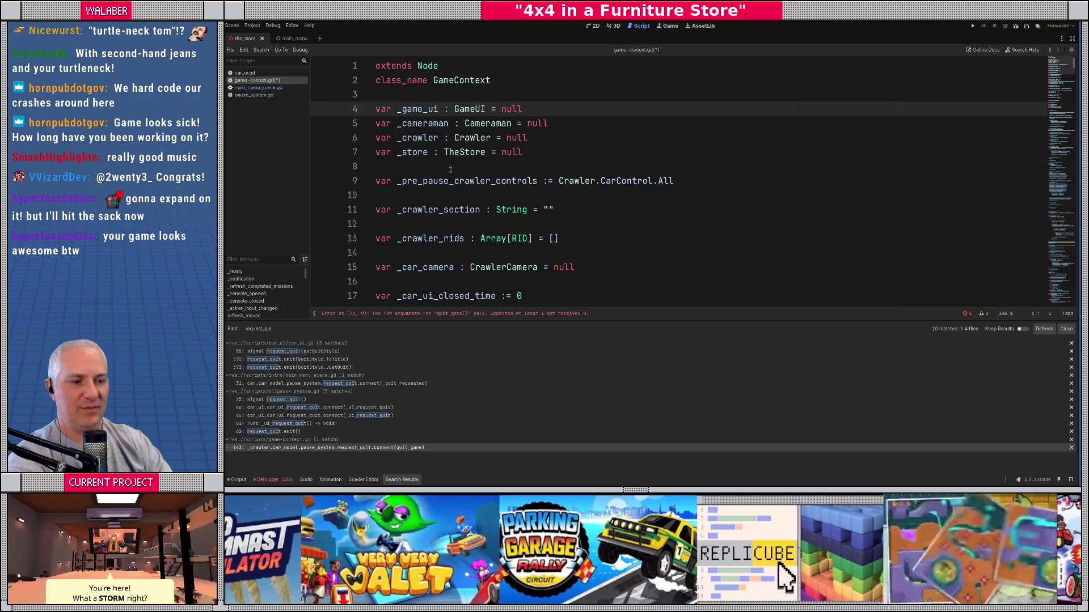
Step: Search game-context.gd for 'master' references
{"action": "left_click", "coordinate": [450, 169]}
{"action": "key", "text": "ctrl+f"}
{"action": "type", "text": "master_fa"}
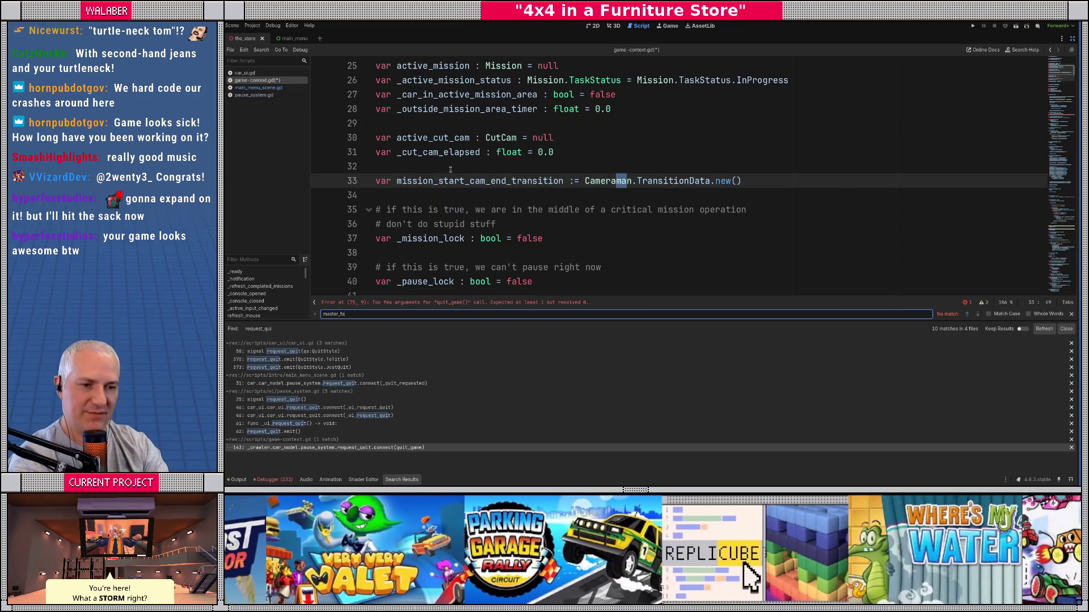
{"action": "key", "text": "BackSpace"}
{"action": "key", "text": "BackSpace"}
{"action": "key", "text": "BackSpace"}
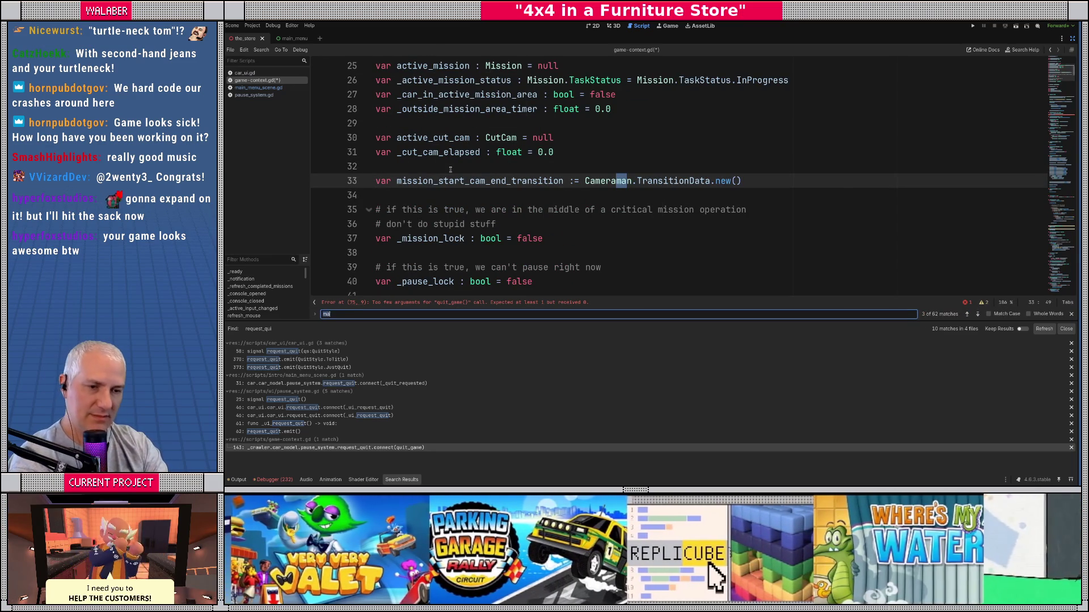
{"action": "key", "text": "Escape"}
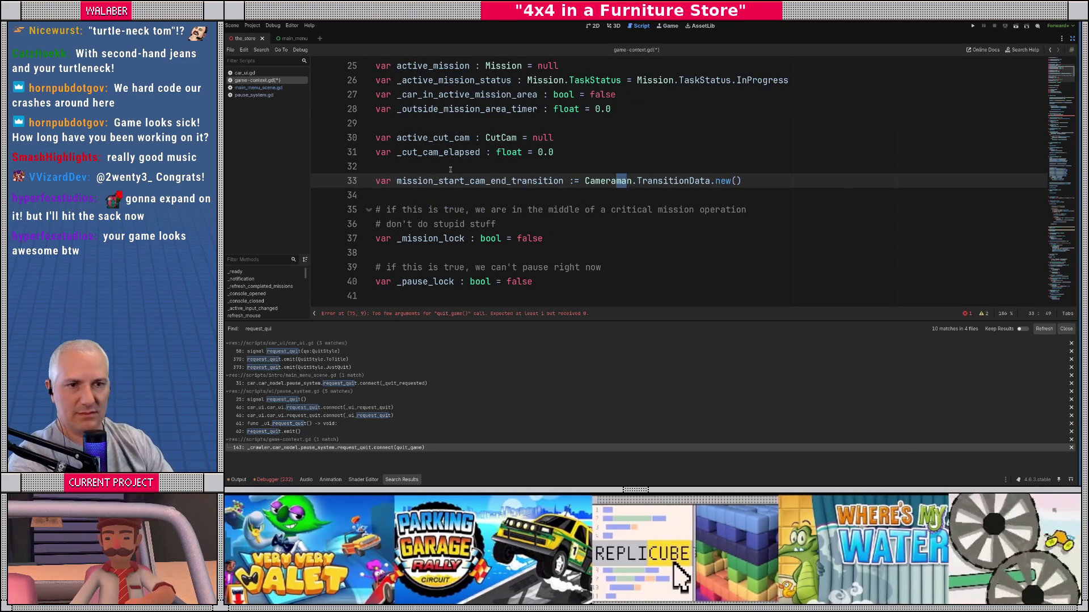
{"action": "left_click", "coordinate": [445, 151]}
{"action": "key", "text": "ctrl+alt+o"}
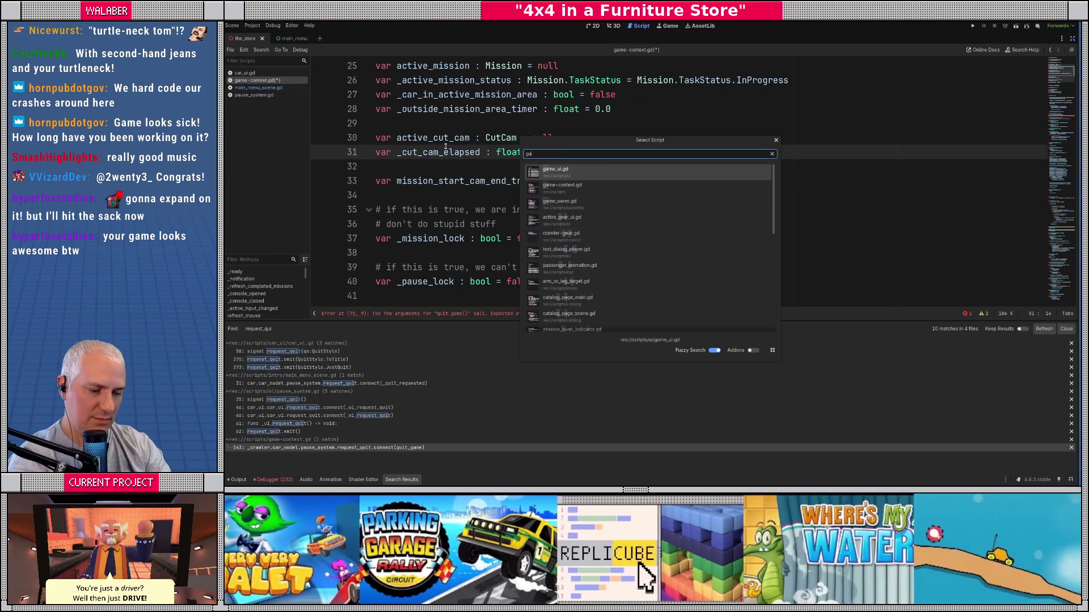
Step: Open game_ui.gd and find the master_fader declaration
{"action": "type", "text": "game_ui"}
{"action": "key", "text": "Return"}
{"action": "key", "text": "ctrl+f"}
{"action": "type", "text": "mast"}
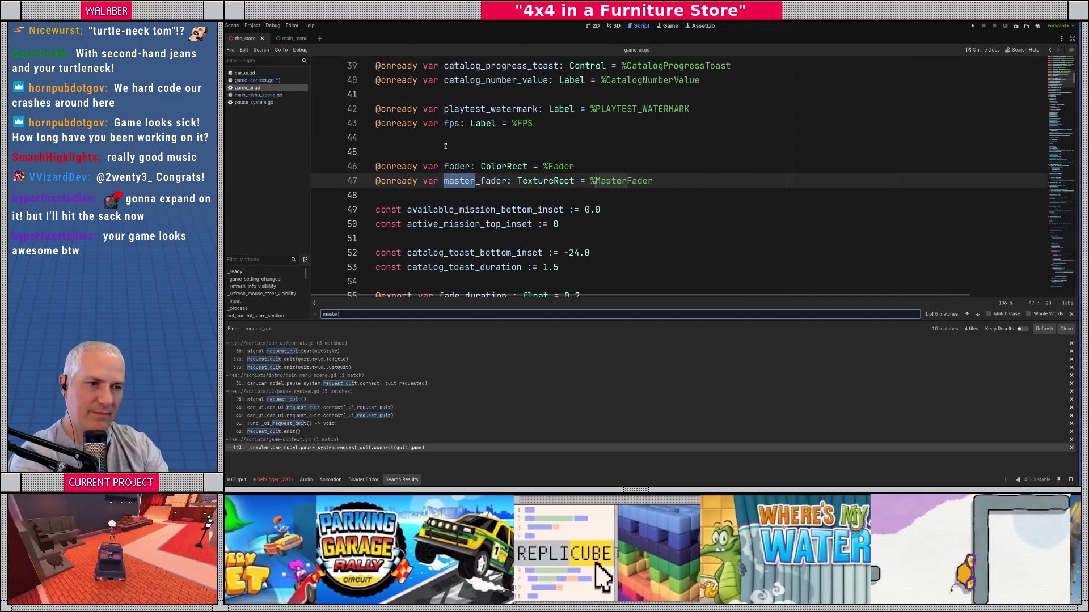
{"action": "type", "text": "er"}
{"action": "key", "text": "Escape"}
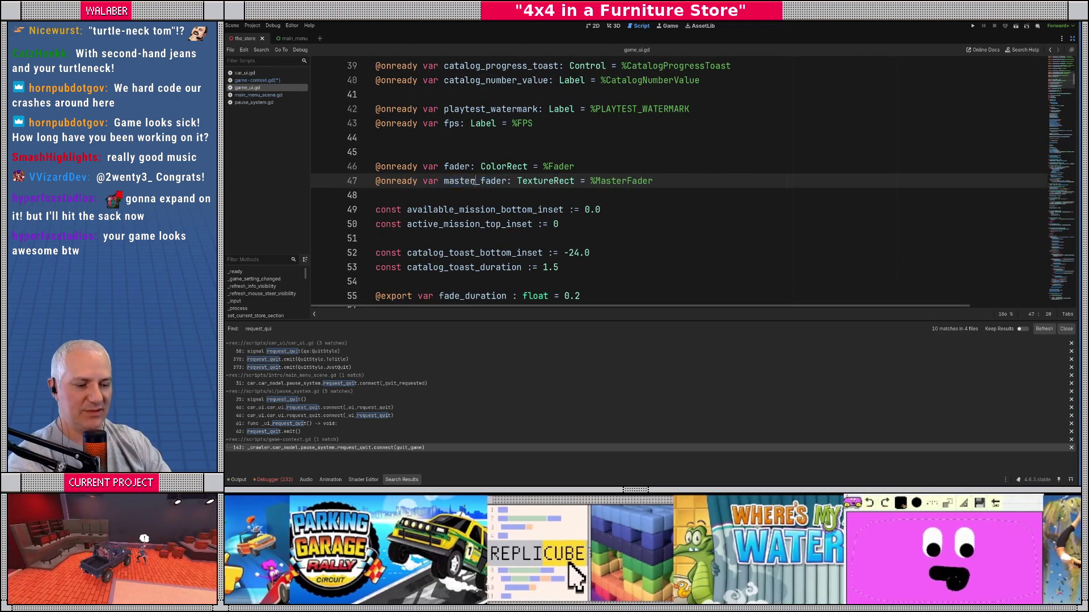
Step: Step through master_fader uses, reviewing its tween code on lines 114–119
{"action": "double_click", "coordinate": [476, 180]}
{"action": "key", "text": "ctrl+f"}
{"action": "key", "text": "Return"}
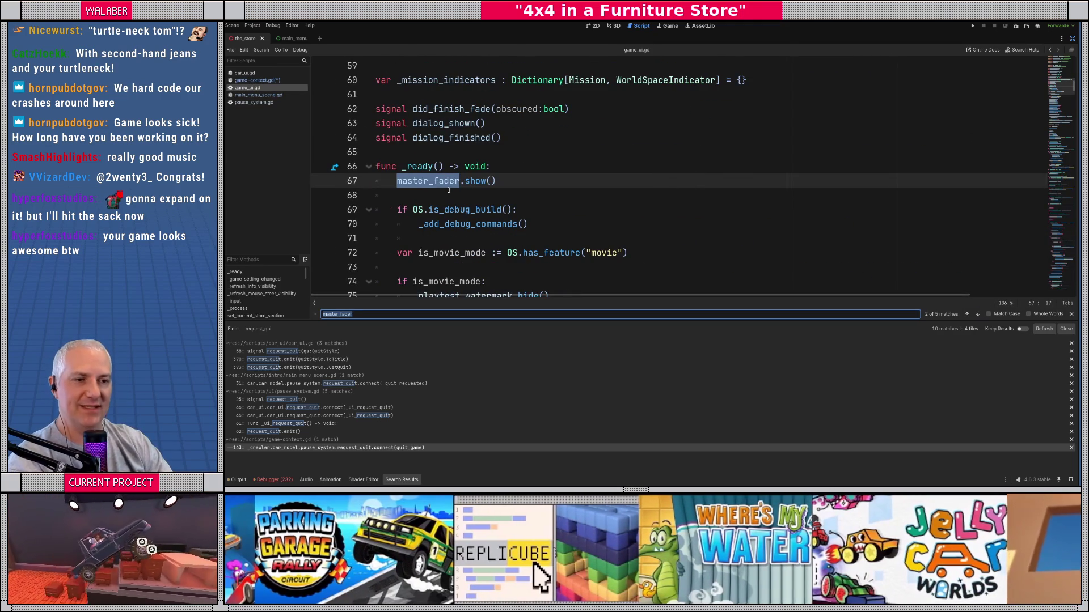
{"action": "scroll", "coordinate": [441, 198], "scroll_direction": "down", "scroll_amount": 12}
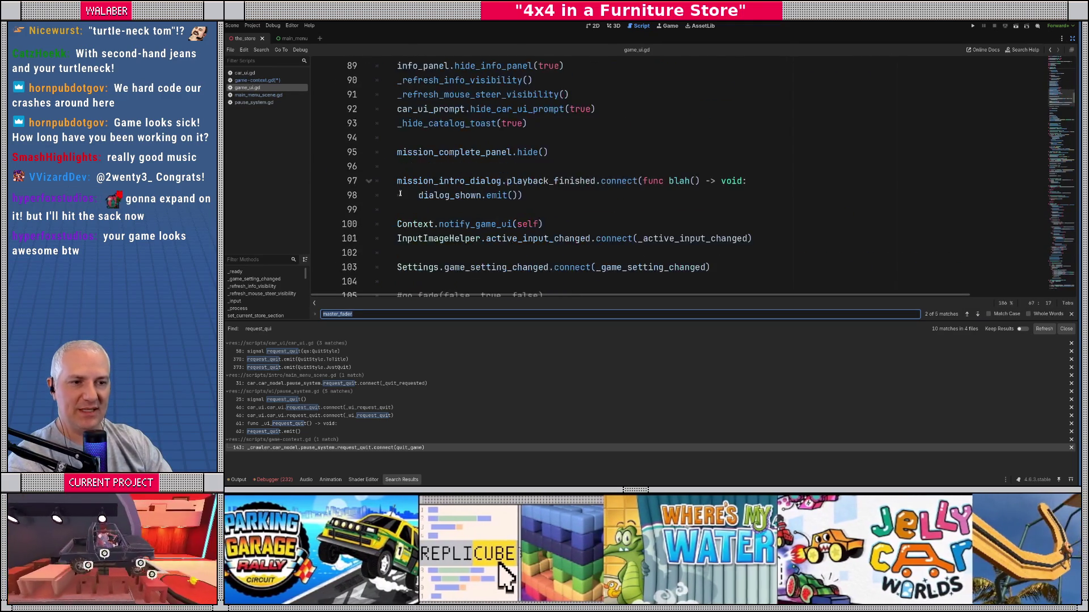
{"action": "scroll", "coordinate": [400, 193], "scroll_direction": "down", "scroll_amount": 5}
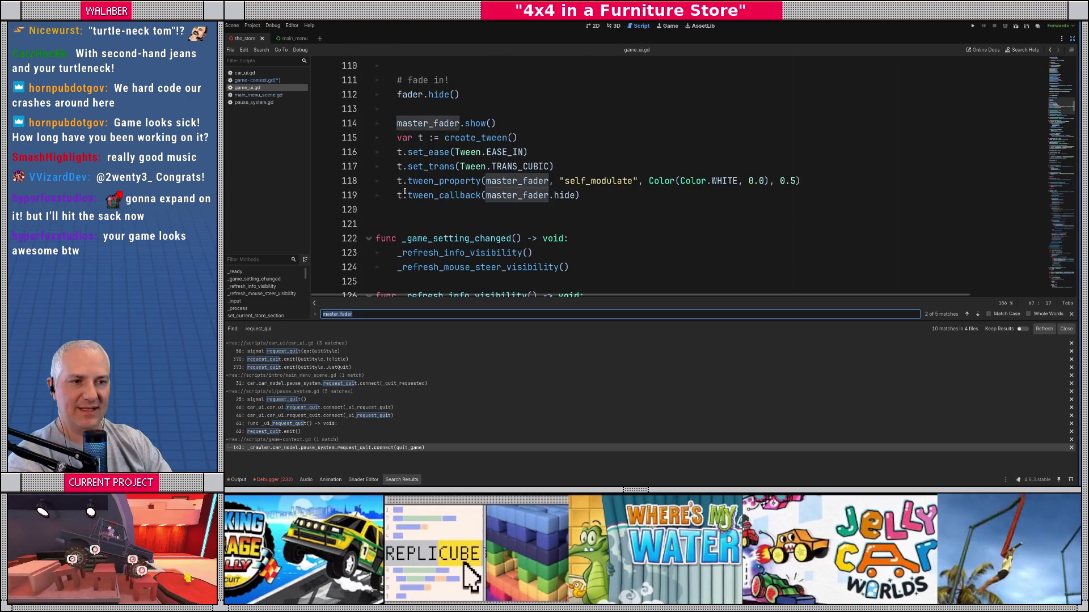
{"action": "left_click", "coordinate": [396, 123]}
{"action": "mouse_move", "coordinate": [396, 124]}
{"action": "left_mouse_down"}
{"action": "mouse_move", "coordinate": [805, 182]}
{"action": "mouse_move", "coordinate": [611, 198]}
{"action": "left_mouse_up"}
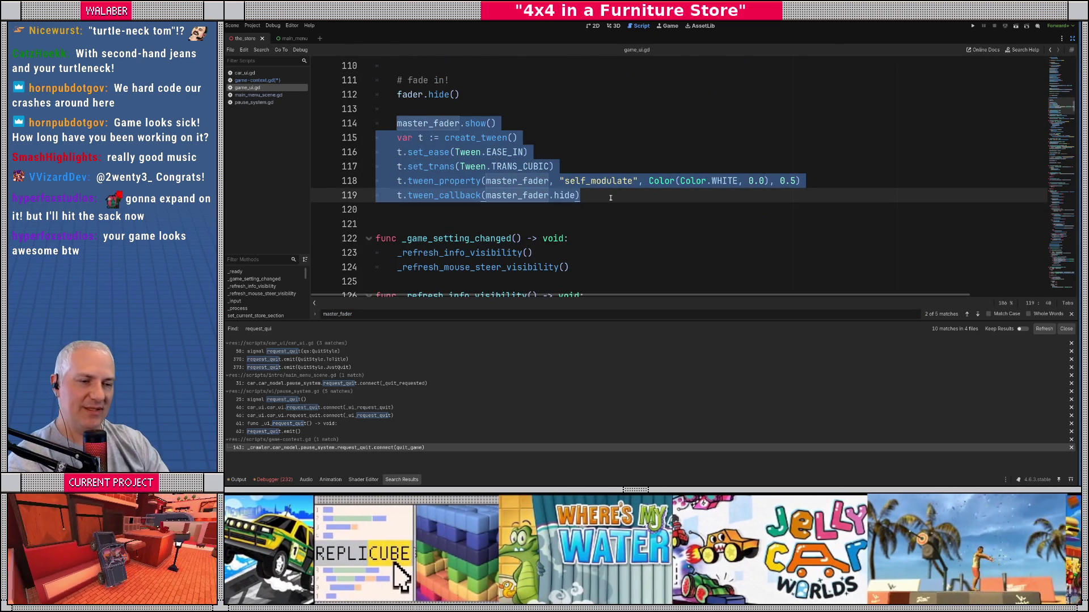
{"action": "double_click", "coordinate": [516, 195]}
{"action": "key", "text": "ctrl+f"}
{"action": "key", "text": "Return"}
{"action": "key", "text": "Return"}
{"action": "key", "text": "Return"}
{"action": "key", "text": "Return"}
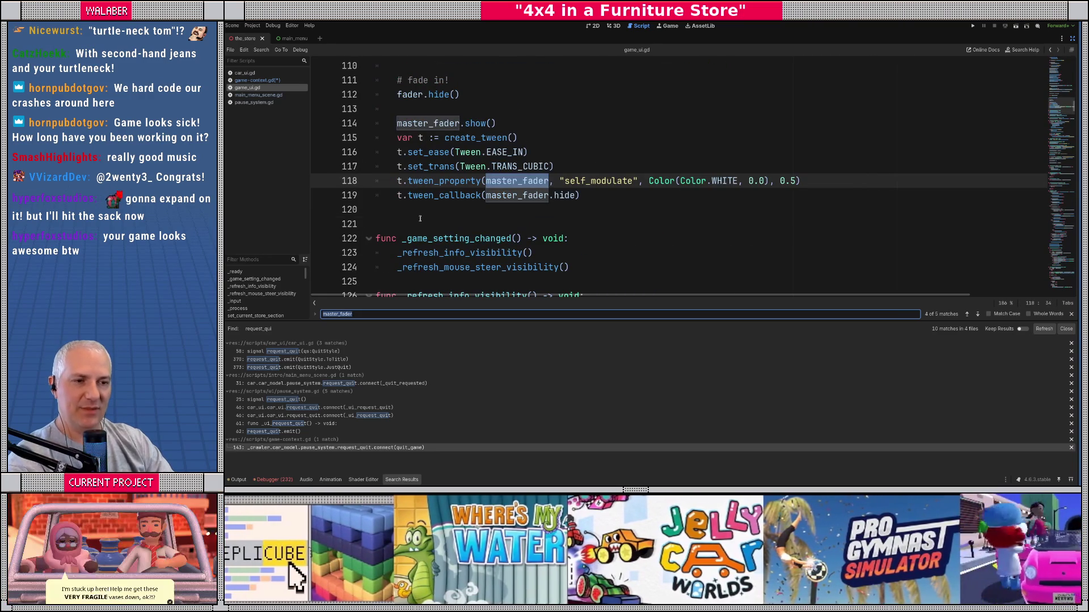
Step: Search for 'fade' to reach go_fade and review where it emits did_finish_fade
{"action": "type", "text": "fade"}
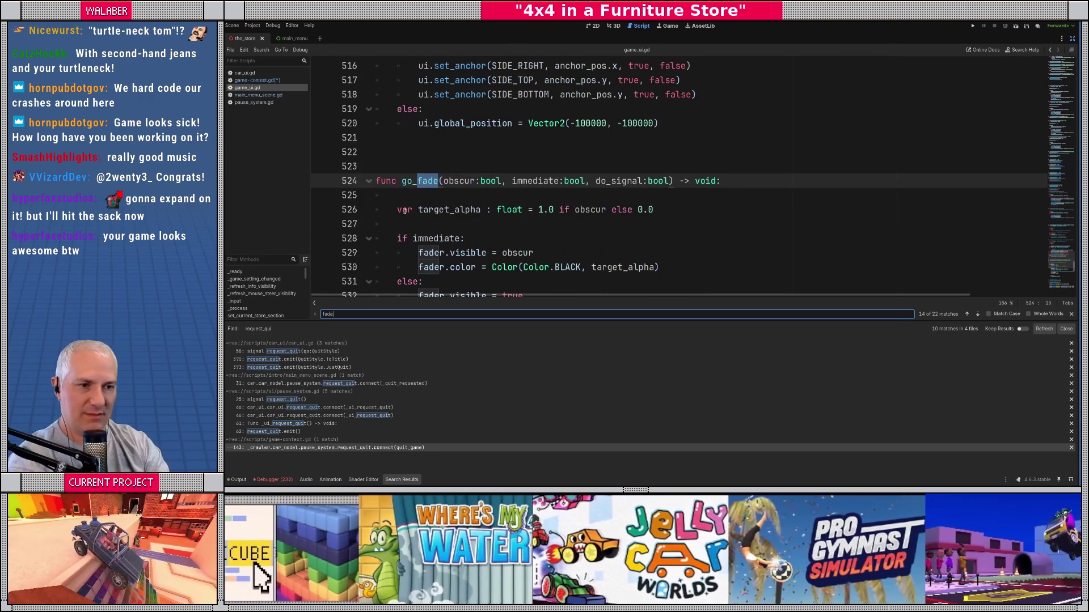
{"action": "key", "text": "Escape"}
{"action": "scroll", "coordinate": [440, 203], "scroll_direction": "down", "scroll_amount": 3}
{"action": "scroll", "coordinate": [440, 203], "scroll_direction": "down", "scroll_amount": 12}
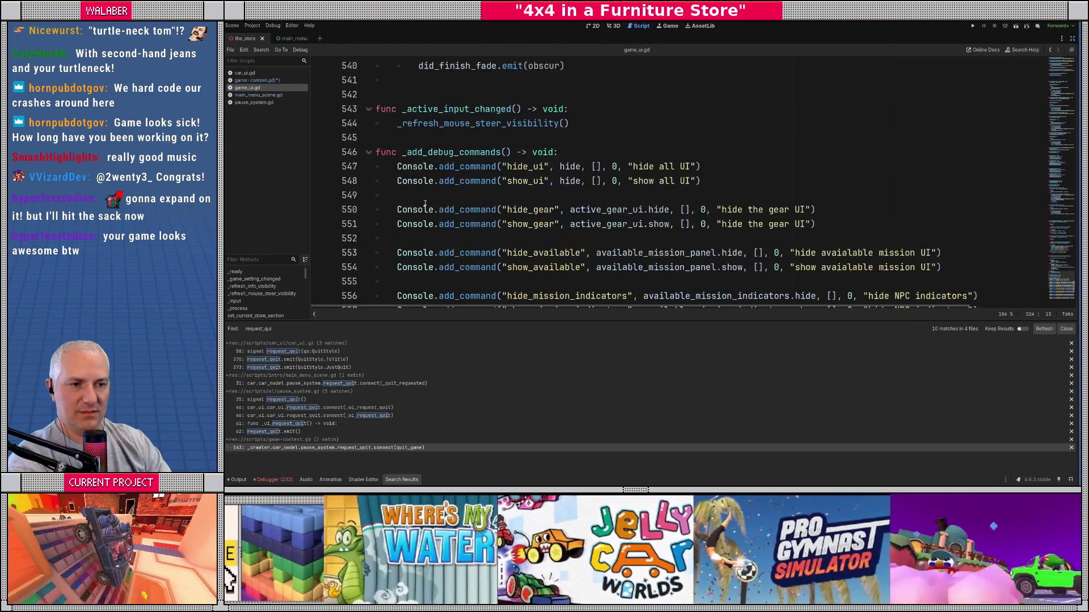
{"action": "scroll", "coordinate": [425, 193], "scroll_direction": "up", "scroll_amount": 5}
{"action": "scroll", "coordinate": [426, 193], "scroll_direction": "up", "scroll_amount": 7}
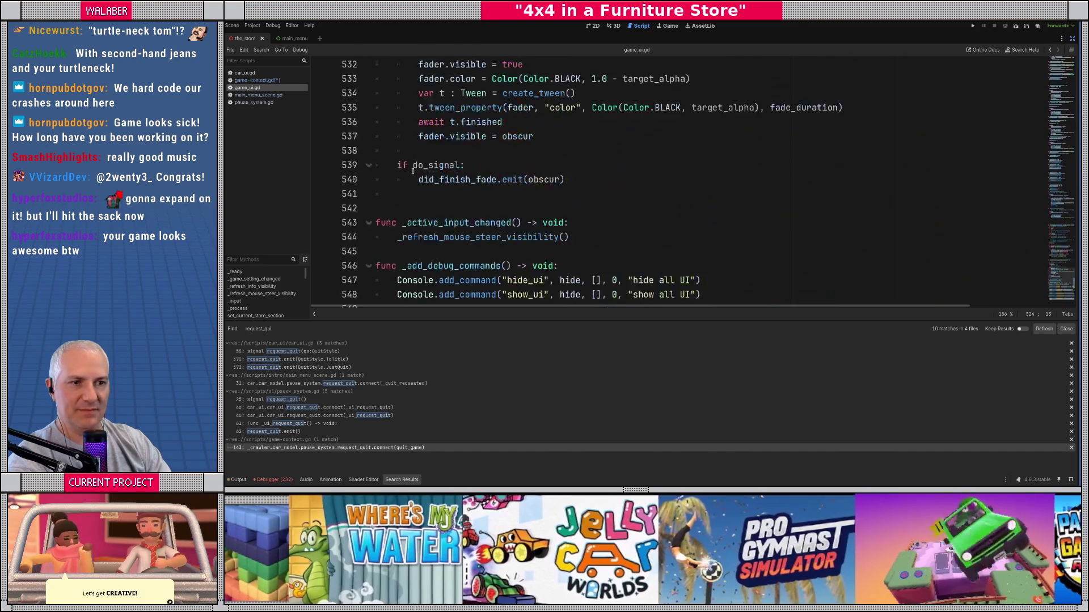
Step: Declare an empty go_master_fade_out(callback: Callable) -> void function below go_fade
{"action": "left_click", "coordinate": [383, 260]}
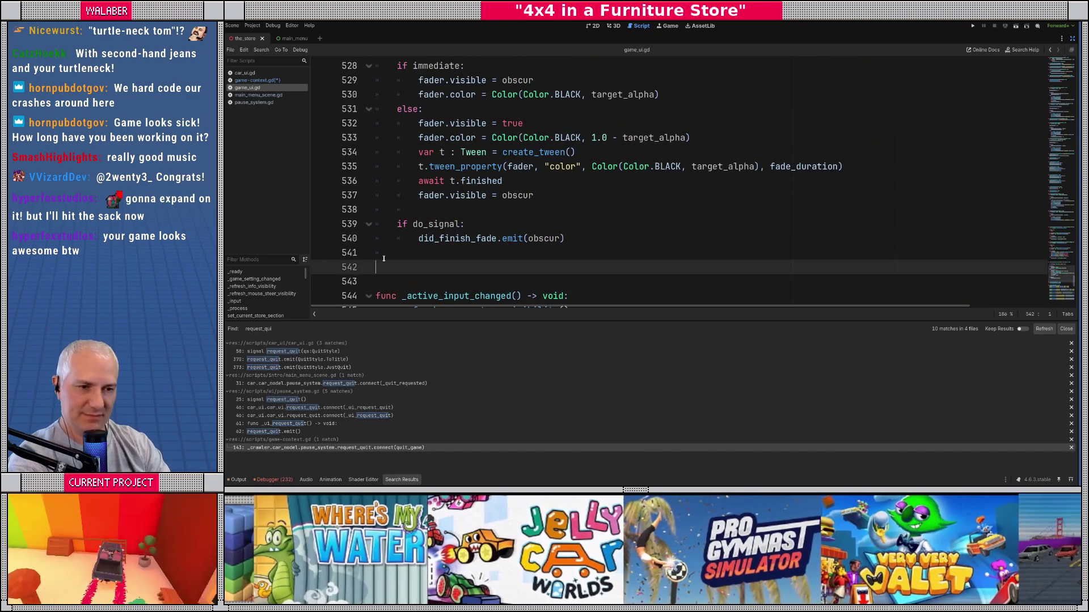
{"action": "key", "text": "Return"}
{"action": "type", "text": "func go_master_fade"}
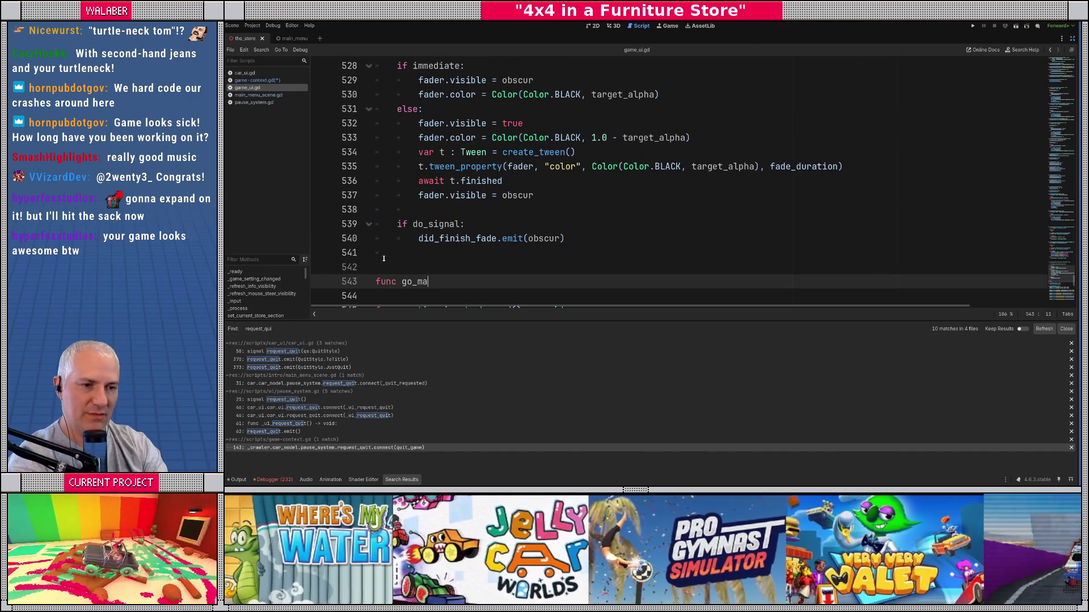
{"action": "type", "text": "_o"}
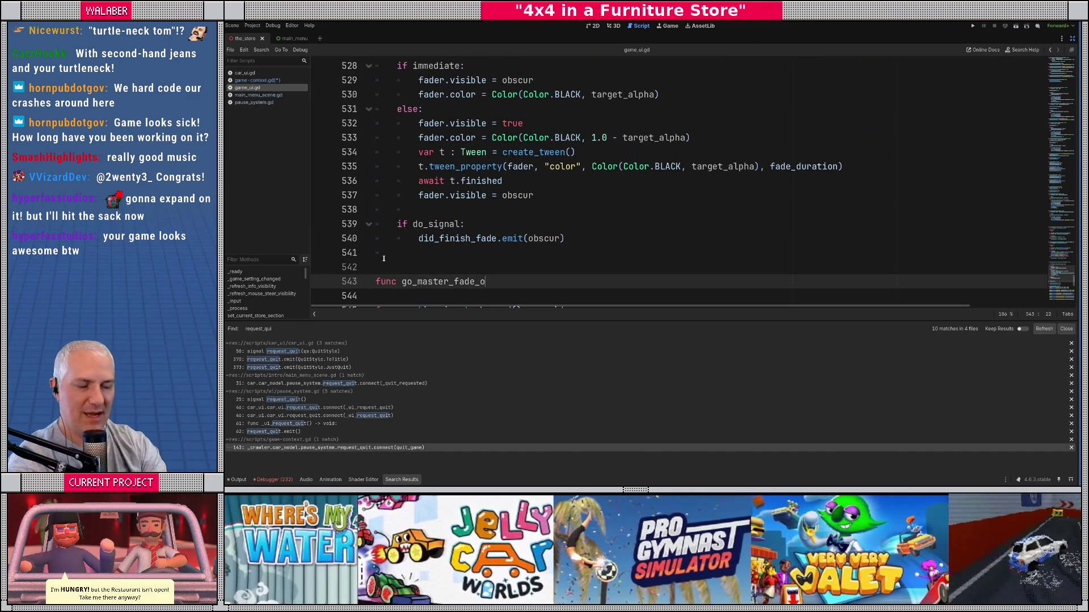
{"action": "type", "text": "ut(callback:Calla"}
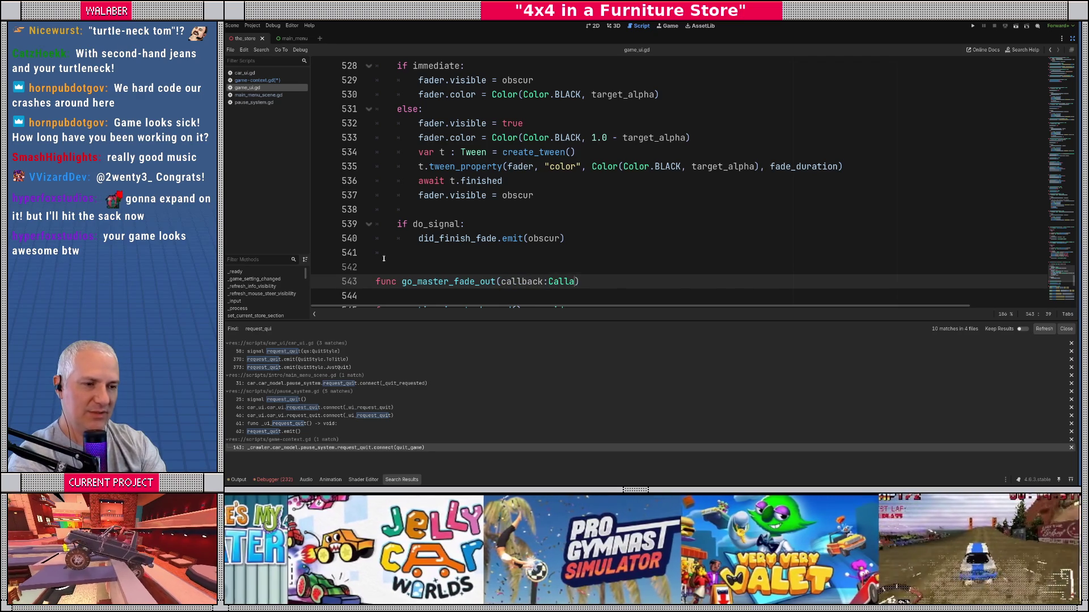
{"action": "key", "text": "Return"}
{"action": "type", "text": ") -> void:"}
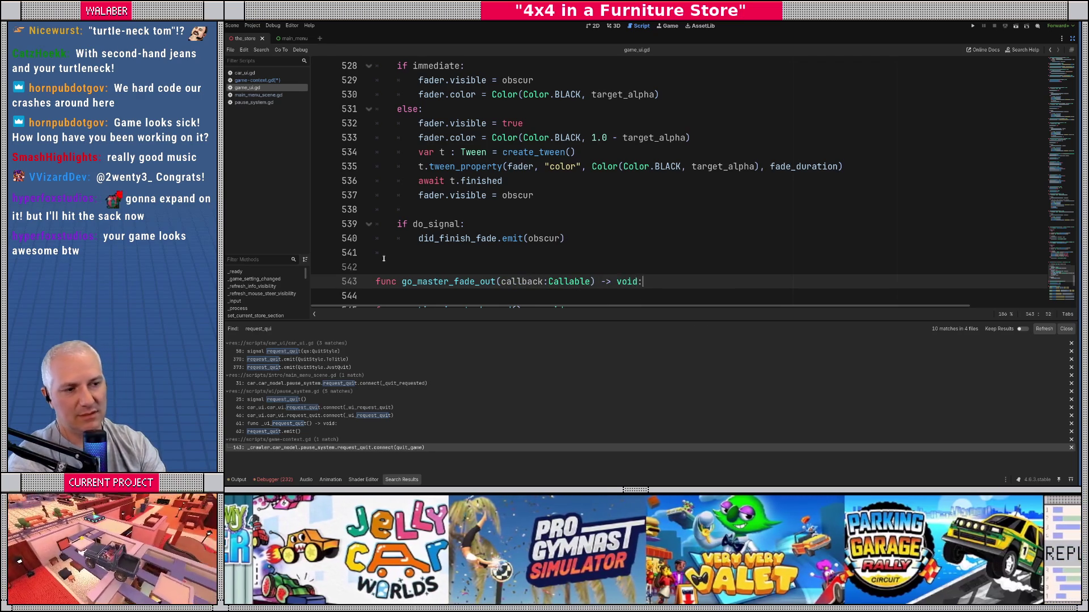
{"action": "key", "text": "Return"}
Step: Find the master_fader fade-in code and select its six-line block
{"action": "key", "text": "ctrl+f"}
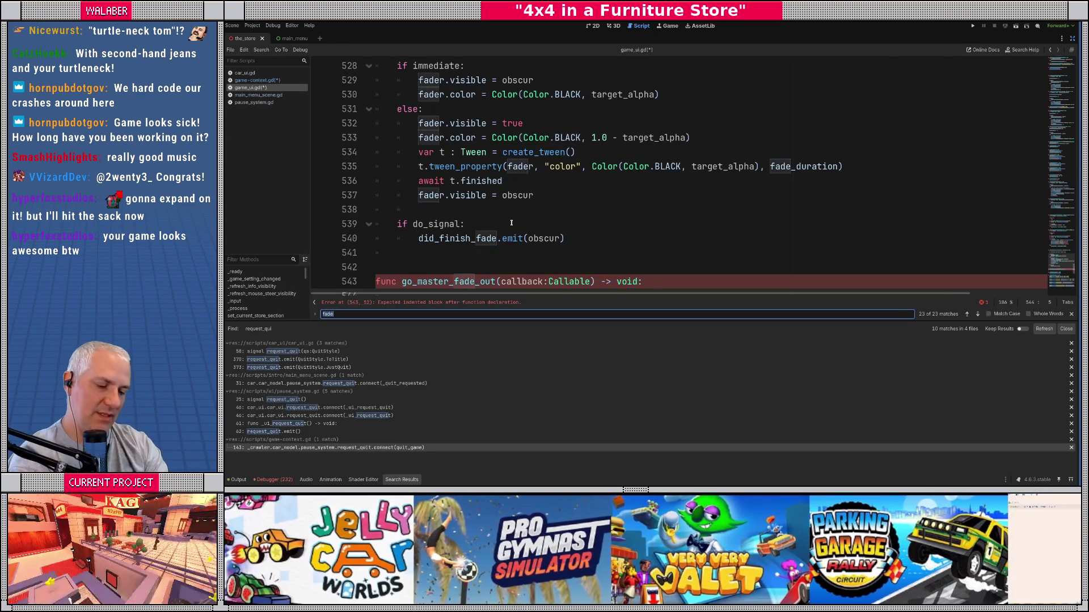
{"action": "type", "text": "master_fa"}
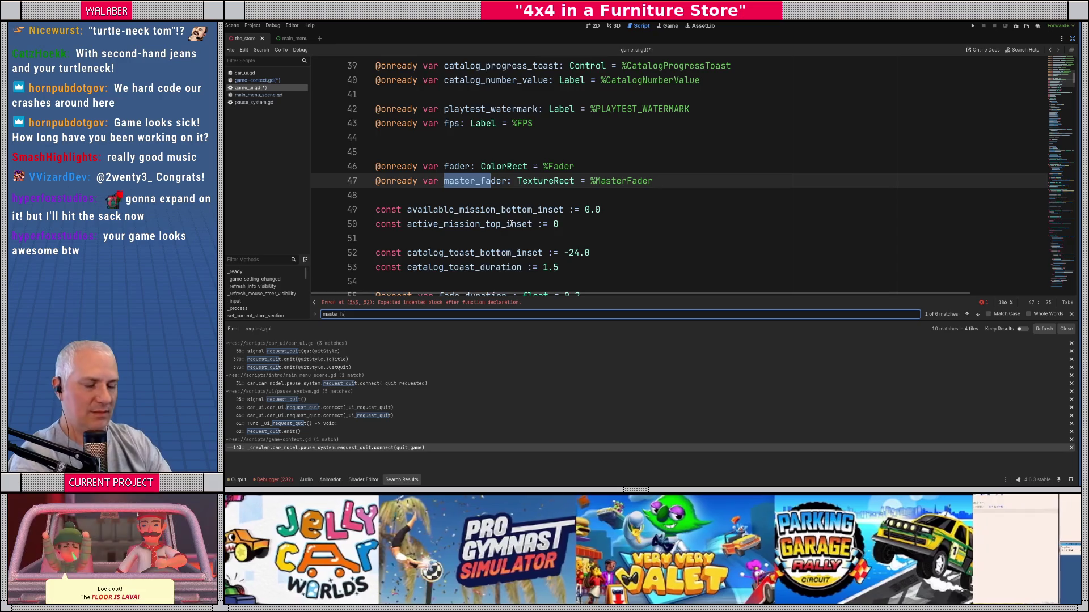
{"action": "key", "text": "Return"}
{"action": "key", "text": "Return"}
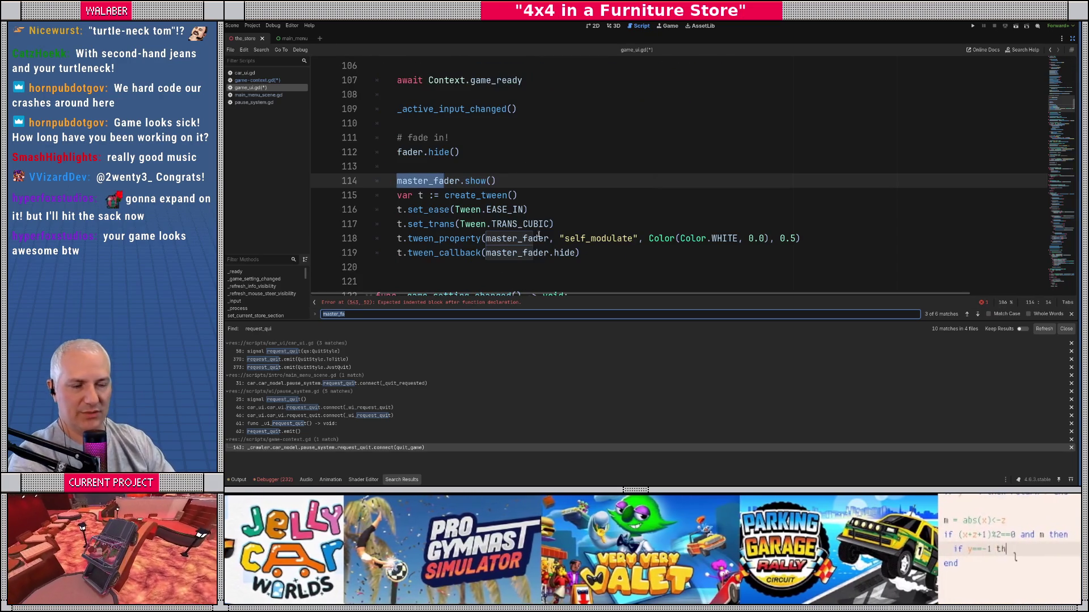
{"action": "left_click", "coordinate": [453, 183]}
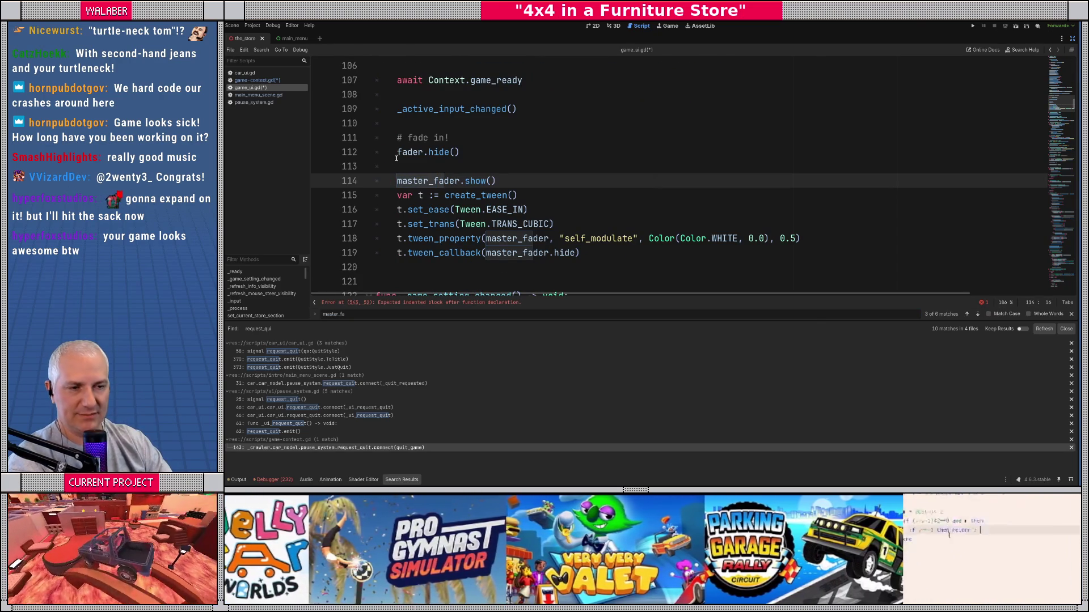
{"action": "mouse_move", "coordinate": [395, 179]}
{"action": "left_mouse_down"}
{"action": "mouse_move", "coordinate": [533, 211]}
{"action": "mouse_move", "coordinate": [623, 256]}
{"action": "left_mouse_up"}
{"action": "key", "text": "ctrl+c"}
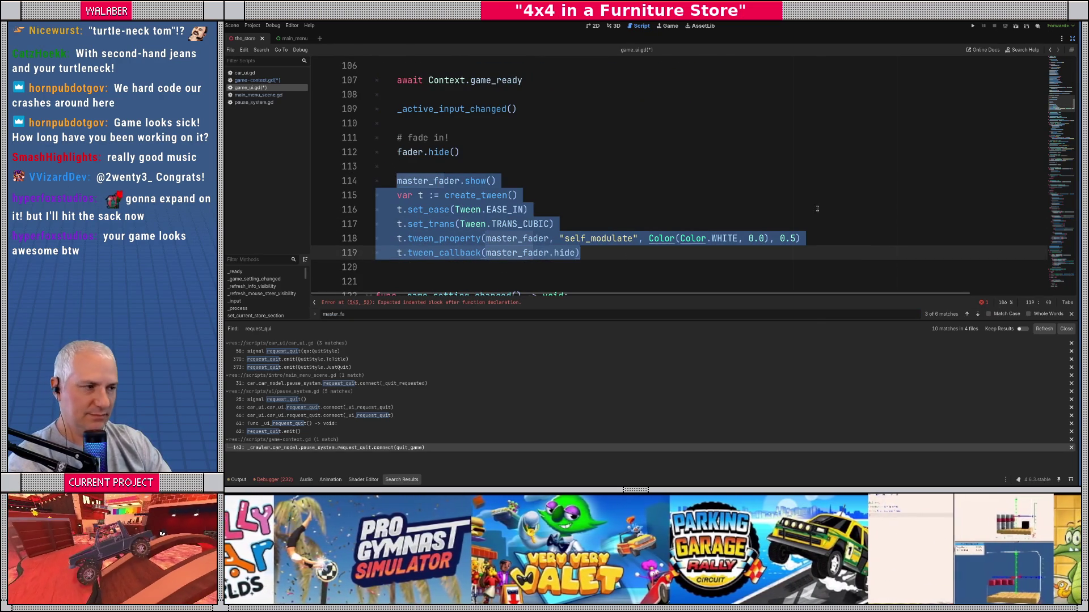
{"action": "scroll", "coordinate": [605, 188], "scroll_direction": "down", "scroll_amount": 20}
{"action": "scroll", "coordinate": [605, 189], "scroll_direction": "up", "scroll_amount": 5}
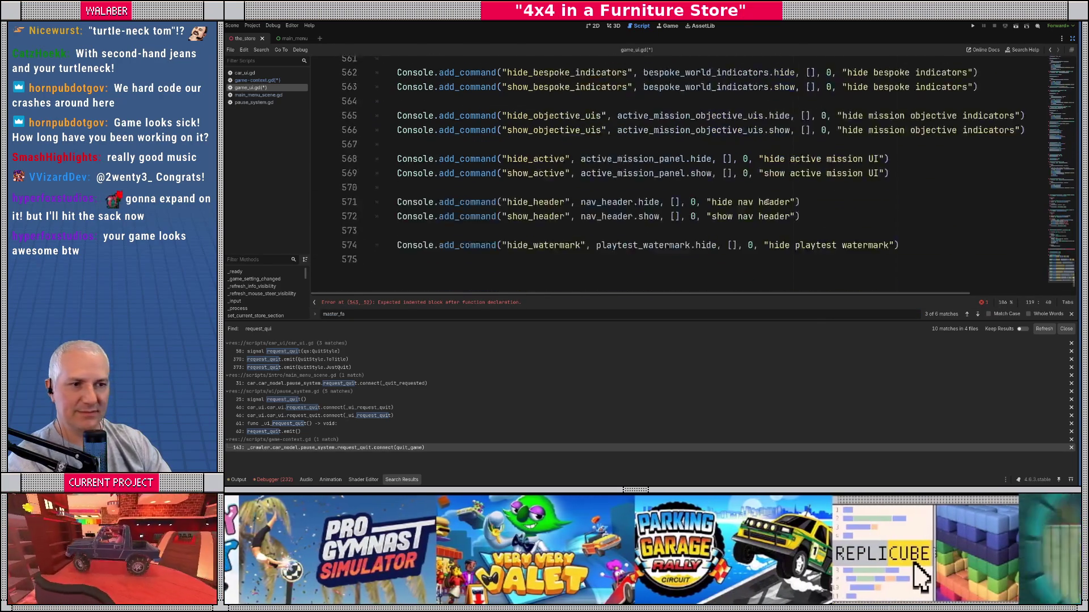
{"action": "scroll", "coordinate": [605, 188], "scroll_direction": "up", "scroll_amount": 3}
{"action": "left_click", "coordinate": [457, 213]}
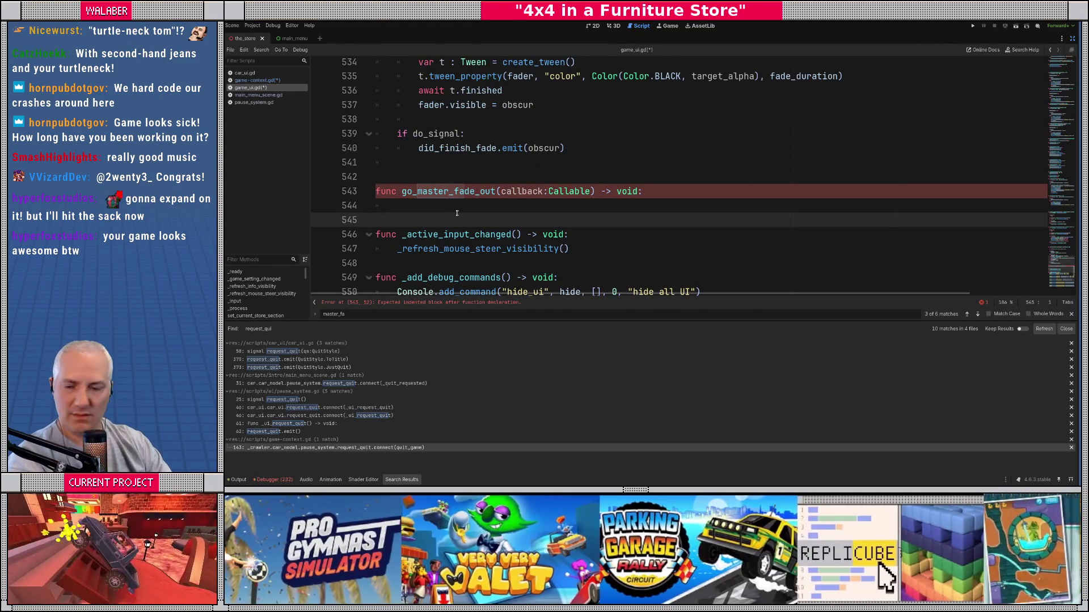
Step: Paste the copied master_fader block into the go_master_fade_out body
{"action": "left_click", "coordinate": [458, 208]}
{"action": "key", "text": "ctrl+v"}
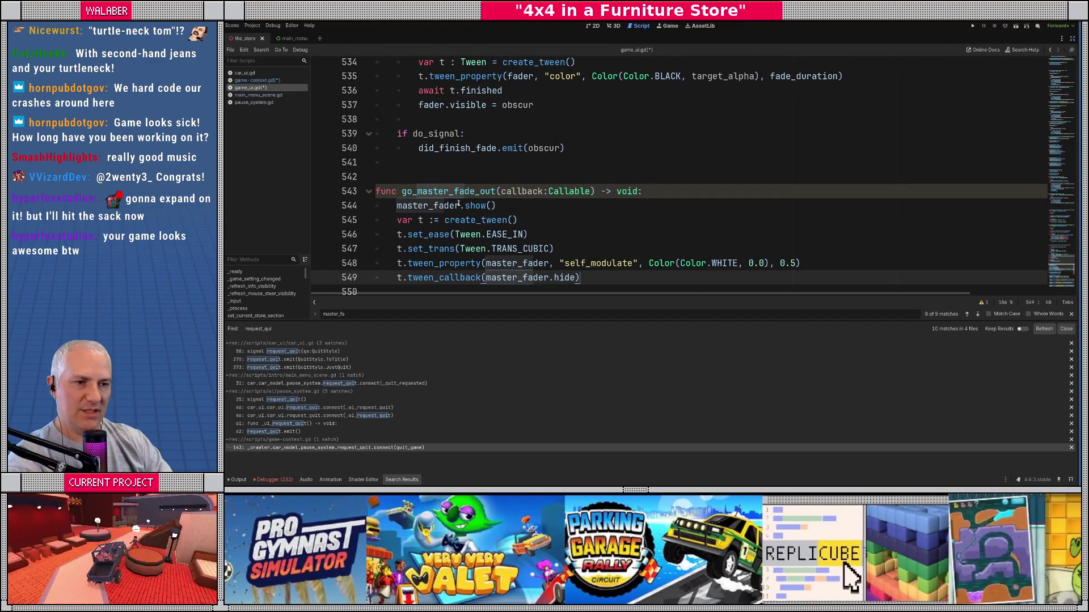
{"action": "scroll", "coordinate": [438, 205], "scroll_direction": "down", "scroll_amount": 2}
Step: After master_fader.show(), set master_fader.self_modulate = Color(Color.WHITE, 0.0)
{"action": "left_click", "coordinate": [523, 118]}
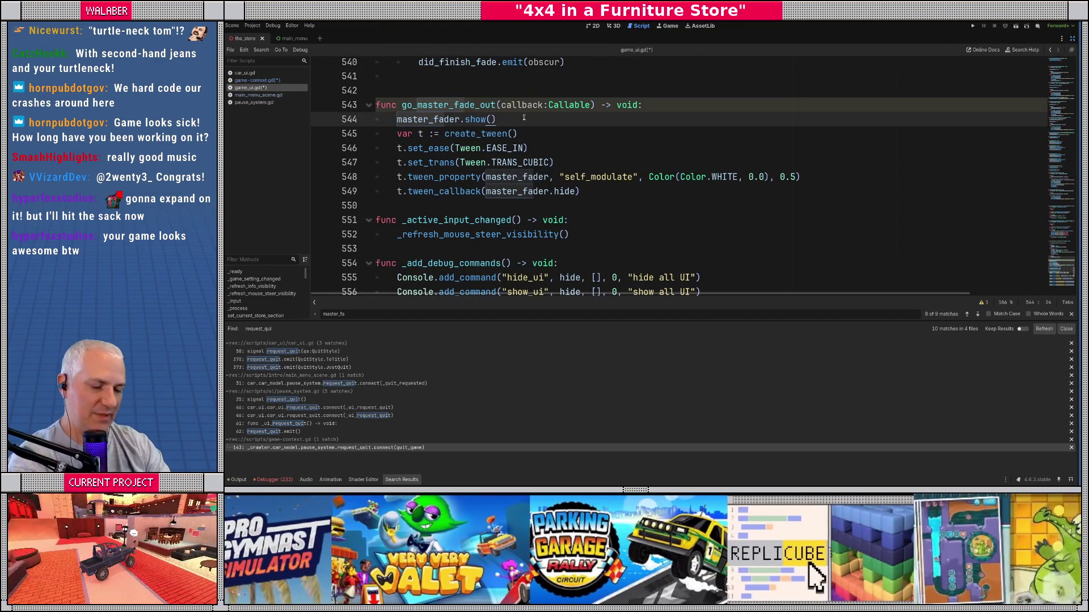
{"action": "key", "text": "Return"}
{"action": "type", "text": "master_fas"}
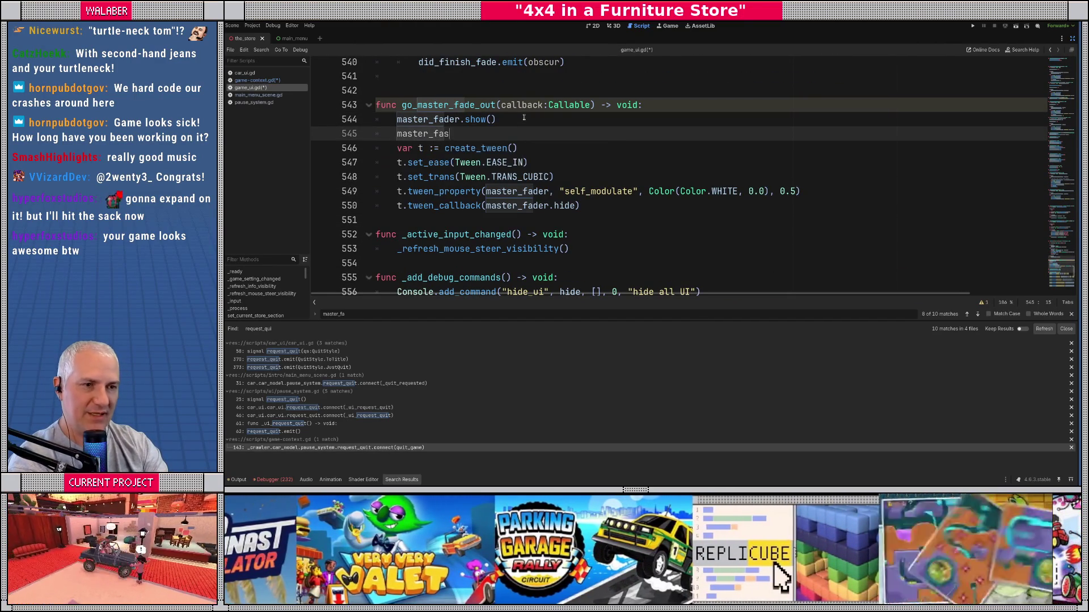
{"action": "key", "text": "BackSpace"}
{"action": "type", "text": "der."}
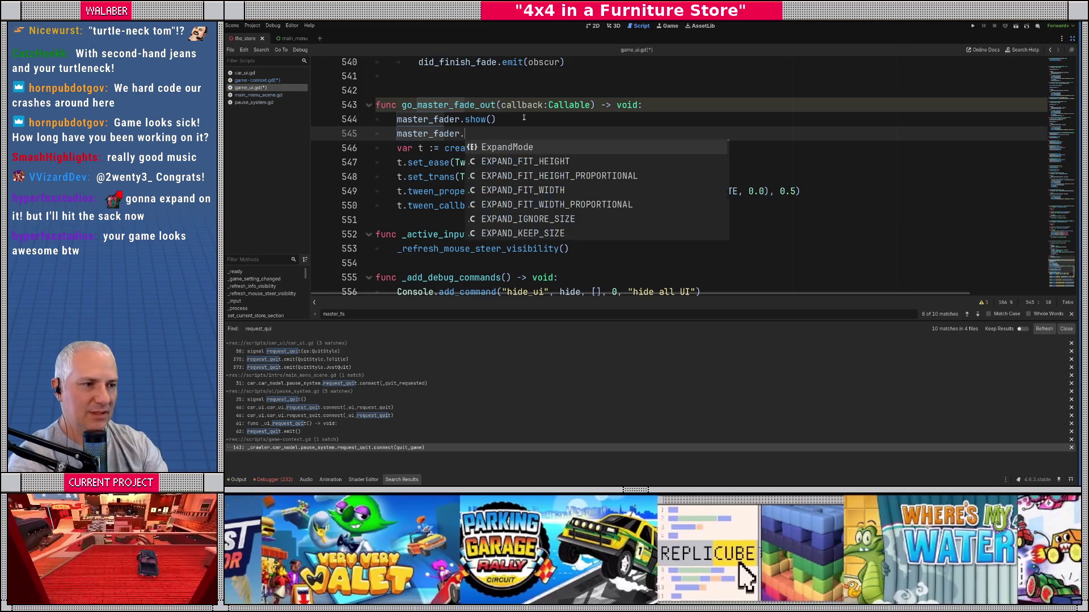
{"action": "type", "text": "mo"}
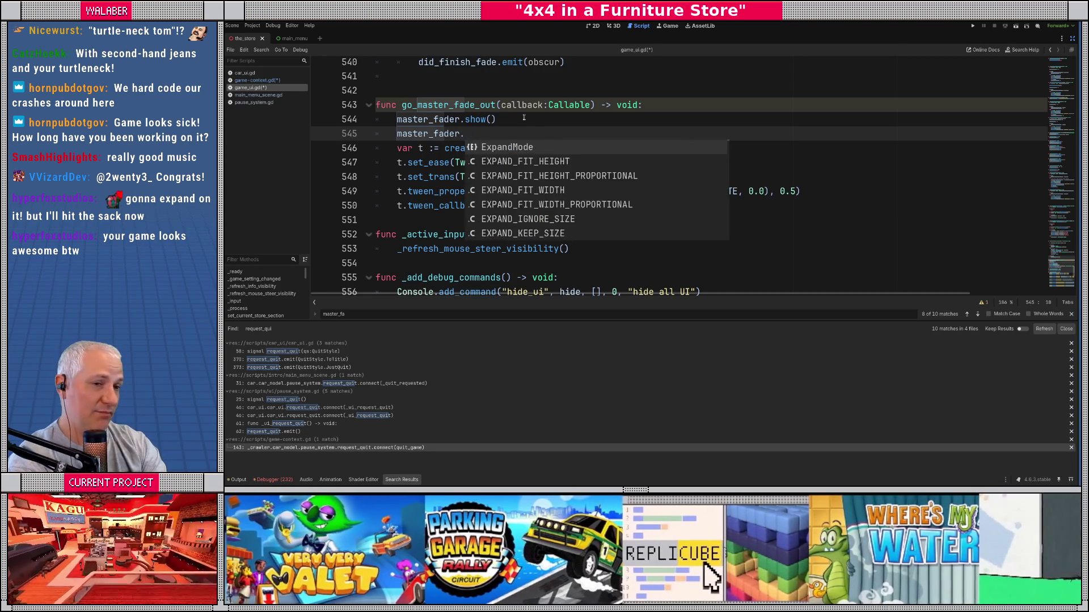
{"action": "type", "text": "d"}
{"action": "key", "text": "Return"}
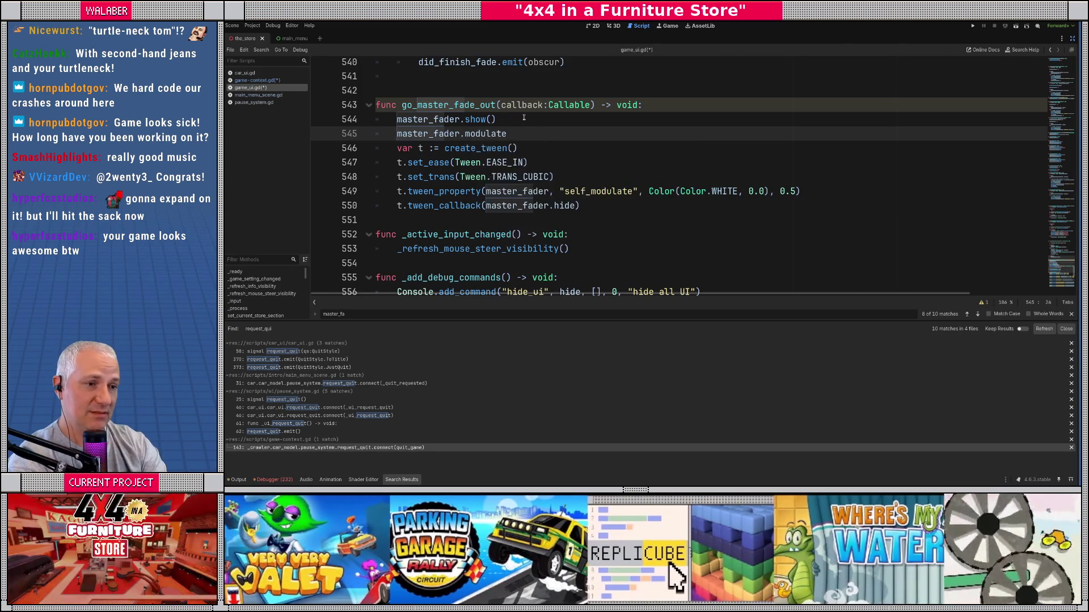
{"action": "key", "text": "BackSpace"}
{"action": "key", "text": "BackSpace"}
{"action": "key", "text": "BackSpace"}
{"action": "type", "text": "sel"}
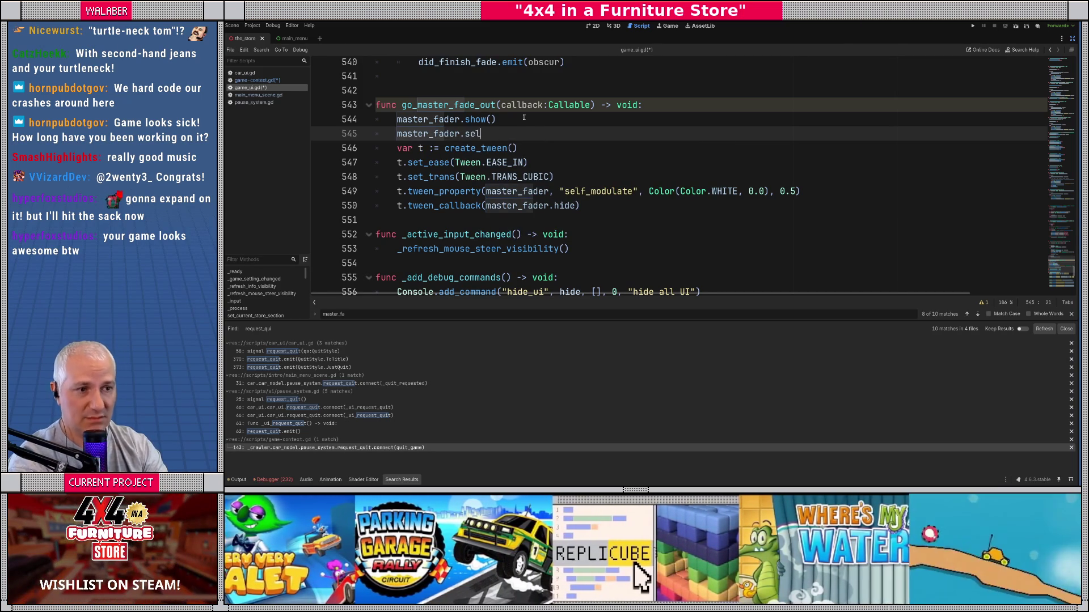
{"action": "key", "text": "Return"}
{"action": "type", "text": "= Col"}
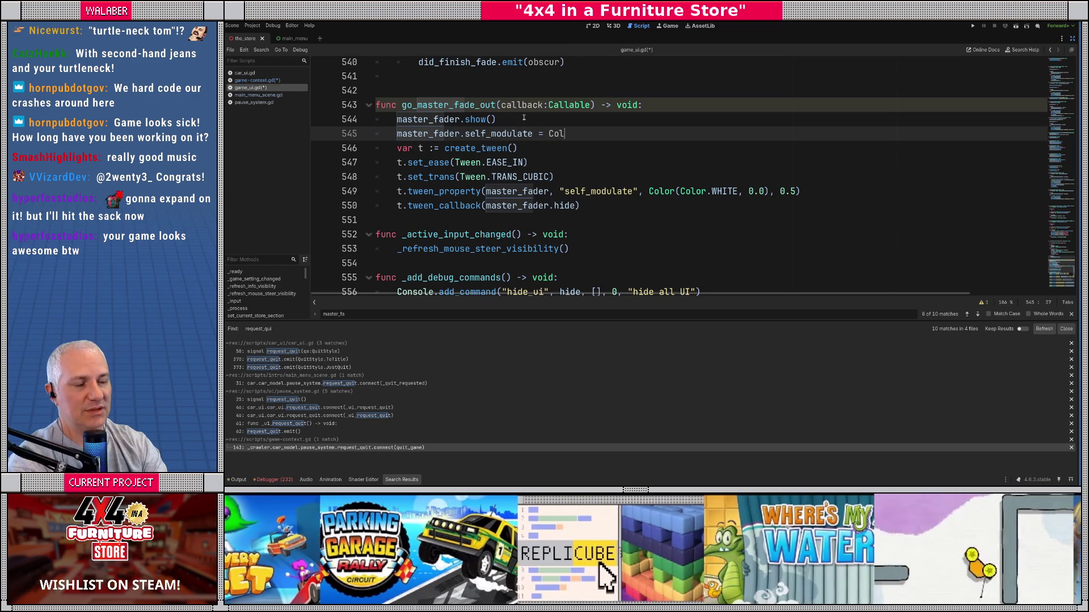
{"action": "type", "text": "or("}
{"action": "key", "text": "BackSpace"}
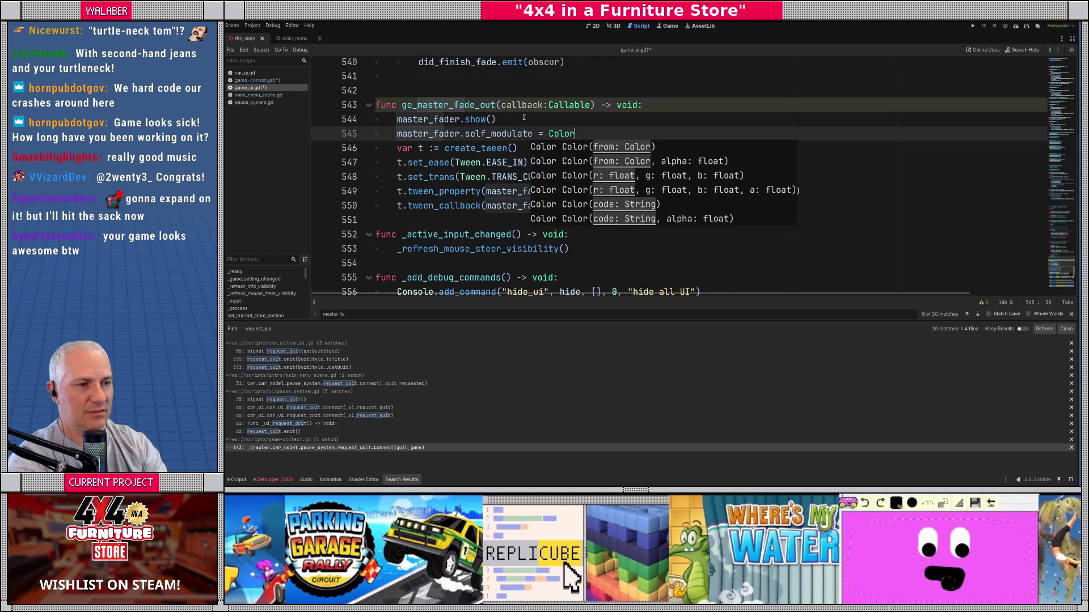
{"action": "type", "text": "."}
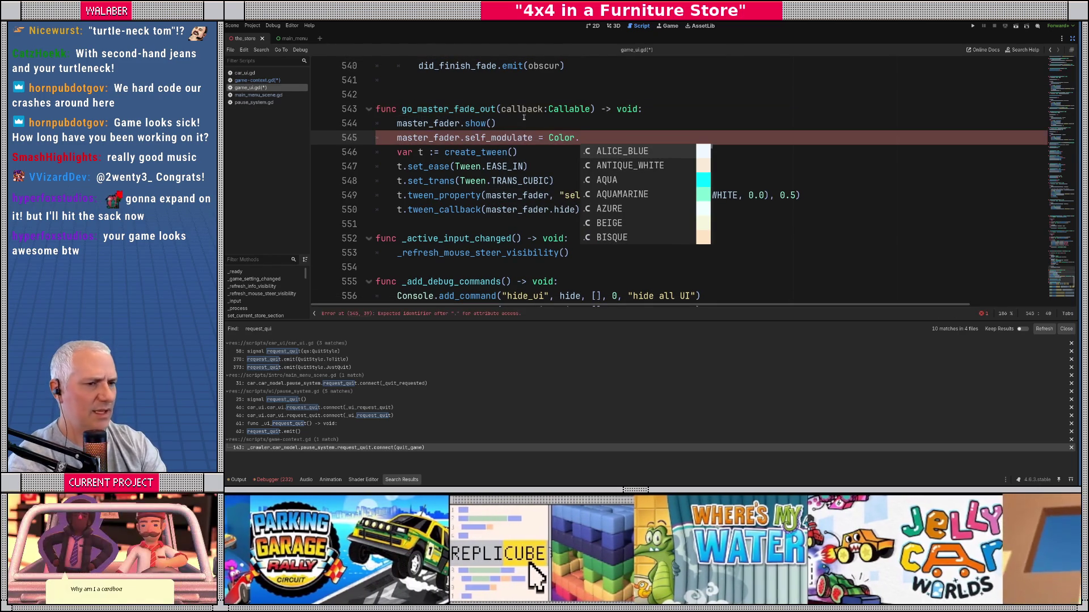
{"action": "key", "text": "BackSpace"}
{"action": "type", "text": "(Color.whi"}
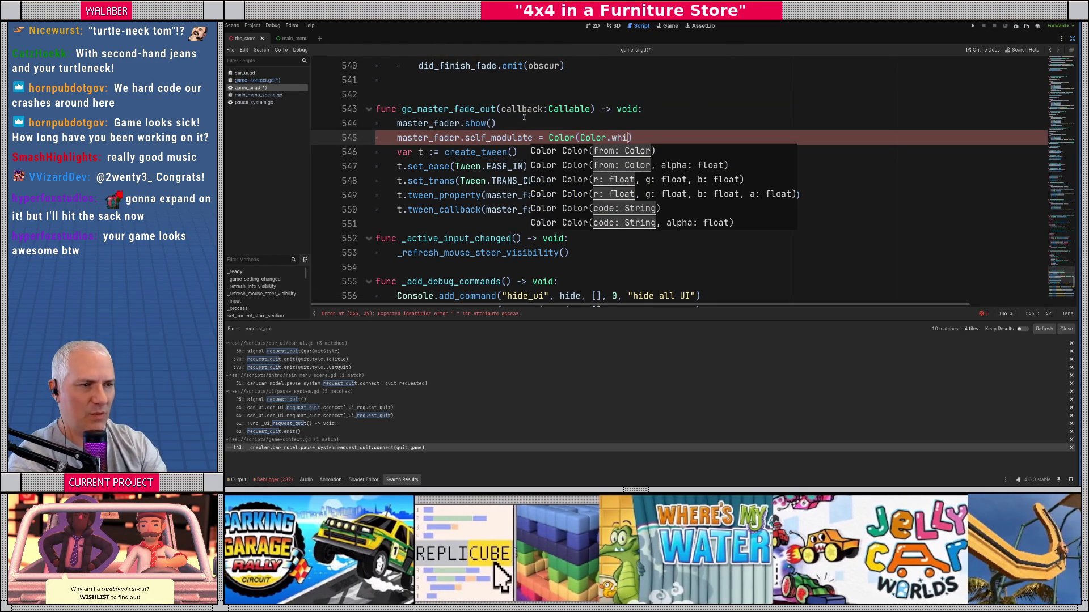
{"action": "key", "text": "Return"}
{"action": "type", "text": ", 90"}
{"action": "key", "text": "BackSpace"}
{"action": "key", "text": "BackSpace"}
{"action": "type", "text": "0.0"}
{"action": "key", "text": "End"}
{"action": "key", "text": "Return"}
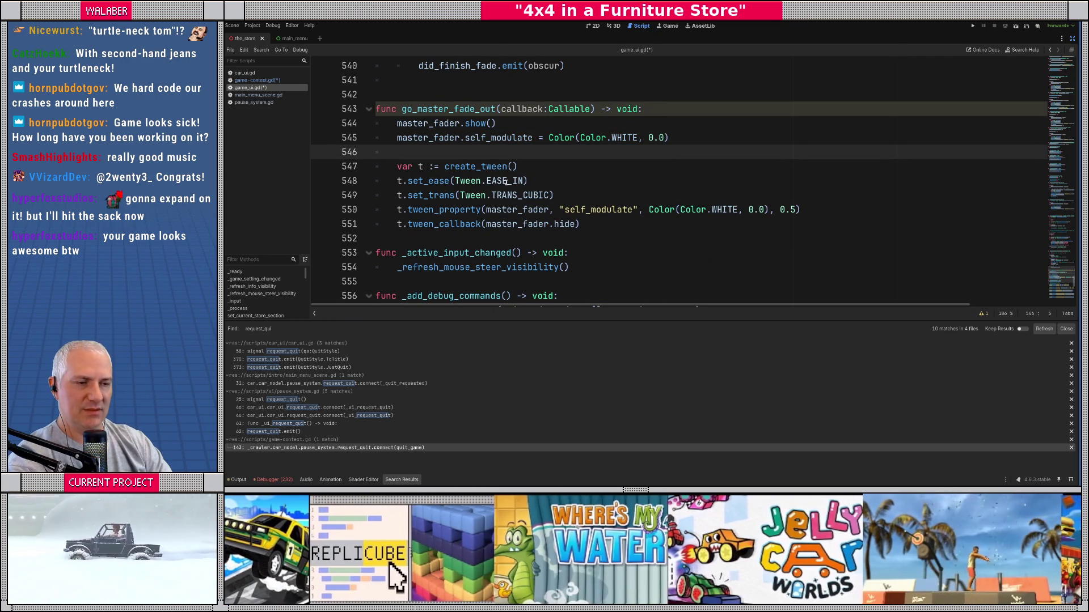
Step: Switch the easing to EASE_OUT and make the tween target Color.WHITE, 0.5
{"action": "double_click", "coordinate": [506, 181]}
{"action": "type", "text": "EASE_OU"}
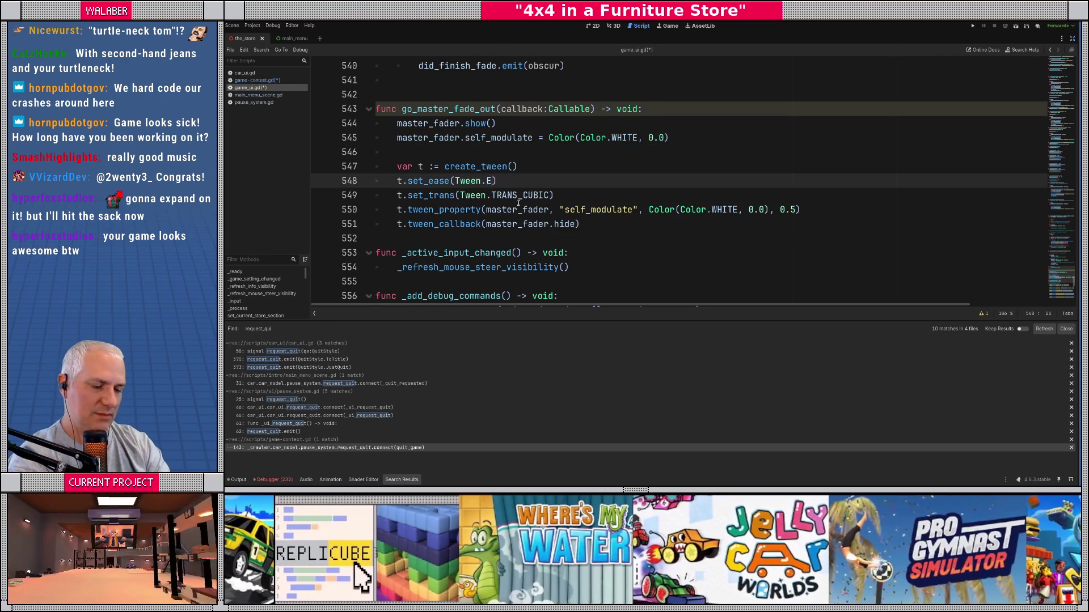
{"action": "key", "text": "Return"}
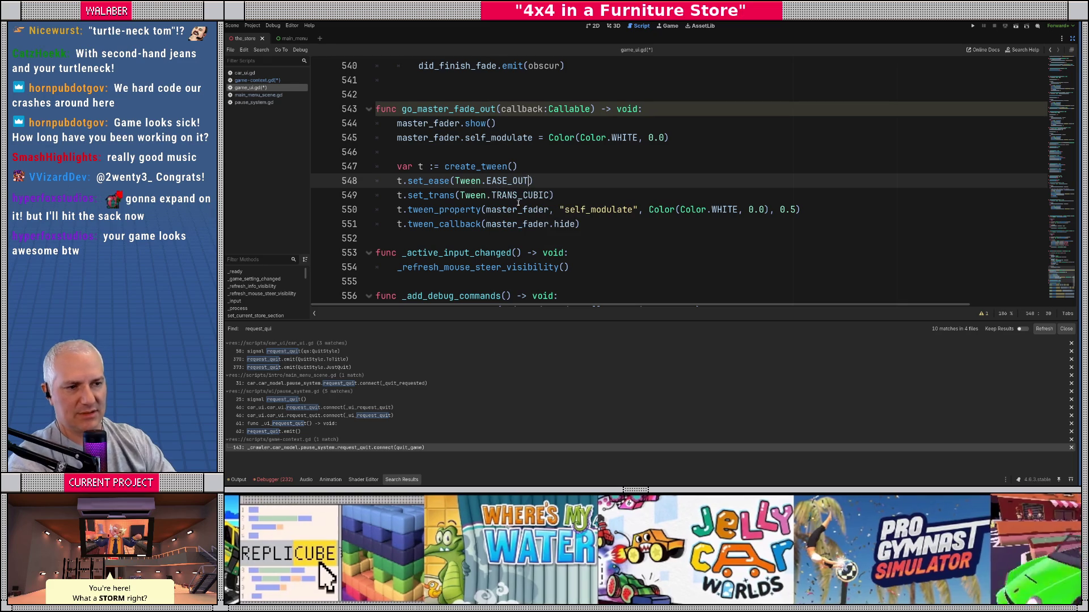
{"action": "double_click", "coordinate": [656, 210]}
{"action": "key", "text": "Delete"}
{"action": "key", "text": "Delete"}
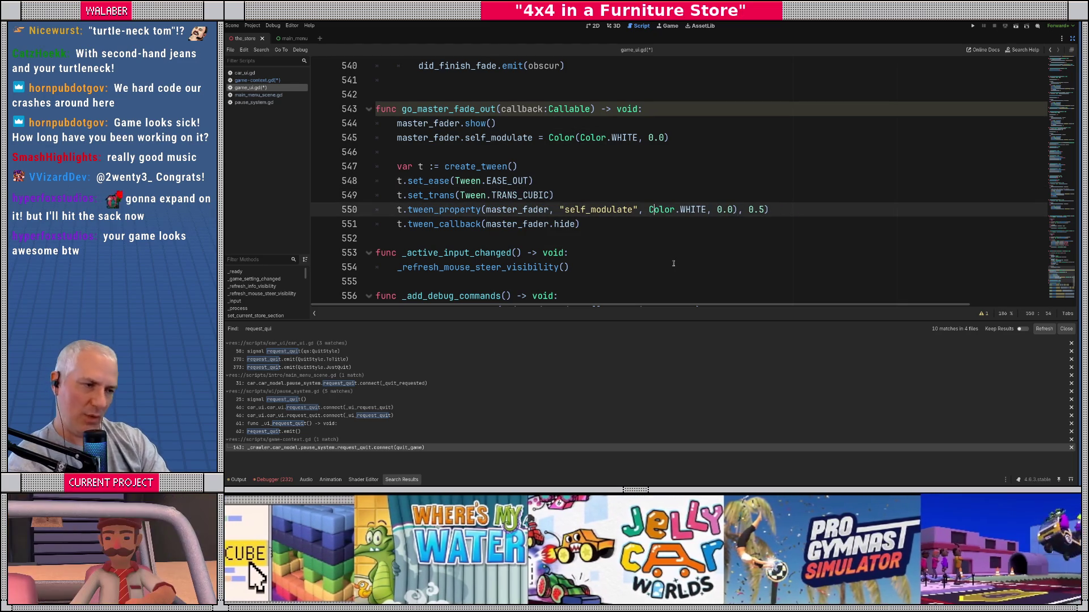
{"action": "key", "text": "Right"}
{"action": "key", "text": "Delete"}
{"action": "key", "text": "Delete"}
{"action": "key", "text": "Delete"}
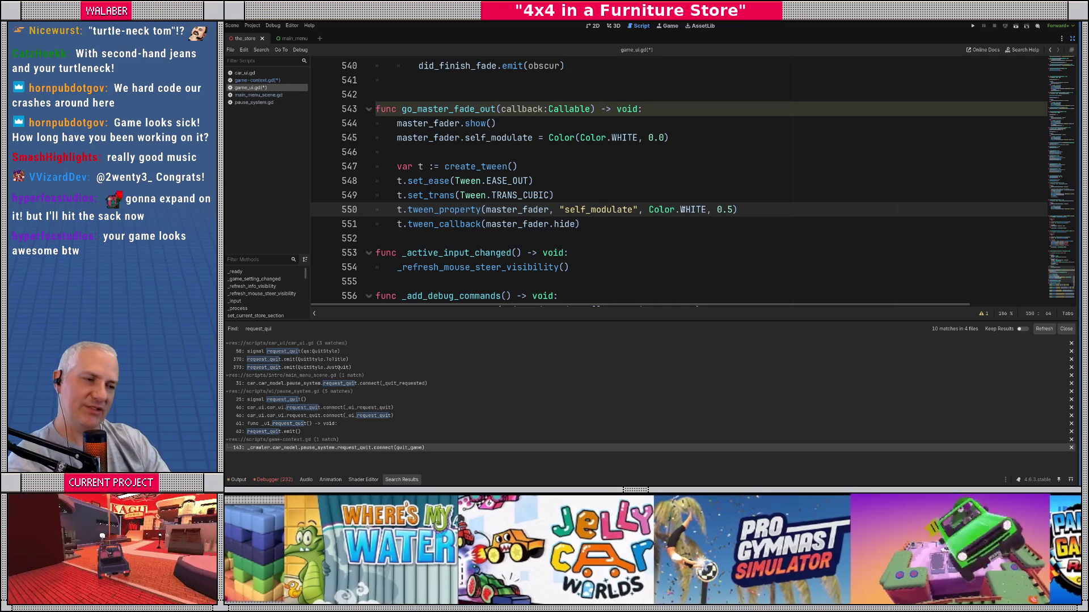
{"action": "left_click_drag", "start_coordinate": [526, 209], "coordinate": [681, 211]}
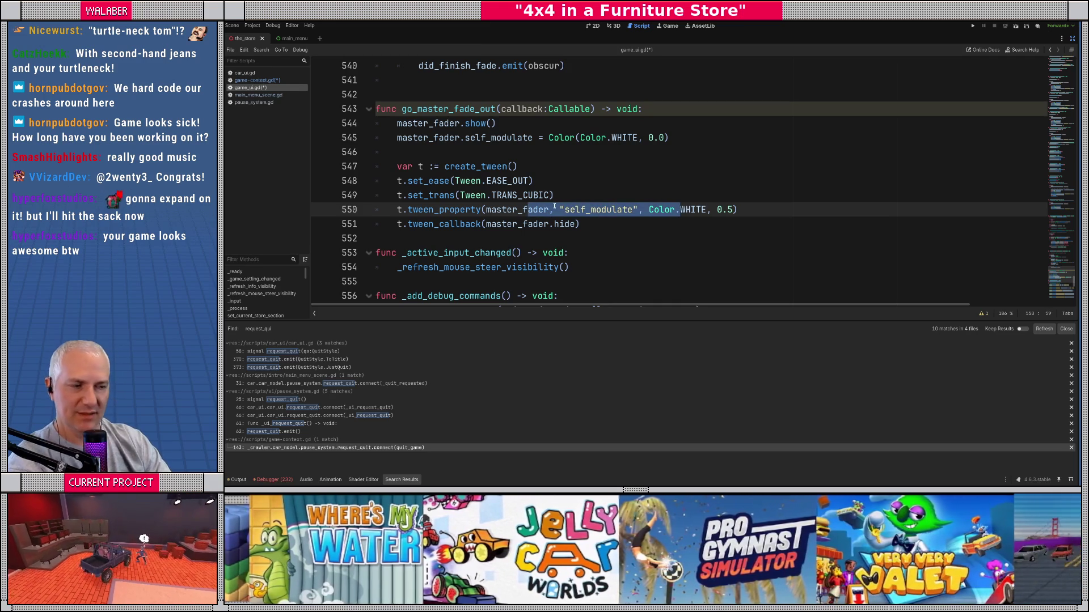
{"action": "left_click", "coordinate": [555, 209]}
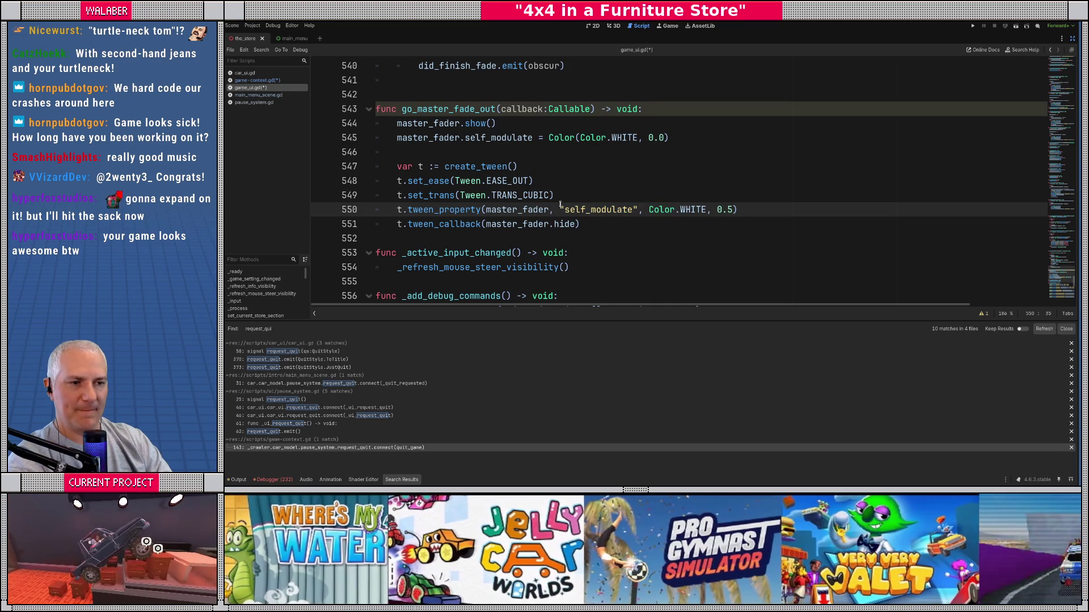
Step: Replace the hide callback with await t.finished and callback.call(), then save game_ui.gd
{"action": "left_click", "coordinate": [590, 226]}
{"action": "key", "text": "Return"}
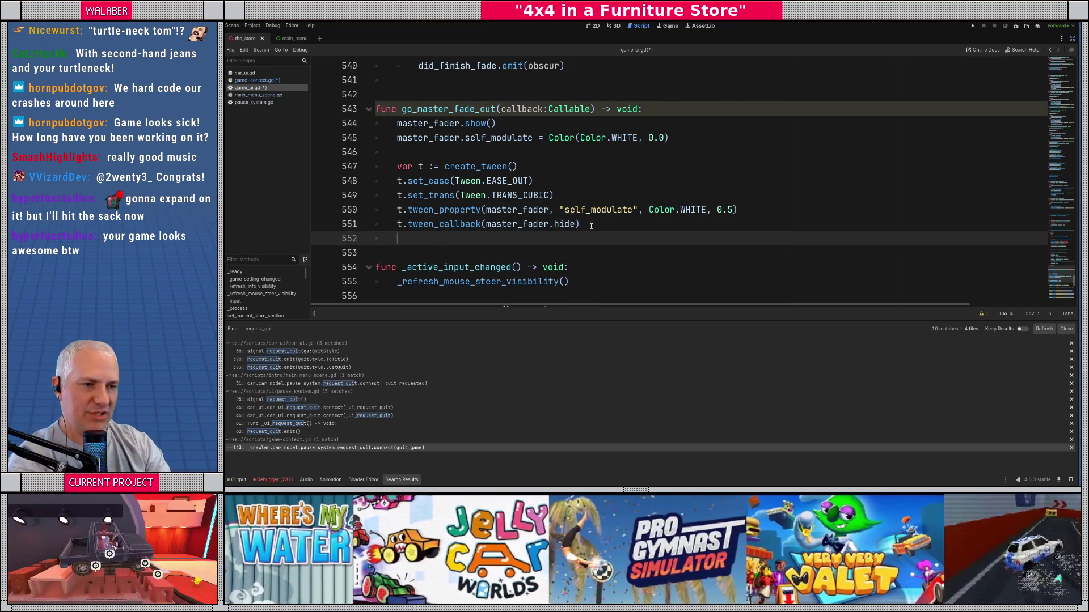
{"action": "key", "text": "BackSpace"}
{"action": "key", "text": "BackSpace"}
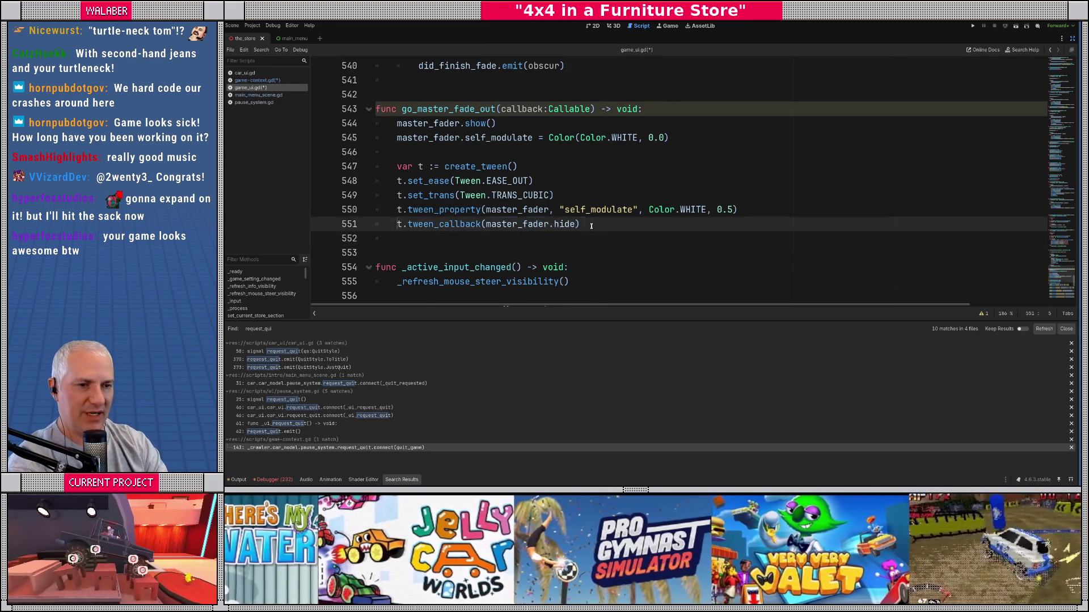
{"action": "key", "text": "Return"}
{"action": "type", "text": "awa"}
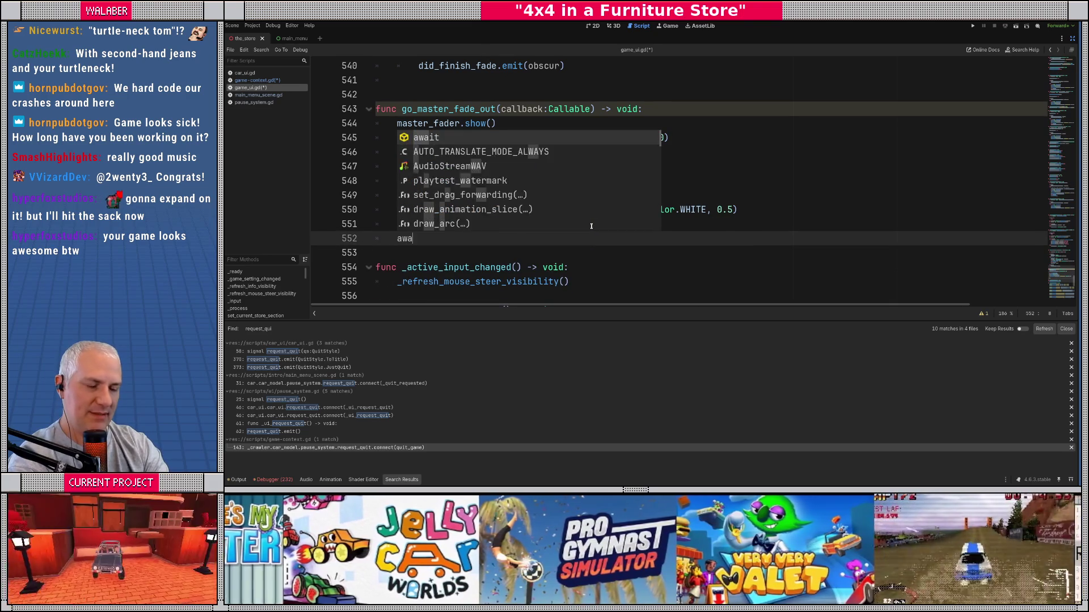
{"action": "type", "text": "it t.finished"}
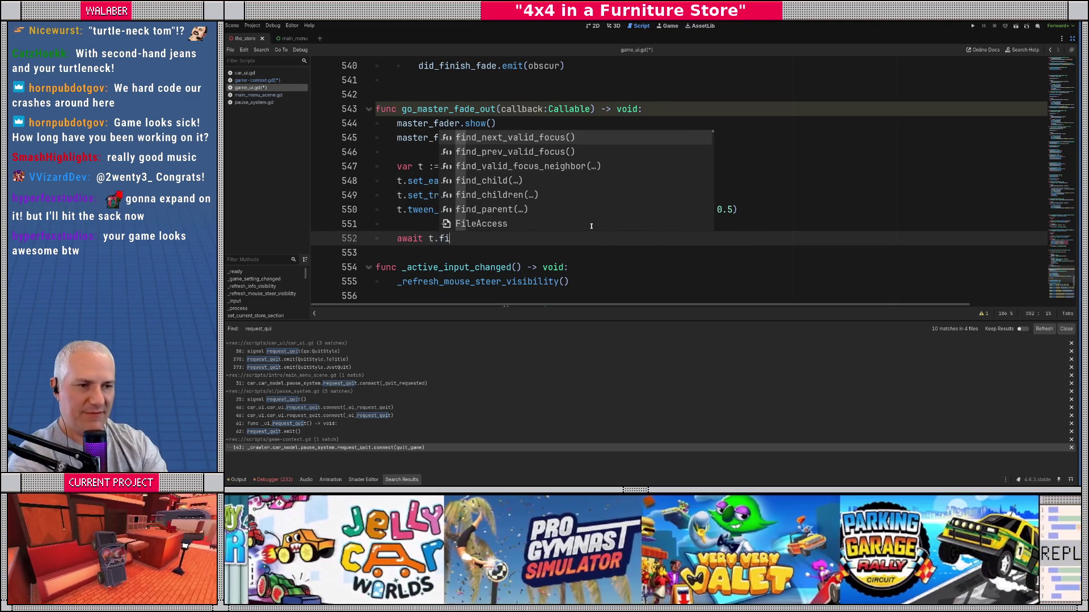
{"action": "key", "text": "Return"}
{"action": "key", "text": "Return"}
{"action": "type", "text": "cal"}
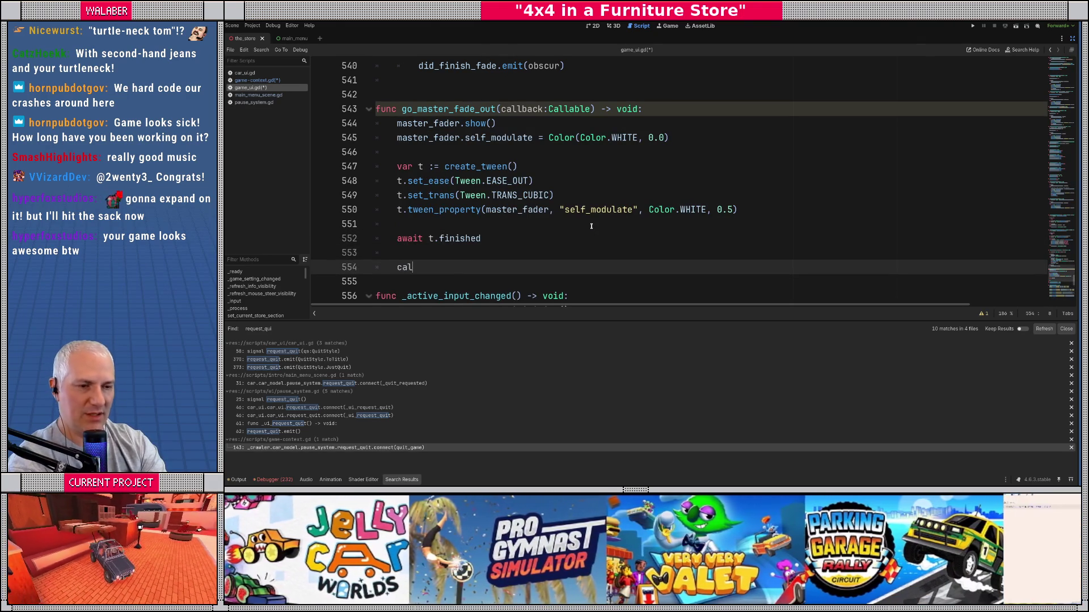
{"action": "type", "text": "lback.call()"}
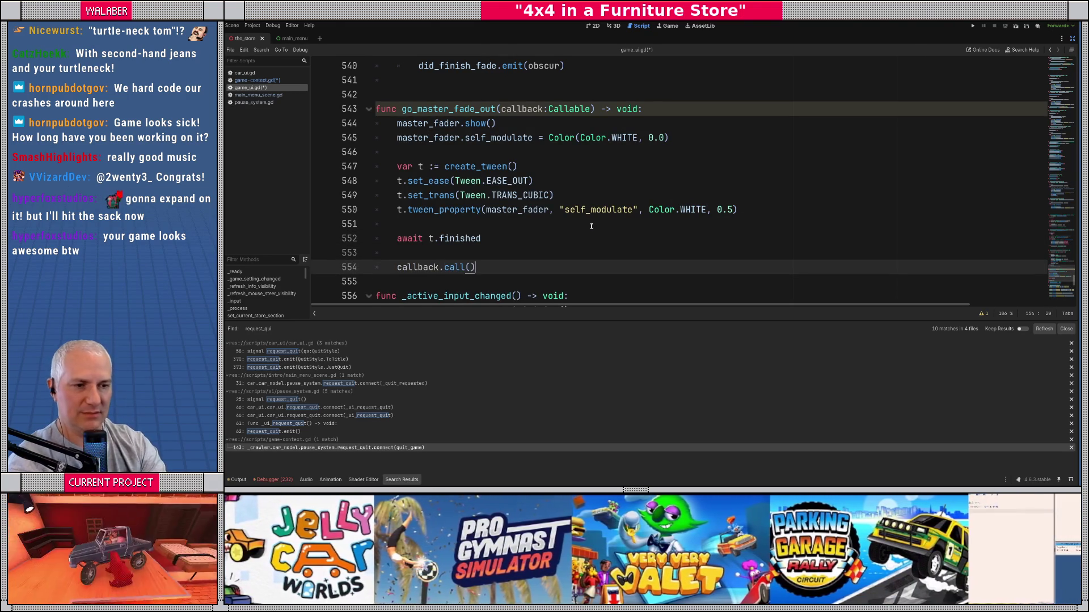
{"action": "key", "text": "Return"}
{"action": "key", "text": "BackSpace"}
{"action": "key", "text": "ctrl+s"}
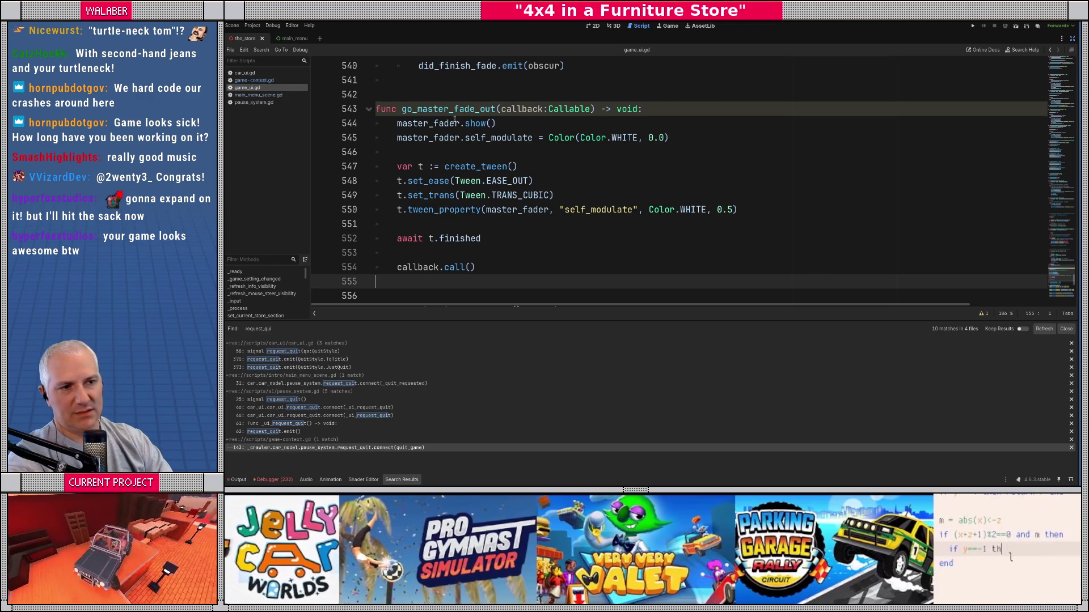
{"action": "double_click", "coordinate": [440, 110]}
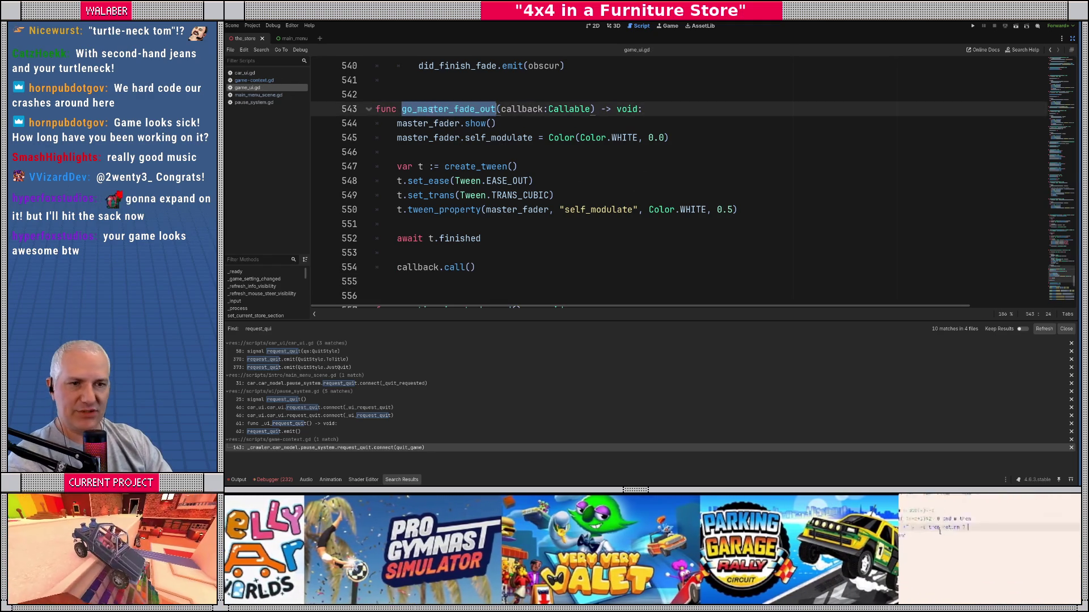
{"action": "left_click", "coordinate": [252, 81]}
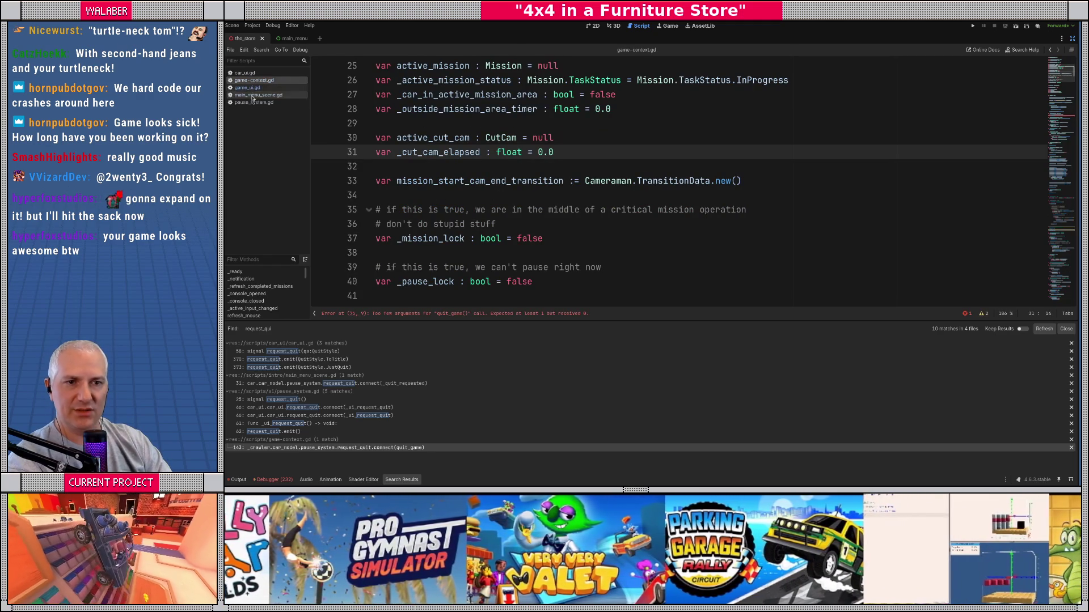
Step: Locate qs in game-context.gd and start a CarUI.QuitStyle line inside quit_game
{"action": "left_click", "coordinate": [457, 166]}
{"action": "key", "text": "ctrl+f"}
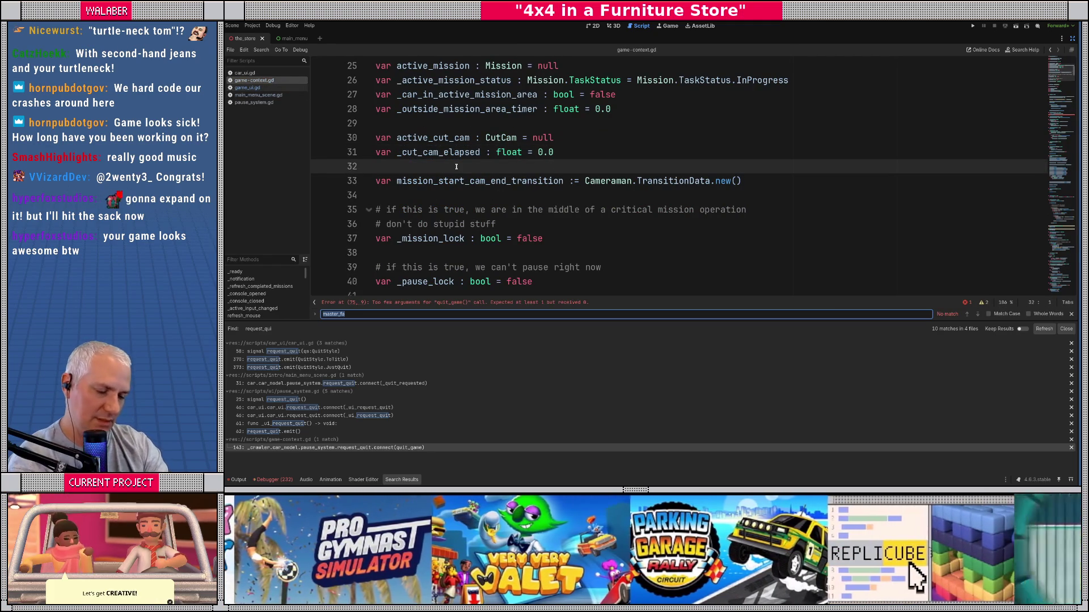
{"action": "type", "text": "qsd"}
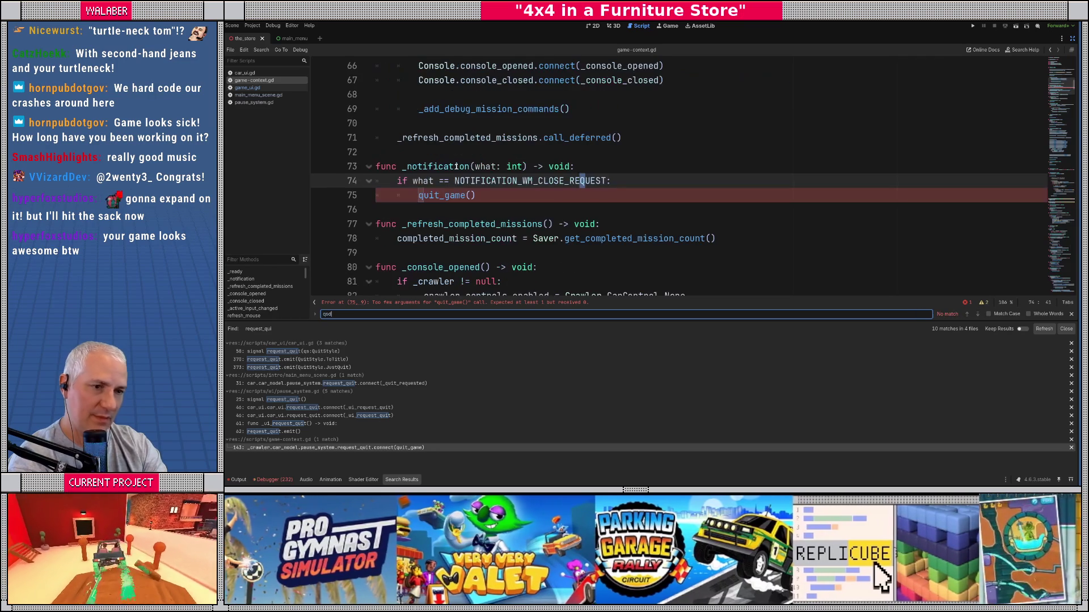
{"action": "key", "text": "Escape"}
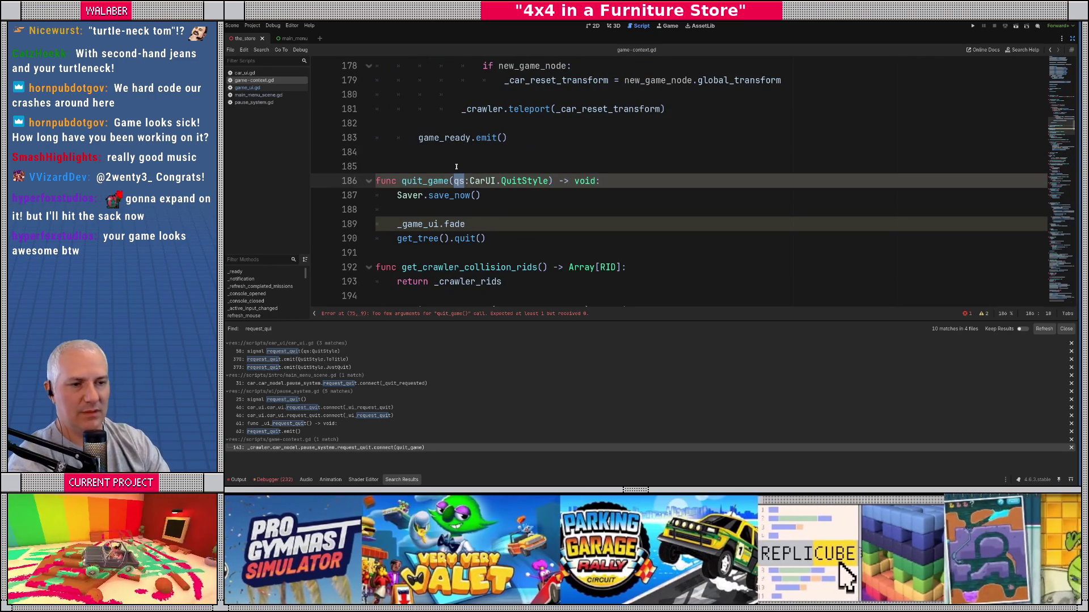
{"action": "key", "text": "Down"}
{"action": "key", "text": "Down"}
{"action": "key", "text": "Return"}
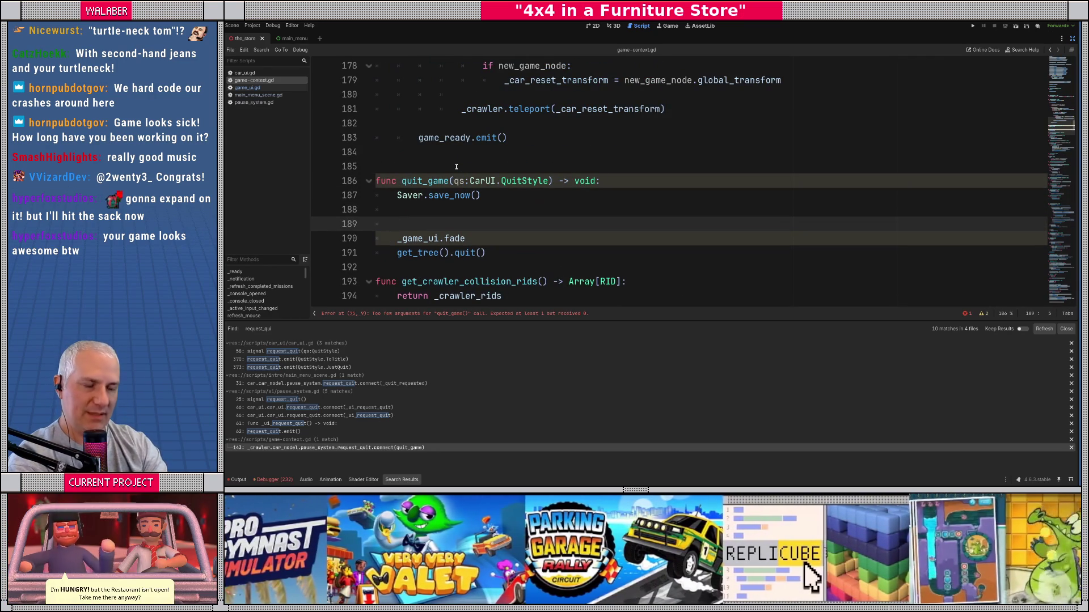
{"action": "type", "text": "match"}
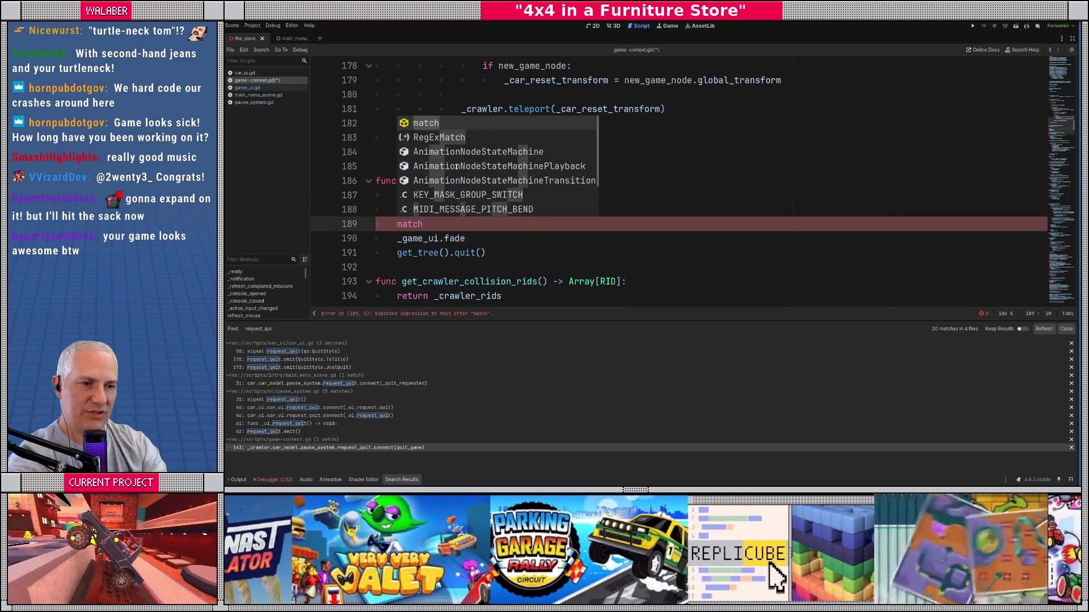
{"action": "key", "text": "BackSpace"}
{"action": "key", "text": "BackSpace"}
{"action": "key", "text": "BackSpace"}
{"action": "type", "text": "if qs =="}
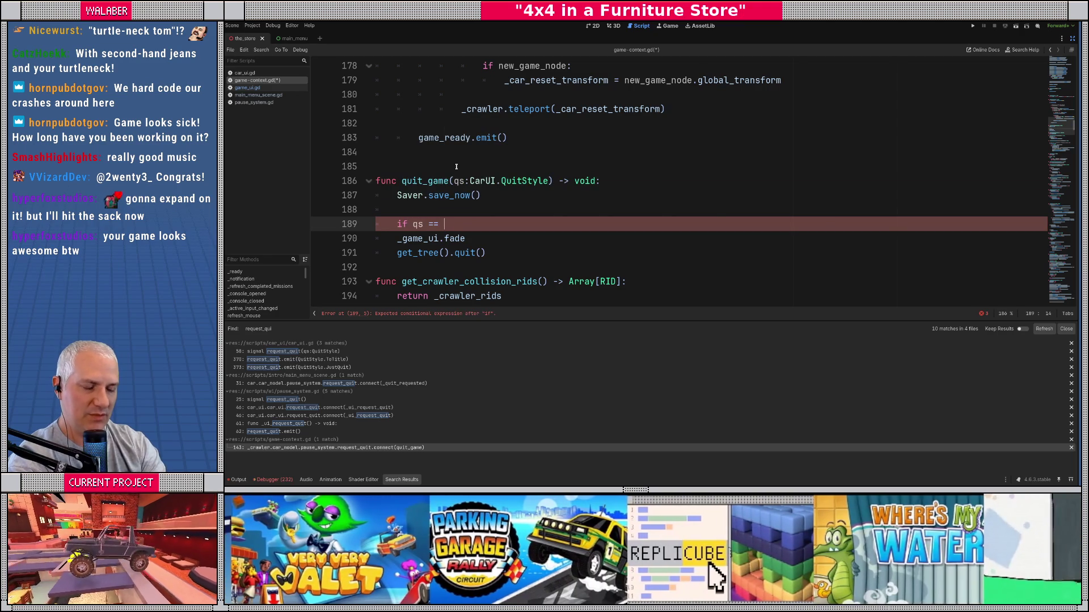
{"action": "type", "text": "CarUI.qu"}
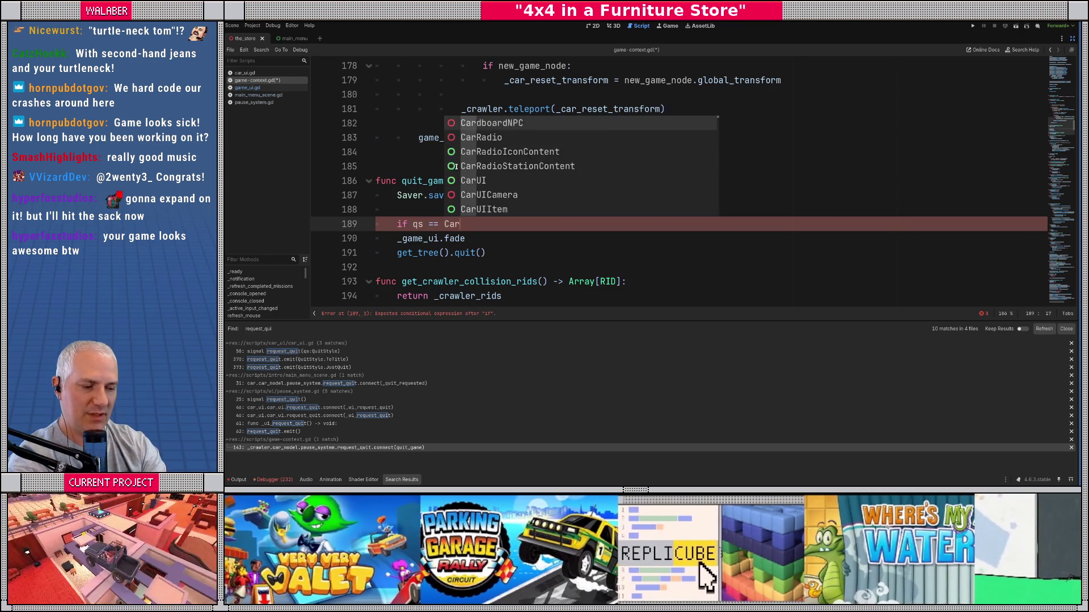
{"action": "key", "text": "Return"}
{"action": "type", "text": ".QuitStyle,."}
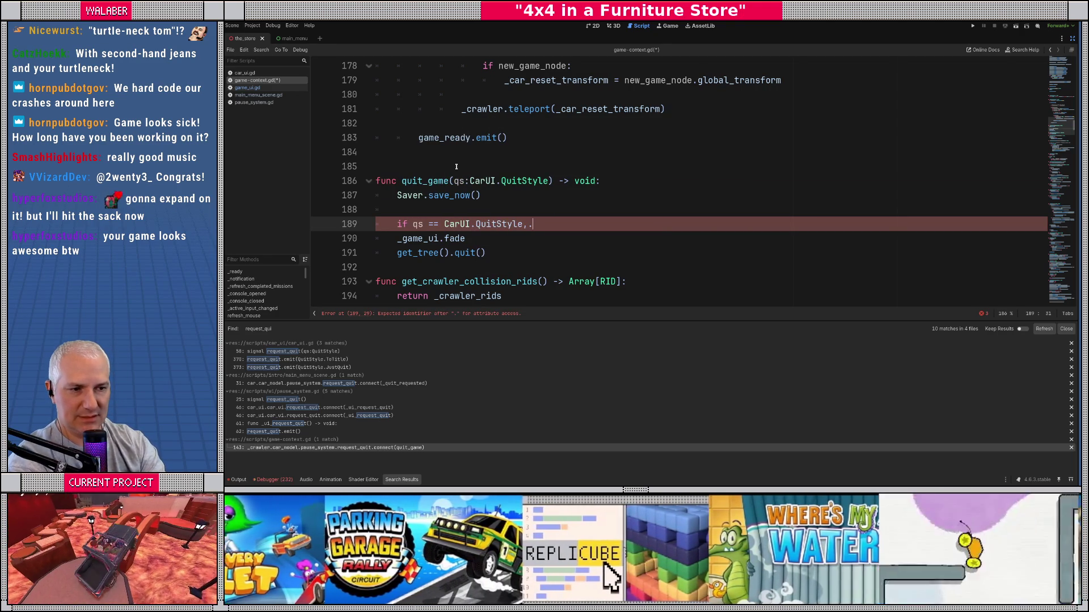
{"action": "key", "text": "BackSpace"}
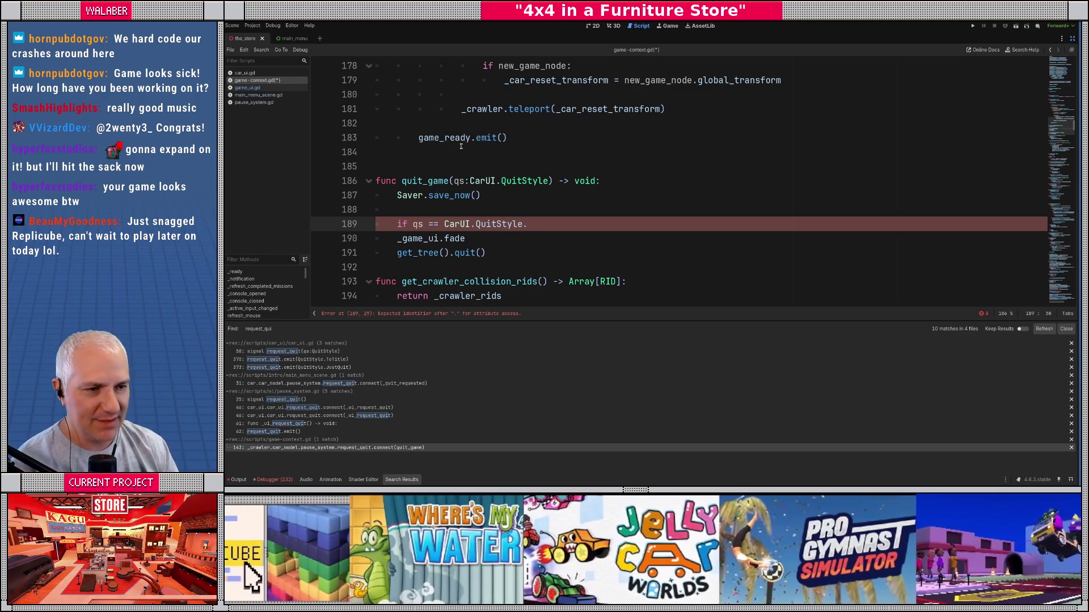
Step: Comment out the _game_ui.fade line and write the qs == CarUI.QuitStyle condition above it
{"action": "scroll", "coordinate": [454, 159], "scroll_direction": "down", "scroll_amount": 1}
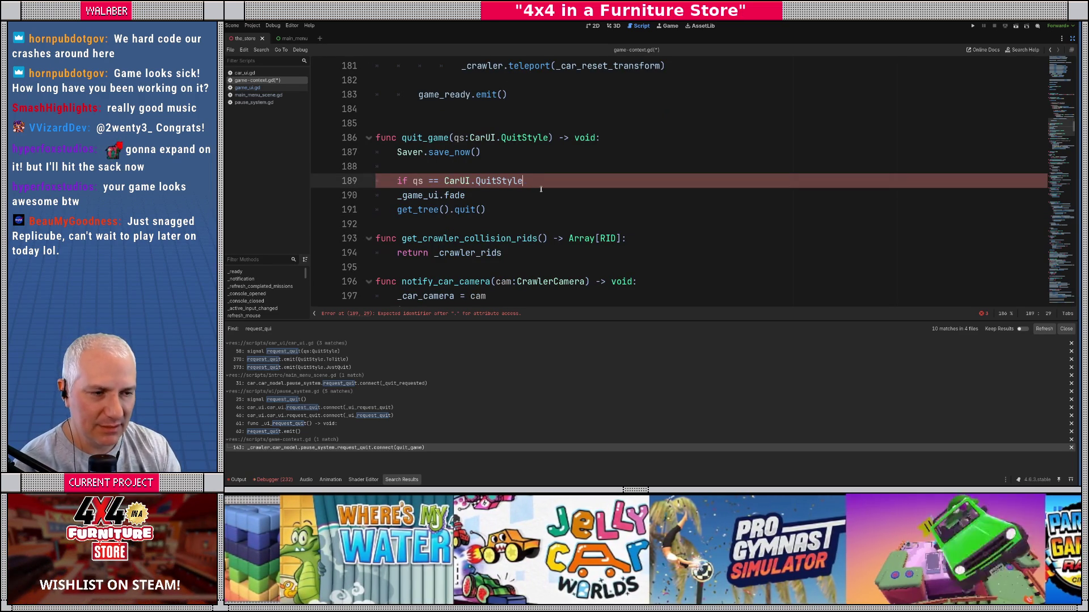
{"action": "key", "text": "BackSpace"}
{"action": "key", "text": "BackSpace"}
{"action": "key", "text": "BackSpace"}
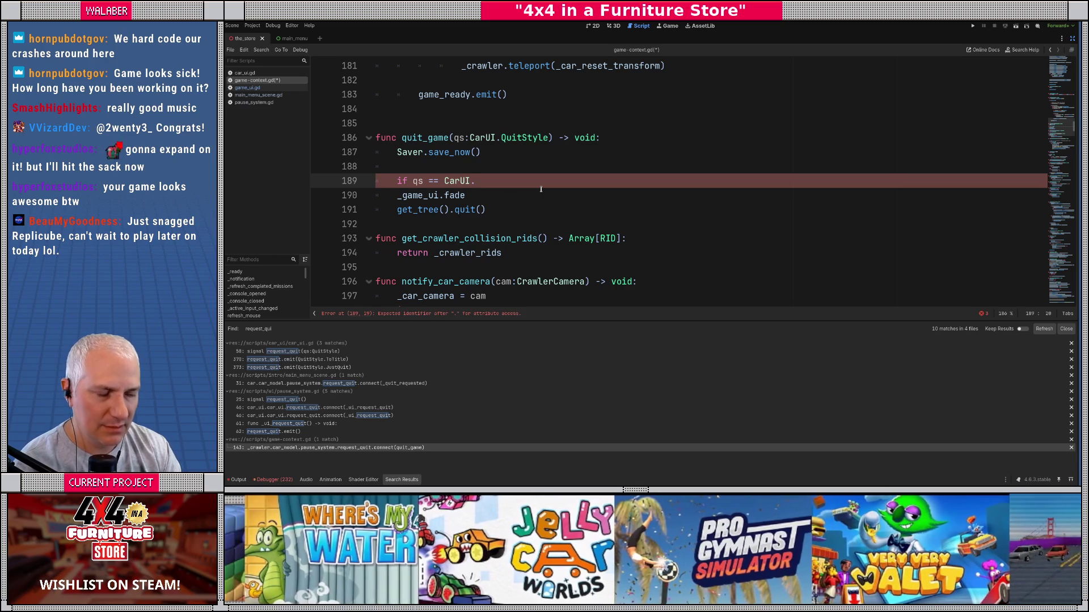
{"action": "key", "text": "BackSpace"}
{"action": "key", "text": "BackSpace"}
{"action": "key", "text": "BackSpace"}
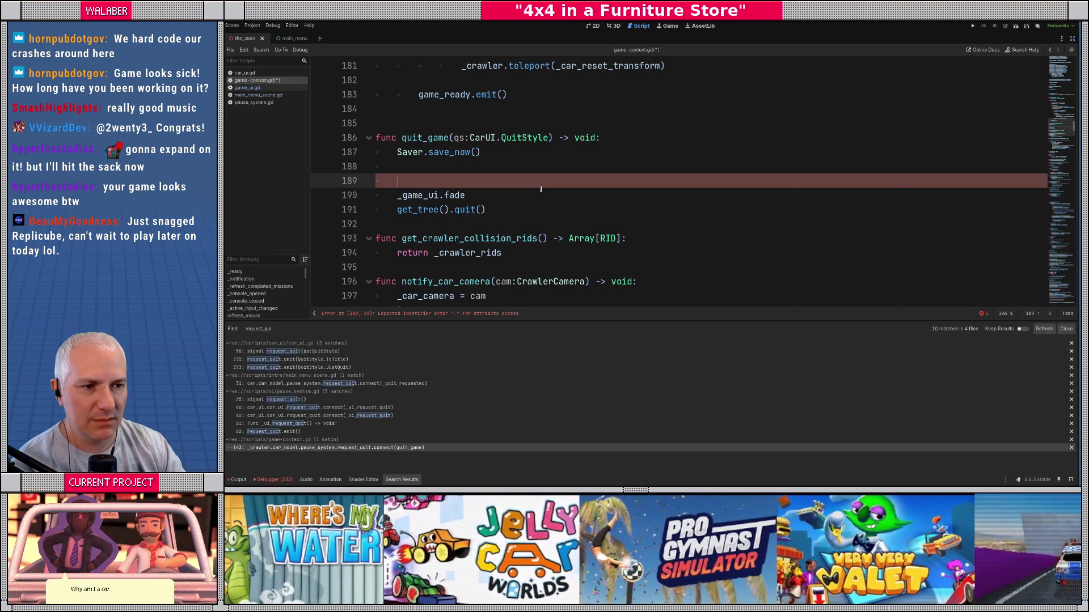
{"action": "key", "text": "Down"}
{"action": "key", "text": "ctrl+k"}
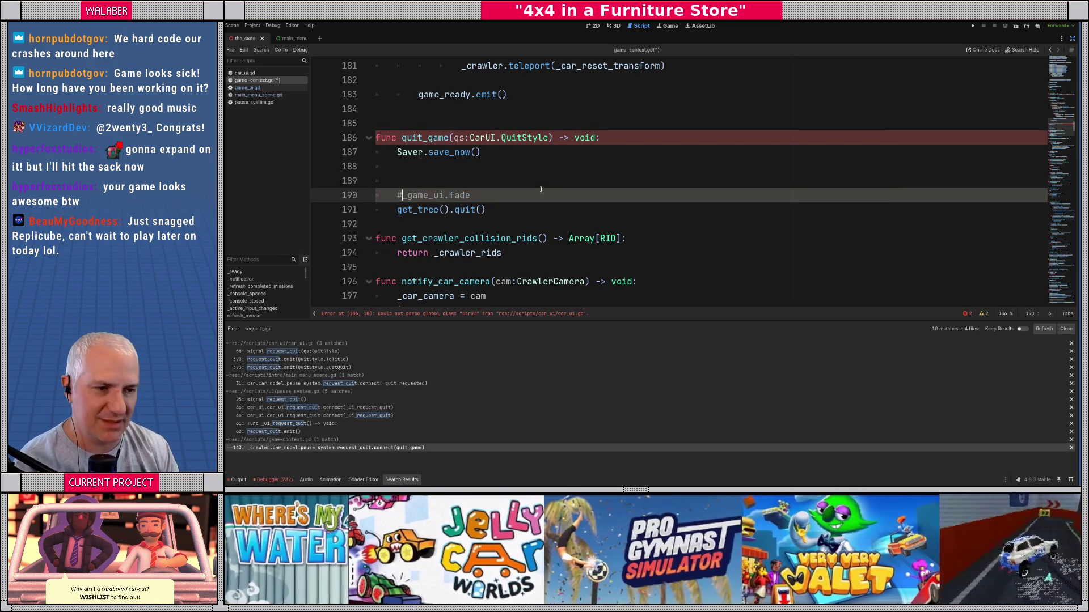
{"action": "key", "text": "Up"}
{"action": "type", "text": "q"}
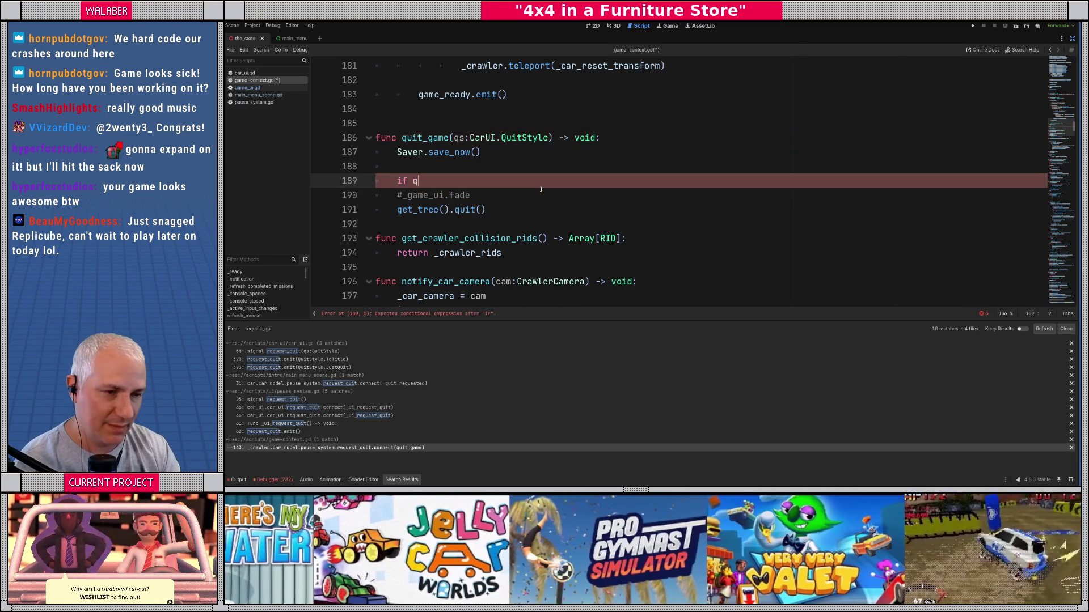
{"action": "type", "text": "s == CarUI.qui"}
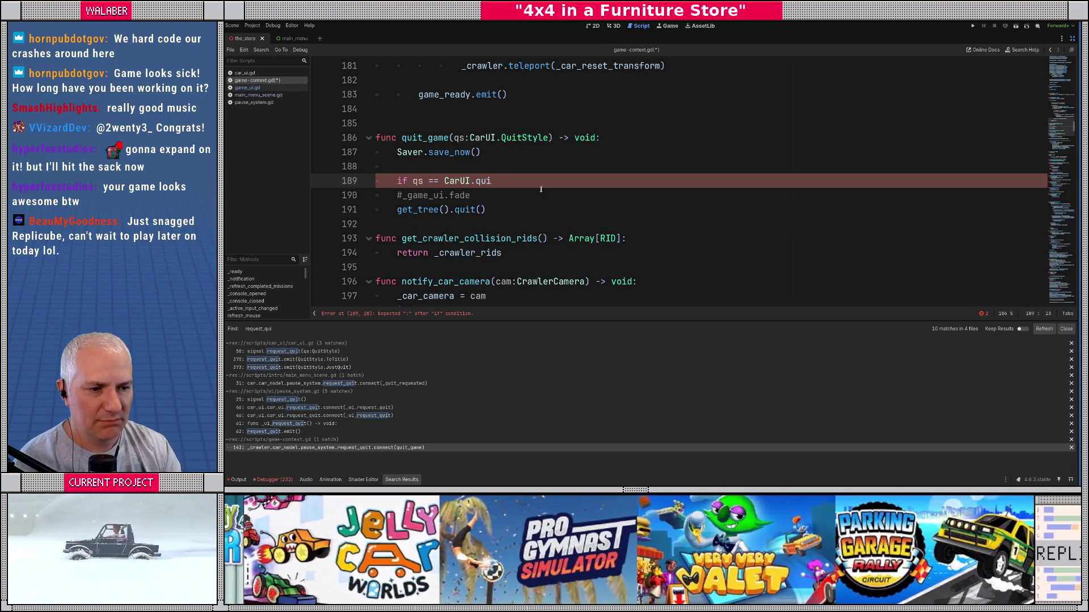
{"action": "key", "text": "BackSpace"}
{"action": "key", "text": "BackSpace"}
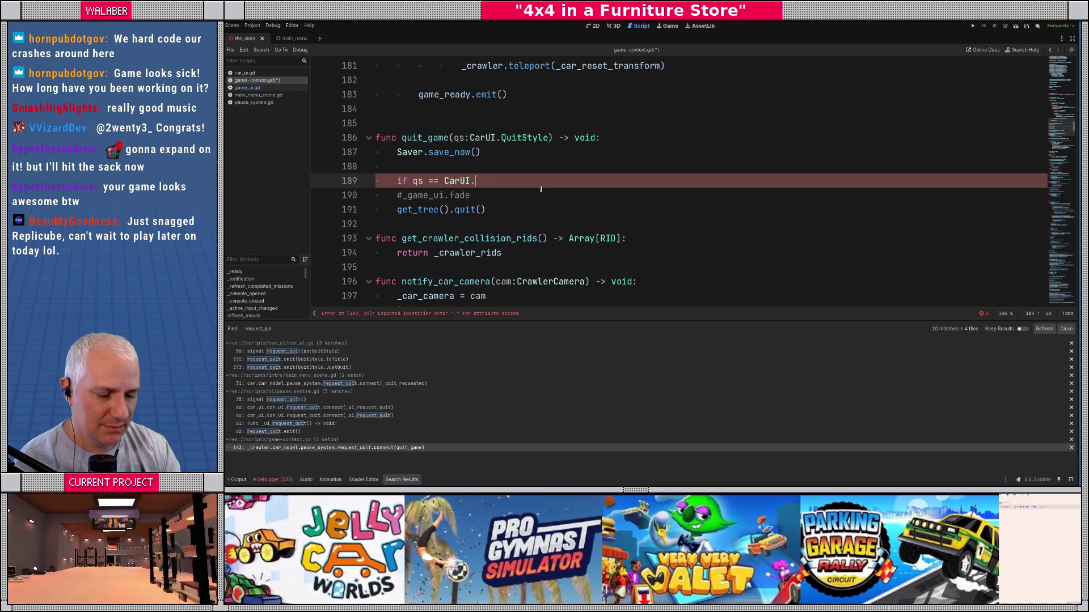
{"action": "type", "text": "QuitStyle."}
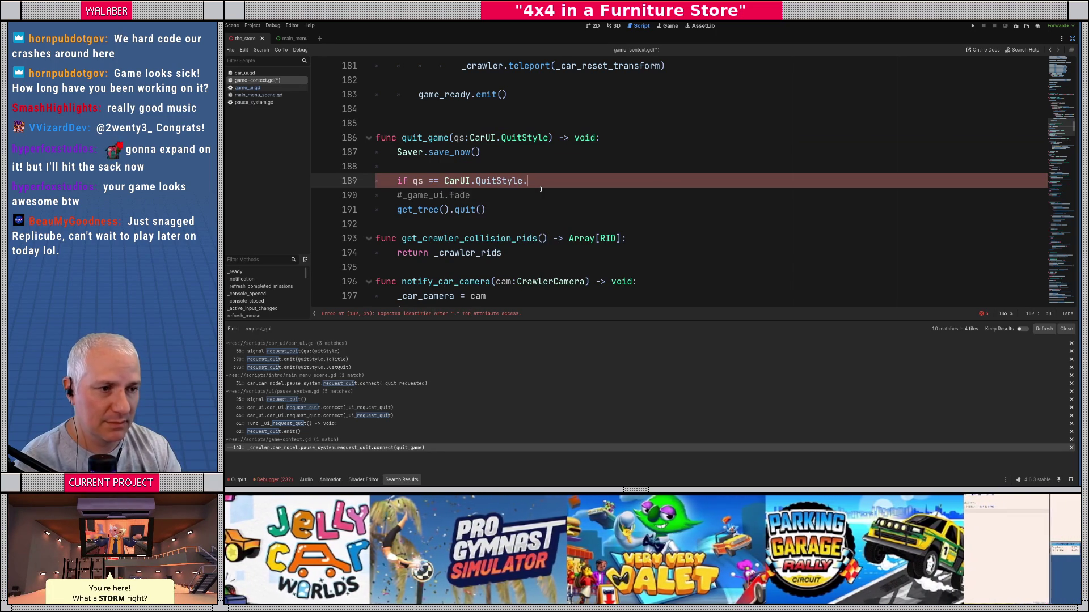
Step: Look up the QuitStyle enum in CarUI and copy its ToTitle value
{"action": "left_click", "coordinate": [526, 139]}
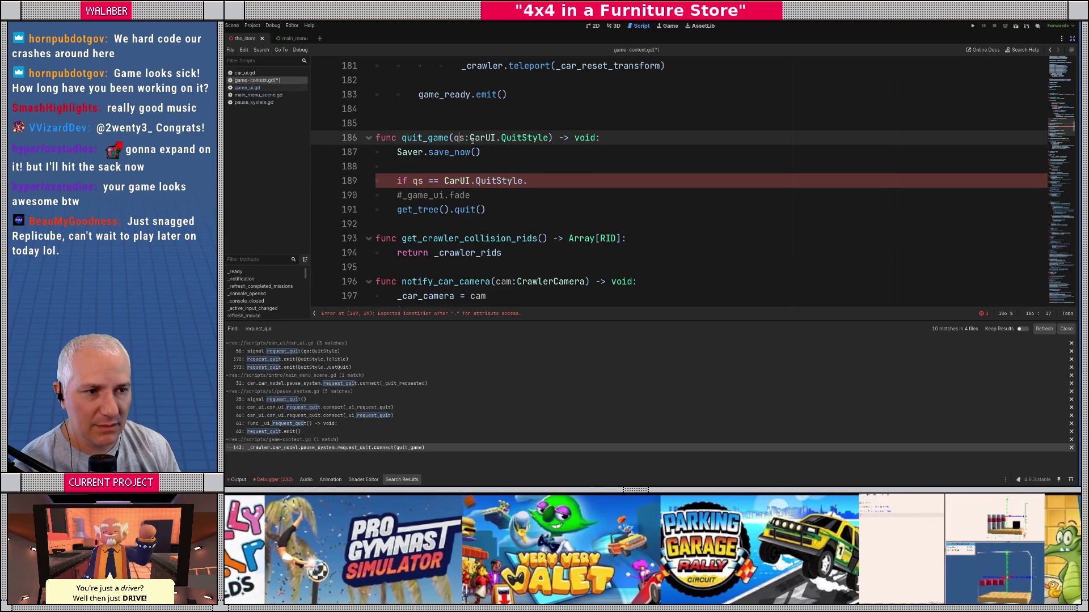
{"action": "left_click", "coordinate": [479, 140], "text": "ctrl"}
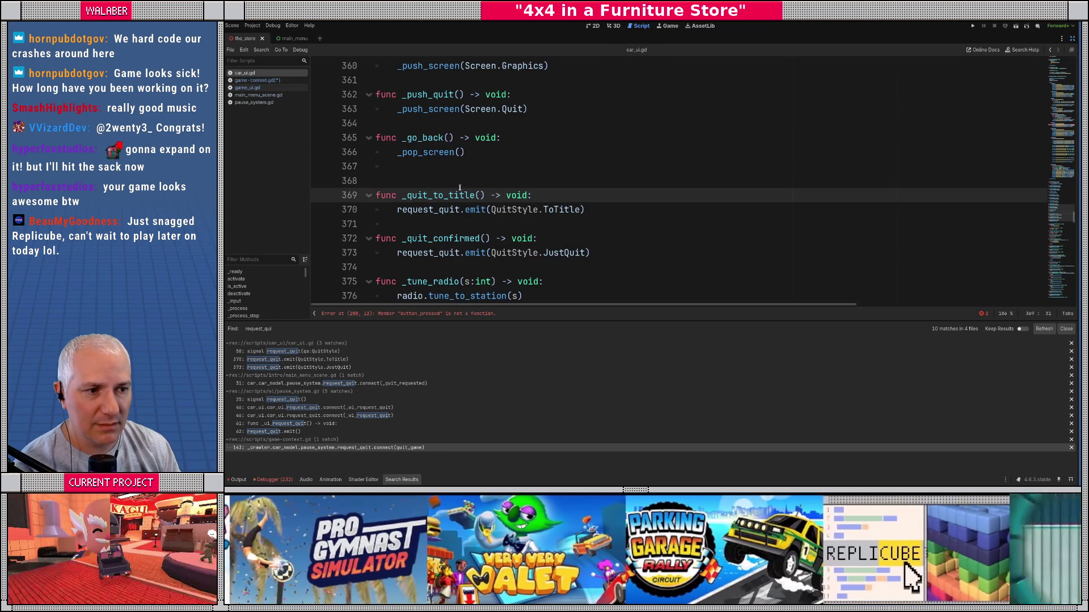
{"action": "left_click", "coordinate": [510, 212], "text": "ctrl"}
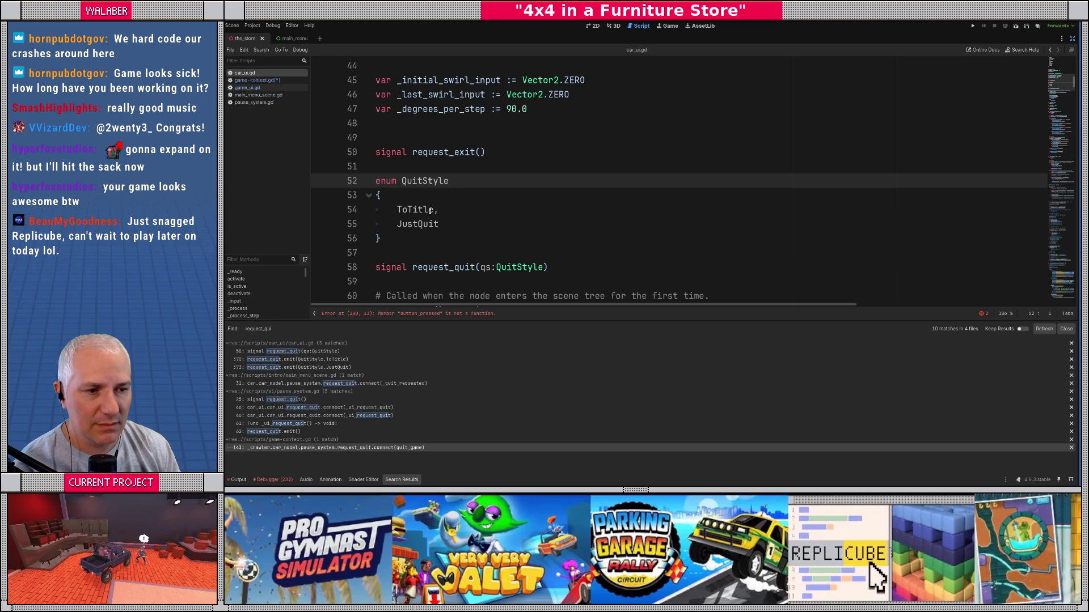
{"action": "double_click", "coordinate": [420, 211]}
{"action": "key", "text": "ctrl+c"}
{"action": "key", "text": "alt+Left"}
{"action": "key", "text": "alt+Left"}
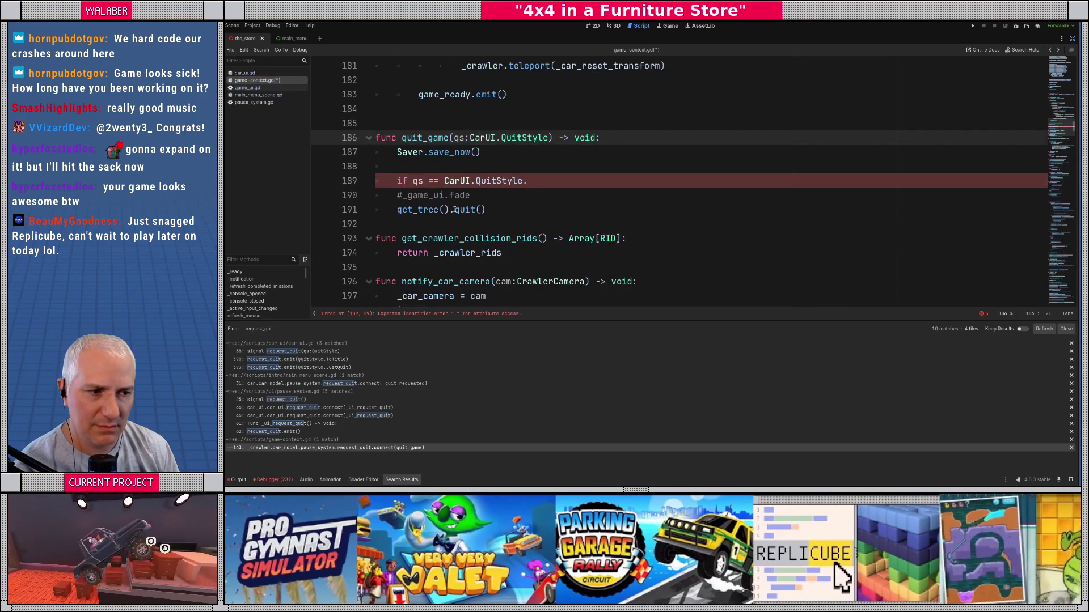
{"action": "left_click", "coordinate": [542, 180]}
Step: Complete the ToTitle condition and call _game_ui.go_master_fade_out(_return_to_title) under it
{"action": "key", "text": "ctrl+v"}
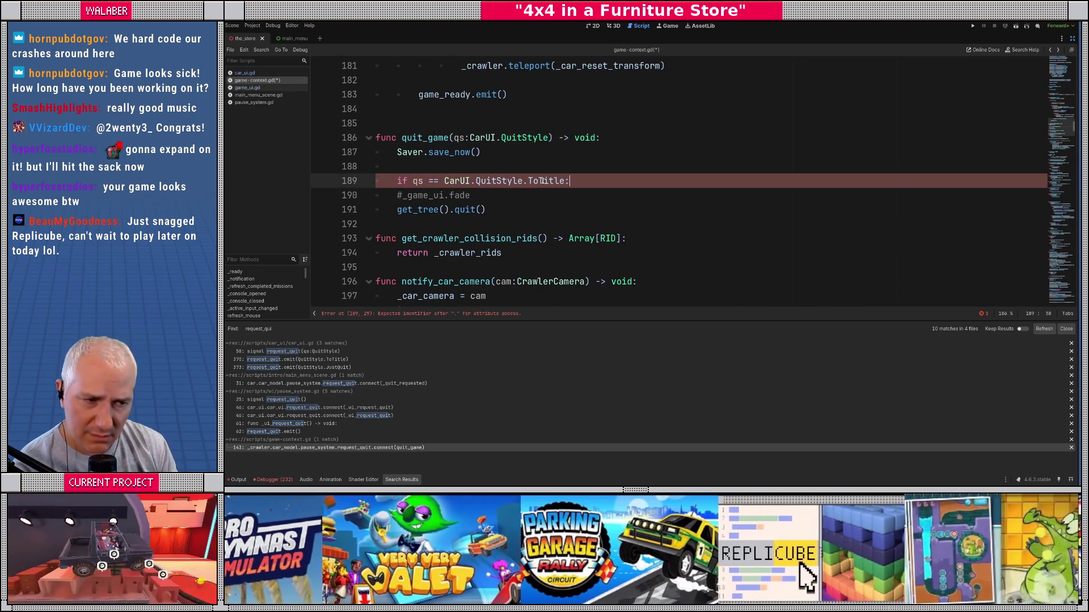
{"action": "key", "text": "Return"}
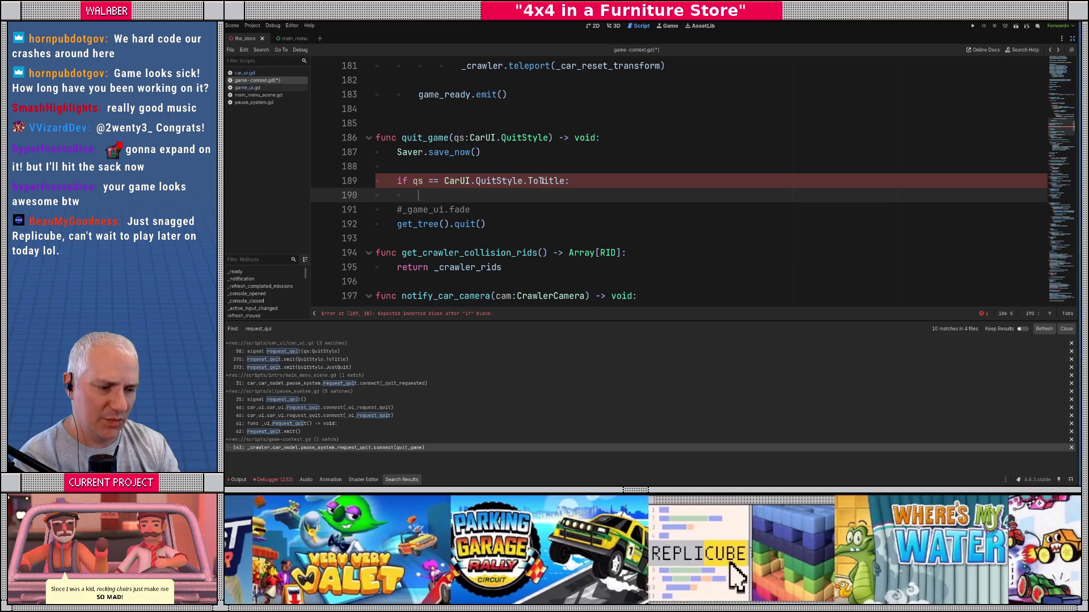
{"action": "type", "text": "_game_ui."}
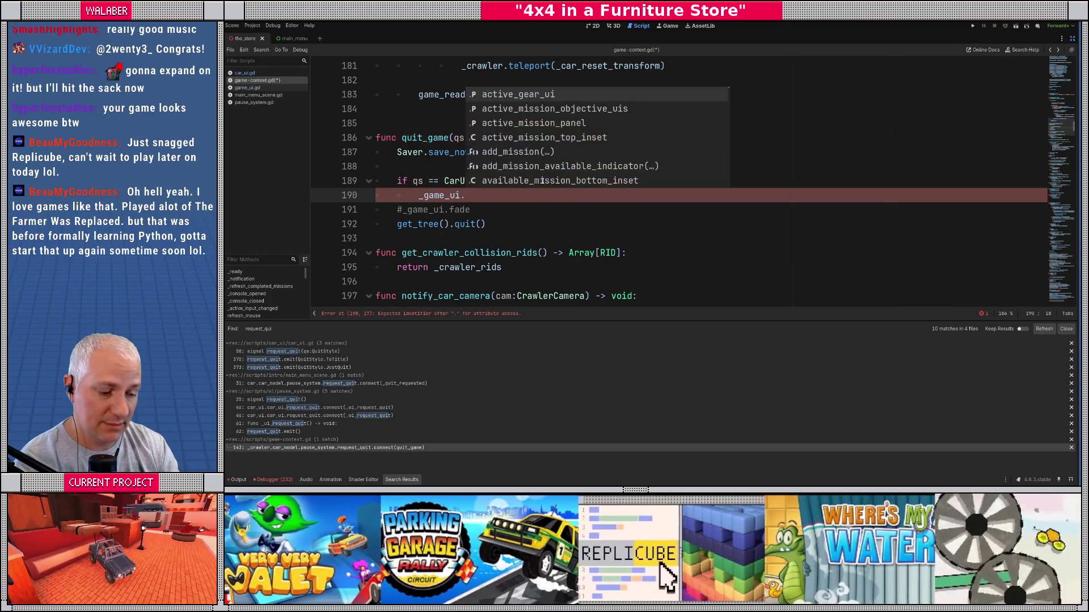
{"action": "type", "text": "mas"}
{"action": "key", "text": "Down"}
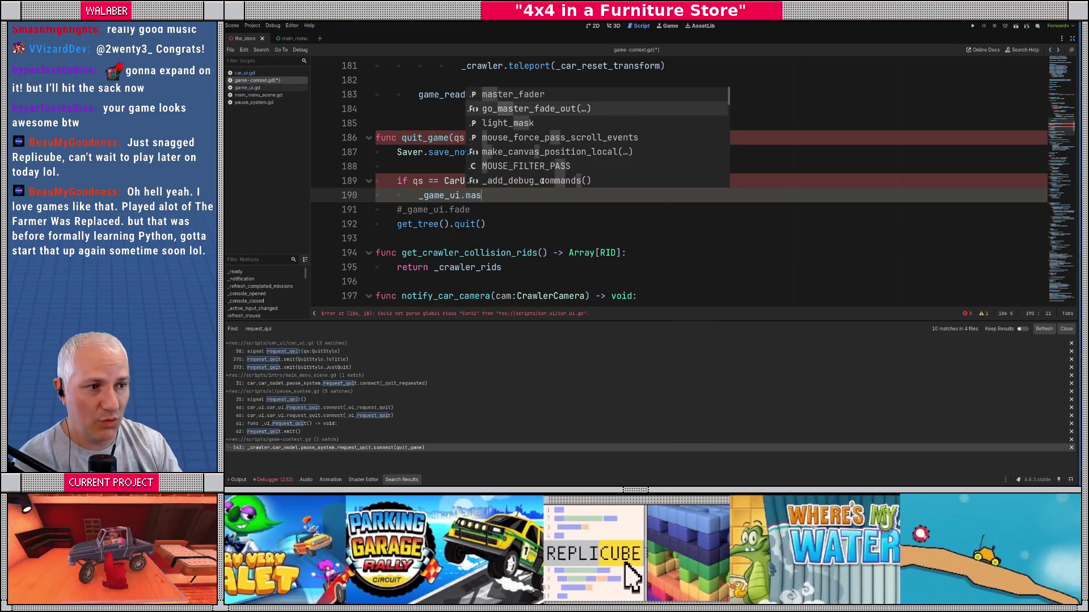
{"action": "key", "text": "Return"}
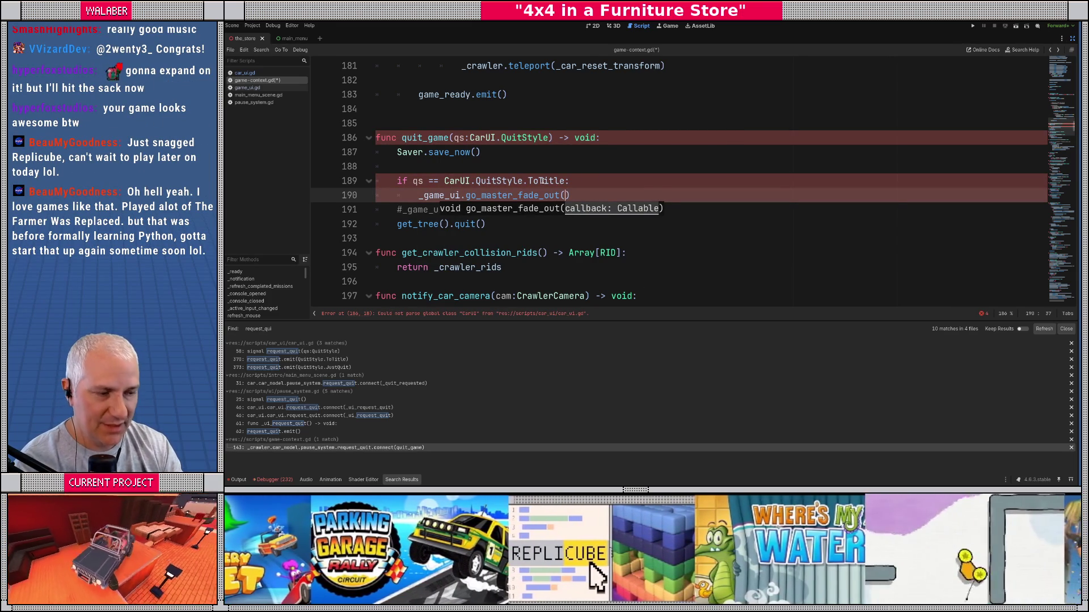
{"action": "type", "text": "_return_to_tit"}
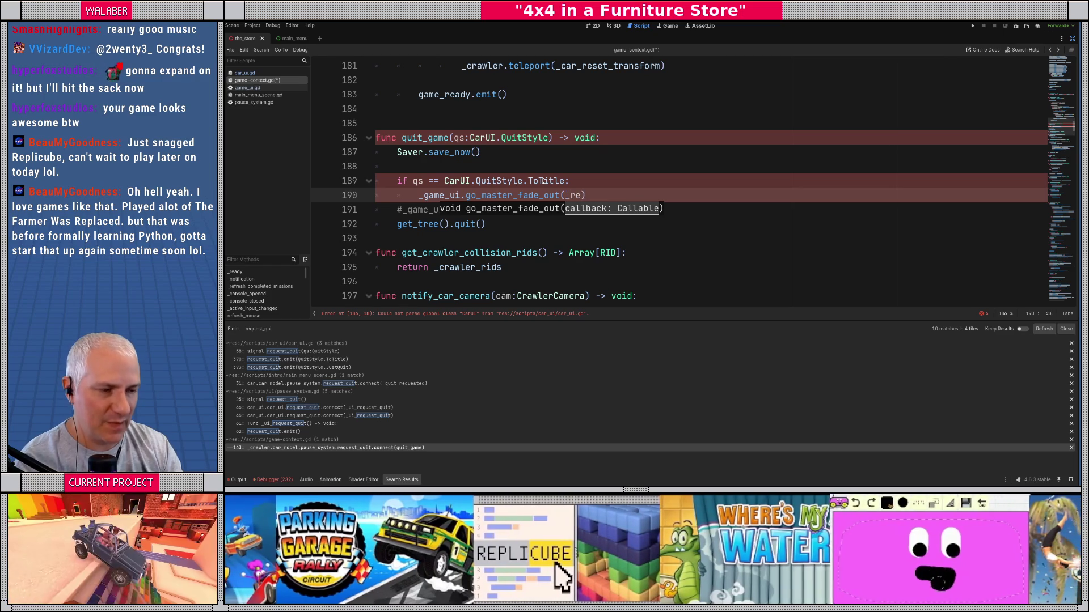
{"action": "type", "text": "le)"}
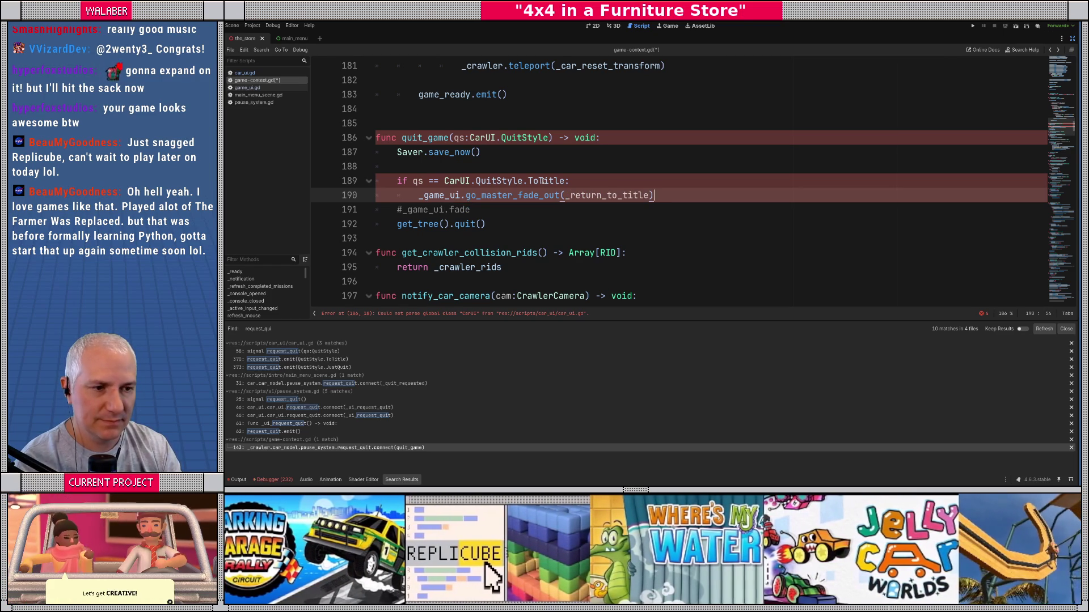
{"action": "key", "text": "Return"}
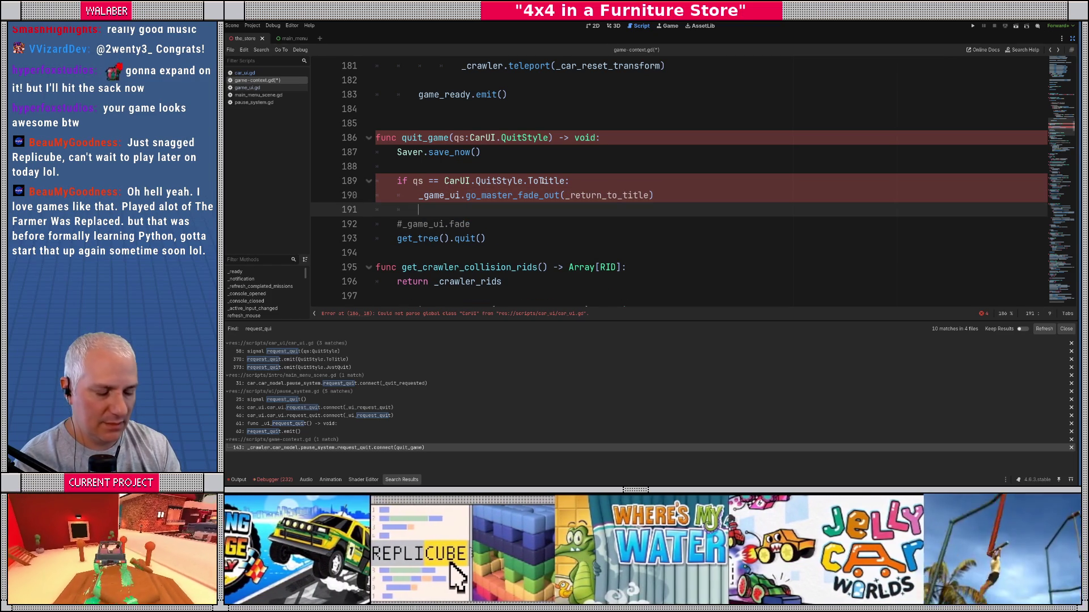
Step: Delete the commented fade line and add an else: with get_tree().quit() indented beneath
{"action": "type", "text": "else:"}
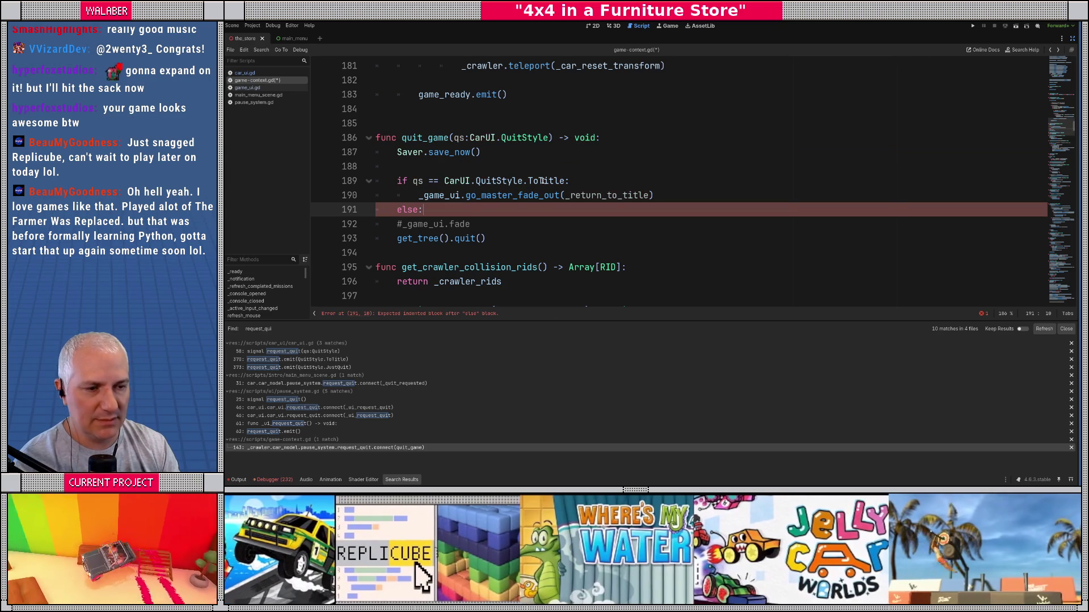
{"action": "key", "text": "Down"}
{"action": "key", "text": "Home"}
{"action": "key", "text": "shift+Down"}
{"action": "key", "text": "Delete"}
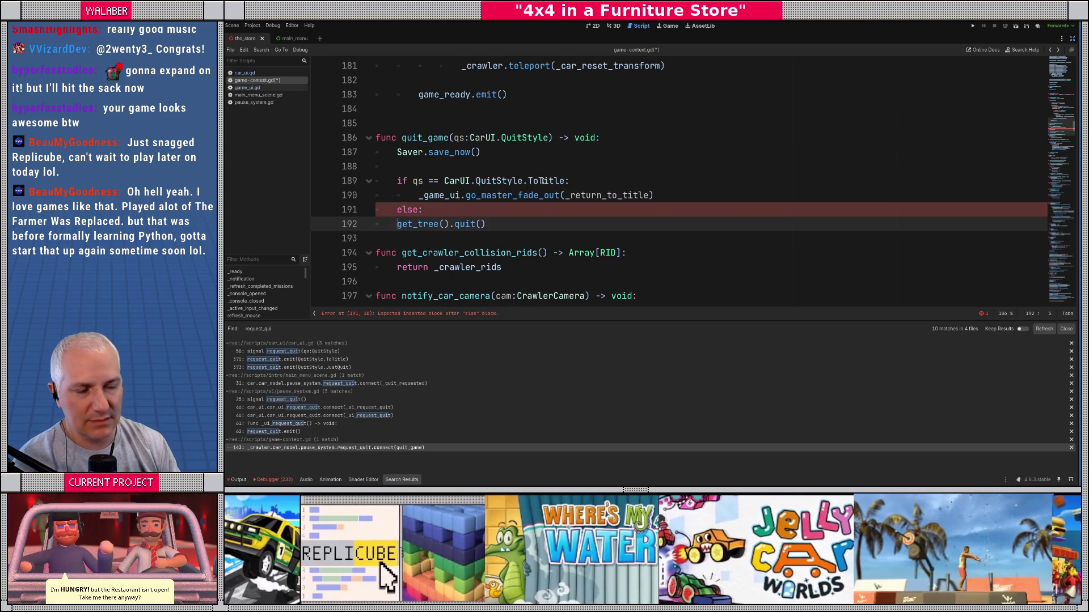
{"action": "key", "text": "Up"}
{"action": "key", "text": "End"}
{"action": "key", "text": "BackSpace"}
{"action": "key", "text": "BackSpace"}
{"action": "key", "text": "BackSpace"}
{"action": "key", "text": "Tab"}
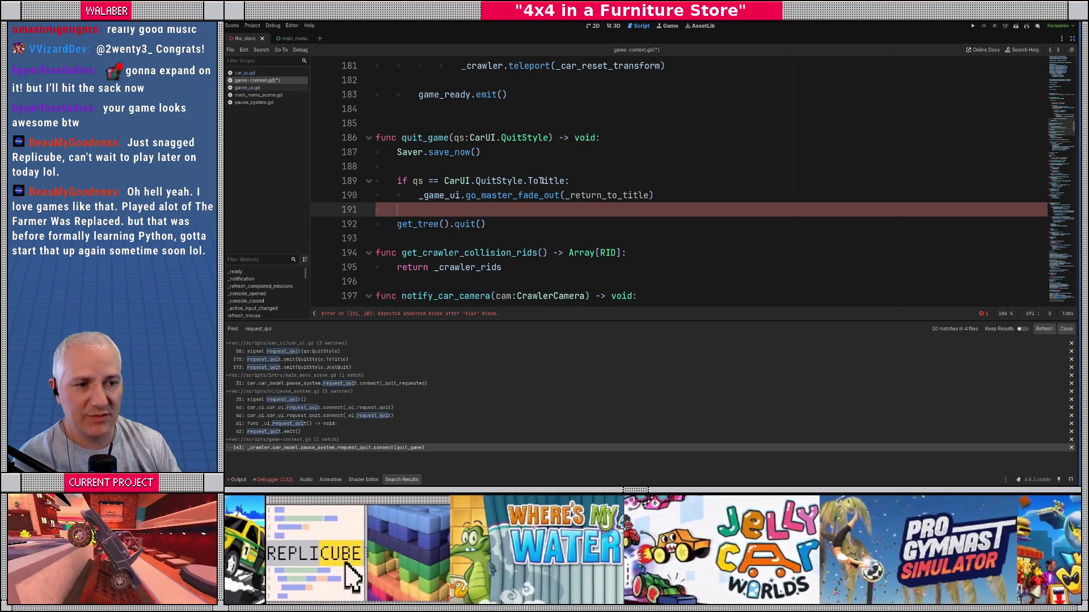
{"action": "type", "text": "return"}
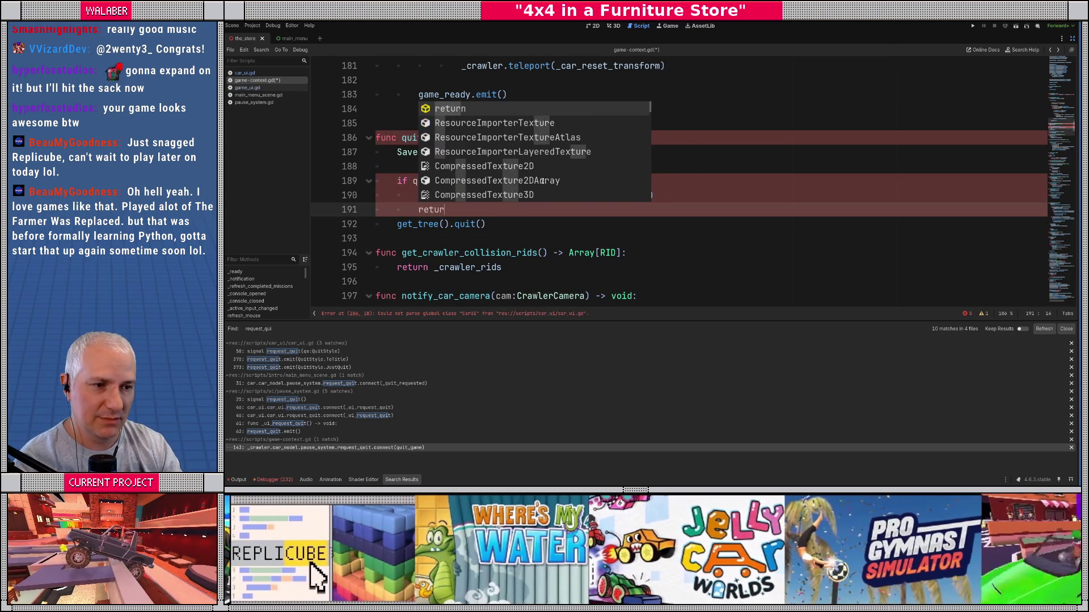
{"action": "key", "text": "BackSpace"}
{"action": "key", "text": "BackSpace"}
{"action": "key", "text": "BackSpace"}
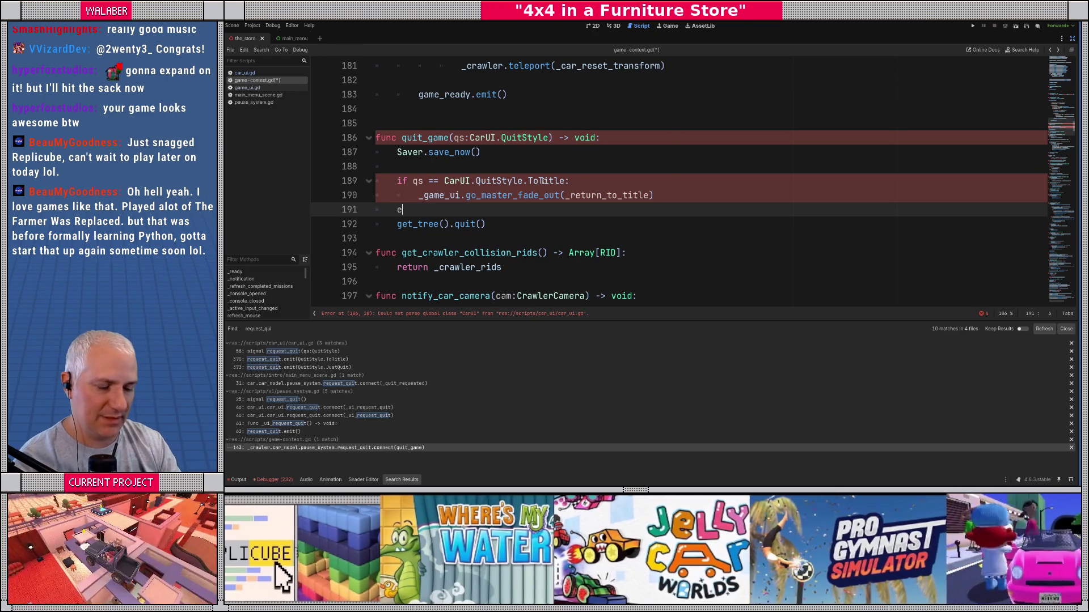
{"action": "type", "text": "else:"}
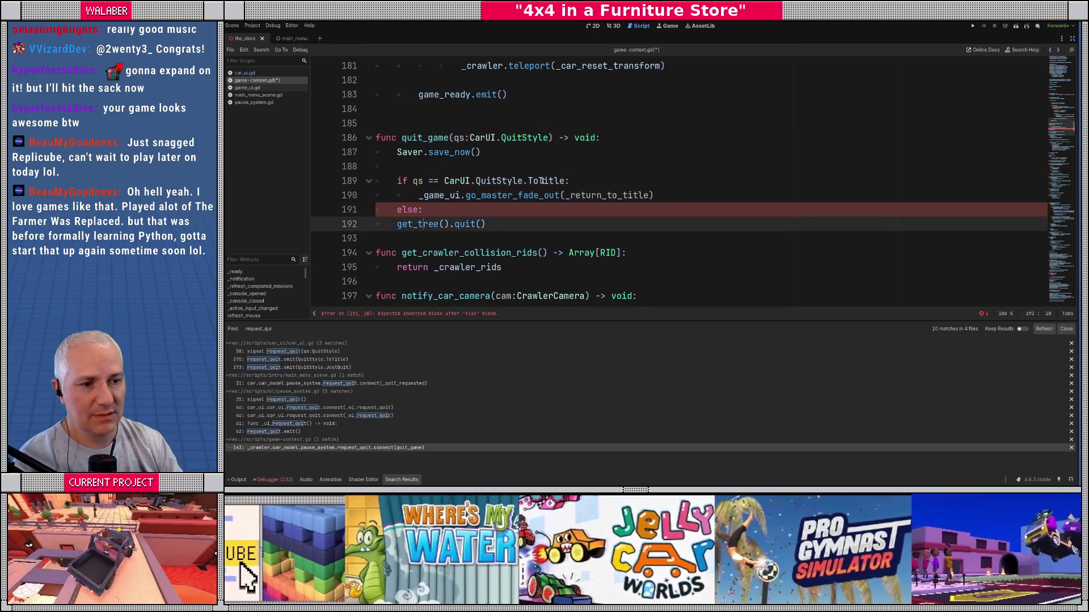
{"action": "key", "text": "Down"}
{"action": "key", "text": "Home"}
{"action": "key", "text": "Tab"}
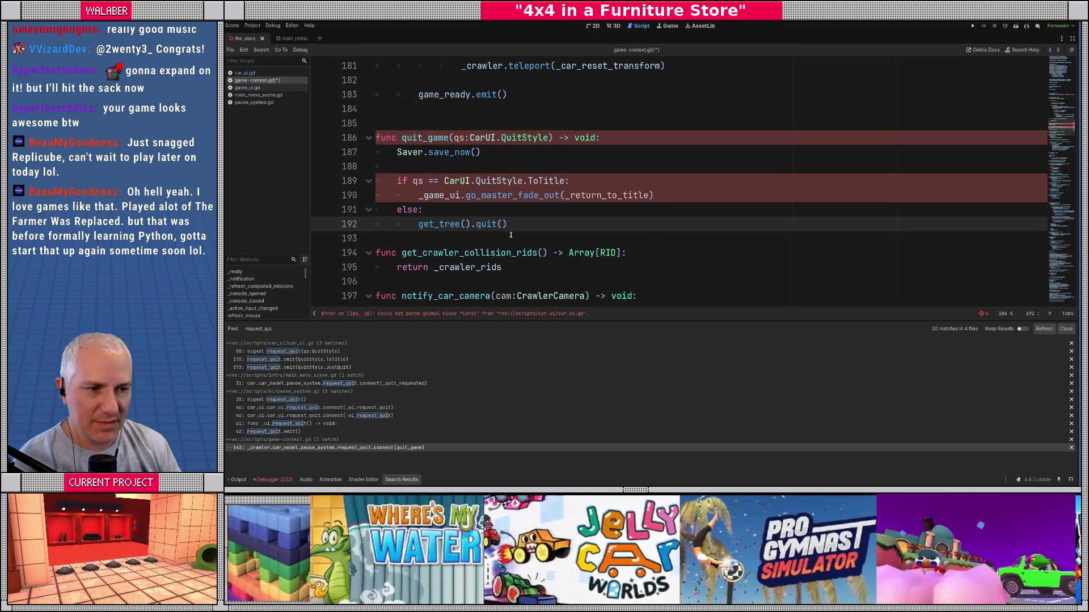
Step: In car_ui.gd, change line 280 to button_pressed.connect(_quit_to_title) and save
{"action": "left_click", "coordinate": [245, 72]}
{"action": "scroll", "coordinate": [645, 200], "scroll_direction": "up", "scroll_amount": 20}
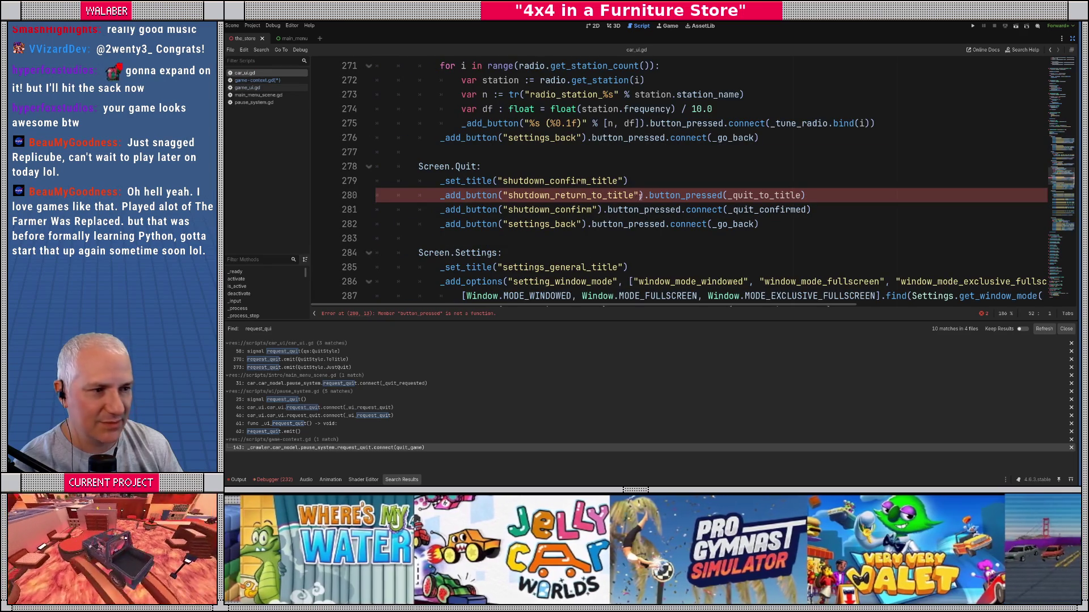
{"action": "left_click", "coordinate": [748, 196], "text": "ctrl"}
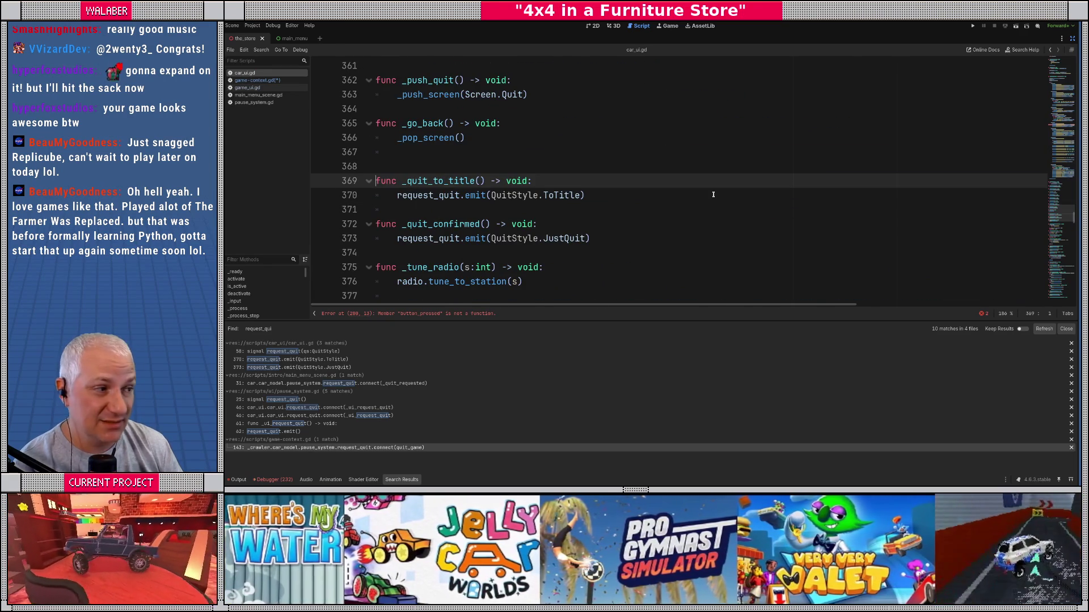
{"action": "key", "text": "alt+Left"}
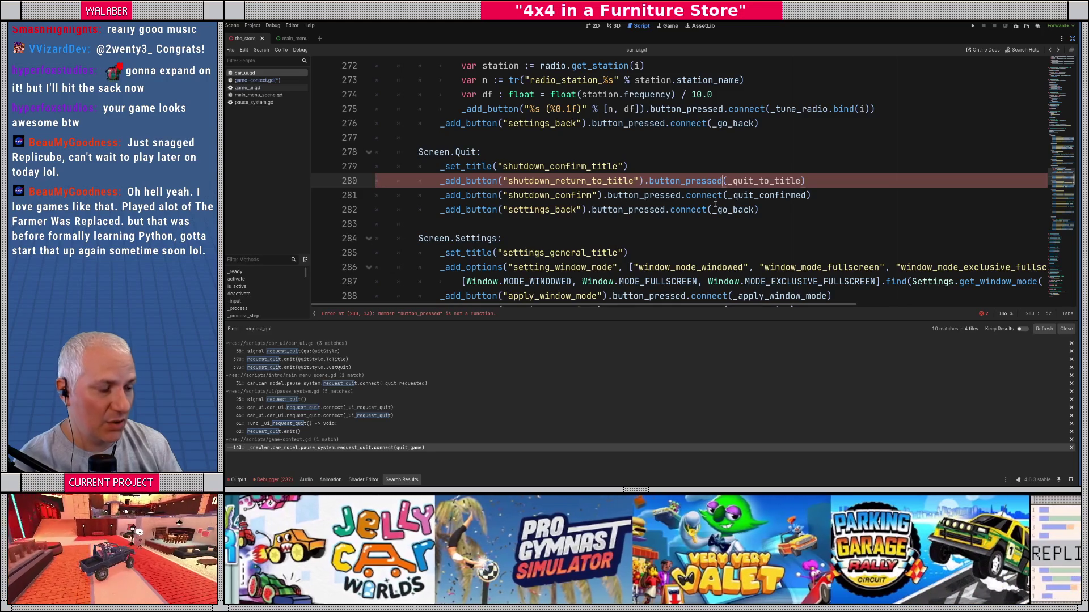
{"action": "left_click", "coordinate": [715, 205]}
{"action": "type", "text": ".connect"}
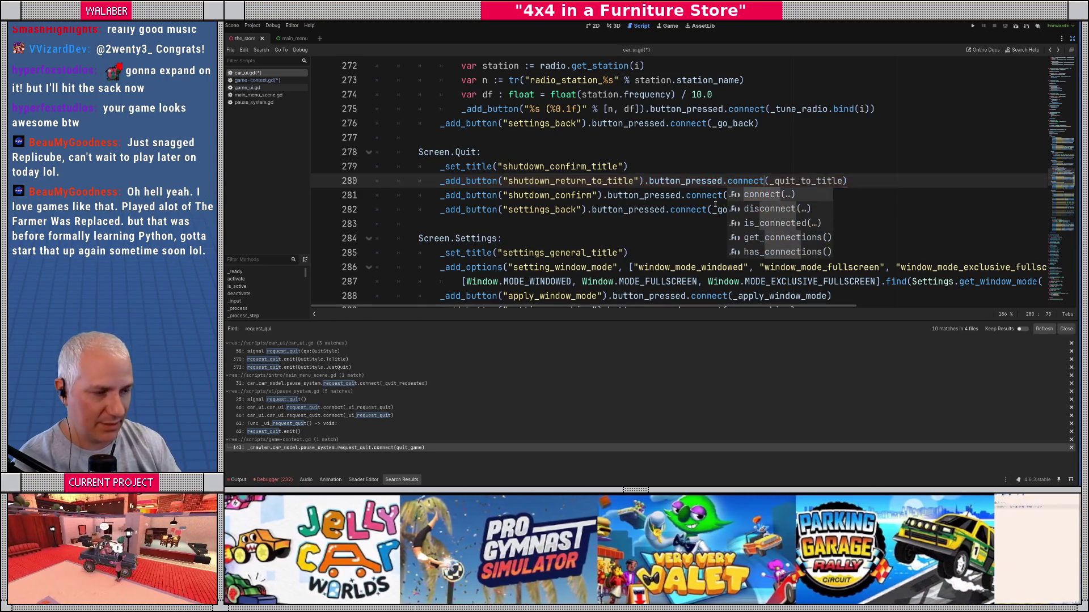
{"action": "key", "text": "ctrl+s"}
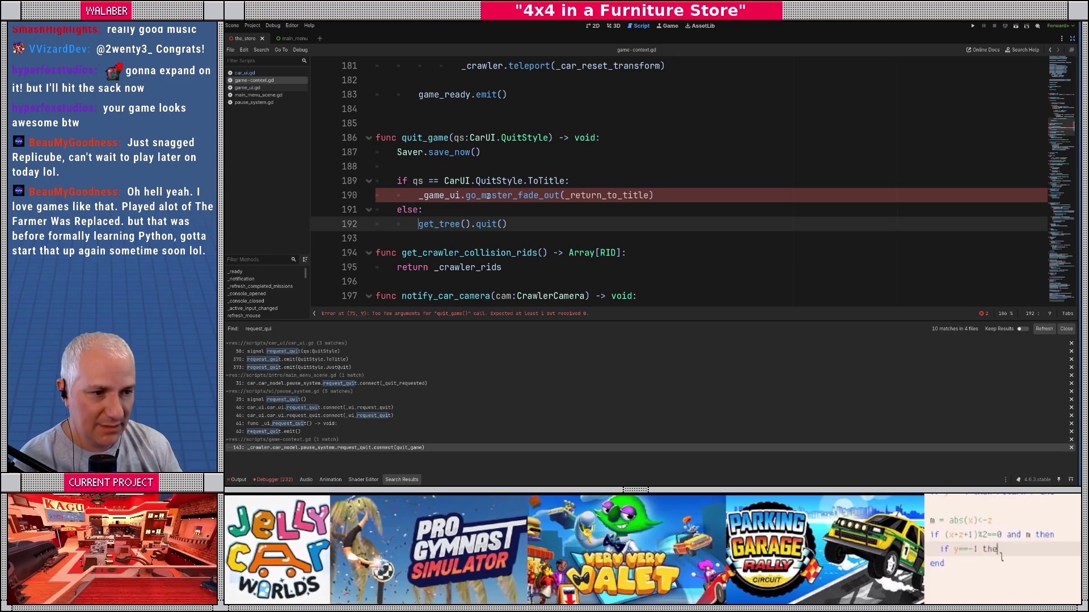
Step: Add an empty func _return_to_title() -> void: after quit_game
{"action": "double_click", "coordinate": [607, 195]}
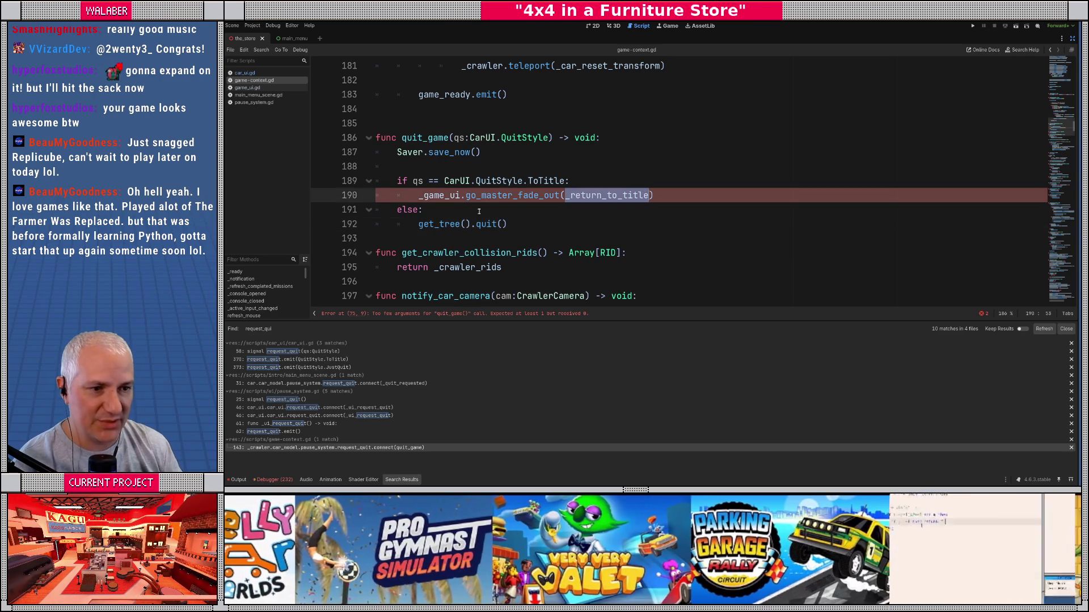
{"action": "scroll", "coordinate": [415, 209], "scroll_direction": "down", "scroll_amount": 2}
{"action": "left_click", "coordinate": [396, 151]}
{"action": "key", "text": "Return"}
{"action": "key", "text": "Return"}
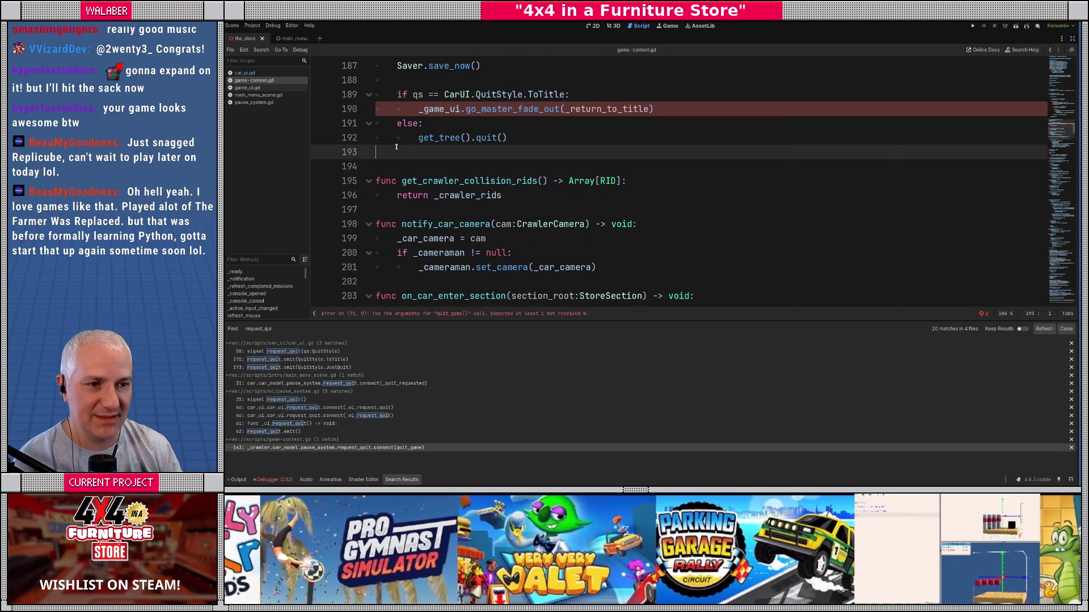
{"action": "type", "text": "func _return_to_title()"}
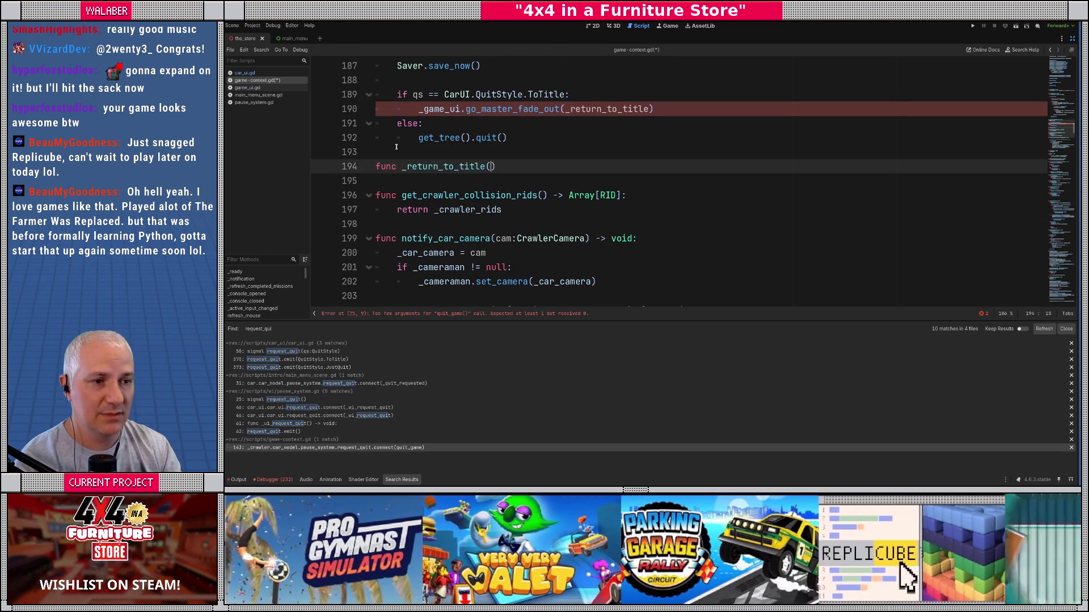
{"action": "type", "text": " -> void:"}
{"action": "key", "text": "Return"}
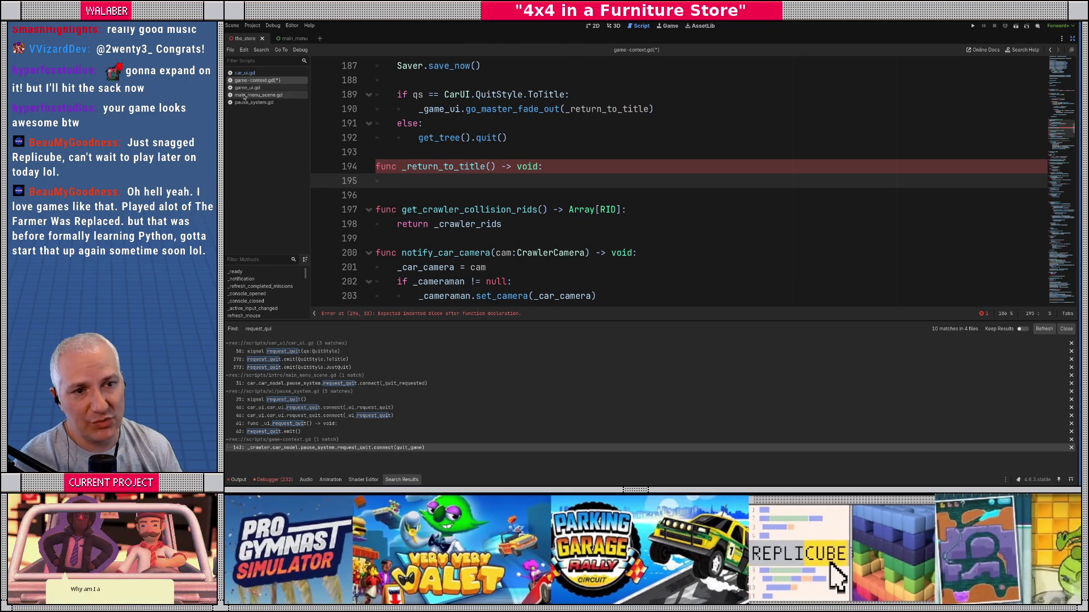
Step: Open main_menu_scene.gd at line 31 and start a search in it
{"action": "left_click", "coordinate": [246, 102]}
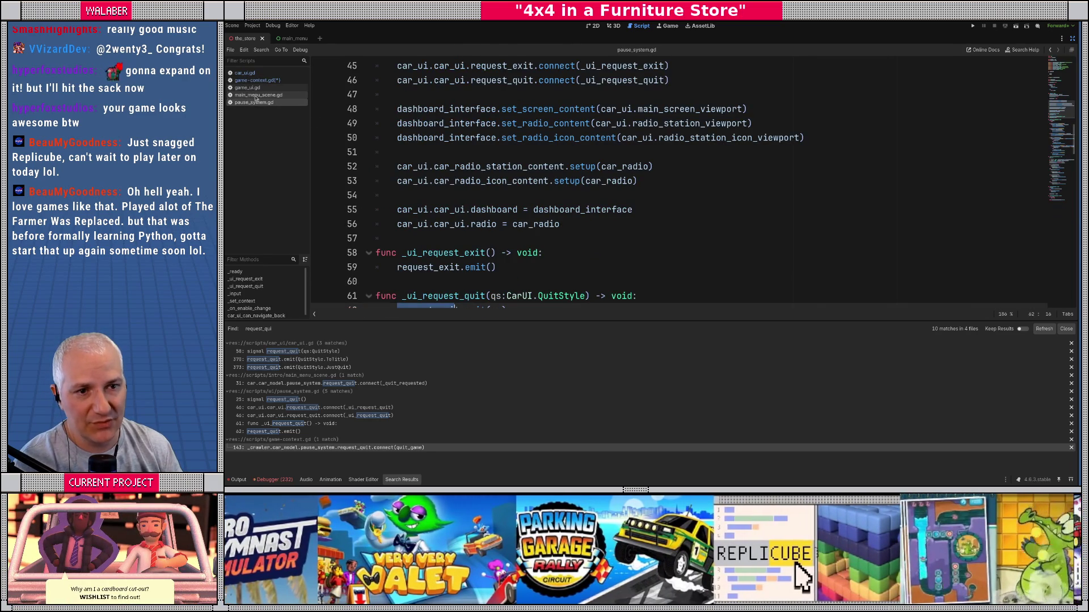
{"action": "left_click", "coordinate": [257, 95]}
{"action": "scroll", "coordinate": [361, 139], "scroll_direction": "down", "scroll_amount": 3}
{"action": "left_click", "coordinate": [448, 195]}
{"action": "key", "text": "ctrl+f"}
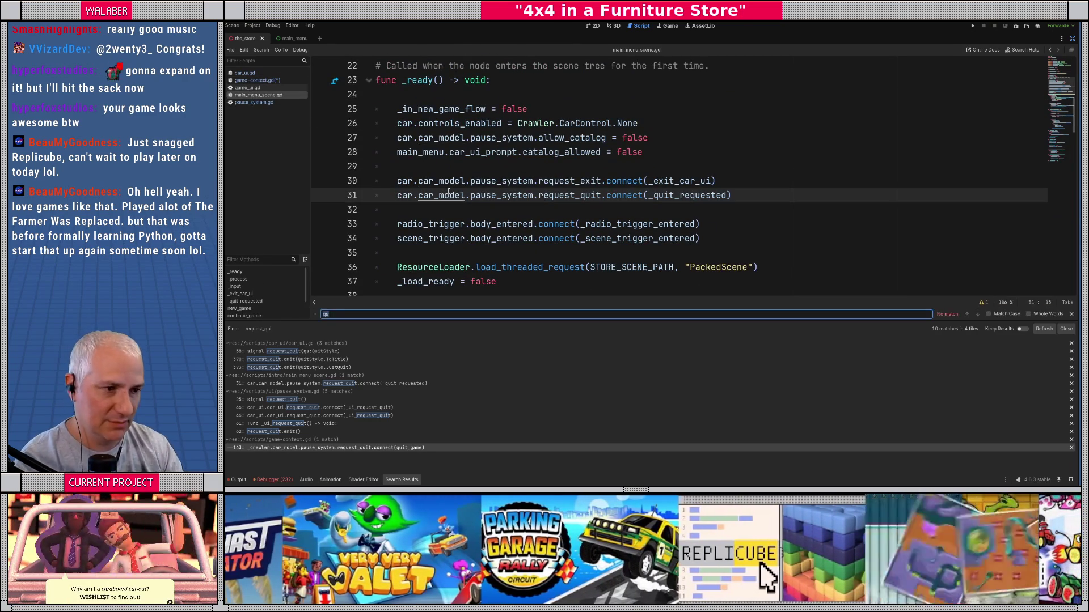
Step: Find and copy the change_scene_to_packed call on line 51 of main_menu_scene.gd
{"action": "scroll", "coordinate": [448, 192], "scroll_direction": "down", "scroll_amount": 1}
{"action": "key", "text": "BackSpace"}
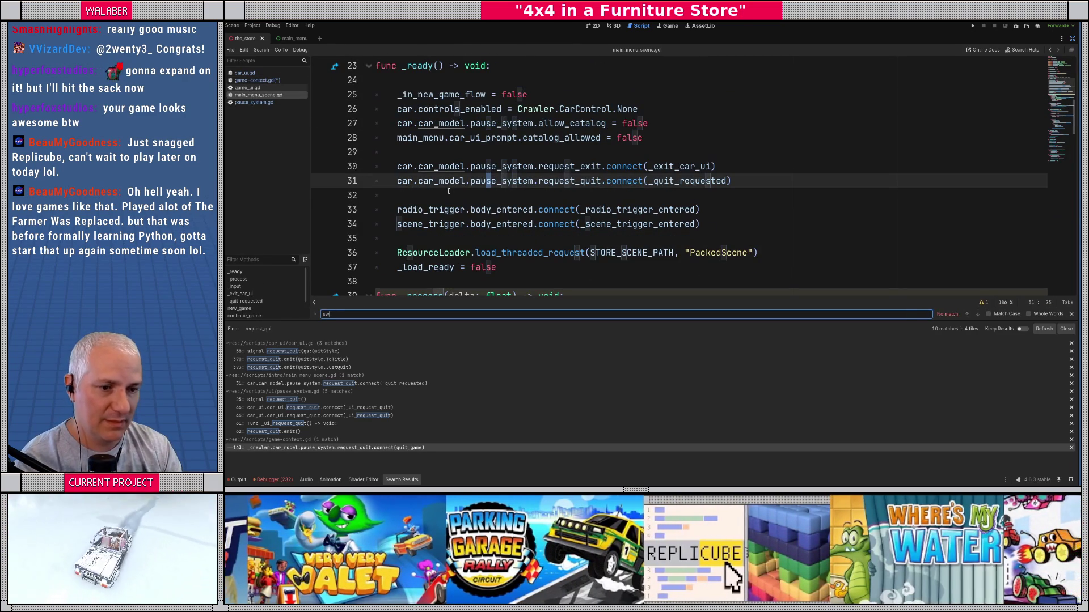
{"action": "type", "text": "scene"}
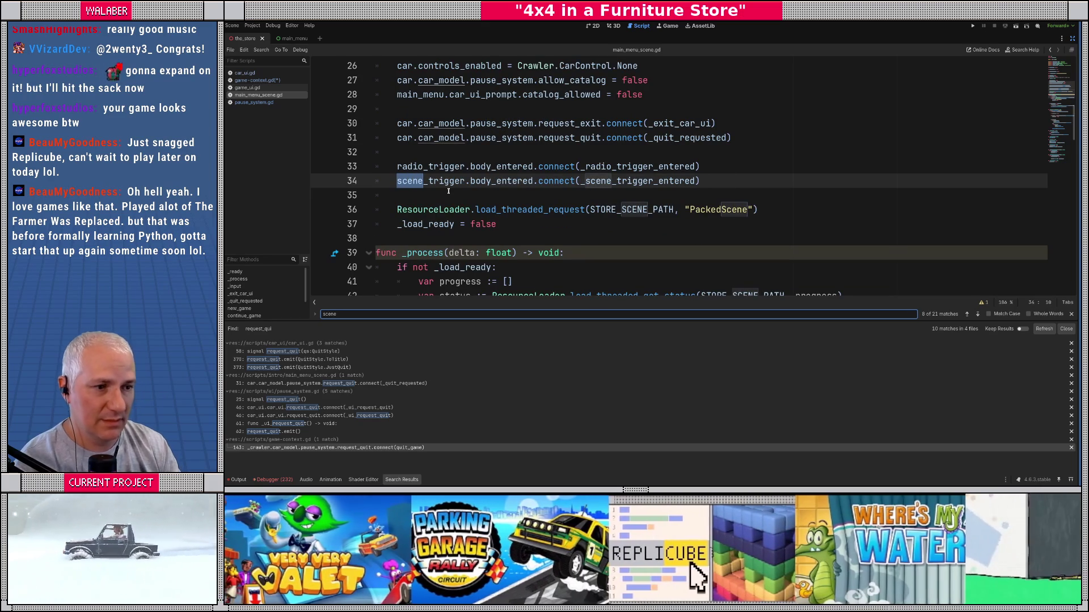
{"action": "key", "text": "Escape"}
{"action": "scroll", "coordinate": [443, 187], "scroll_direction": "down", "scroll_amount": 6}
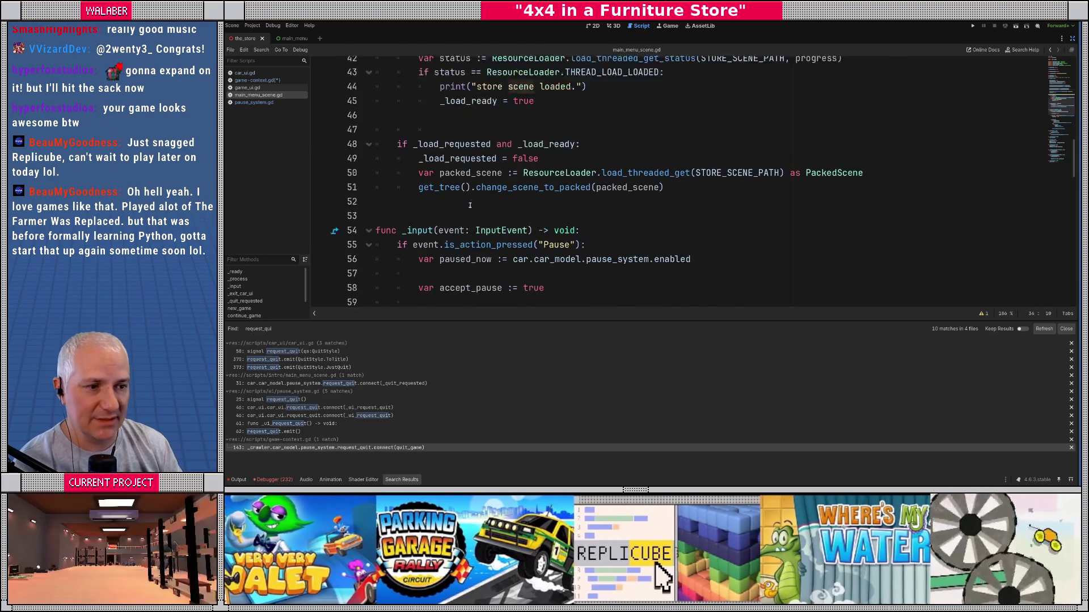
{"action": "left_click_drag", "start_coordinate": [418, 166], "coordinate": [663, 166]}
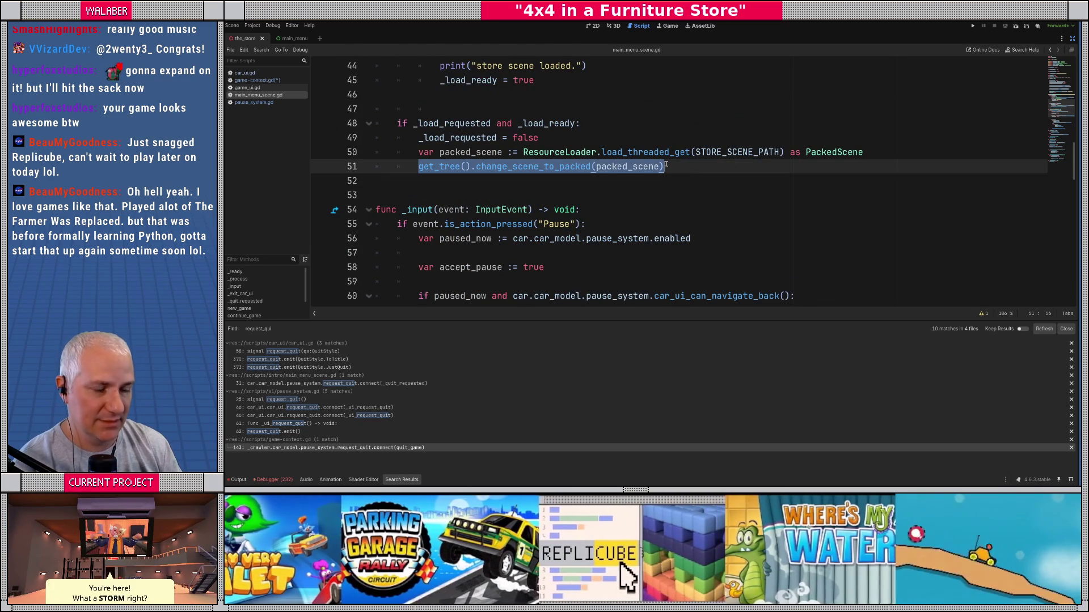
{"action": "left_click", "coordinate": [483, 150]}
{"action": "left_click_drag", "start_coordinate": [419, 166], "coordinate": [663, 166]}
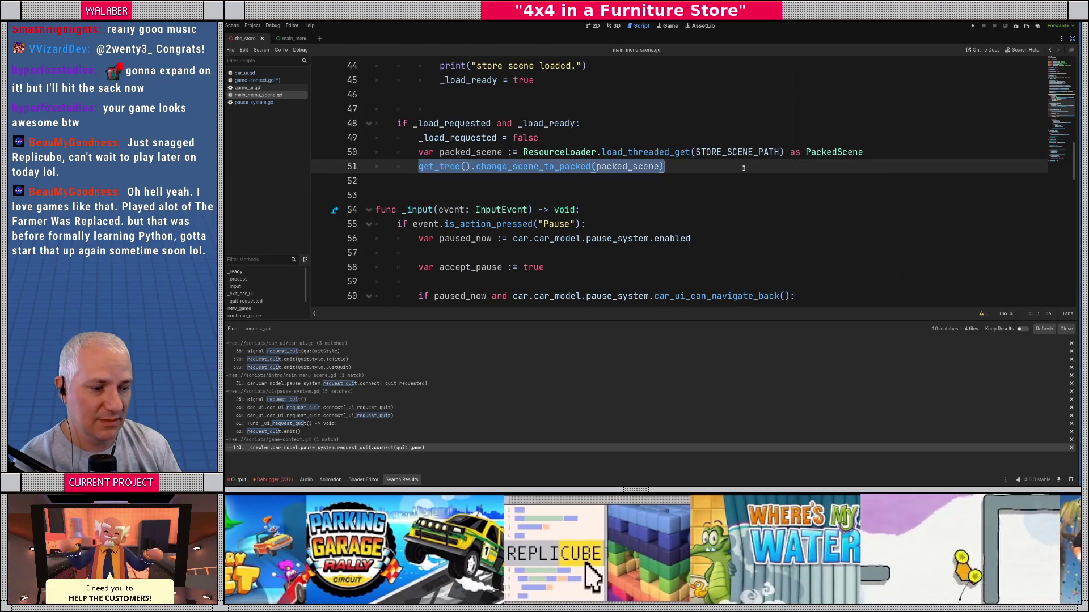
{"action": "key", "text": "ctrl+c"}
Step: Paste it into _return_to_title and change it to change_scene_to_file(TITLE_SCREEN_PATH)
{"action": "left_click", "coordinate": [258, 80]}
{"action": "left_click", "coordinate": [426, 180]}
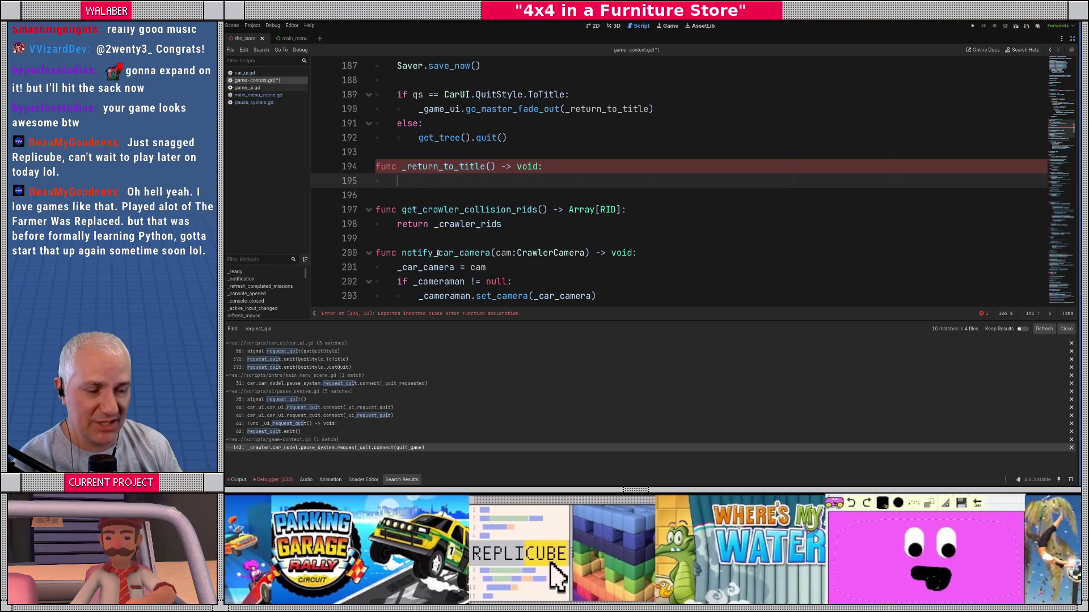
{"action": "key", "text": "ctrl+v"}
{"action": "double_click", "coordinate": [599, 181]}
{"action": "key", "text": "BackSpace"}
{"action": "key", "text": "BackSpace"}
{"action": "key", "text": "BackSpace"}
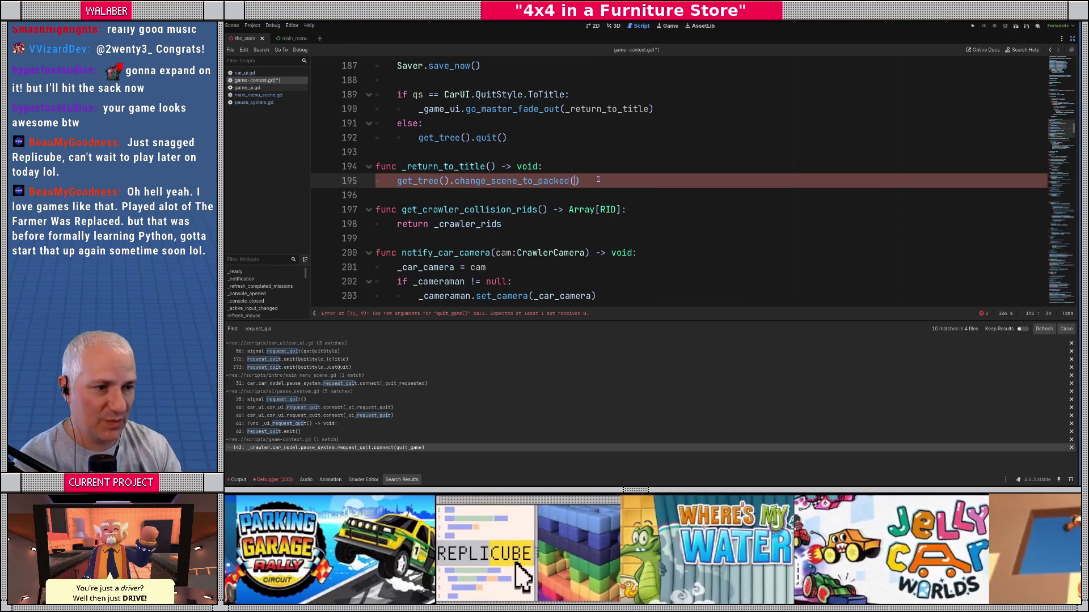
{"action": "key", "text": "BackSpace"}
{"action": "key", "text": "BackSpace"}
{"action": "key", "text": "BackSpace"}
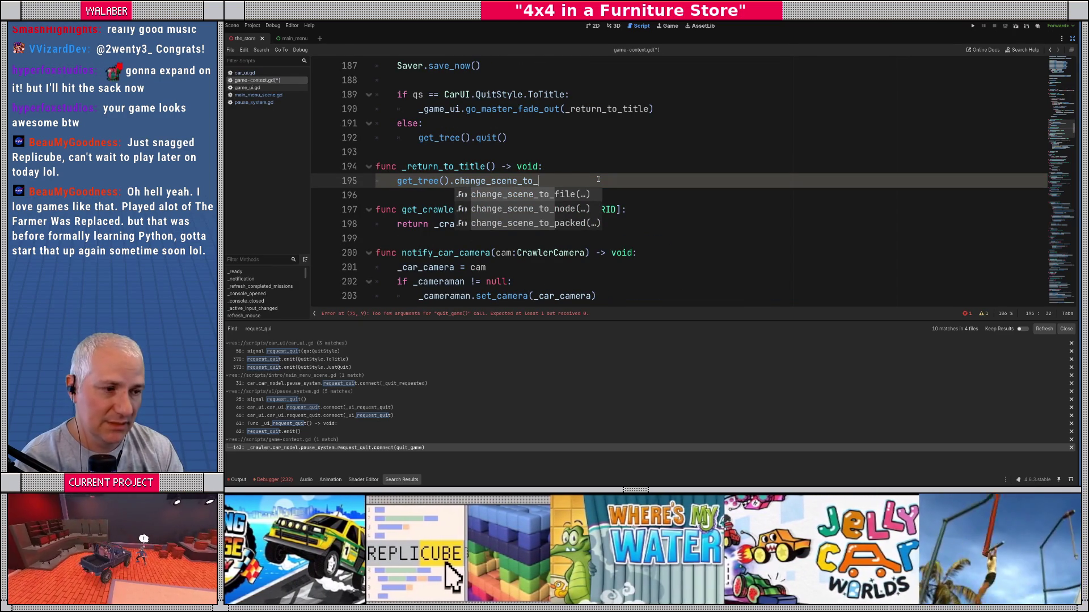
{"action": "type", "text": "f"}
{"action": "key", "text": "Return"}
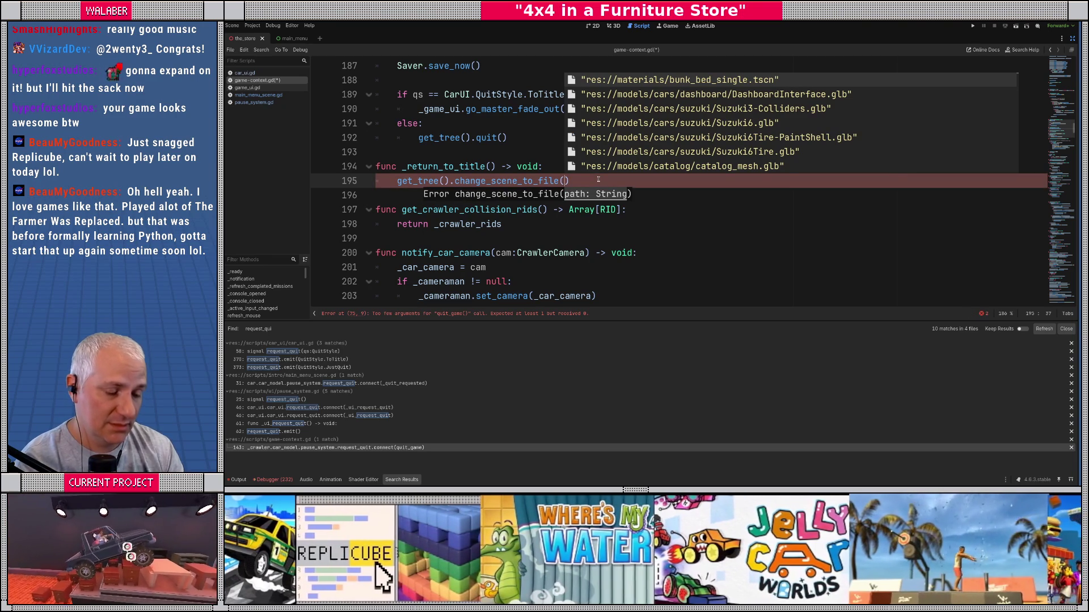
{"action": "type", "text": "TITLE_SCREEN_PATH"}
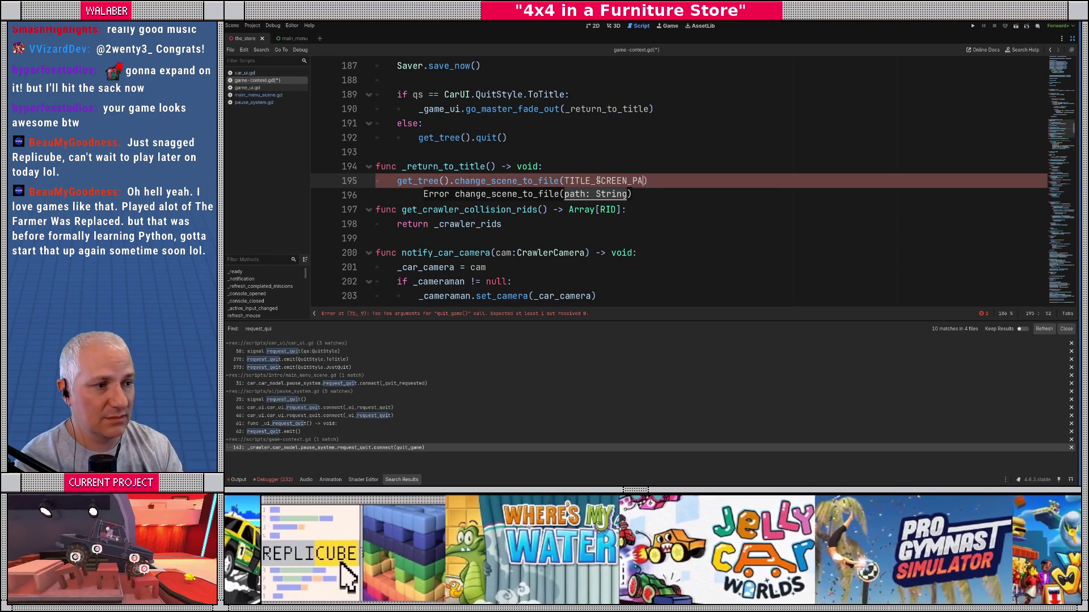
Step: Begin a const TITLE_SCREEN_PATH := " declaration below class_name at the top of game-context.gd
{"action": "double_click", "coordinate": [598, 180]}
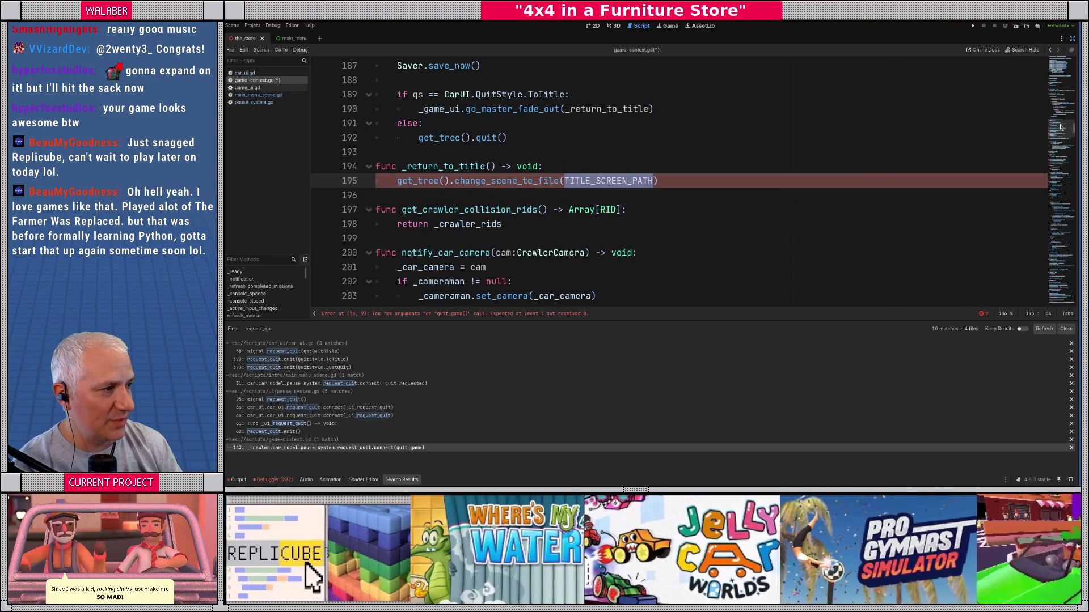
{"action": "left_click_drag", "start_coordinate": [1062, 126], "coordinate": [1062, 59]}
{"action": "key", "text": "Return"}
{"action": "key", "text": "Return"}
{"action": "type", "text": "const TITLE_SCREEN_PATH"}
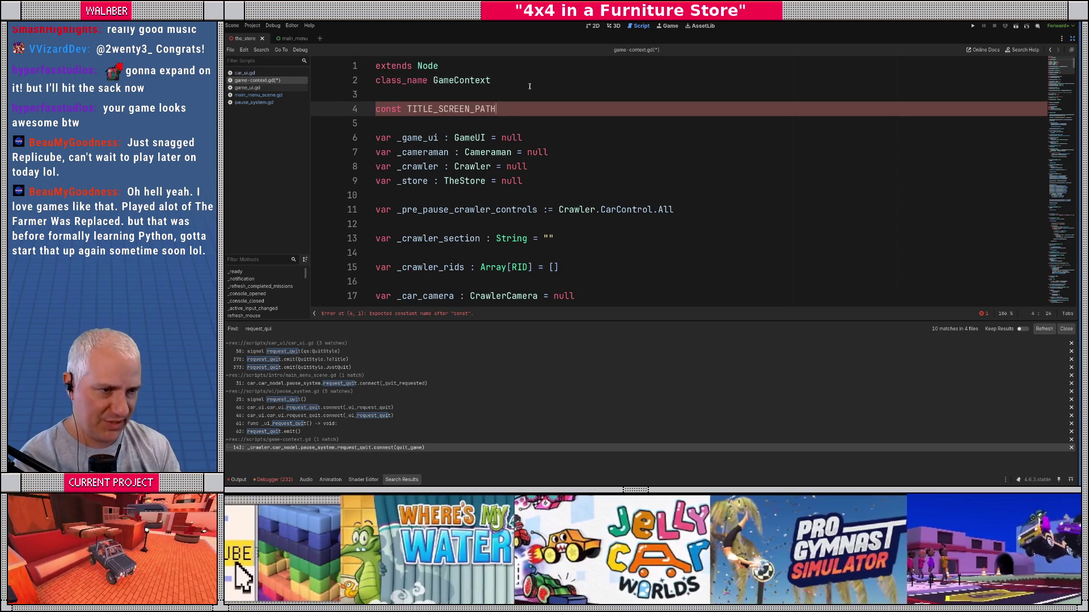
{"action": "type", "text": " := \""}
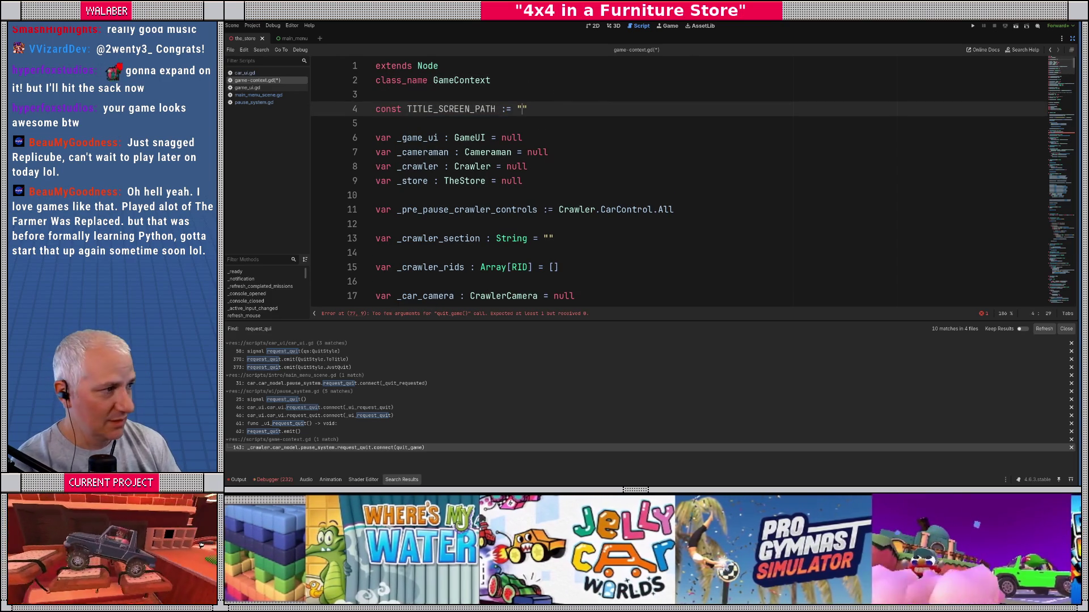
Step: Filter the FileSystem dock for 'outd' and copy the path of outdoor_intro.tscn
{"action": "left_click", "coordinate": [1063, 38]}
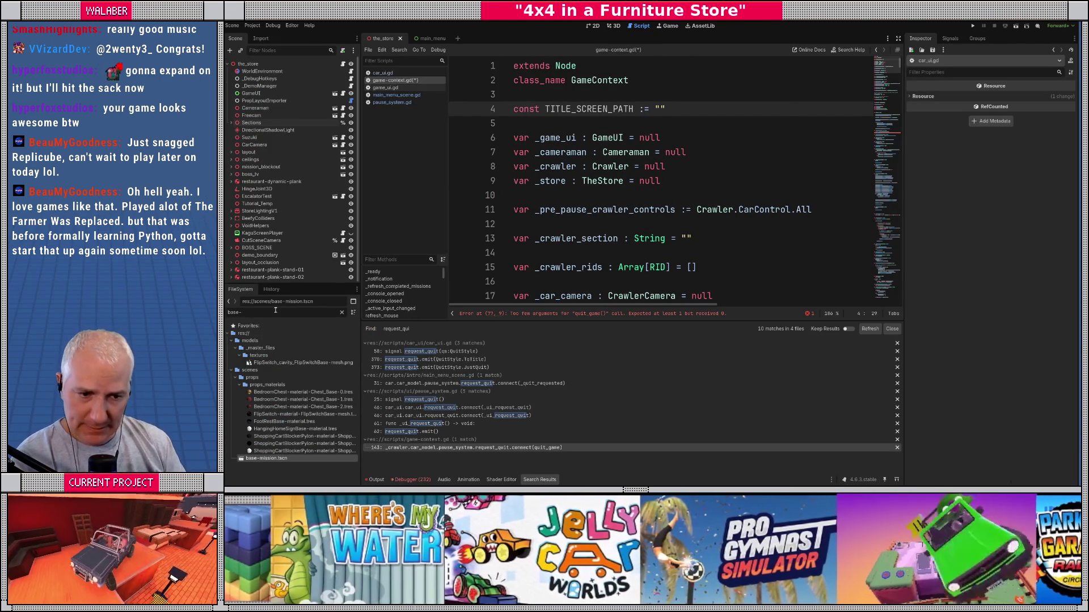
{"action": "key", "text": "ctrl+a"}
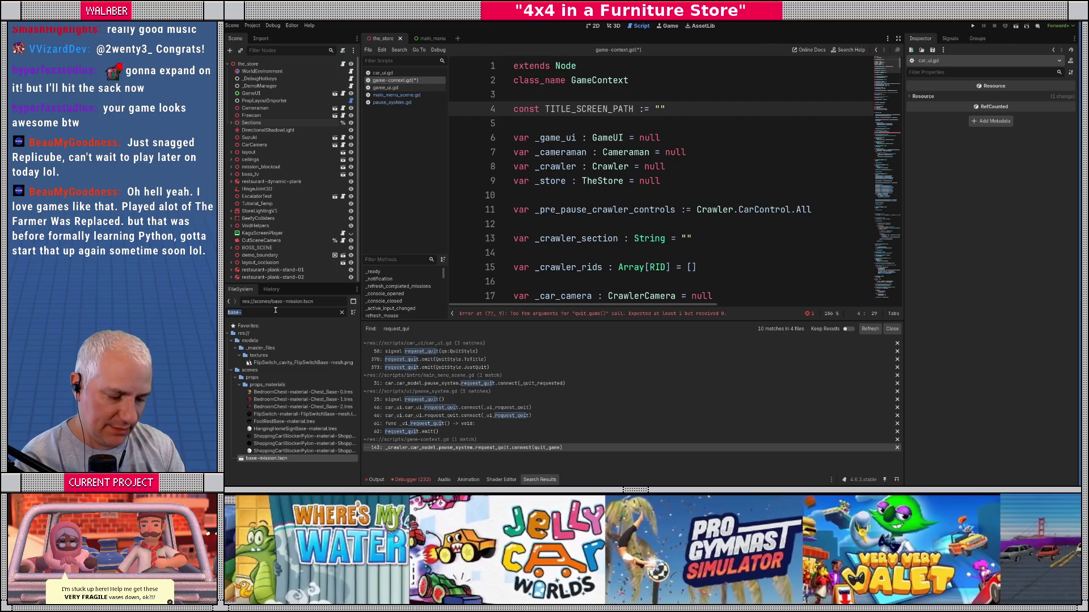
{"action": "type", "text": "ou"}
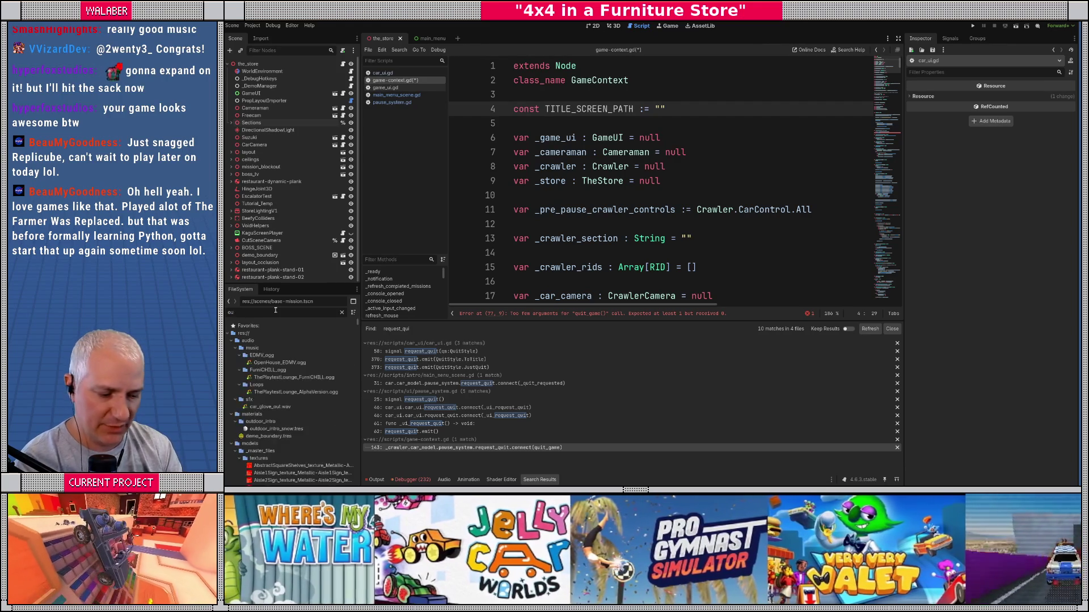
{"action": "type", "text": "tdoo"}
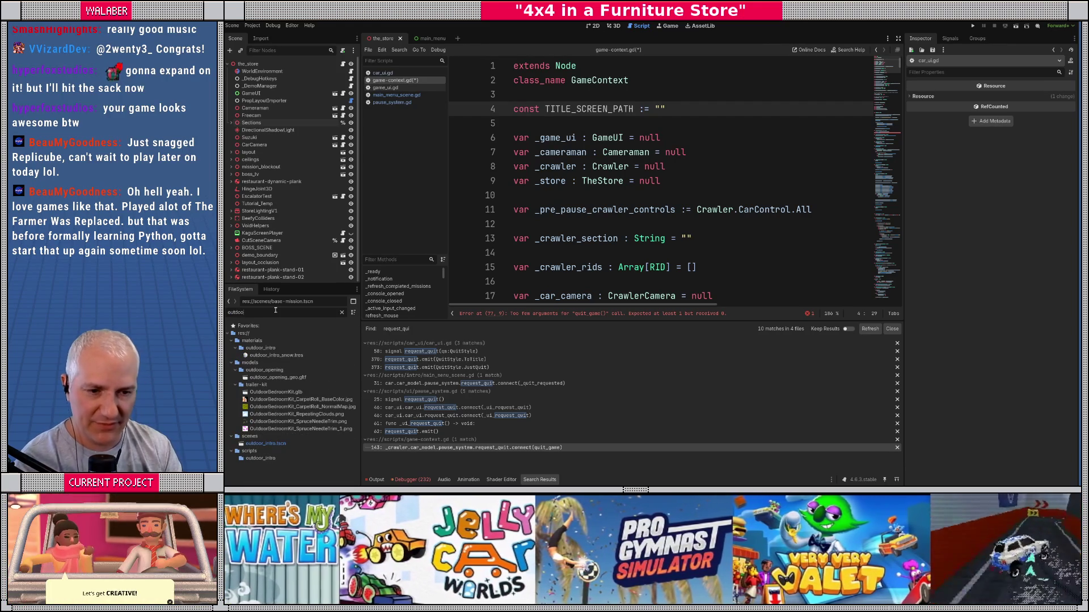
{"action": "right_click", "coordinate": [274, 443]}
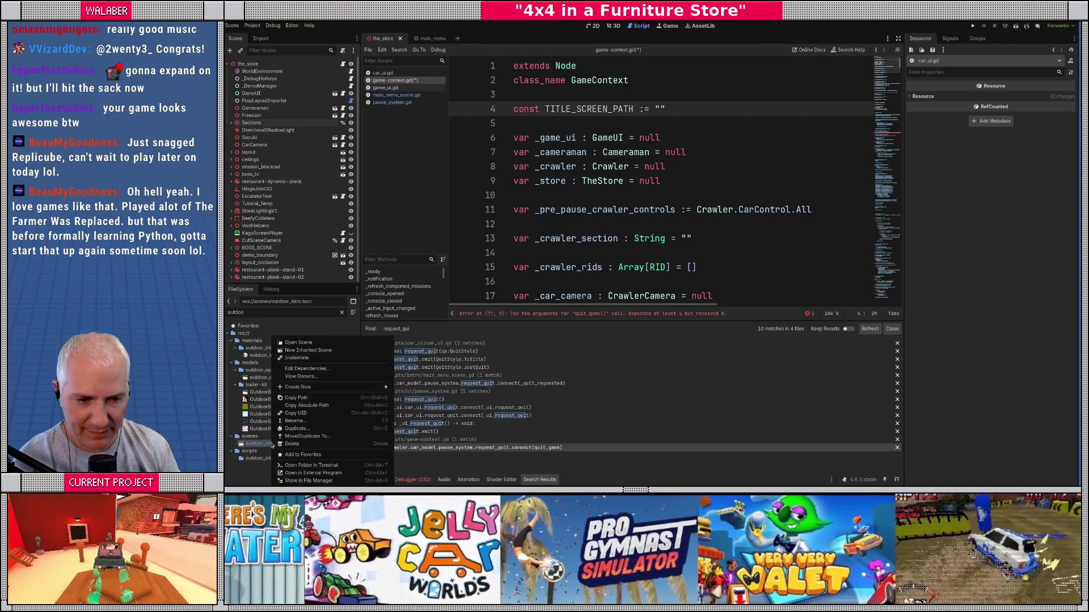
{"action": "left_click", "coordinate": [298, 398]}
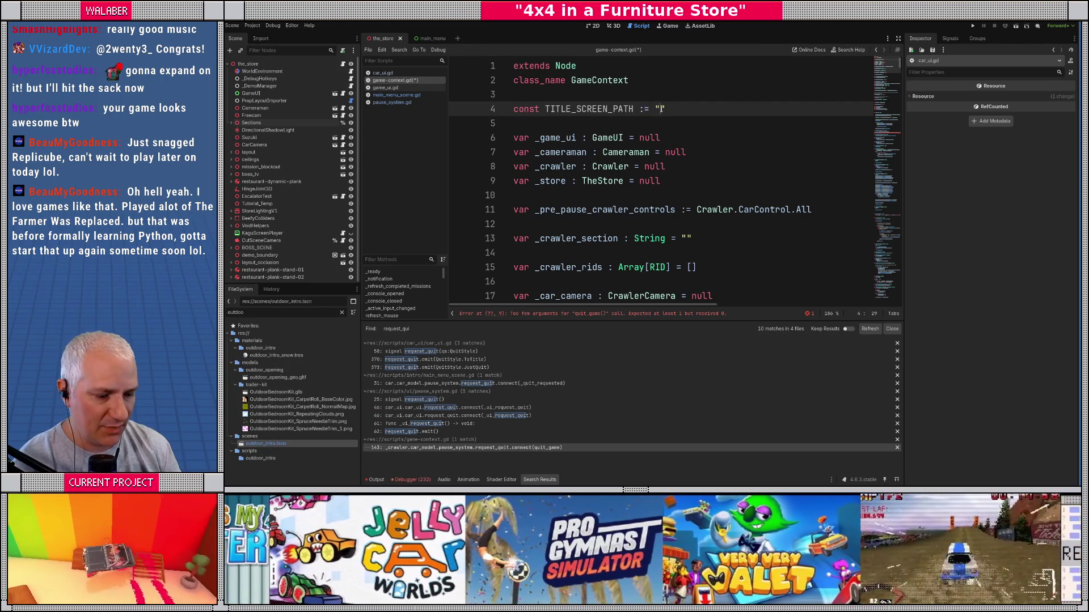
Step: Paste res://scenes/outdoor_intro.tscn into the constant's quotes, save, and run the game
{"action": "key", "text": "ctrl+v"}
{"action": "key", "text": "ctrl+s"}
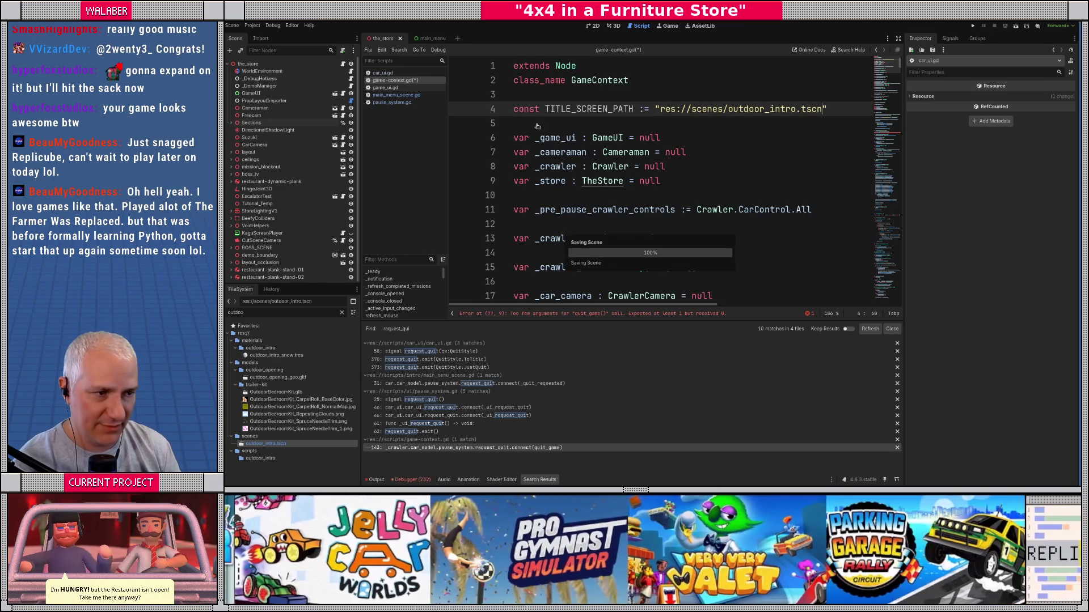
{"action": "left_click", "coordinate": [537, 125]}
{"action": "key", "text": "F5"}
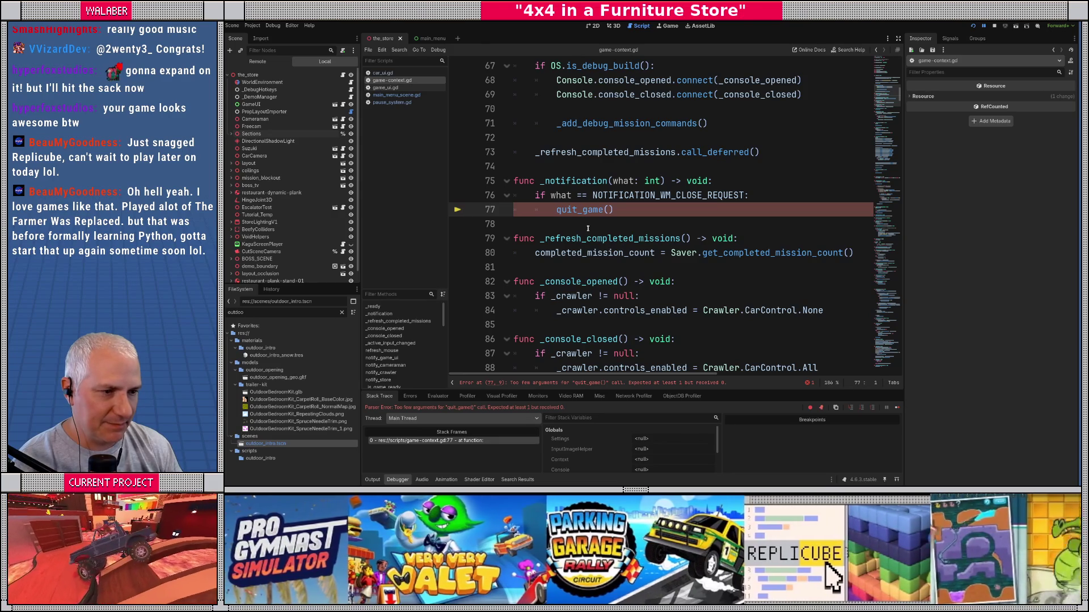
Step: Inspect quit_game's definition to check its parameters, then return to line 77
{"action": "left_click", "coordinate": [587, 228]}
{"action": "left_click", "coordinate": [601, 209]}
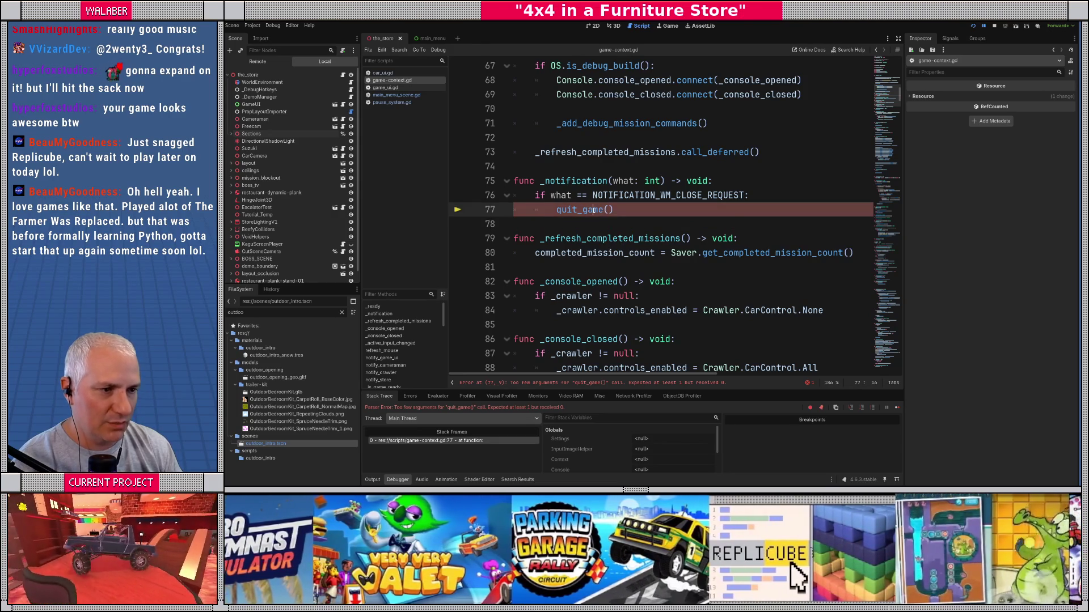
{"action": "left_click", "coordinate": [583, 210], "text": "ctrl"}
{"action": "key", "text": "alt+Left"}
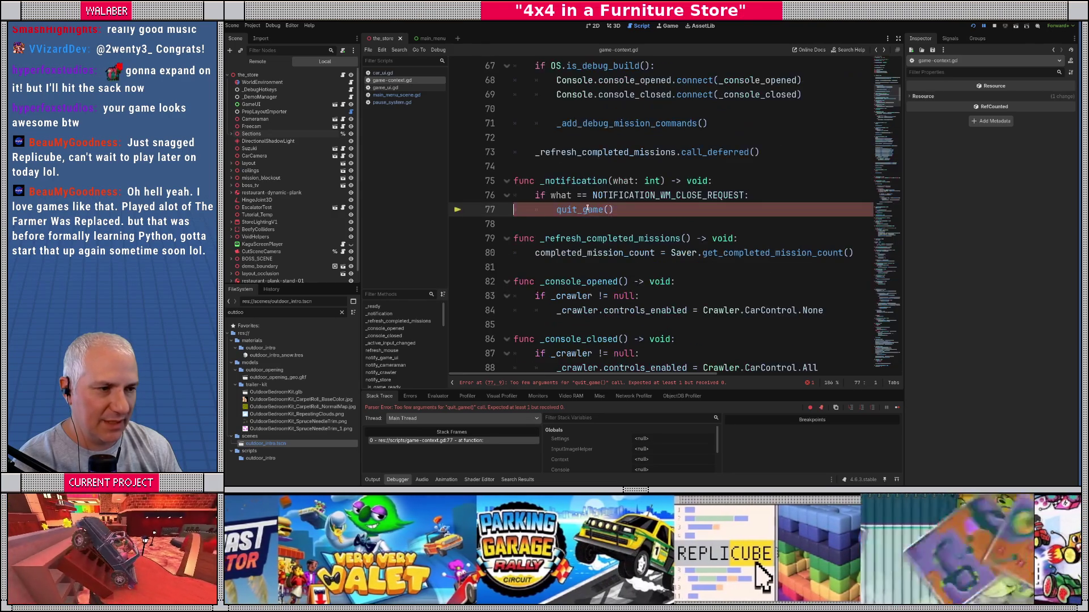
Step: Pass CarUI.QuitStyle.JustQuit as the quit_game argument on line 77 and run again
{"action": "type", "text": "CarIOI"}
{"action": "key", "text": "BackSpace"}
{"action": "key", "text": "BackSpace"}
{"action": "key", "text": "BackSpace"}
{"action": "type", "text": "UI."}
{"action": "key", "text": "BackSpace"}
{"action": "type", "text": ".QuitStyle.J"}
{"action": "key", "text": "Return"}
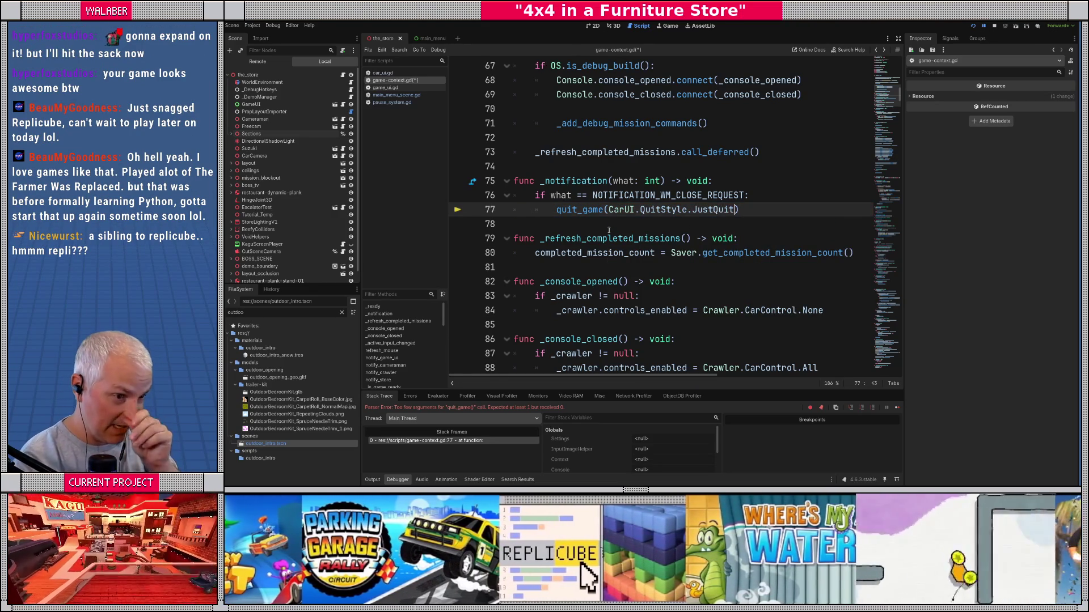
{"action": "key", "text": "F5"}
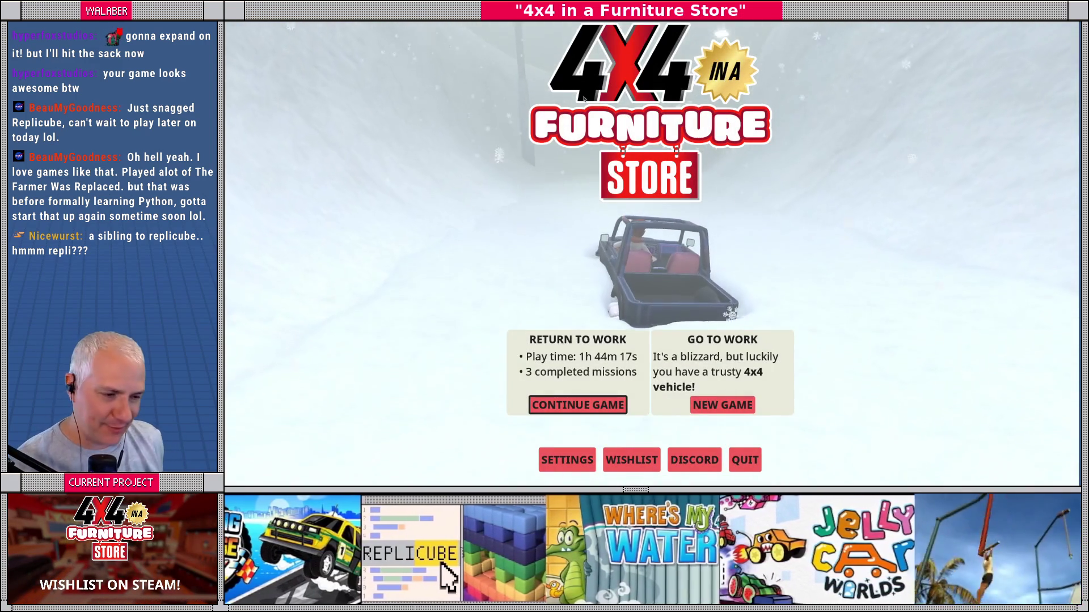
Step: In the running game, continue the save, choose Shutdown, and confirm Return to Title Screen
{"action": "key", "text": "Return"}
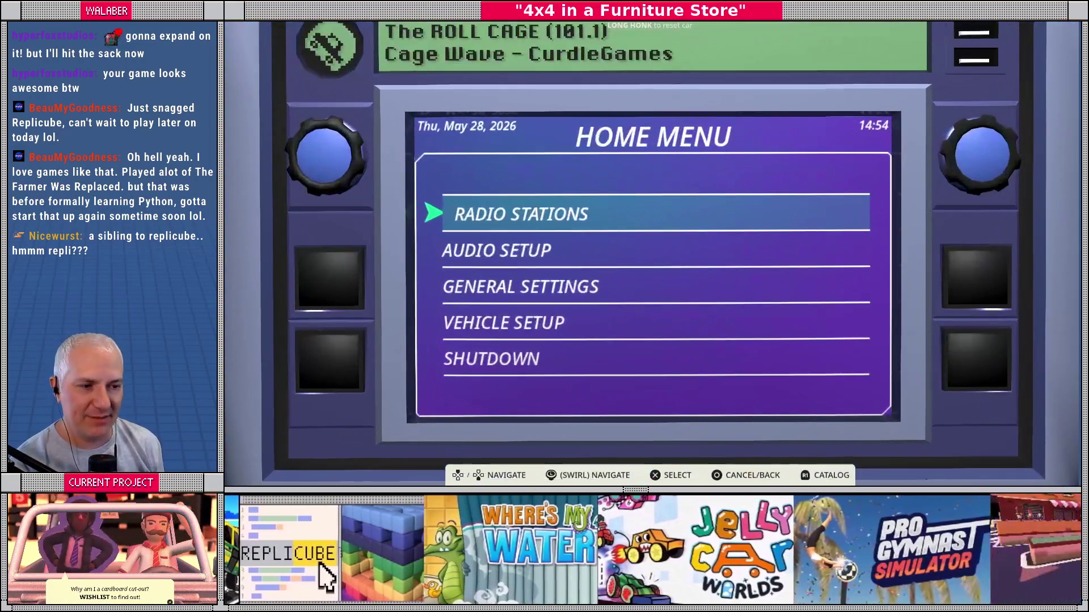
{"action": "key", "text": "Down"}
{"action": "key", "text": "Down"}
{"action": "key", "text": "Down"}
{"action": "key", "text": "Down"}
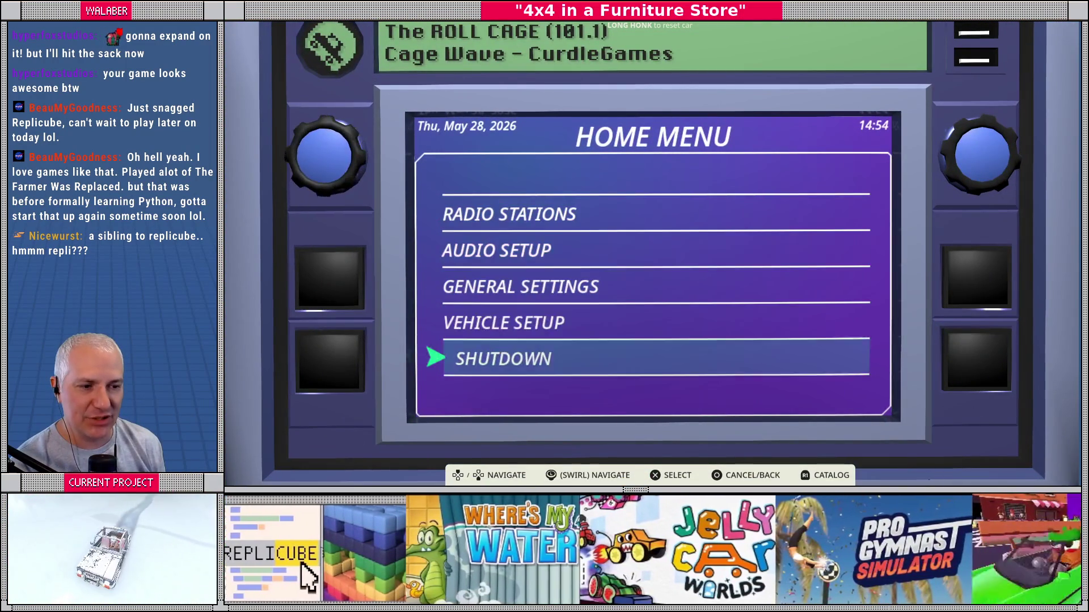
{"action": "key", "text": "Return"}
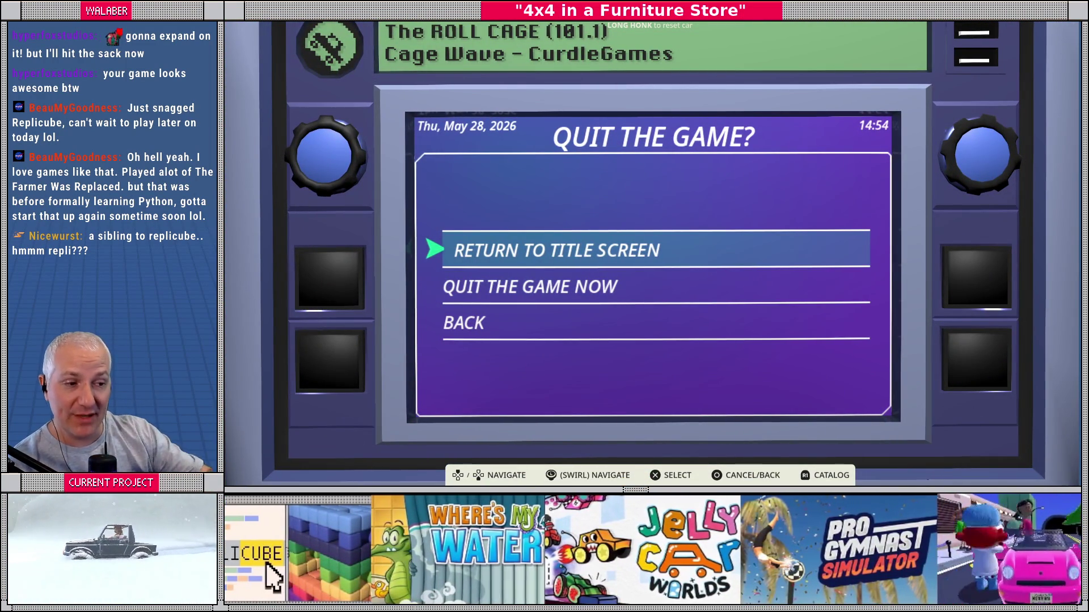
{"action": "key", "text": "Down"}
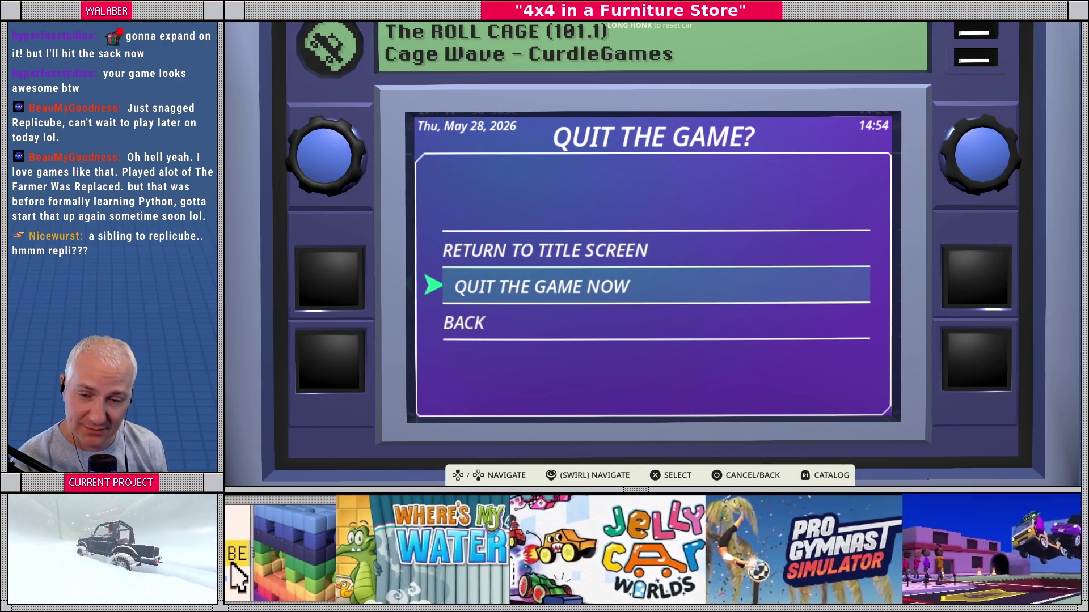
{"action": "key", "text": "Up"}
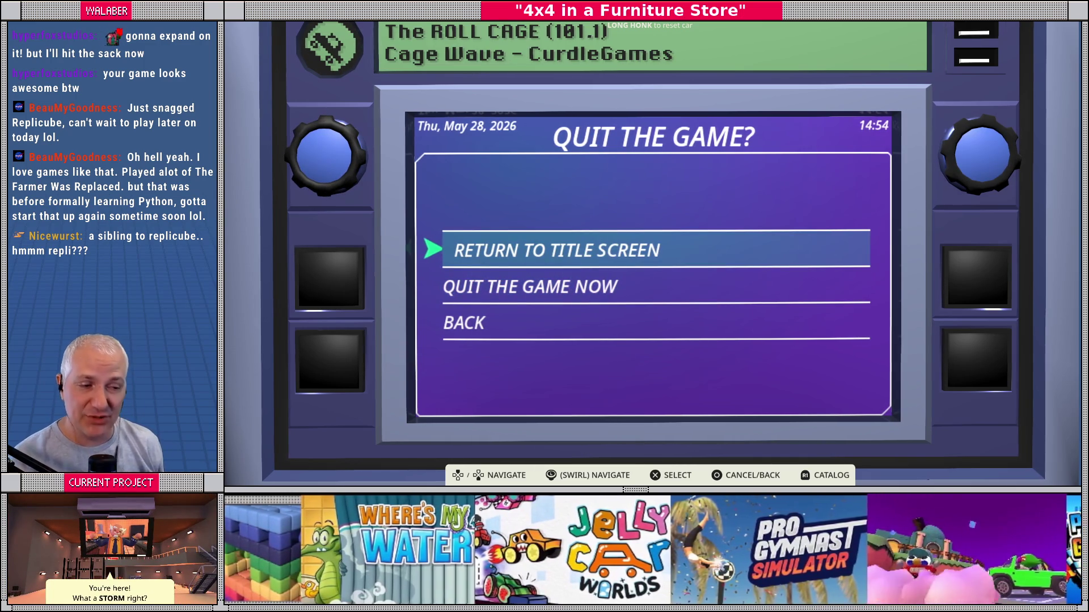
{"action": "key", "text": "Return"}
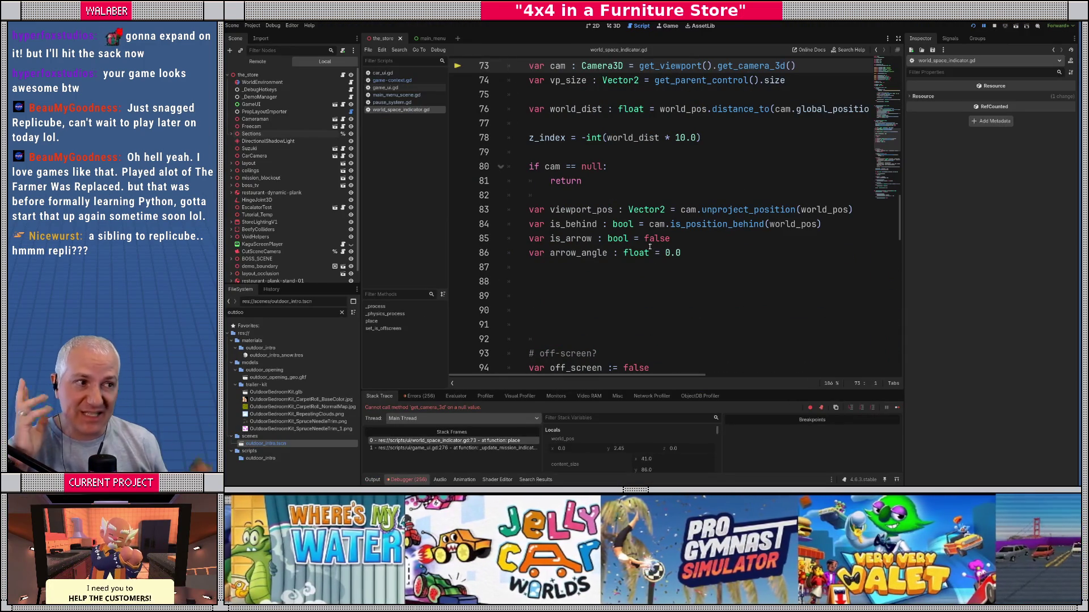
Step: Open game_ui.gd from stack frame 1 and place the cursor above the await in _update_mission_indicators
{"action": "scroll", "coordinate": [650, 247], "scroll_direction": "up", "scroll_amount": 20}
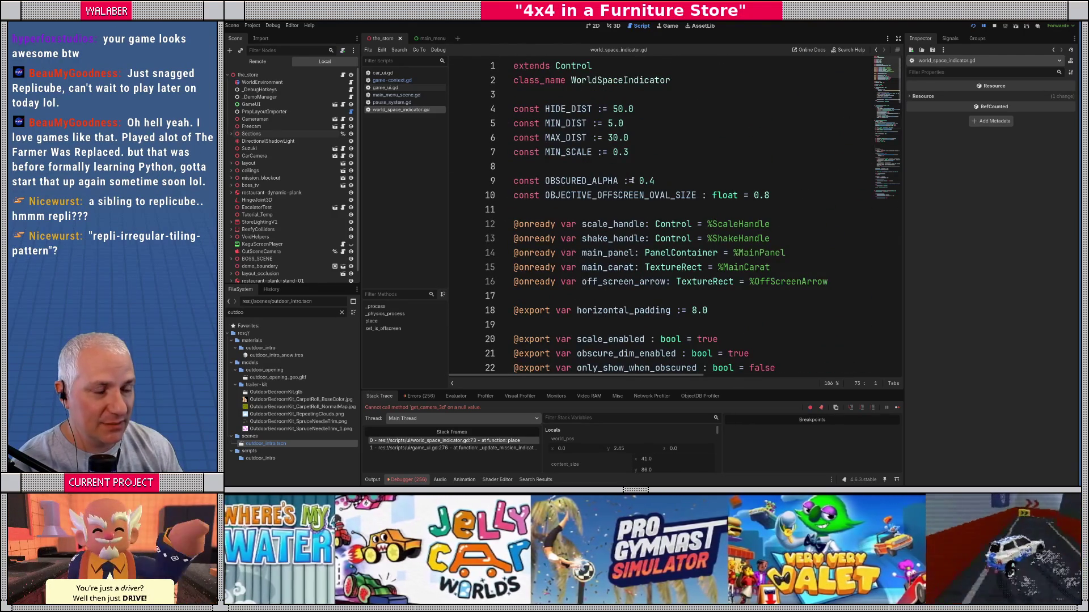
{"action": "scroll", "coordinate": [570, 191], "scroll_direction": "down", "scroll_amount": 11}
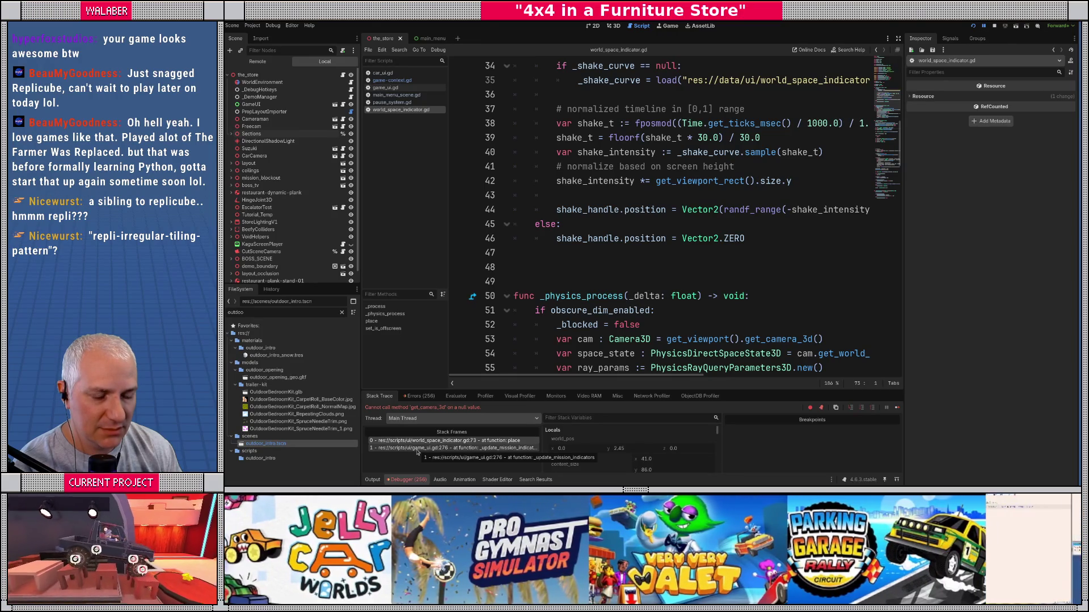
{"action": "left_click", "coordinate": [419, 448]}
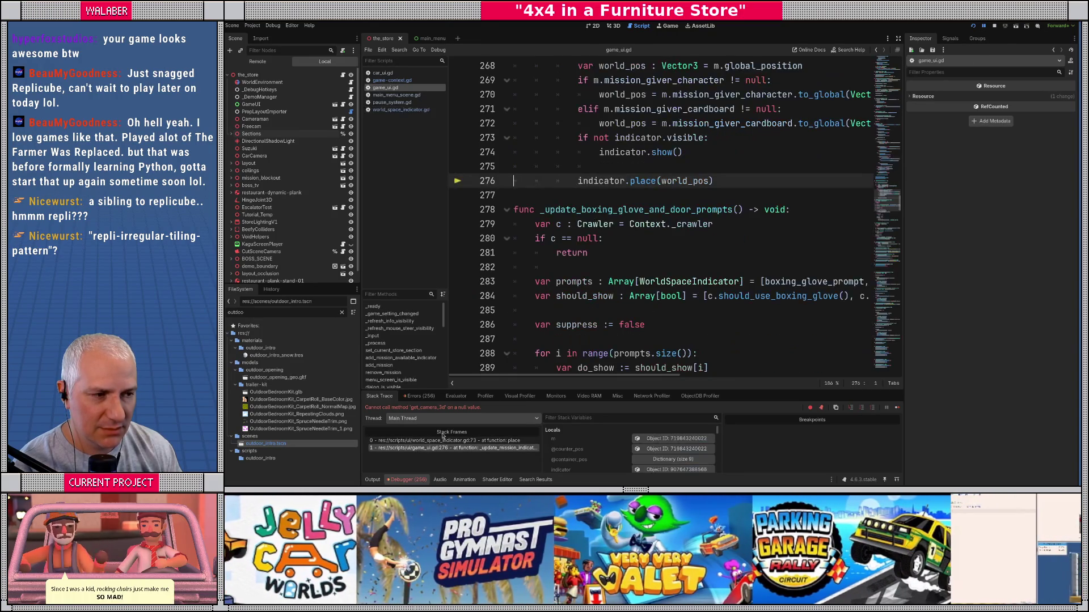
{"action": "scroll", "coordinate": [586, 174], "scroll_direction": "up", "scroll_amount": 3}
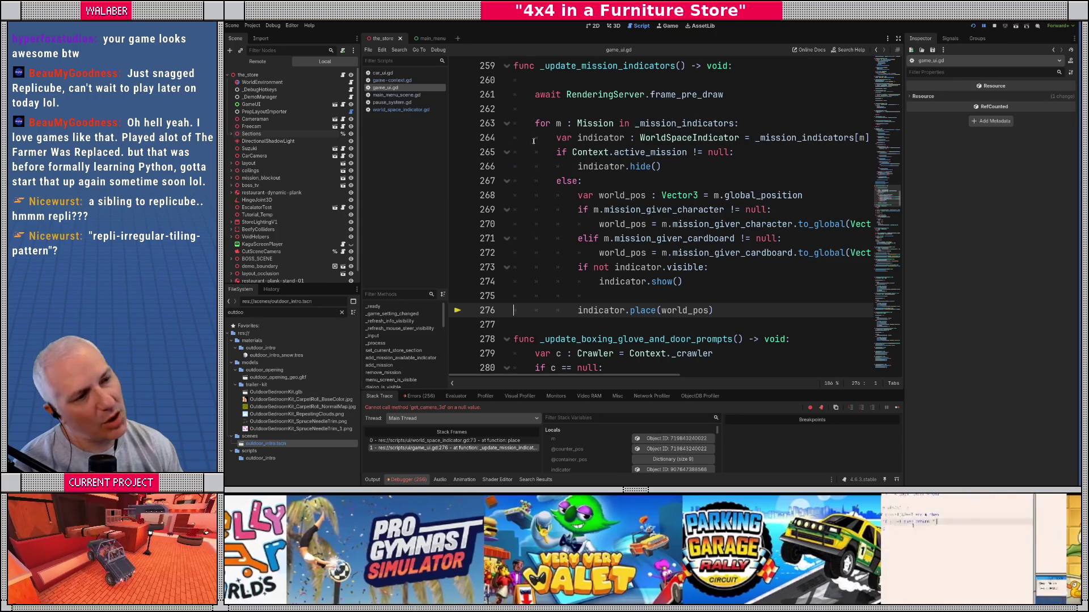
{"action": "left_click", "coordinate": [534, 95]}
{"action": "key", "text": "shift+Up"}
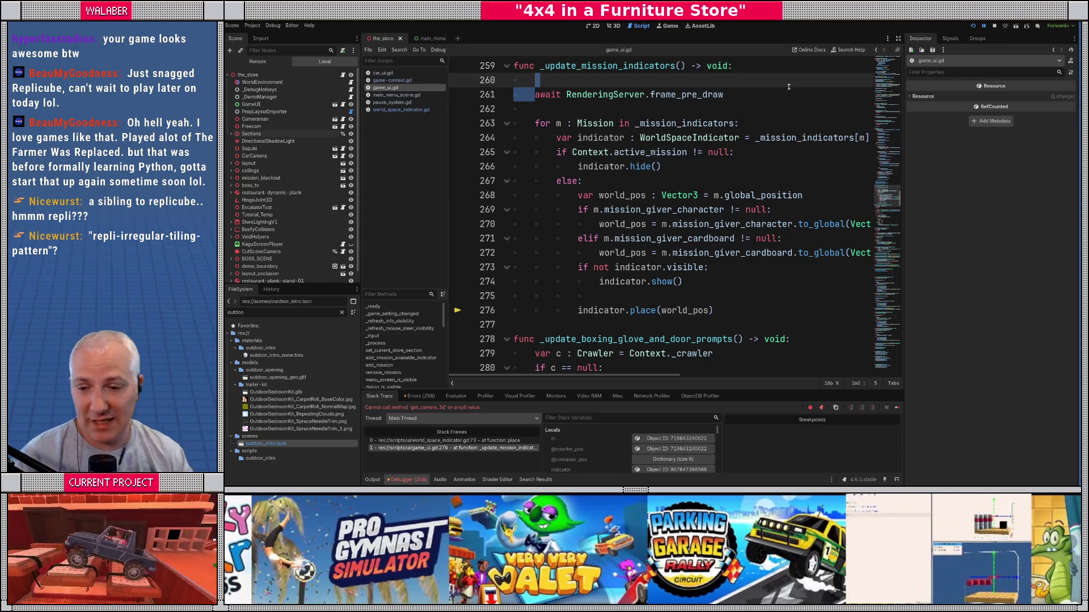
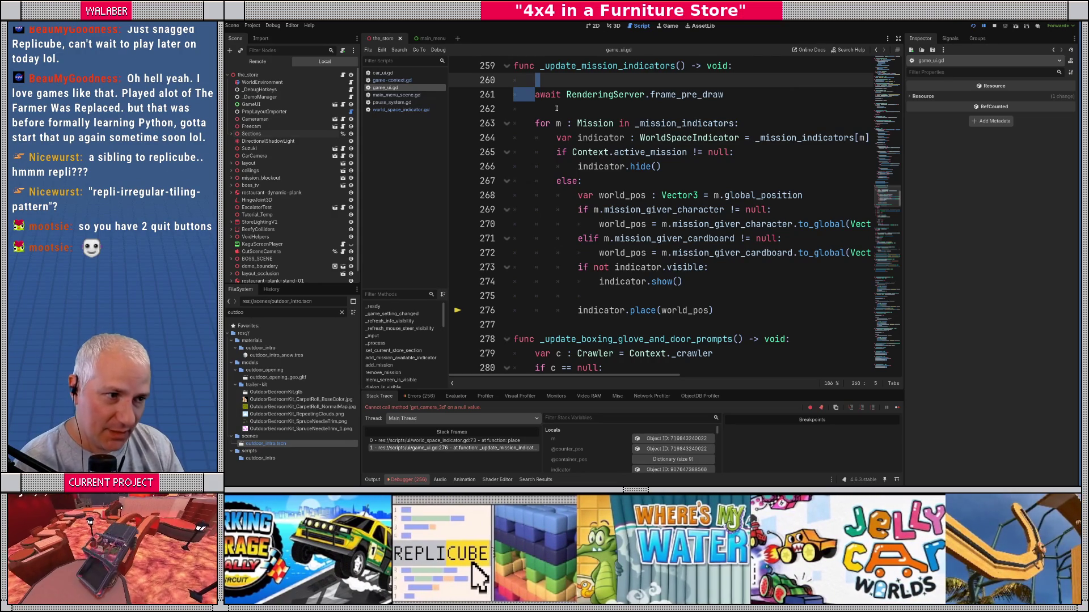
Step: Add an 'if not is_inside_tree(): return' guard after the frame_pre_draw await, then save and run
{"action": "left_click", "coordinate": [557, 108]}
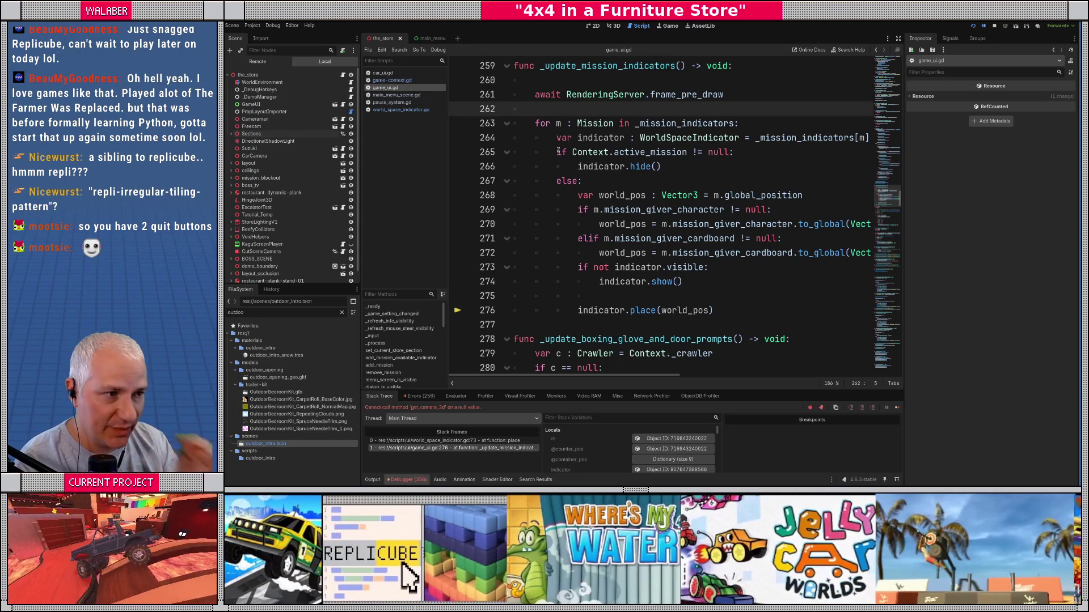
{"action": "key", "text": "Return"}
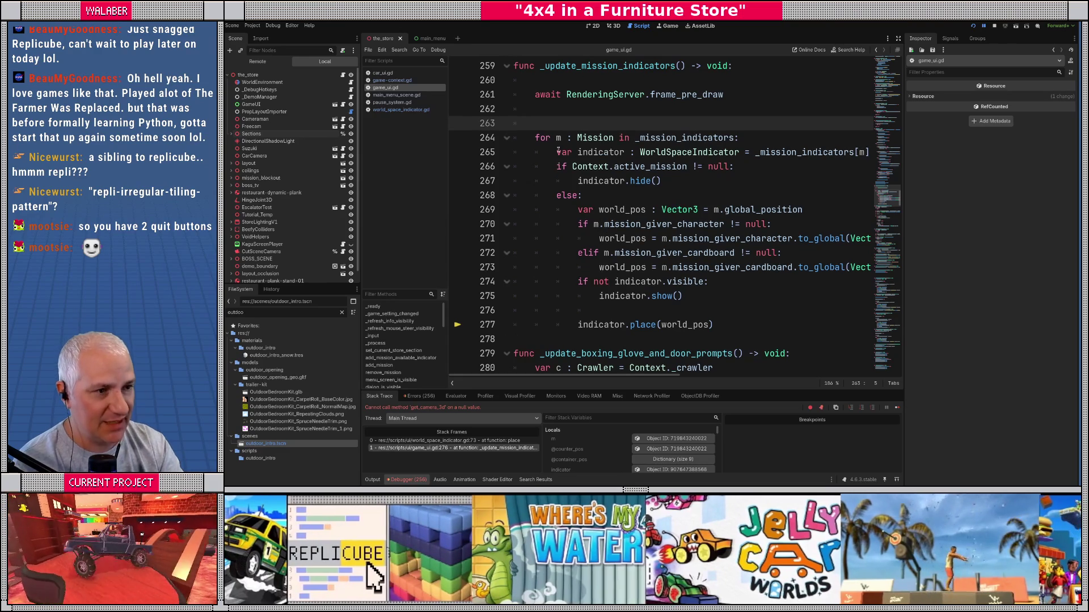
{"action": "type", "text": "if not is_no"}
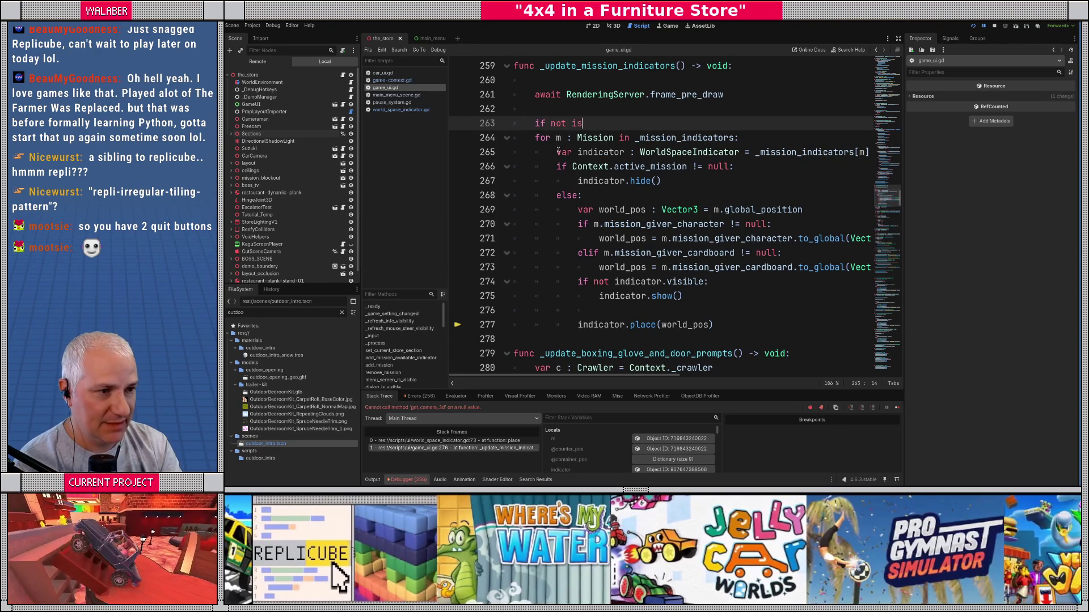
{"action": "key", "text": "BackSpace"}
{"action": "key", "text": "BackSpace"}
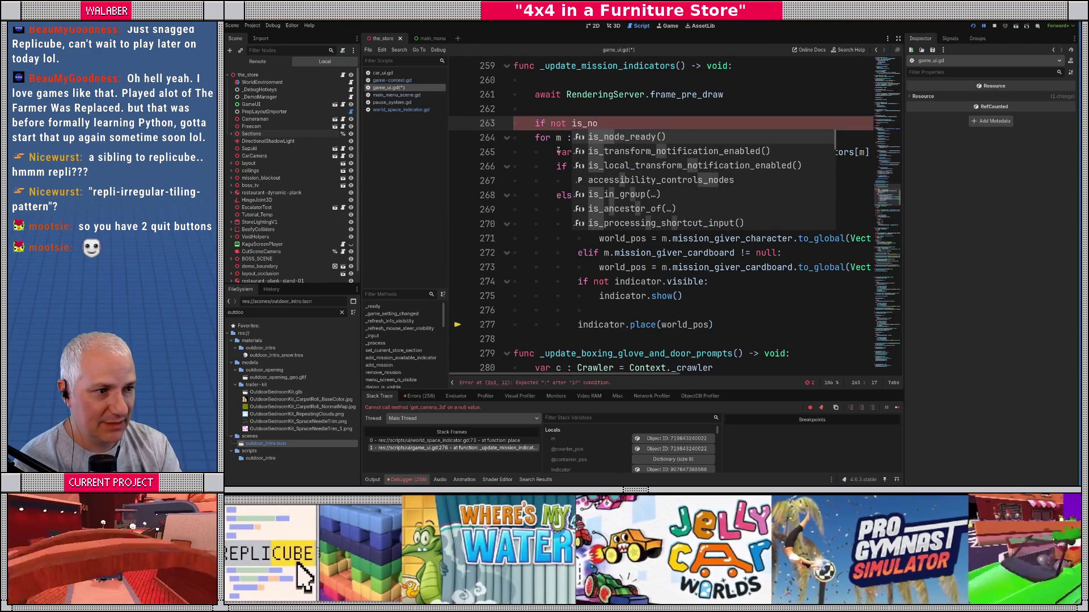
{"action": "type", "text": "in"}
{"action": "key", "text": "Return"}
{"action": "type", "text": ":"}
{"action": "key", "text": "Return"}
{"action": "type", "text": "return"}
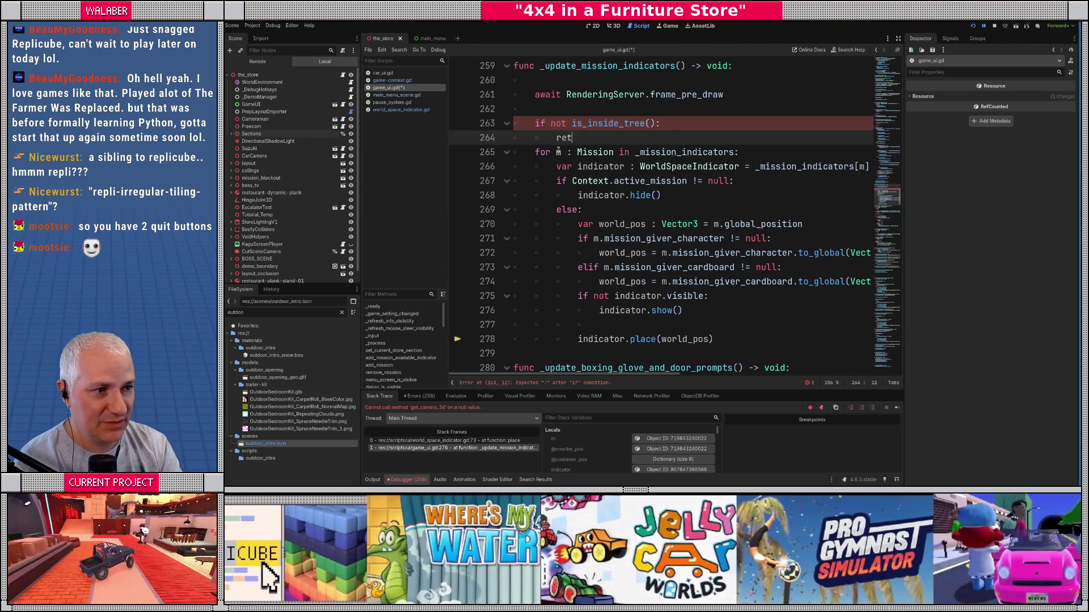
{"action": "key", "text": "Return"}
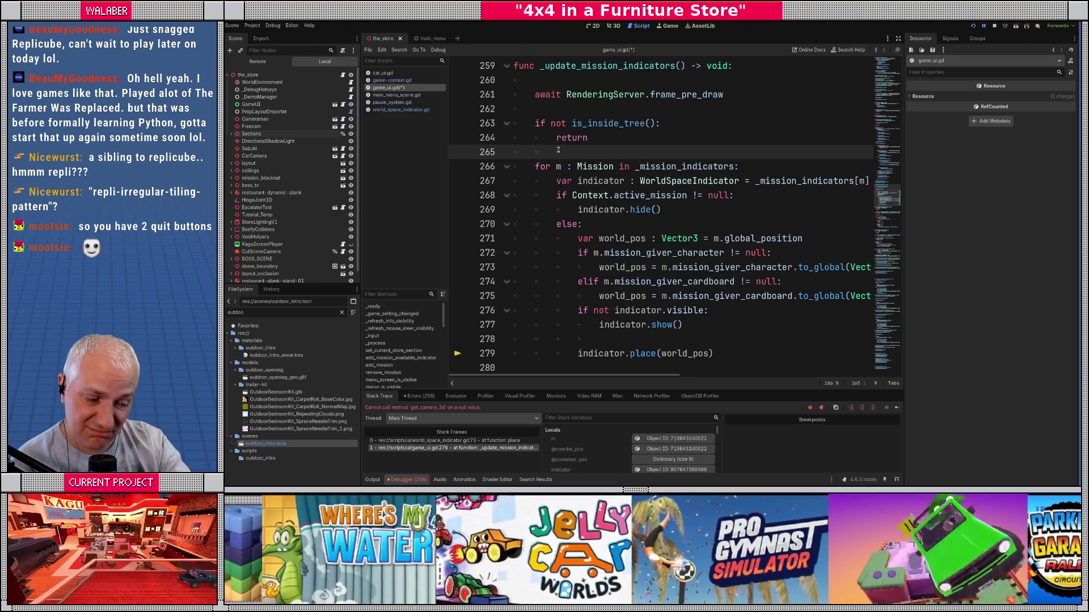
{"action": "key", "text": "F5"}
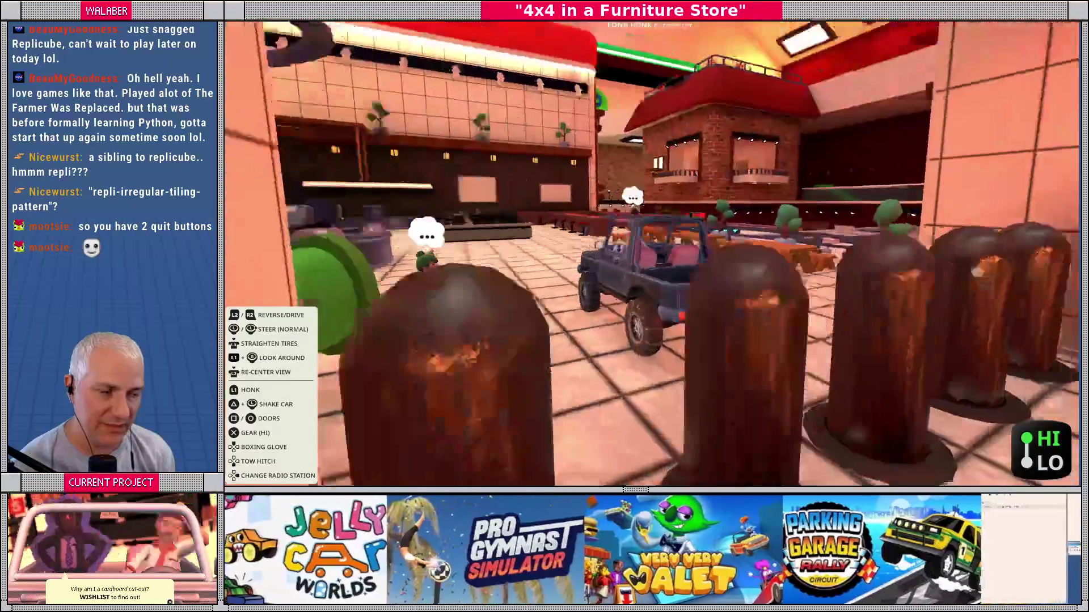
Step: Quit to the title screen from the truck radio menu and browse the title options
{"action": "key", "text": "Down"}
{"action": "key", "text": "Down"}
{"action": "key", "text": "Down"}
{"action": "key", "text": "Return"}
{"action": "key", "text": "Return"}
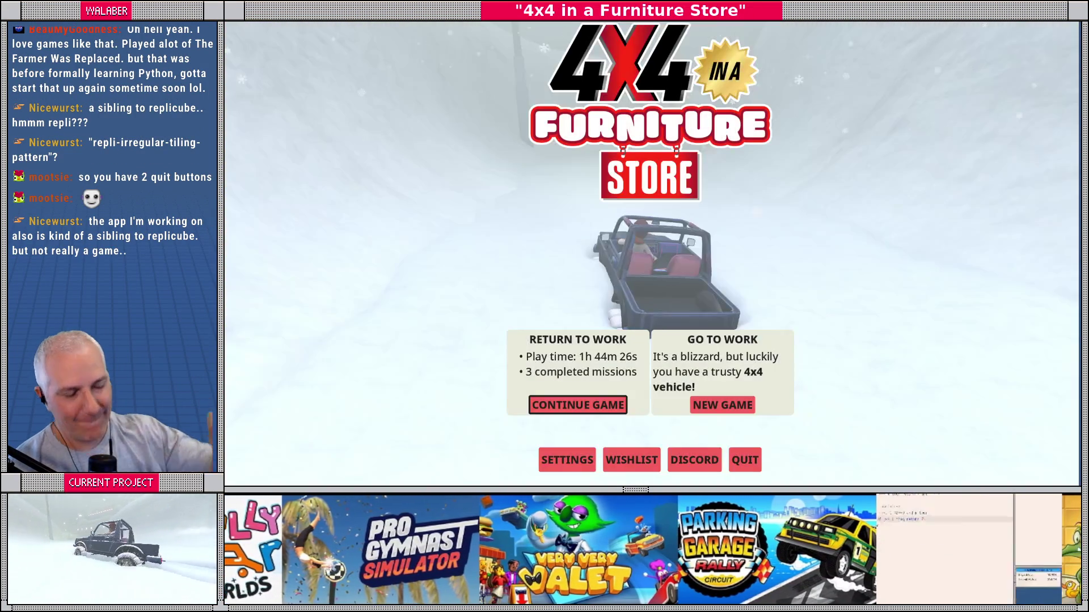
{"action": "key", "text": "Right"}
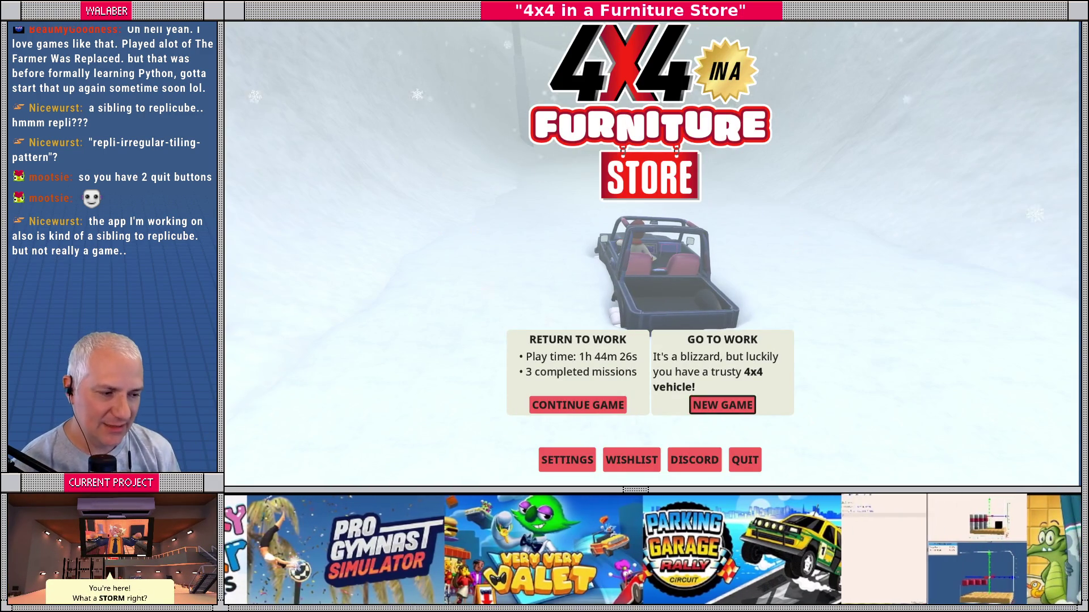
{"action": "key", "text": "Down"}
{"action": "key", "text": "Right"}
{"action": "key", "text": "Left"}
{"action": "key", "text": "Left"}
{"action": "key", "text": "Up"}
{"action": "key", "text": "Right"}
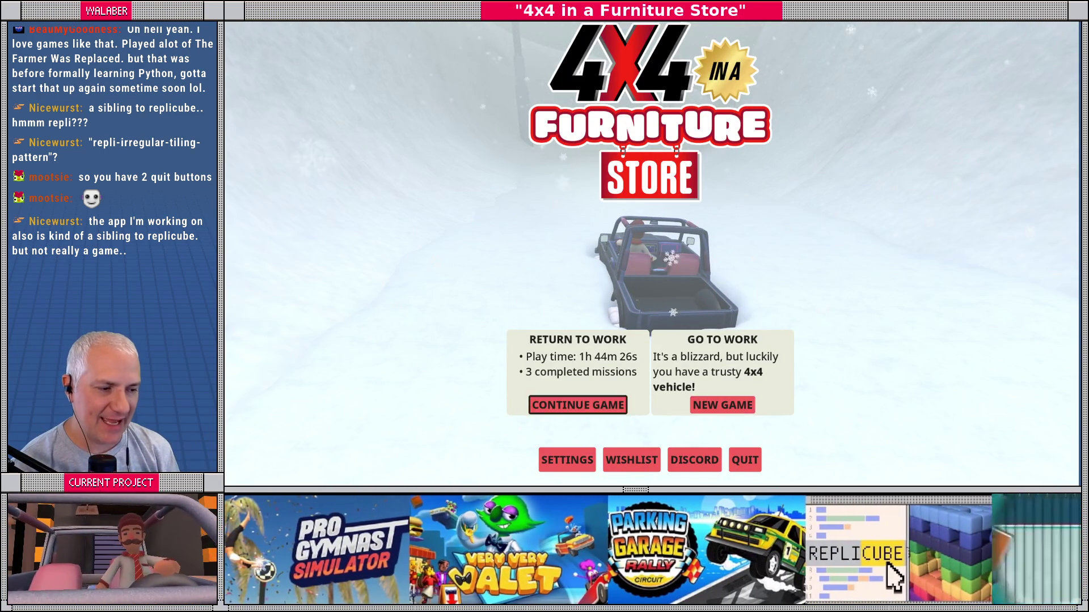
{"action": "key", "text": "Down"}
{"action": "key", "text": "Right"}
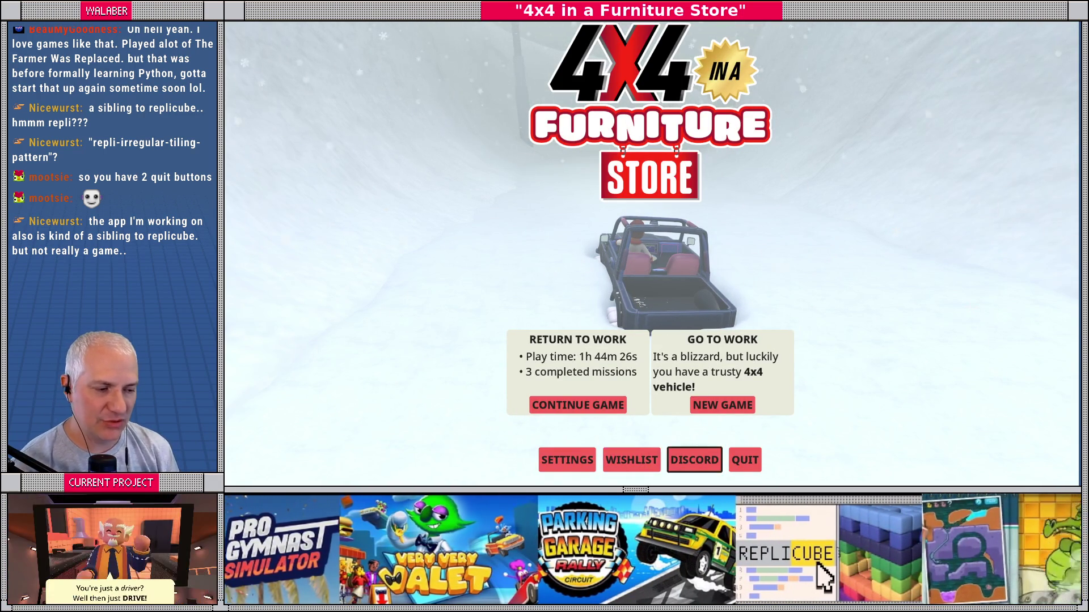
{"action": "key", "text": "Left"}
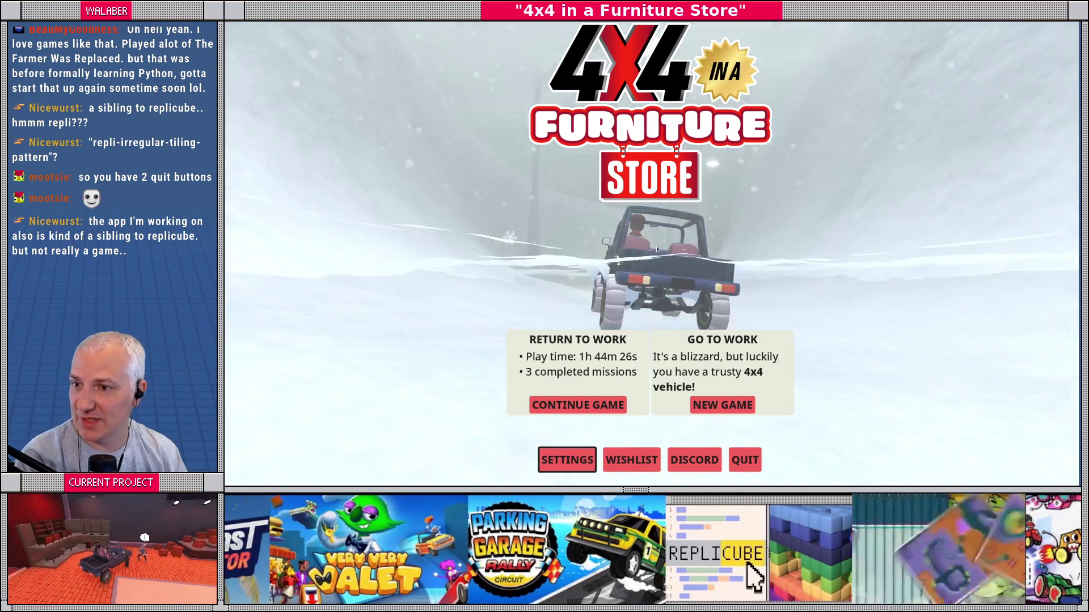
Step: Stop the game, run the project again, and choose Continue Game
{"action": "key", "text": "F8"}
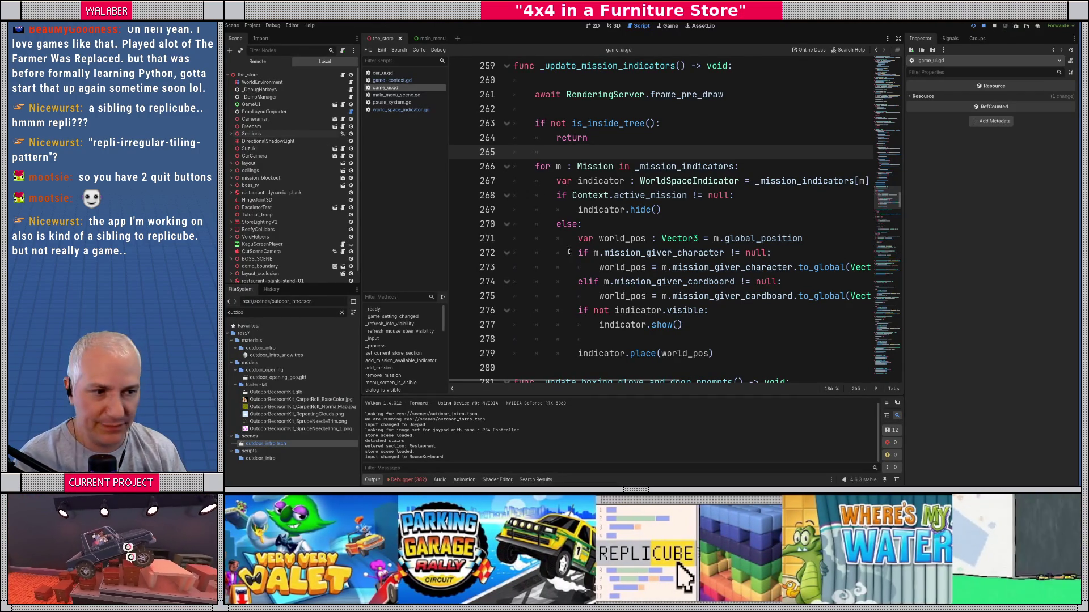
{"action": "key", "text": "F5"}
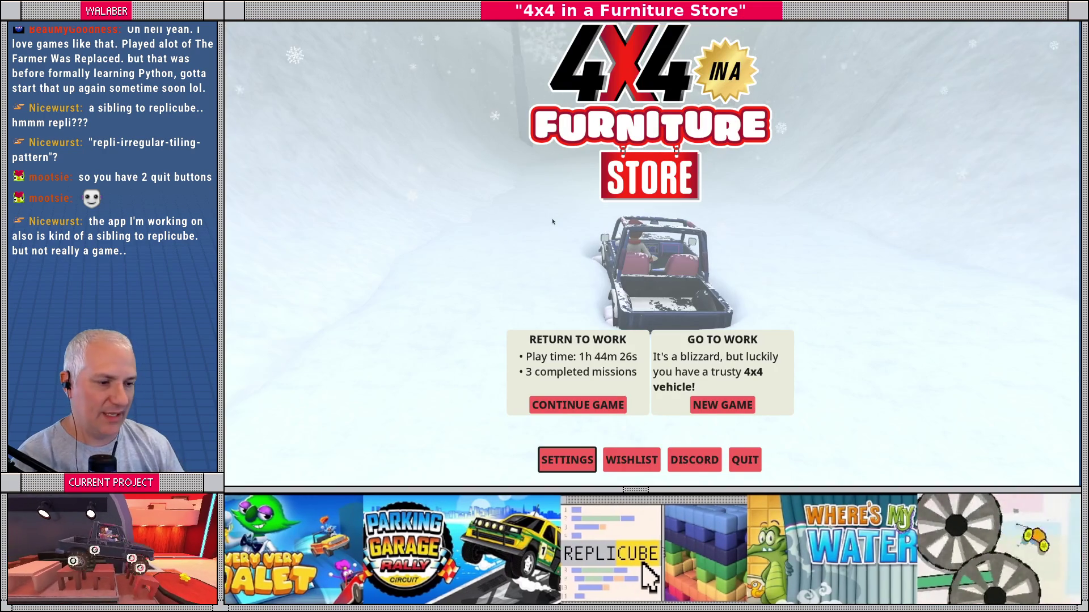
{"action": "key", "text": "Up"}
{"action": "key", "text": "Return"}
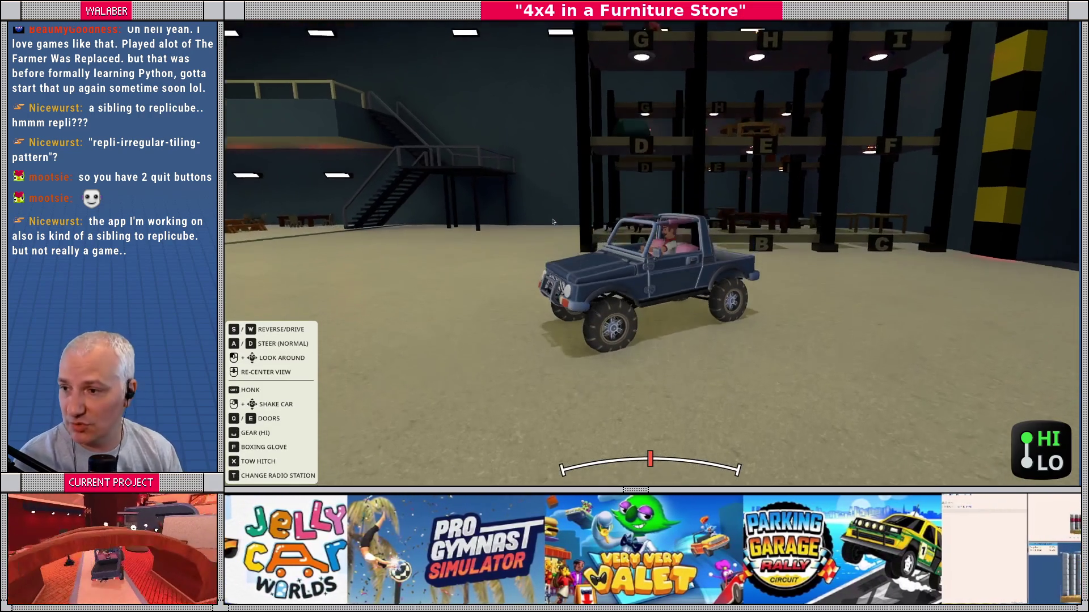
Step: Stop the running game with F8 to get back to the game_ui.gd script
{"action": "key", "text": "F8"}
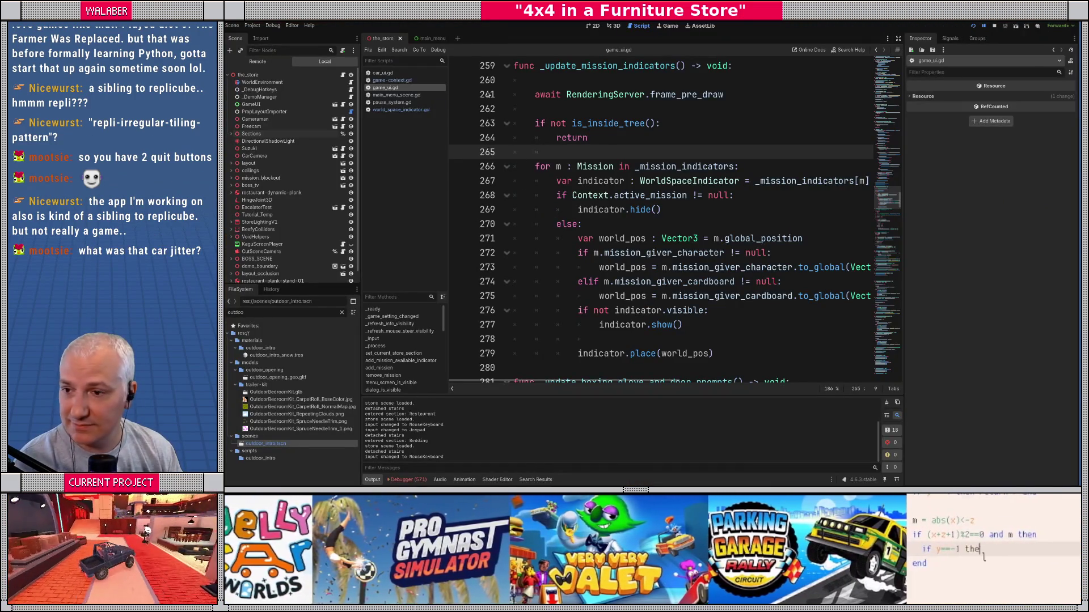
{"action": "key", "text": "alt+Tab"}
{"action": "left_click", "coordinate": [471, 71]}
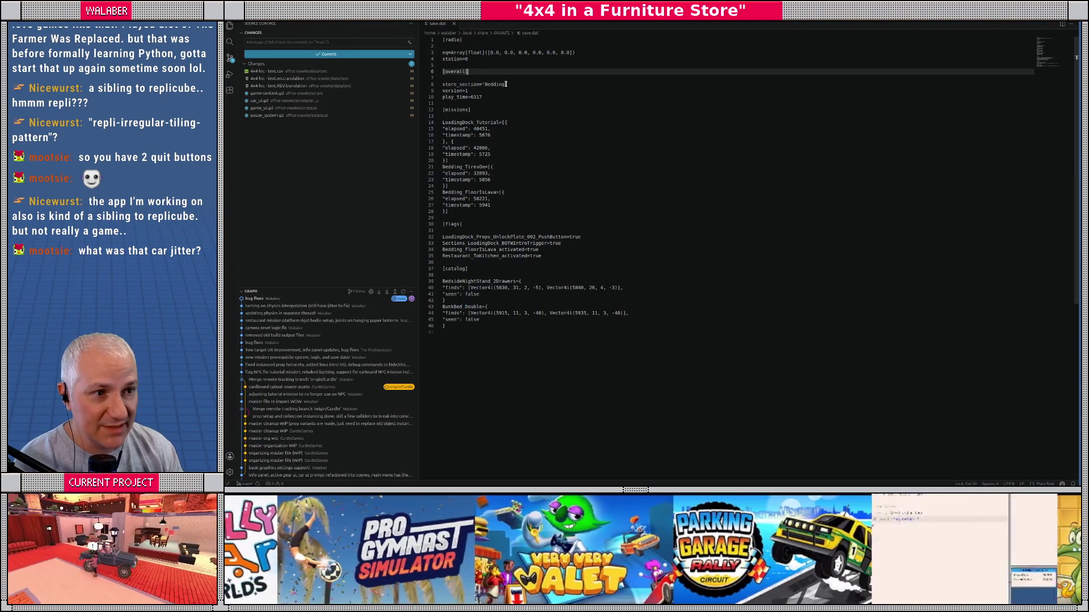
{"action": "left_click_drag", "start_coordinate": [508, 84], "coordinate": [443, 84]}
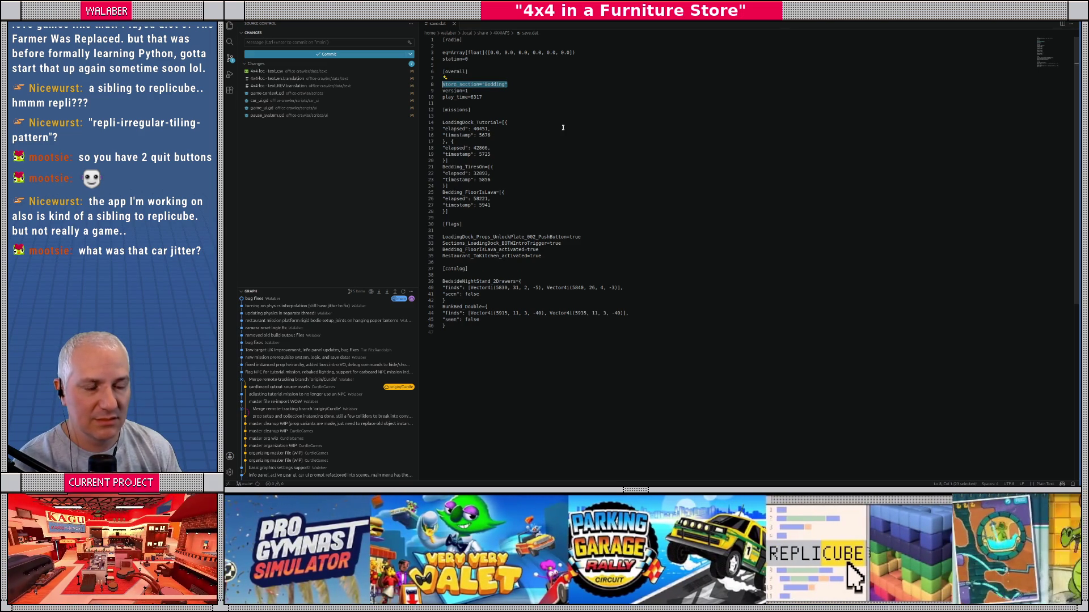
{"action": "left_click", "coordinate": [563, 129]}
{"action": "key", "text": "alt+Tab"}
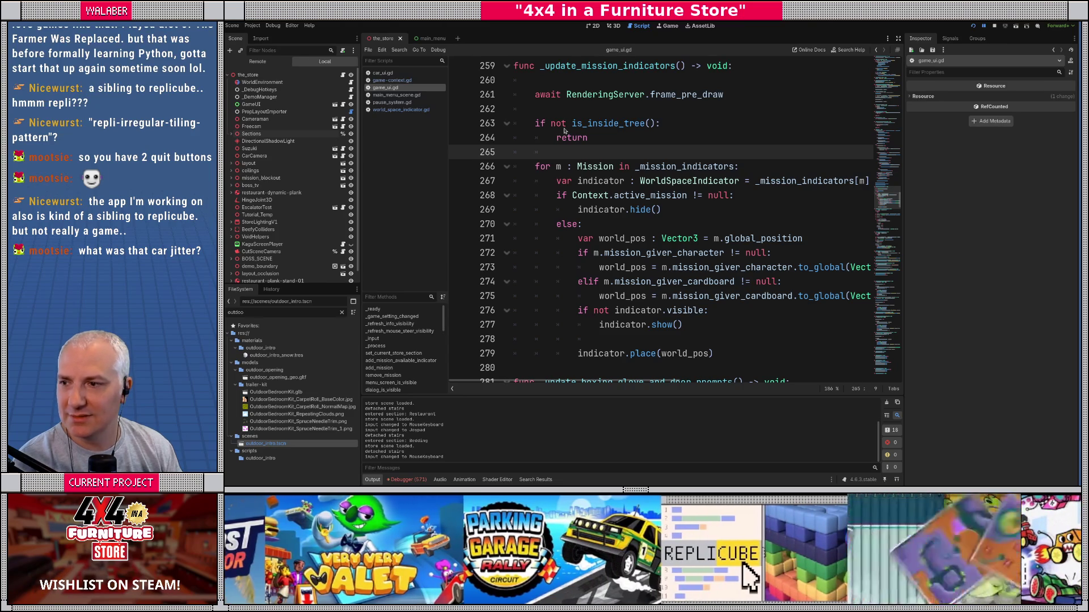
Step: Return from the game and open game_saver.gd through the script picker
{"action": "key", "text": "alt+Tab"}
{"action": "key", "text": "alt+Tab"}
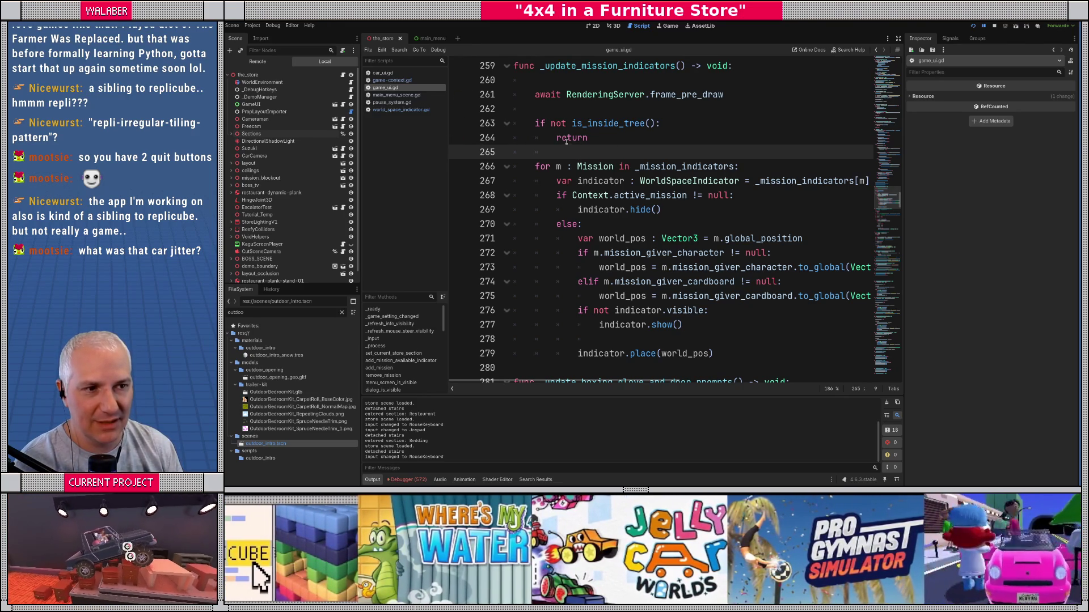
{"action": "scroll", "coordinate": [544, 140], "scroll_direction": "up", "scroll_amount": 2}
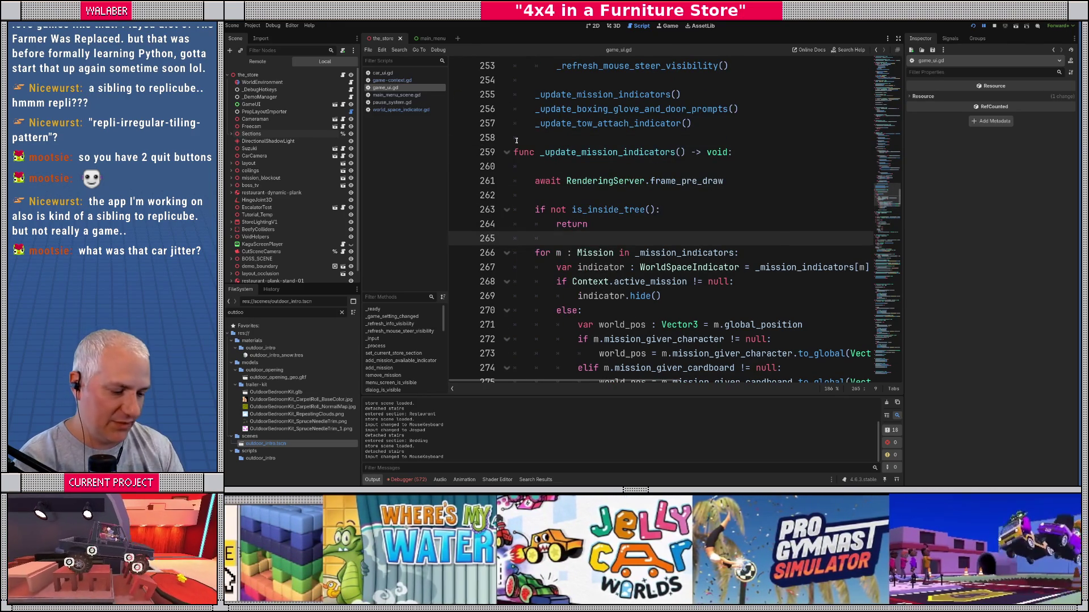
{"action": "key", "text": "ctrl+alt+o"}
{"action": "type", "text": "save"}
{"action": "key", "text": "Return"}
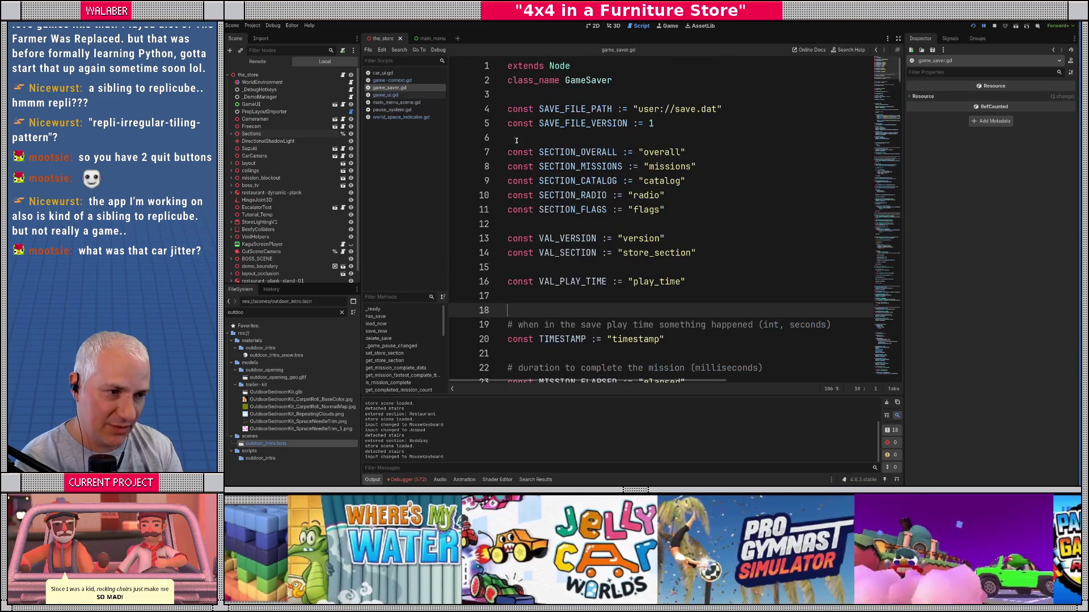
Step: Search game_saver.gd for store_section
{"action": "key", "text": "ctrl+f"}
{"action": "type", "text": "get_se"}
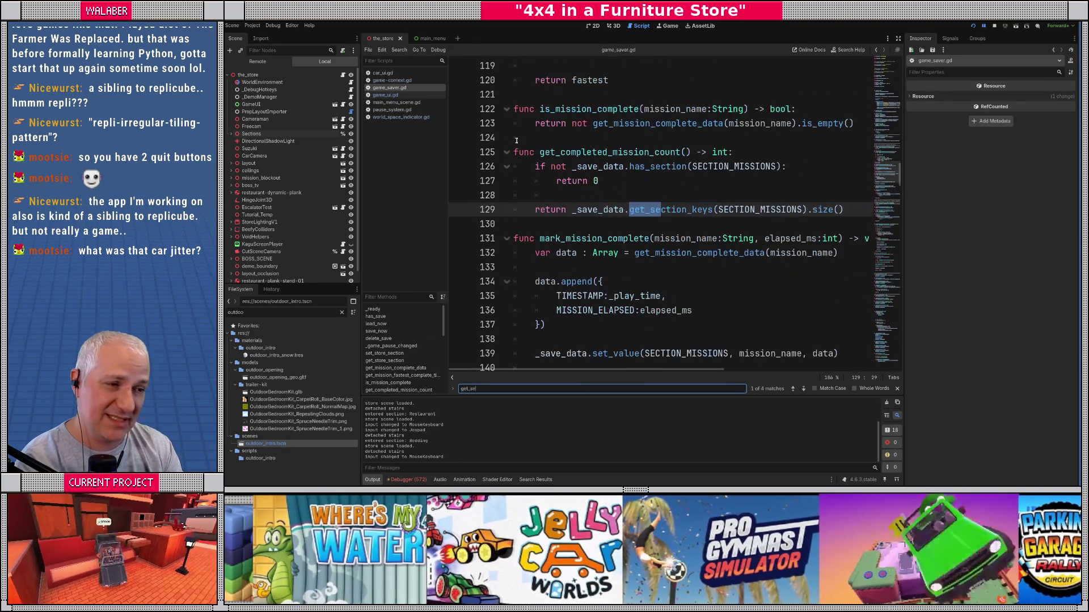
{"action": "type", "text": "c"}
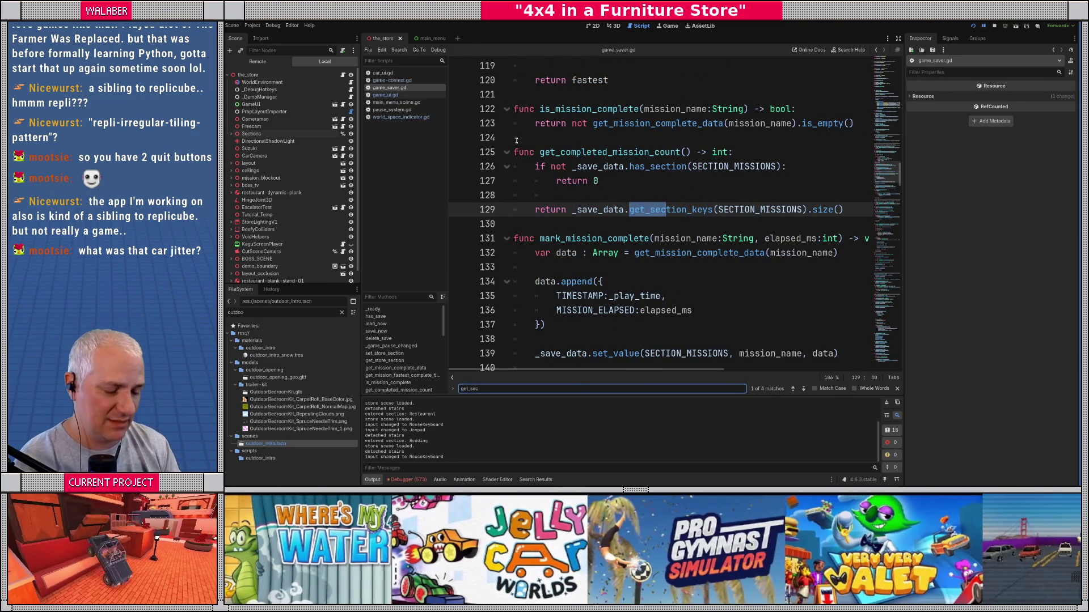
{"action": "key", "text": "BackSpace"}
{"action": "key", "text": "BackSpace"}
{"action": "key", "text": "BackSpace"}
{"action": "type", "text": "store_s"}
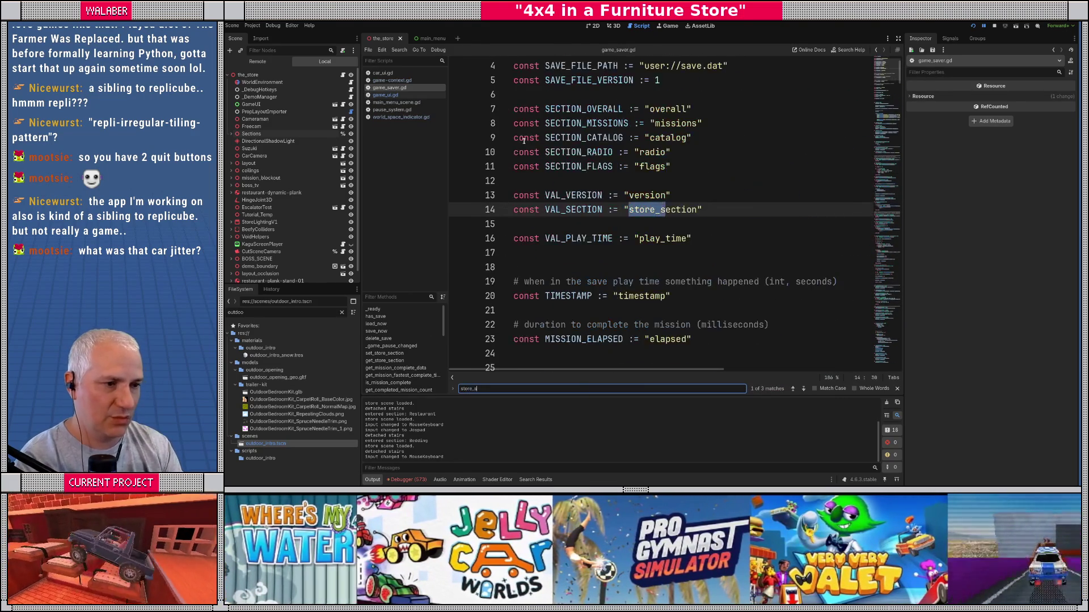
{"action": "key", "text": "Return"}
{"action": "key", "text": "Escape"}
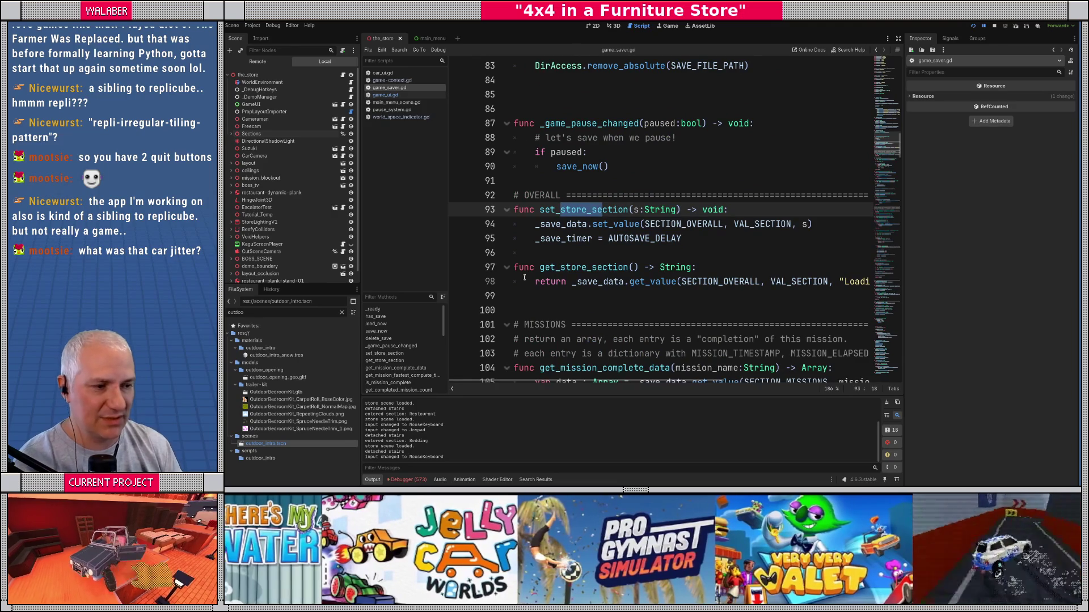
Step: Search all project files for get_store_section and open the game-context.gd match on line 171
{"action": "double_click", "coordinate": [563, 264]}
{"action": "key", "text": "ctrl+shift+f"}
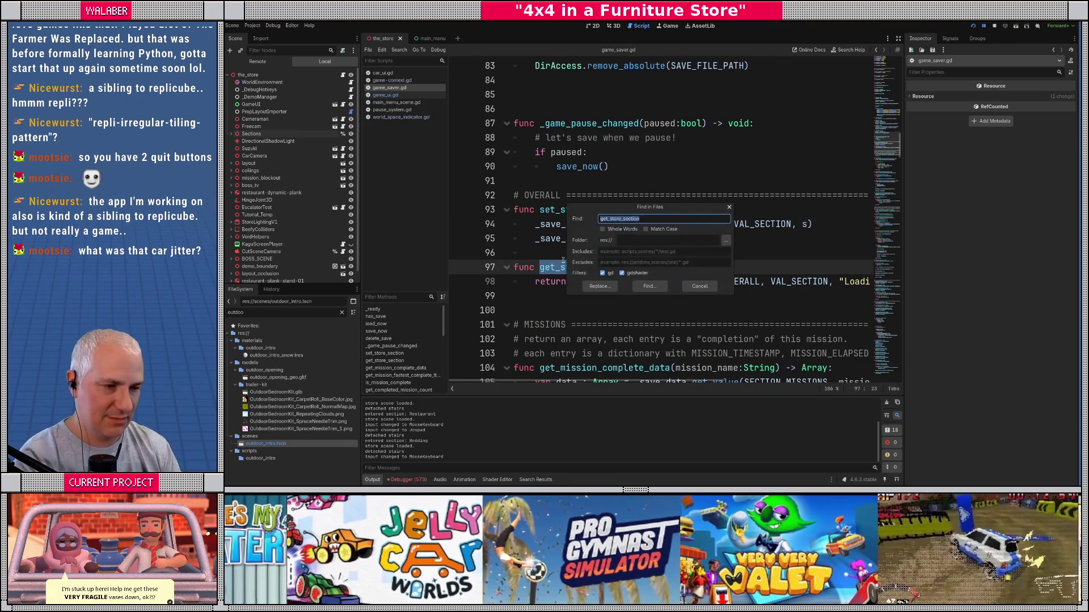
{"action": "key", "text": "Return"}
{"action": "left_click", "coordinate": [487, 367]}
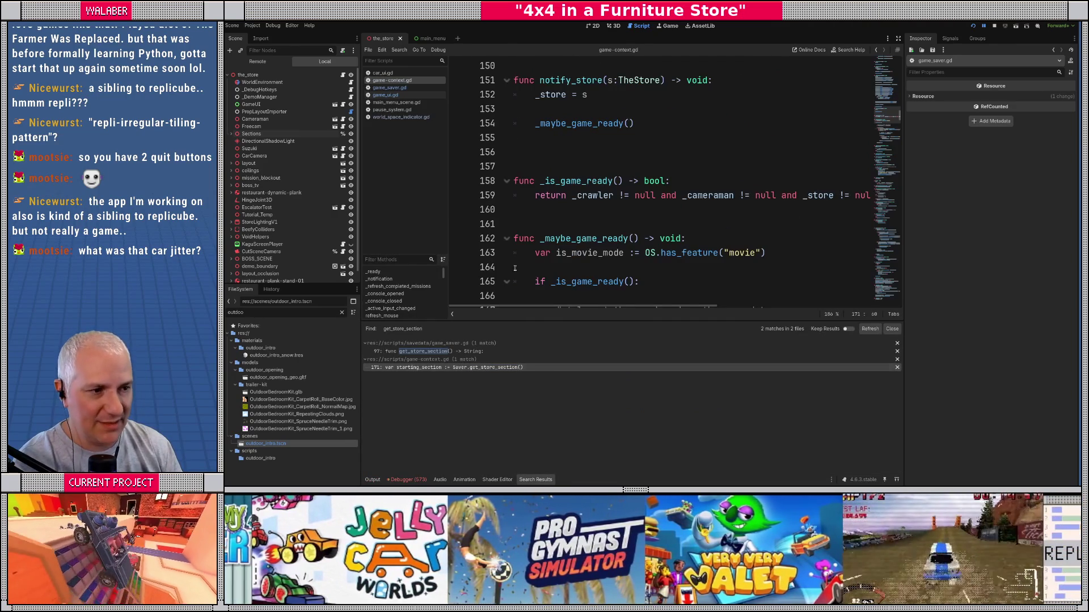
Step: Hide the side panels and look at the teleport_allowed variable on line 168
{"action": "left_click", "coordinate": [603, 165]}
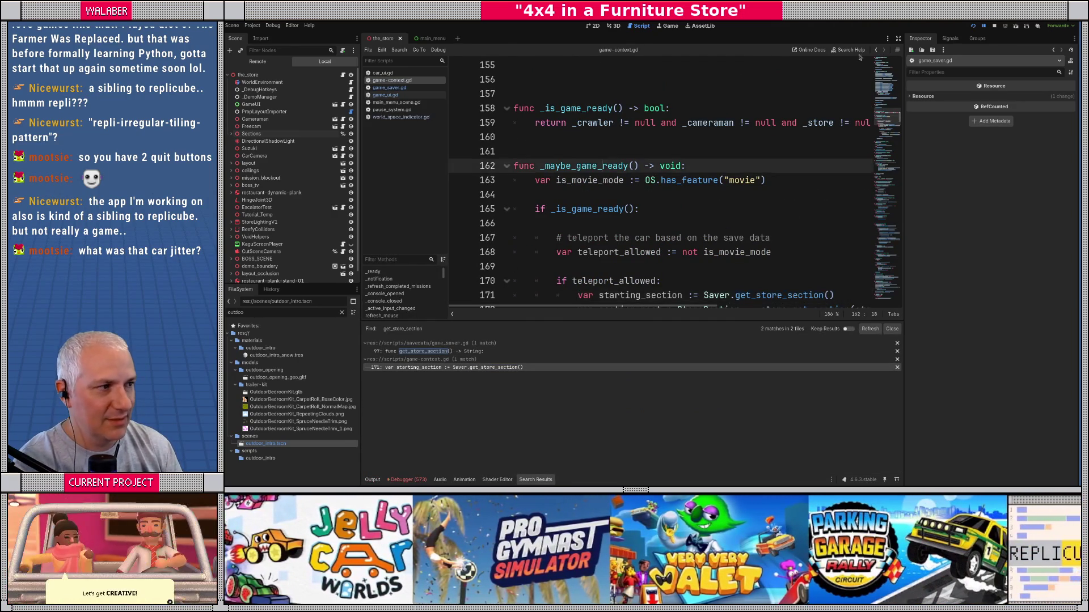
{"action": "left_click", "coordinate": [897, 38]}
{"action": "scroll", "coordinate": [405, 180], "scroll_direction": "down", "scroll_amount": 2}
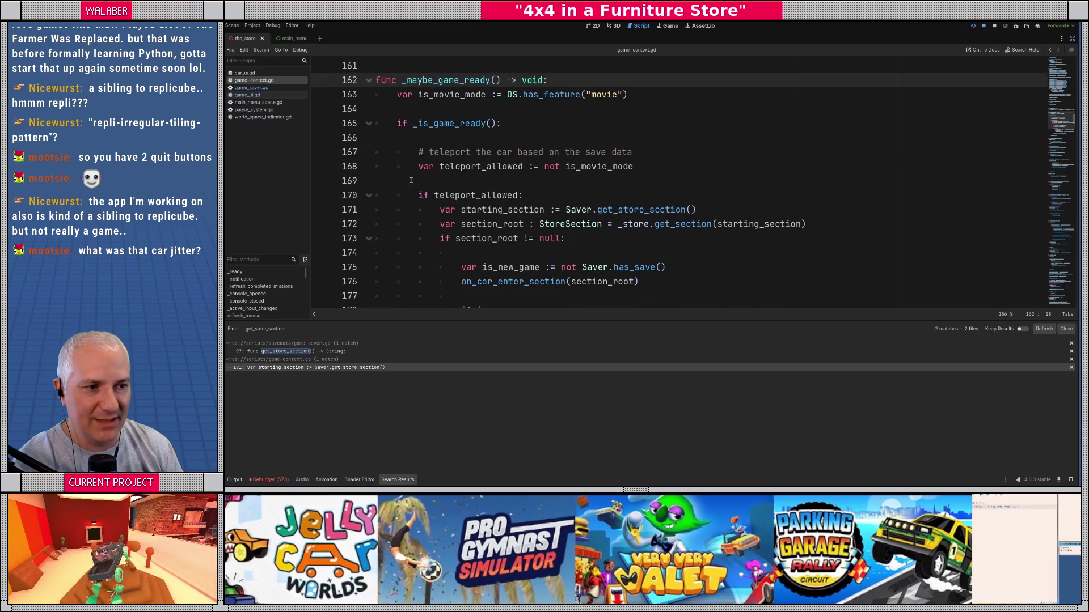
{"action": "double_click", "coordinate": [479, 166]}
{"action": "scroll", "coordinate": [456, 189], "scroll_direction": "down", "scroll_amount": 1}
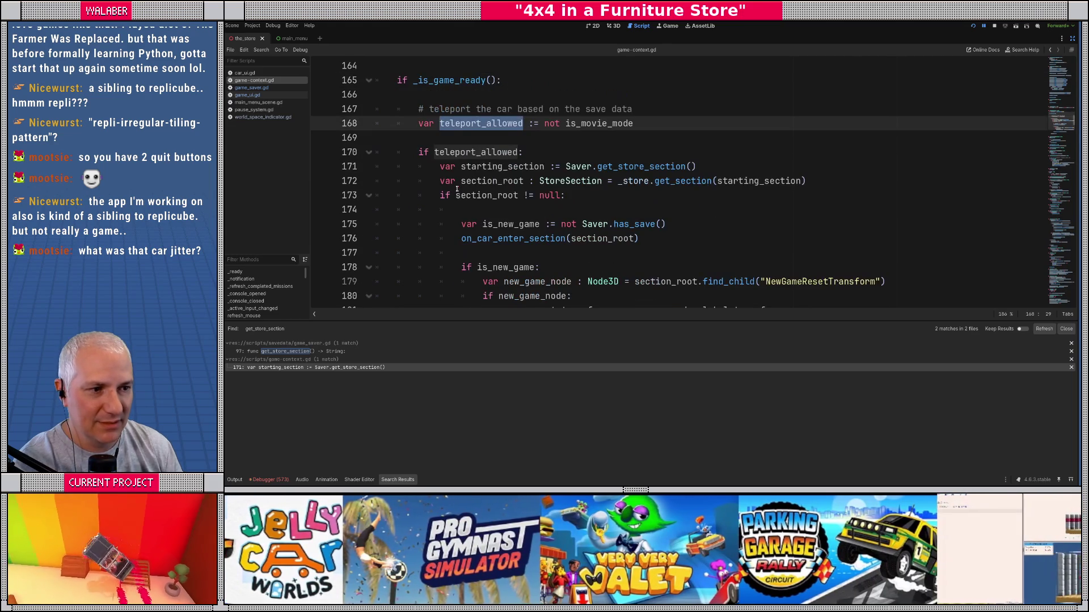
Step: Mark the line 171 starting_section assignment and is_new_game lines 175-177, then run the game
{"action": "left_click_drag", "start_coordinate": [460, 168], "coordinate": [613, 167]}
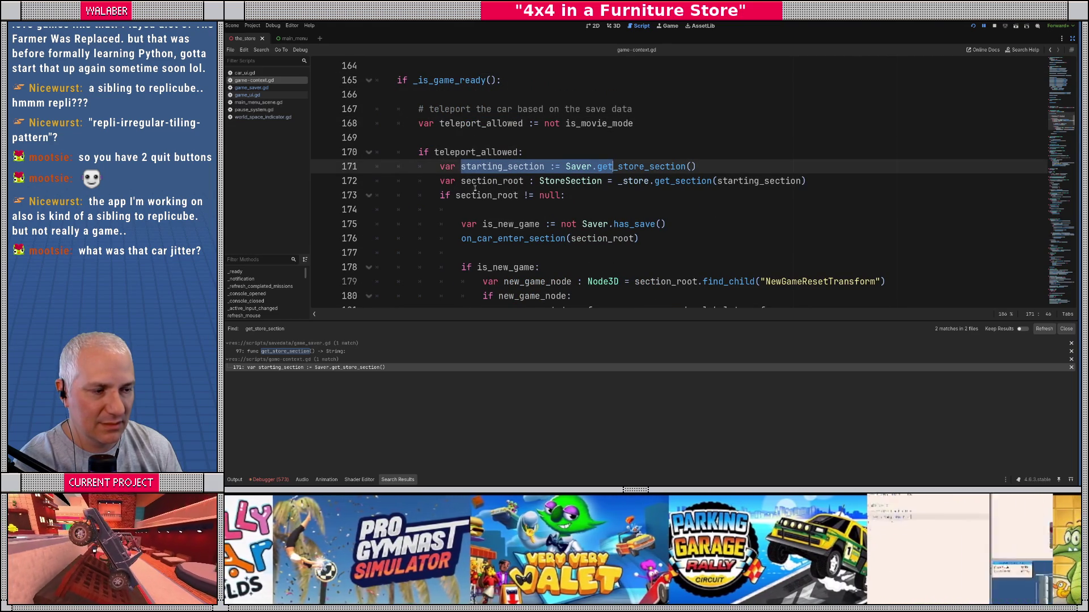
{"action": "scroll", "coordinate": [482, 186], "scroll_direction": "down", "scroll_amount": 1}
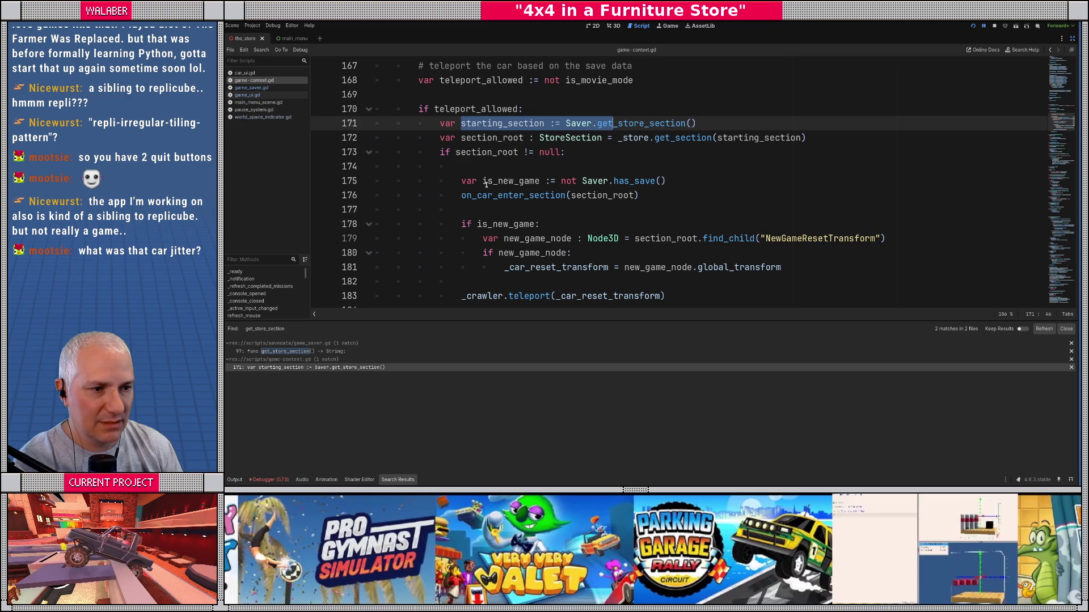
{"action": "mouse_move", "coordinate": [487, 182]}
{"action": "left_mouse_down"}
{"action": "mouse_move", "coordinate": [519, 183]}
{"action": "mouse_move", "coordinate": [521, 211]}
{"action": "left_mouse_up"}
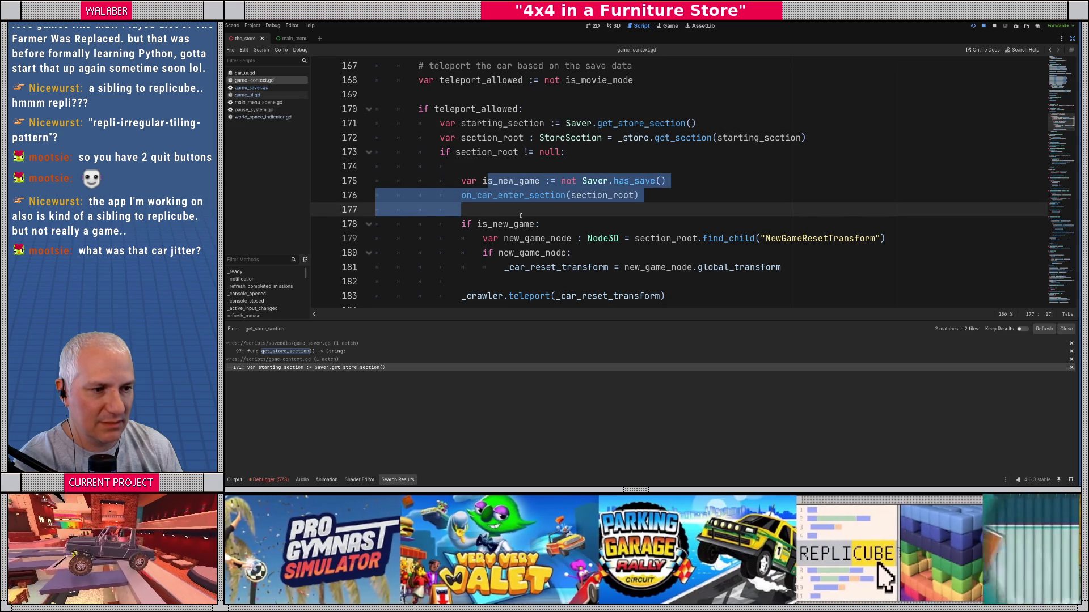
{"action": "scroll", "coordinate": [521, 214], "scroll_direction": "down", "scroll_amount": 1}
{"action": "left_click", "coordinate": [506, 237]}
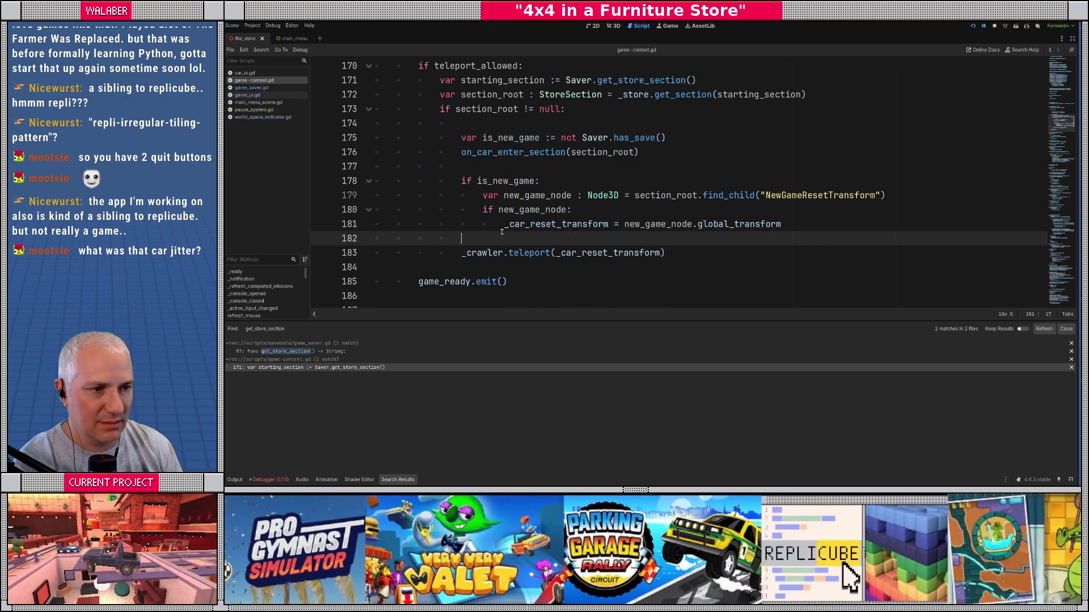
{"action": "scroll", "coordinate": [506, 238], "scroll_direction": "up", "scroll_amount": 1}
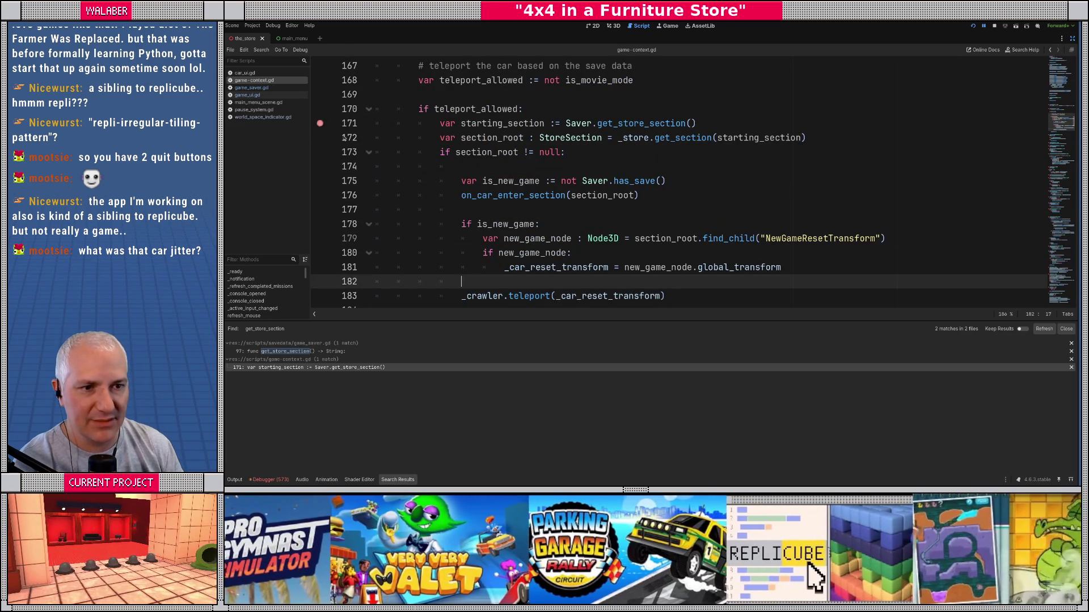
{"action": "key", "text": "F5"}
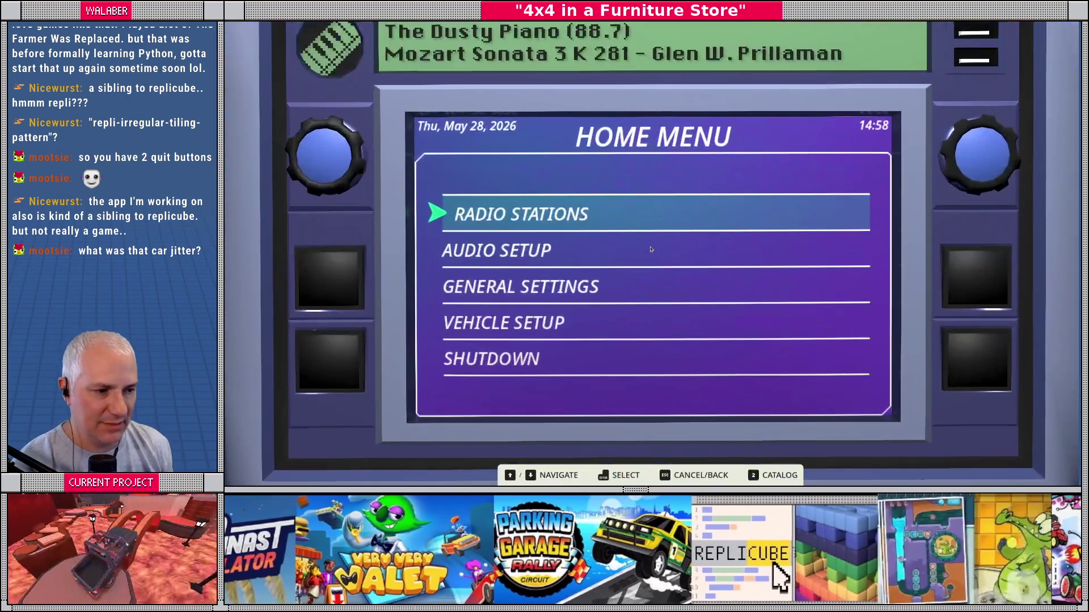
Step: Close the car radio's home menu and continue the saved game from the title screen
{"action": "key", "text": "Escape"}
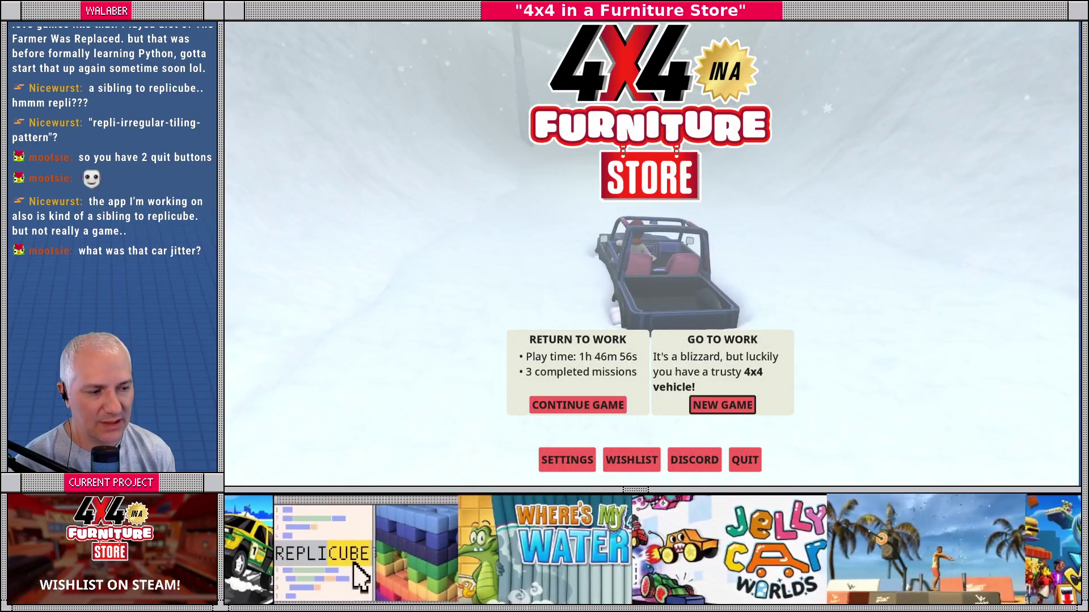
{"action": "key", "text": "Return"}
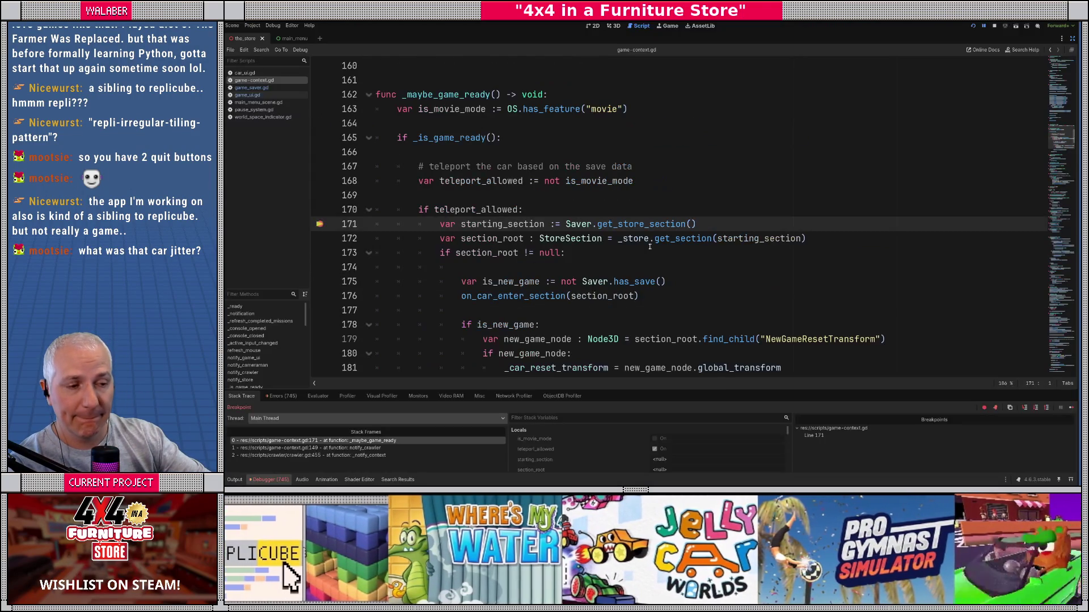
Step: Step over lines 172 and 173 and inspect the section_root node in the Inspector
{"action": "key", "text": "F10"}
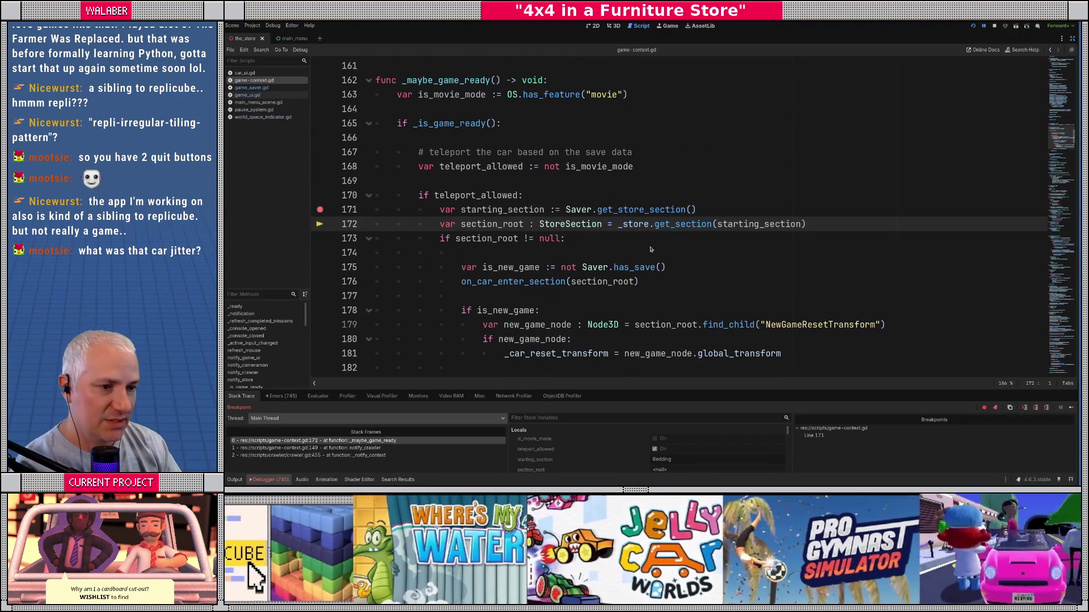
{"action": "mouse_move", "coordinate": [497, 211]}
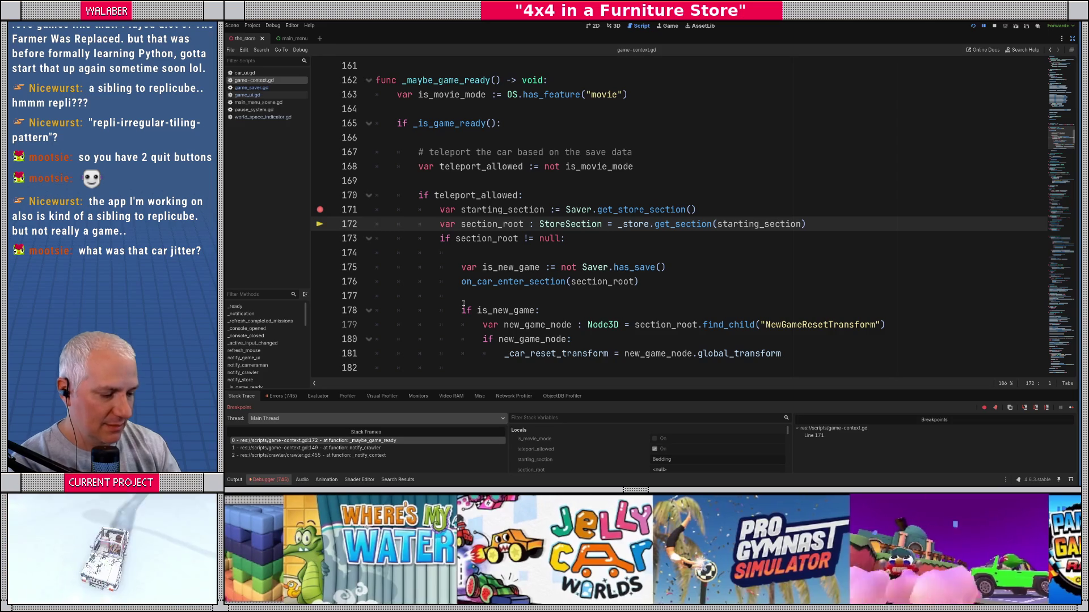
{"action": "key", "text": "F10"}
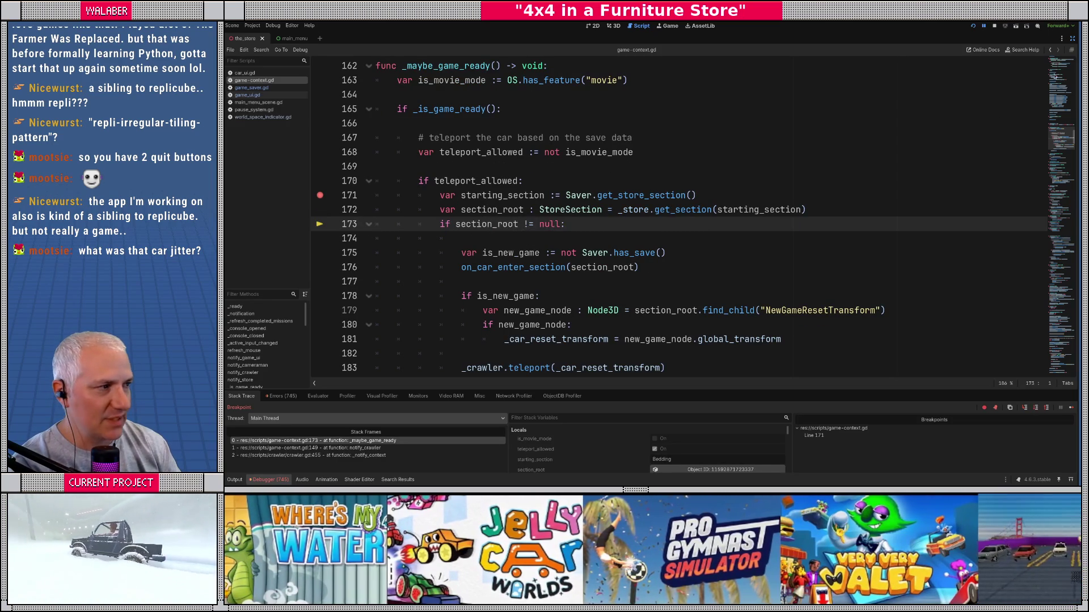
{"action": "left_click", "coordinate": [1071, 40]}
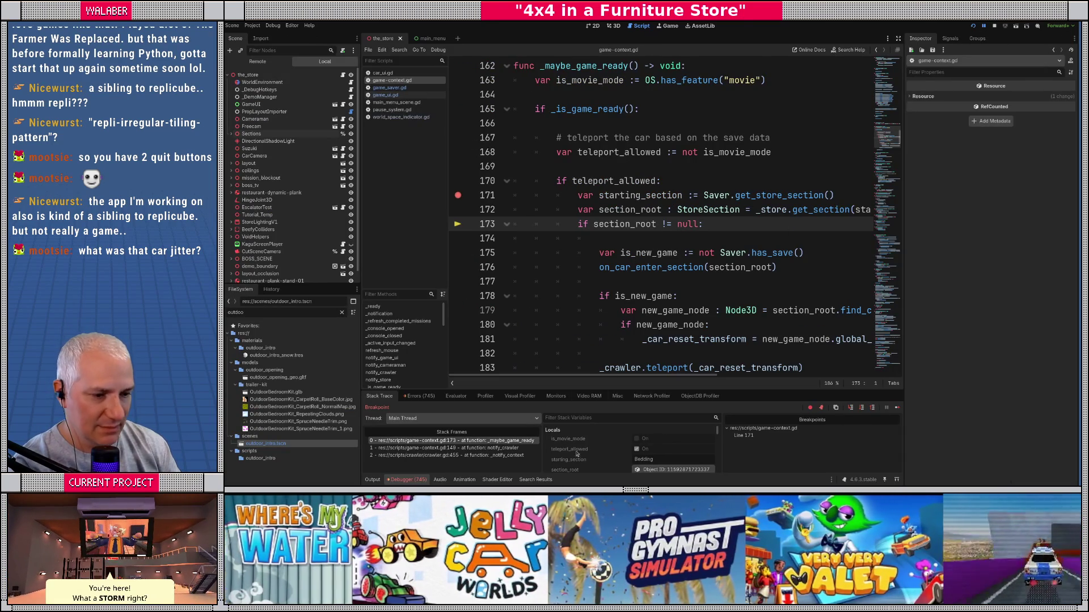
{"action": "left_click", "coordinate": [669, 469]}
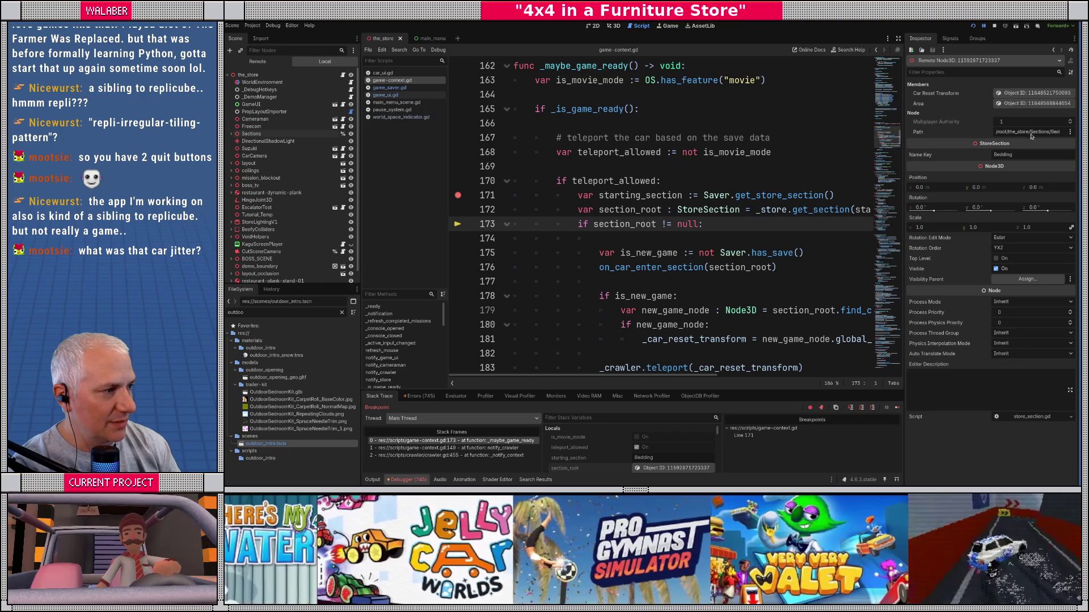
Step: Step over the next line, then step into on_car_enter_section and _is_game_ready
{"action": "key", "text": "F10"}
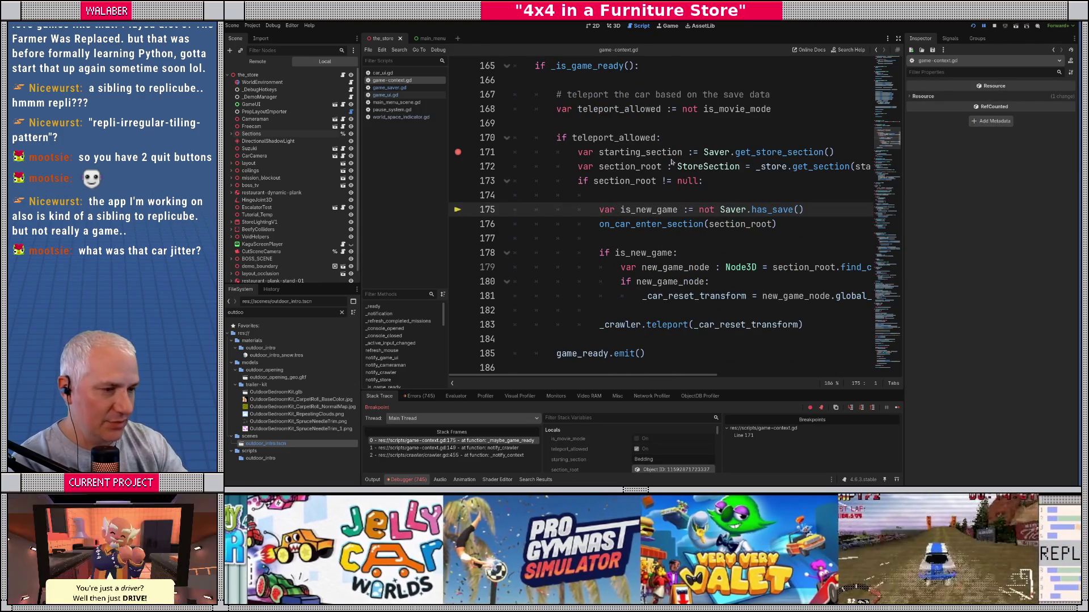
{"action": "mouse_move", "coordinate": [659, 197]}
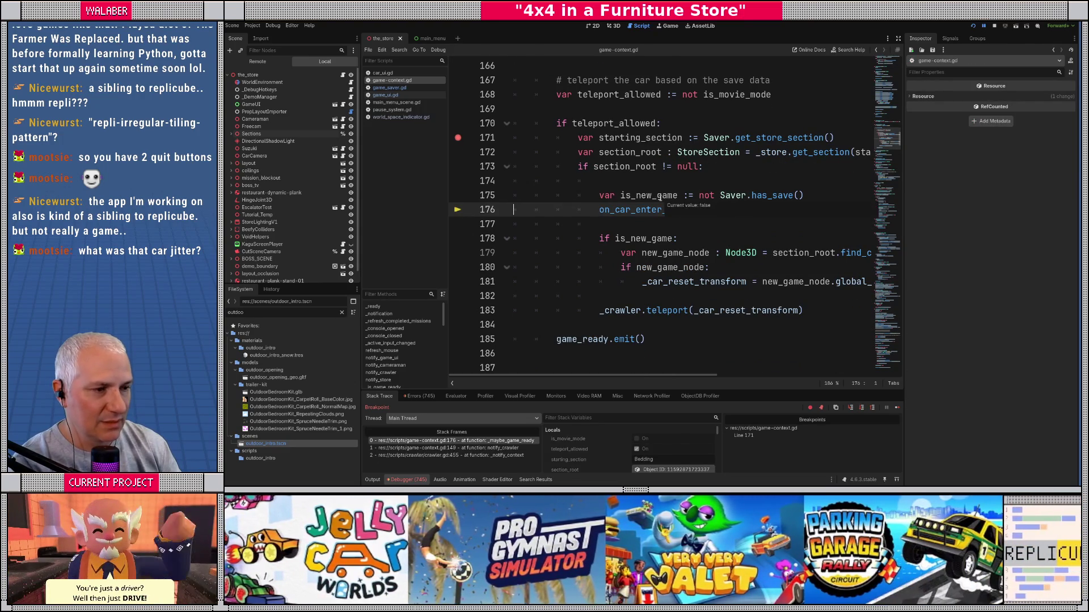
{"action": "mouse_move", "coordinate": [615, 236]}
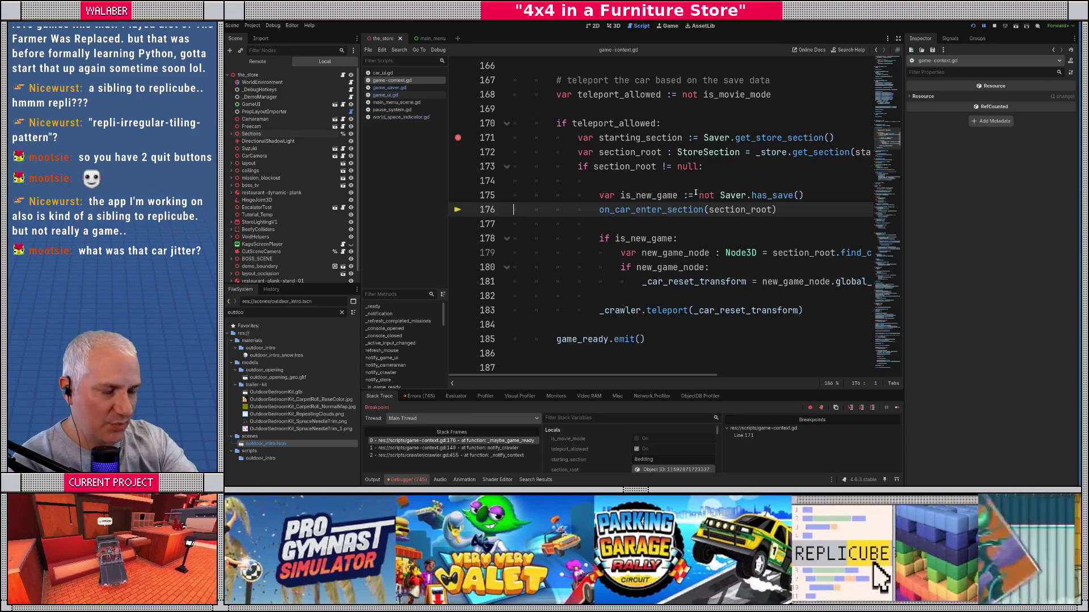
{"action": "key", "text": "F11"}
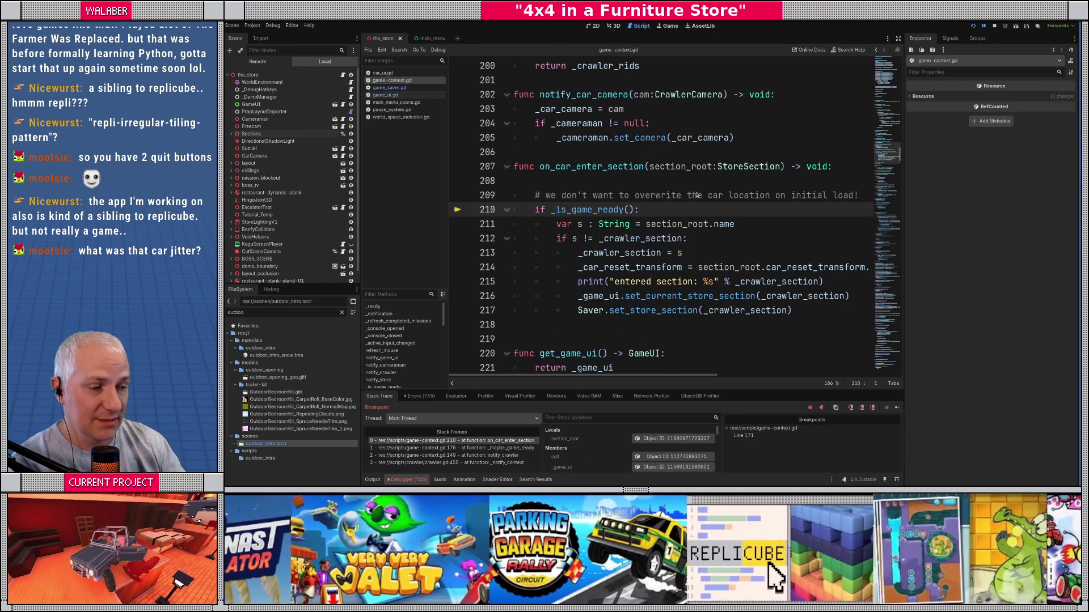
{"action": "key", "text": "F11"}
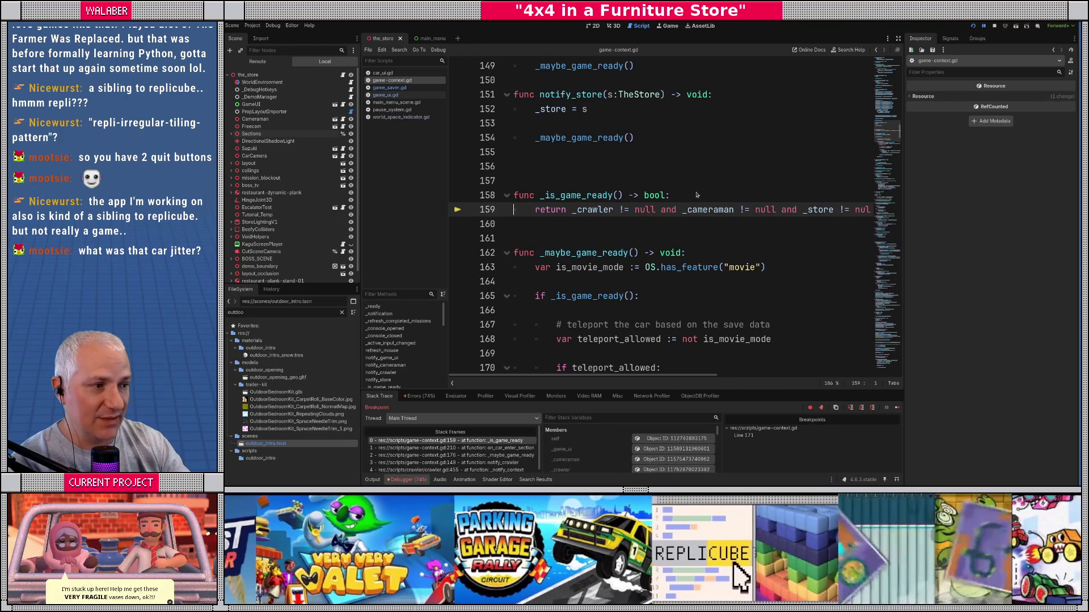
Step: Widen the code view, check the values in _is_game_ready, and step back to on_car_enter_section
{"action": "left_click", "coordinate": [898, 38]}
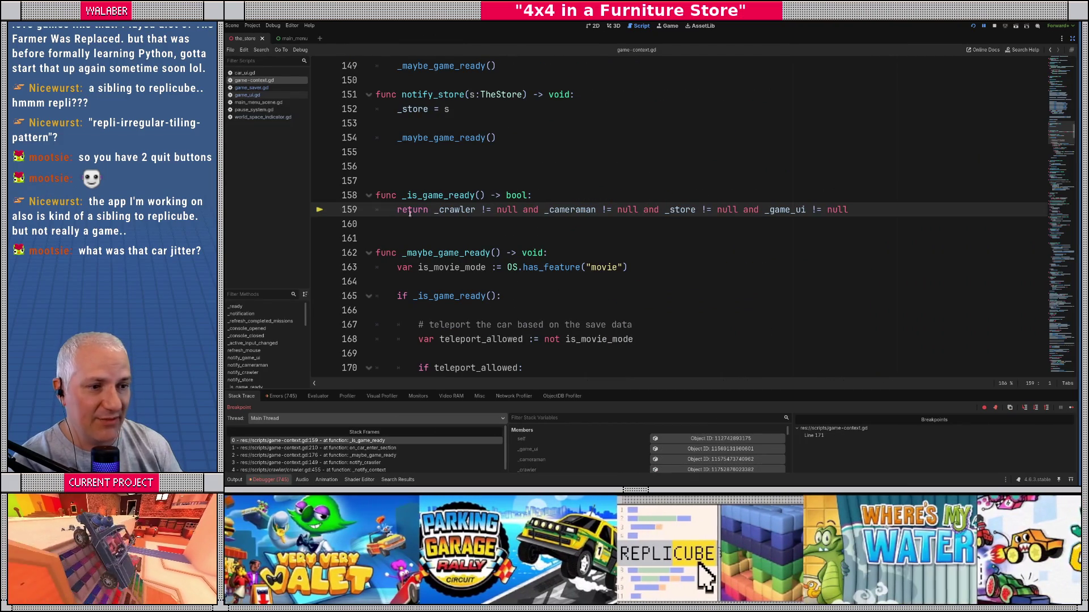
{"action": "mouse_move", "coordinate": [454, 209]}
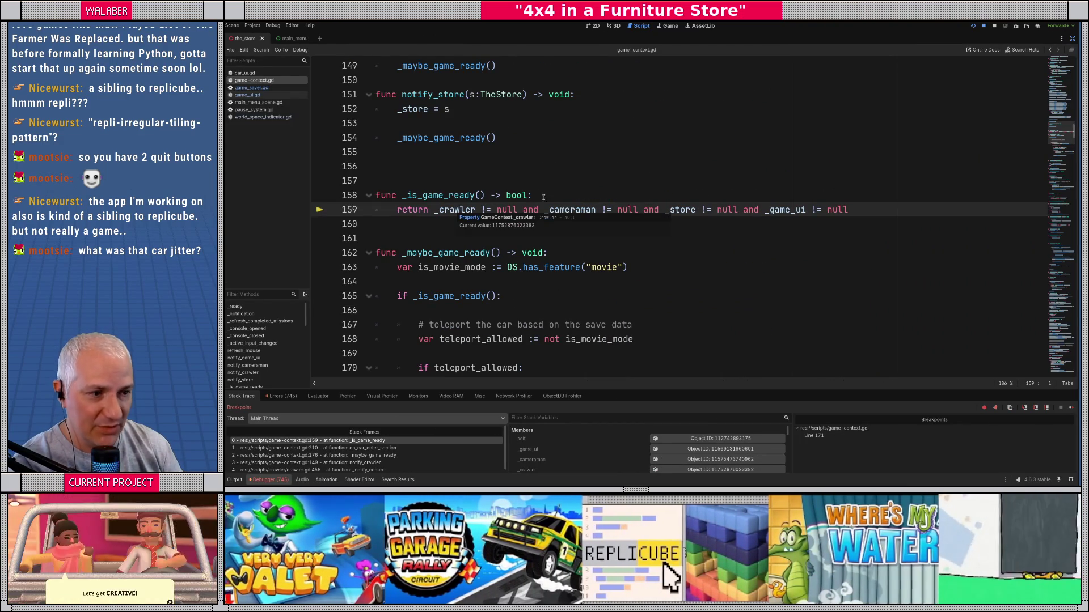
{"action": "mouse_move", "coordinate": [580, 211]}
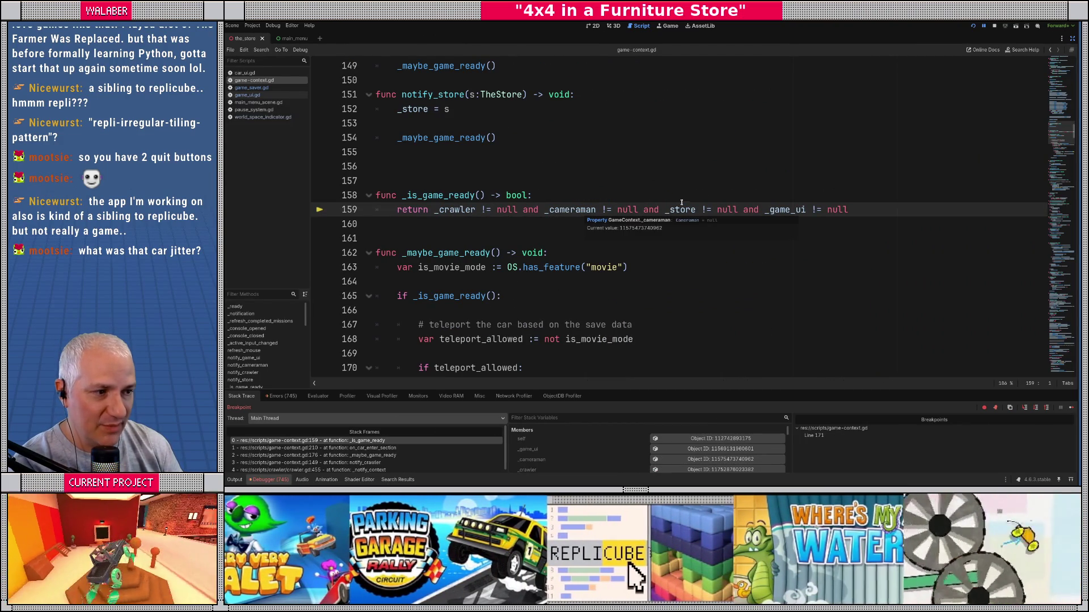
{"action": "mouse_move", "coordinate": [684, 211]}
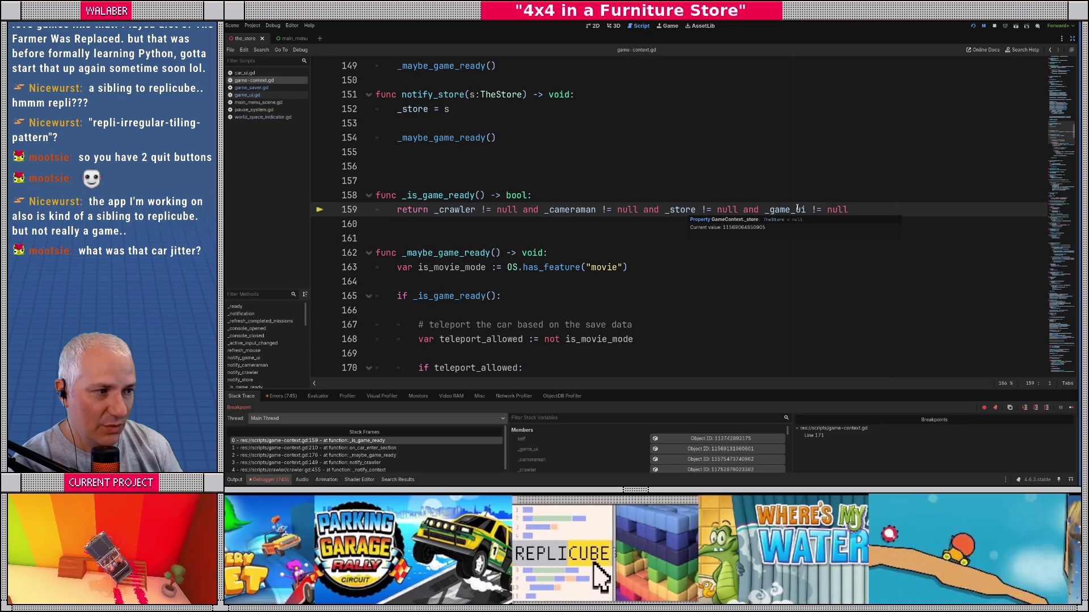
{"action": "mouse_move", "coordinate": [797, 211]}
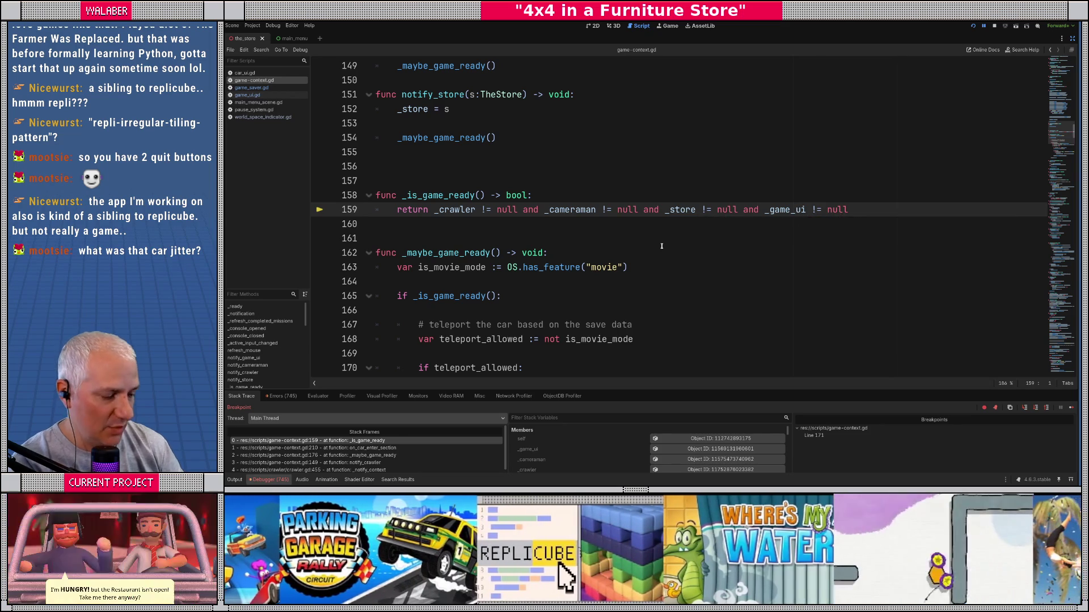
{"action": "key", "text": "F10"}
{"action": "key", "text": "F10"}
{"action": "key", "text": "F10"}
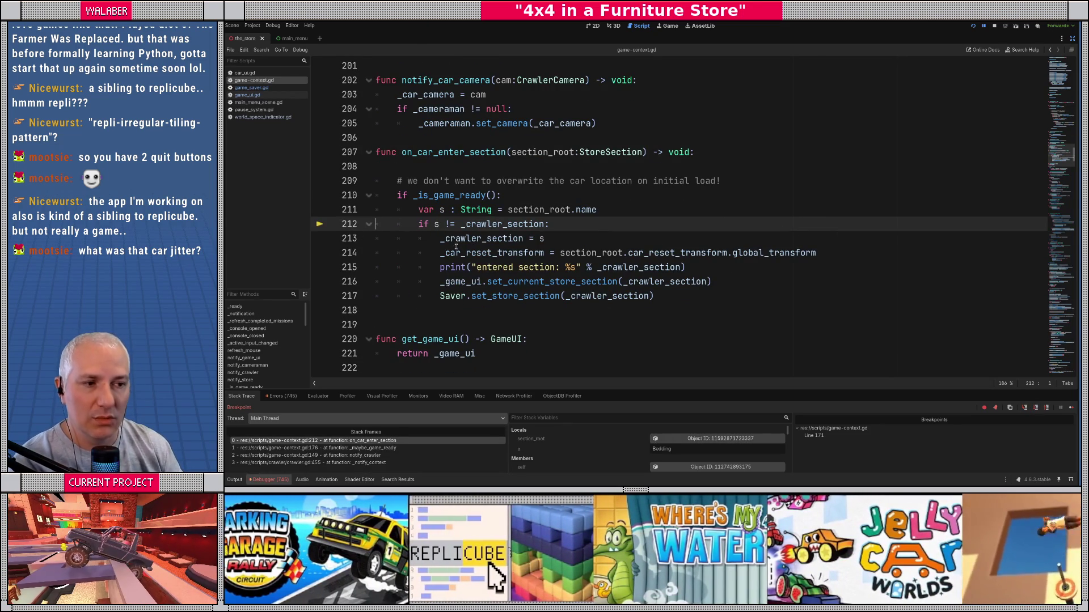
Step: Select _crawler_section on line 212 and stop the debug session
{"action": "mouse_move", "coordinate": [495, 228]}
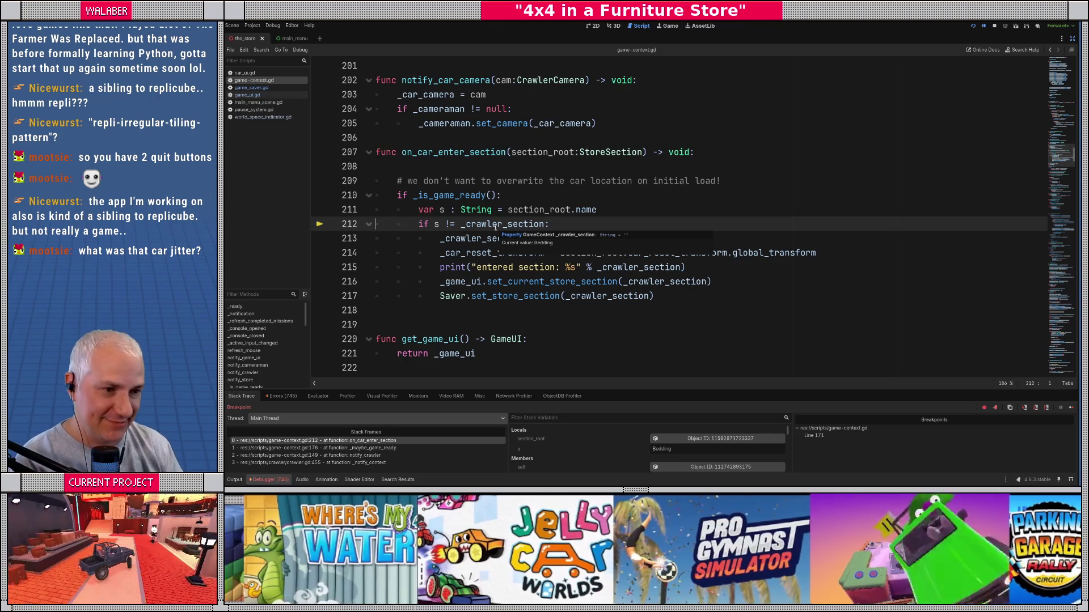
{"action": "double_click", "coordinate": [495, 224]}
{"action": "left_click", "coordinate": [994, 25]}
{"action": "scroll", "coordinate": [1062, 161], "scroll_direction": "up", "scroll_amount": 20}
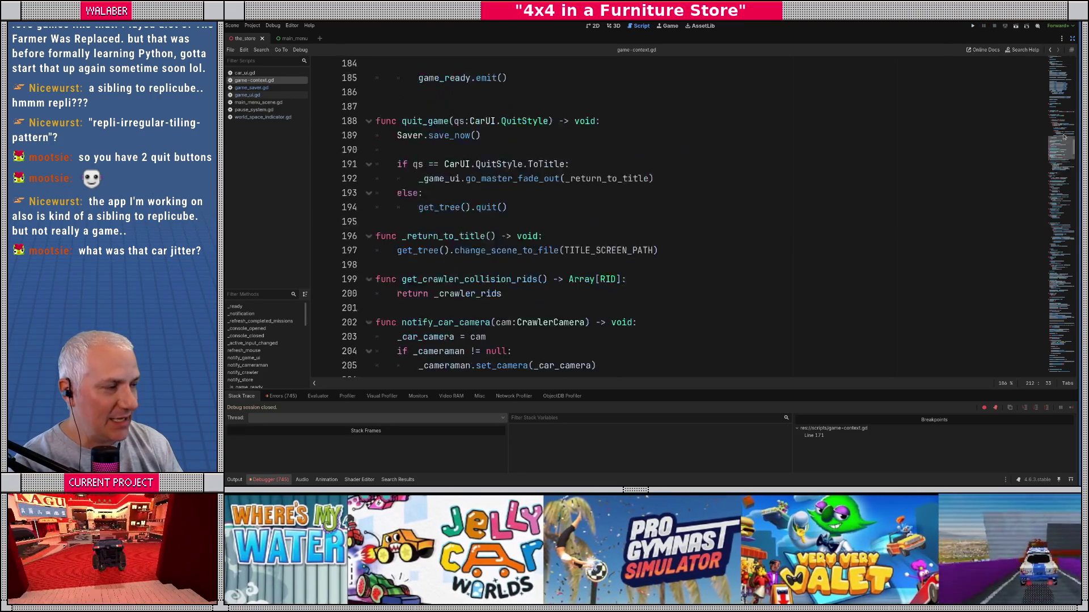
Step: Search the script for 'quit' and jump to the quit_game function
{"action": "left_click", "coordinate": [526, 181]}
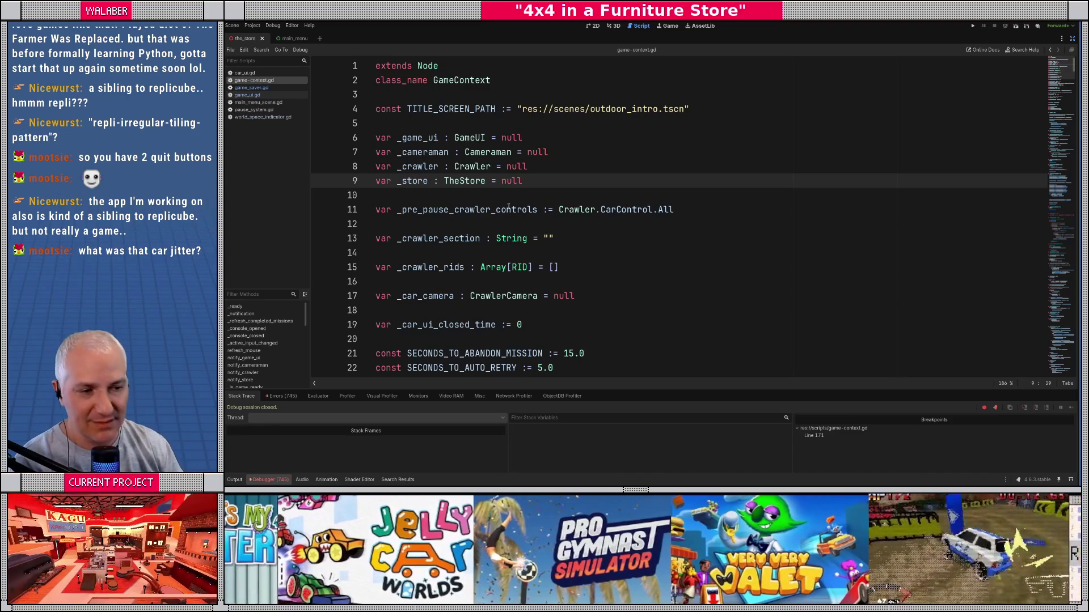
{"action": "scroll", "coordinate": [469, 227], "scroll_direction": "down", "scroll_amount": 7}
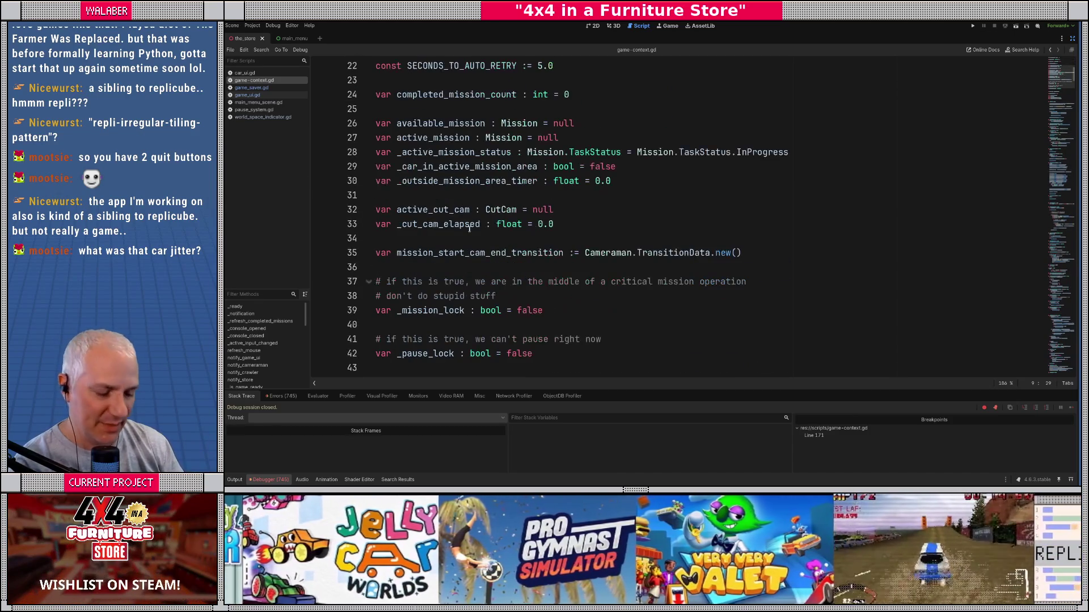
{"action": "left_click", "coordinate": [457, 181]}
{"action": "key", "text": "ctrl+f"}
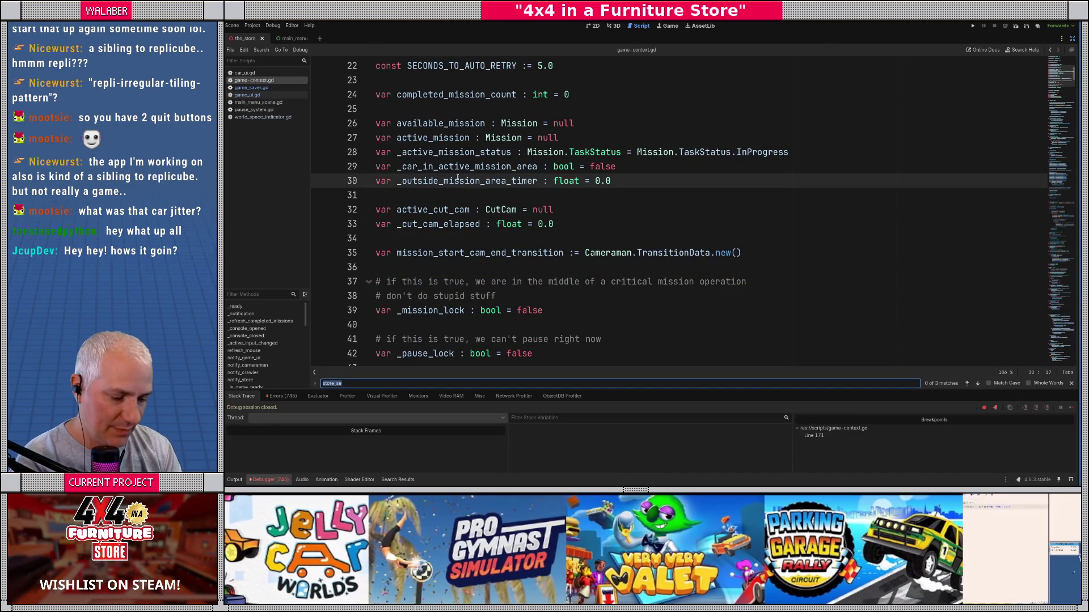
{"action": "type", "text": "quit"}
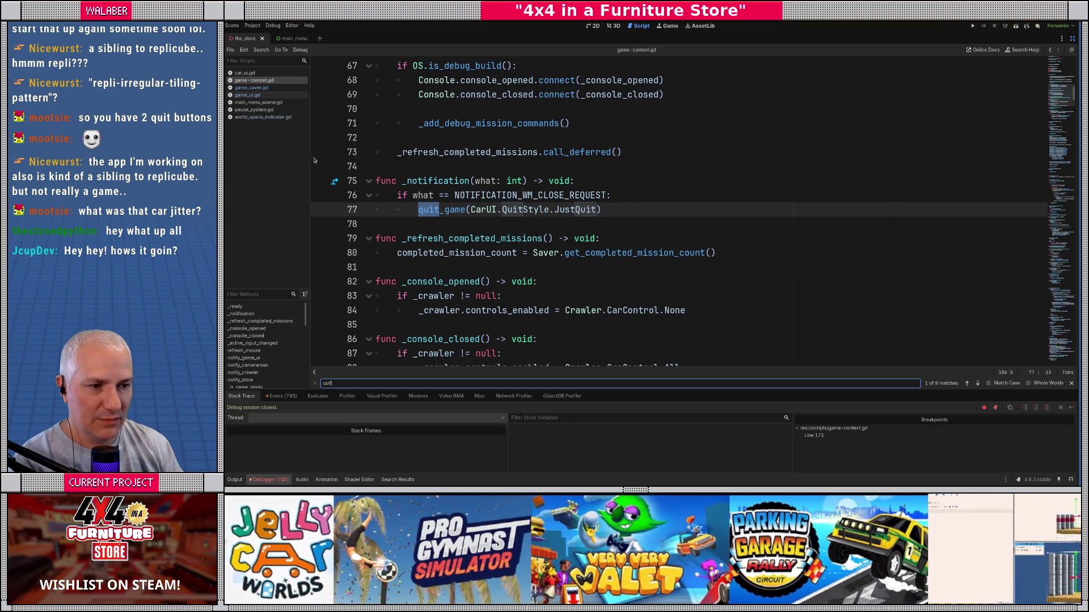
{"action": "left_click", "coordinate": [458, 211], "text": "ctrl"}
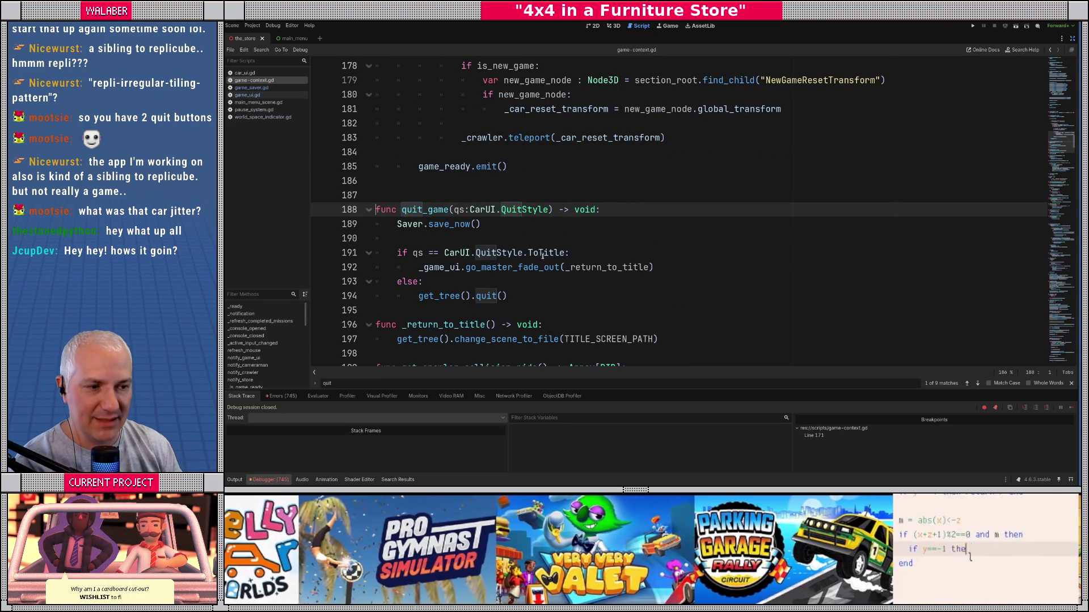
Step: Add `_crawler_section = ""` under the ToTitle branch, then save and launch the game
{"action": "left_click", "coordinate": [584, 253]}
{"action": "key", "text": "Return"}
{"action": "type", "text": "_crawler_section = \""}
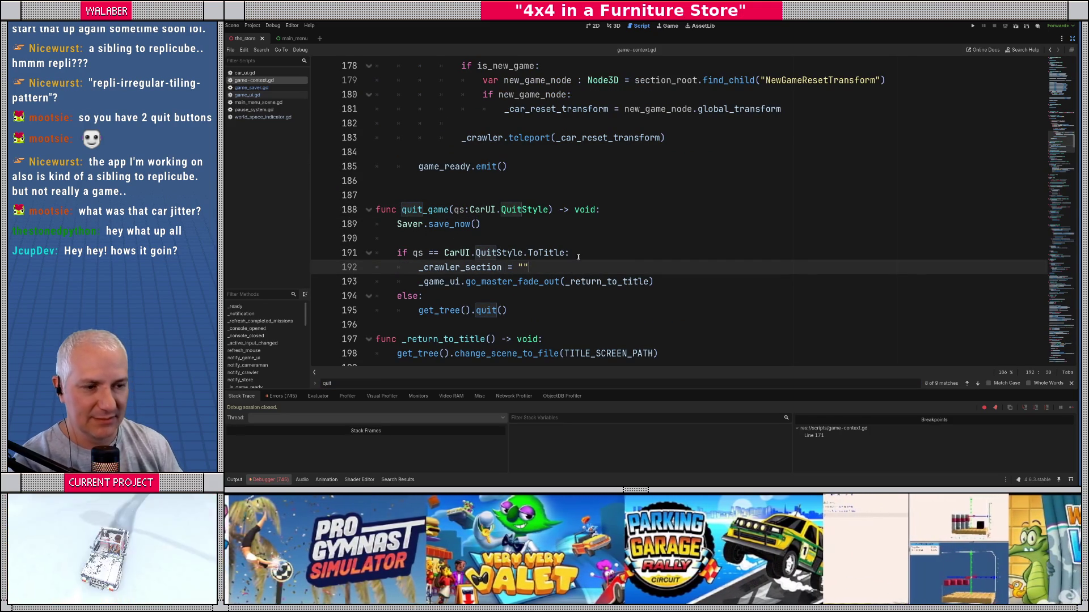
{"action": "left_click", "coordinate": [464, 267], "text": "ctrl"}
{"action": "key", "text": "alt+Left"}
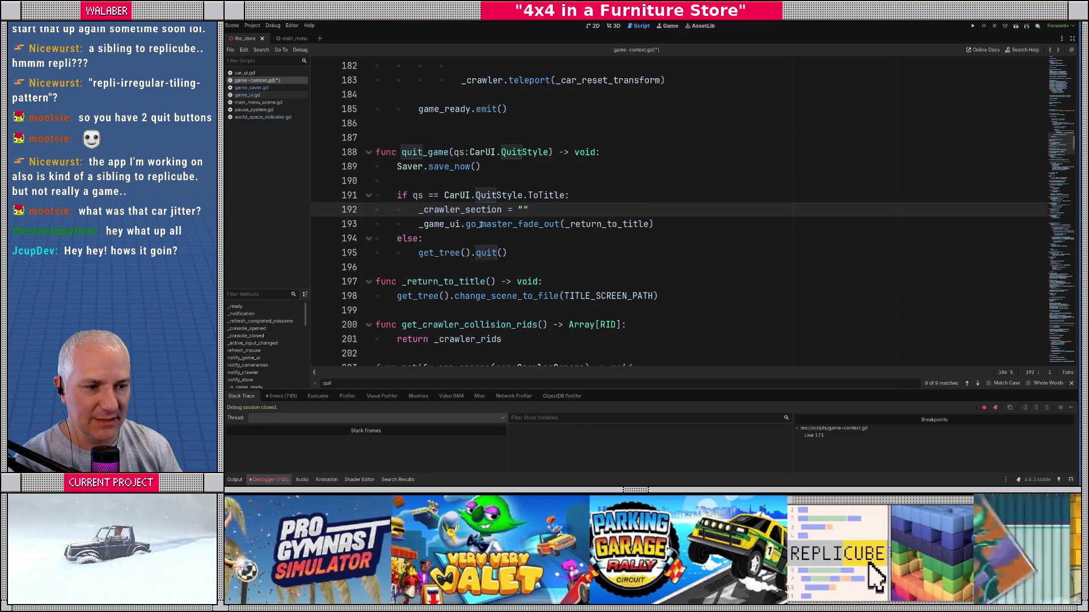
{"action": "scroll", "coordinate": [481, 225], "scroll_direction": "up", "scroll_amount": 2}
{"action": "left_click", "coordinate": [443, 239]}
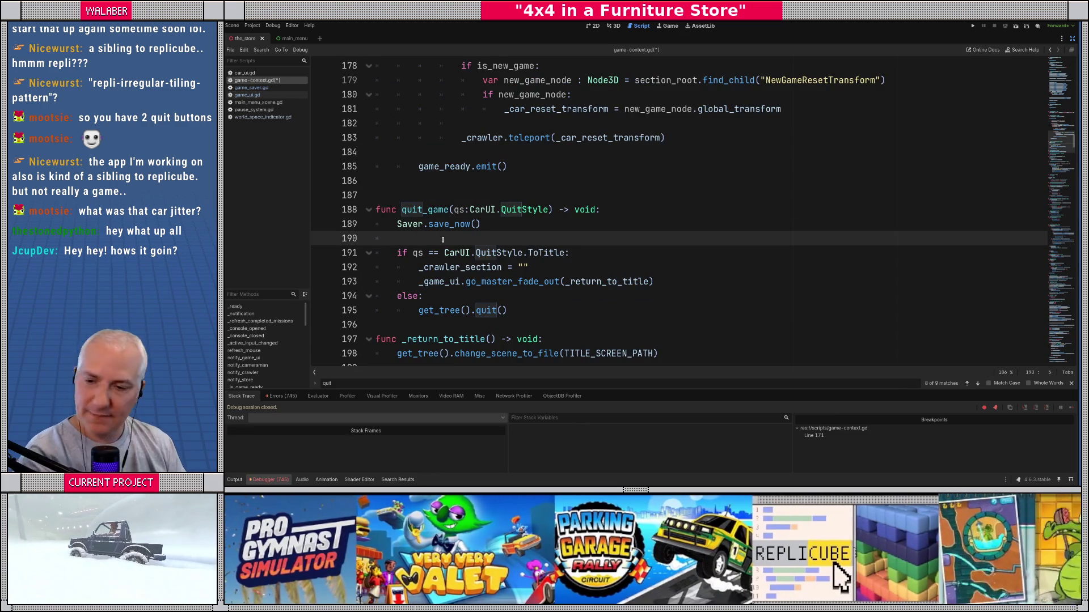
{"action": "key", "text": "F5"}
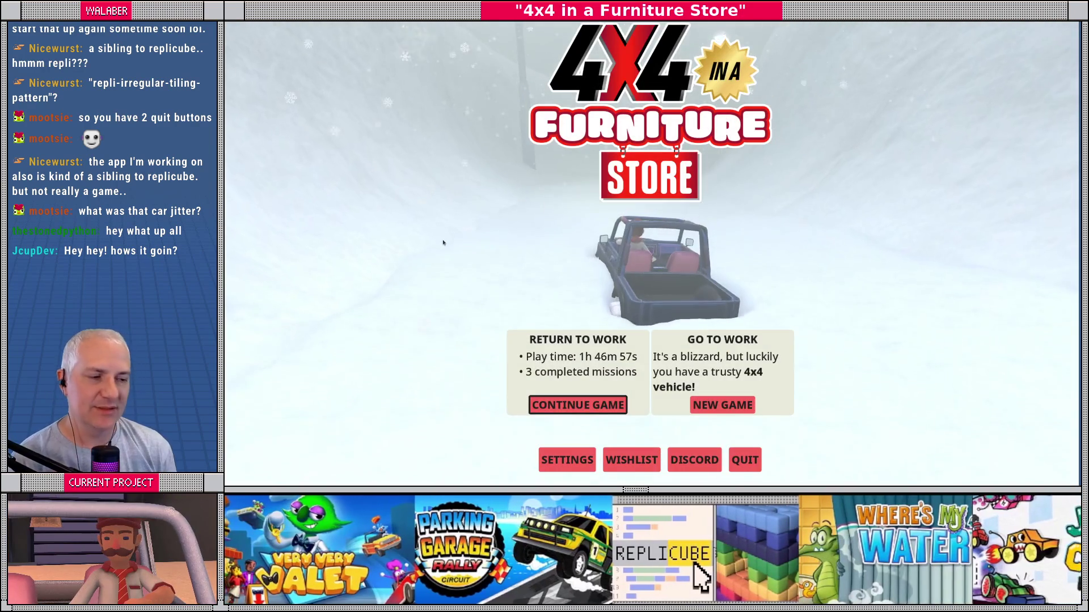
Step: Continue the saved game, resume past the breakpoint, and toggle collider debug visuals with C
{"action": "key", "text": "Return"}
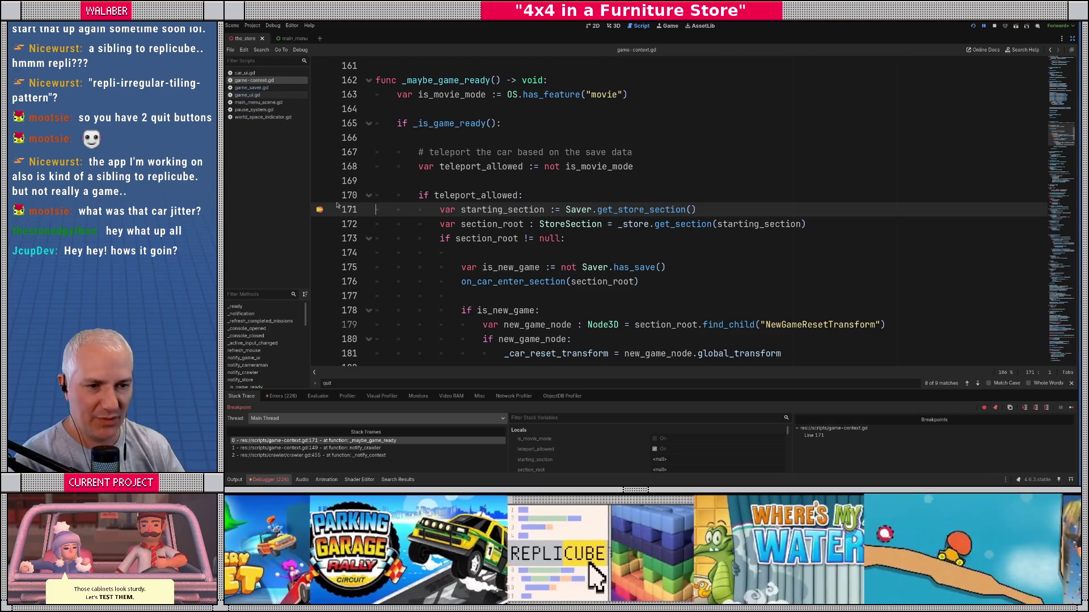
{"action": "key", "text": "F12"}
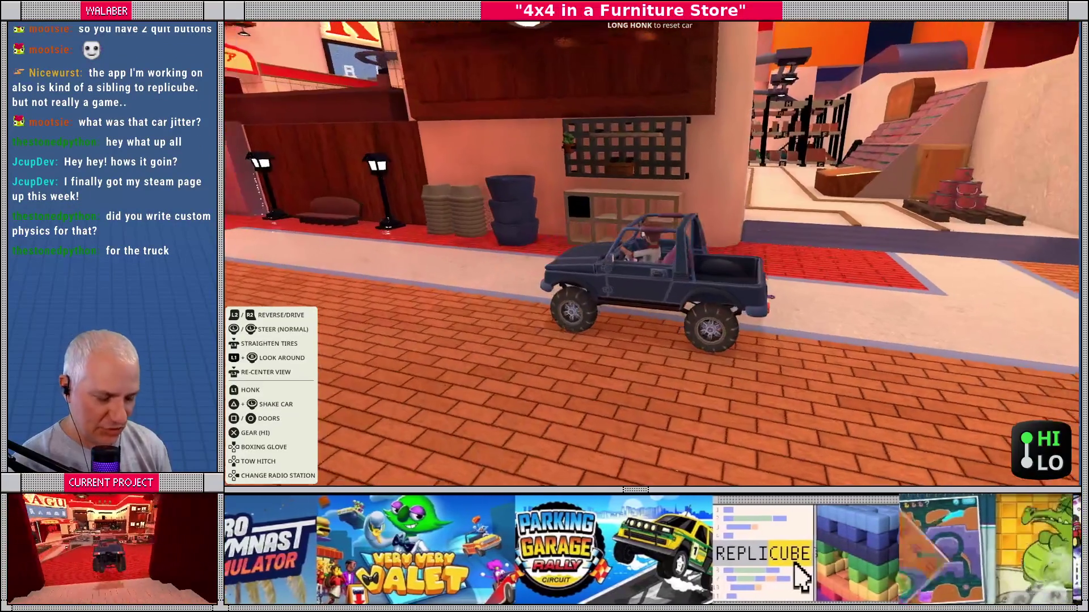
{"action": "key", "text": "c"}
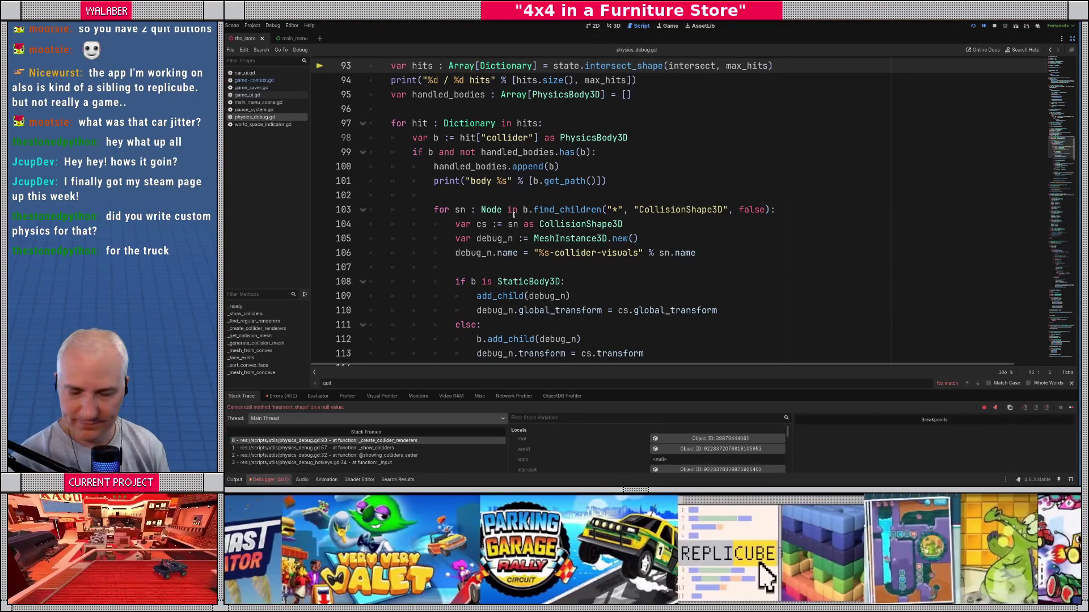
Step: Stop the debug session and find the uses of _create_collider_renderers in physics_debug.gd
{"action": "scroll", "coordinate": [457, 180], "scroll_direction": "up", "scroll_amount": 3}
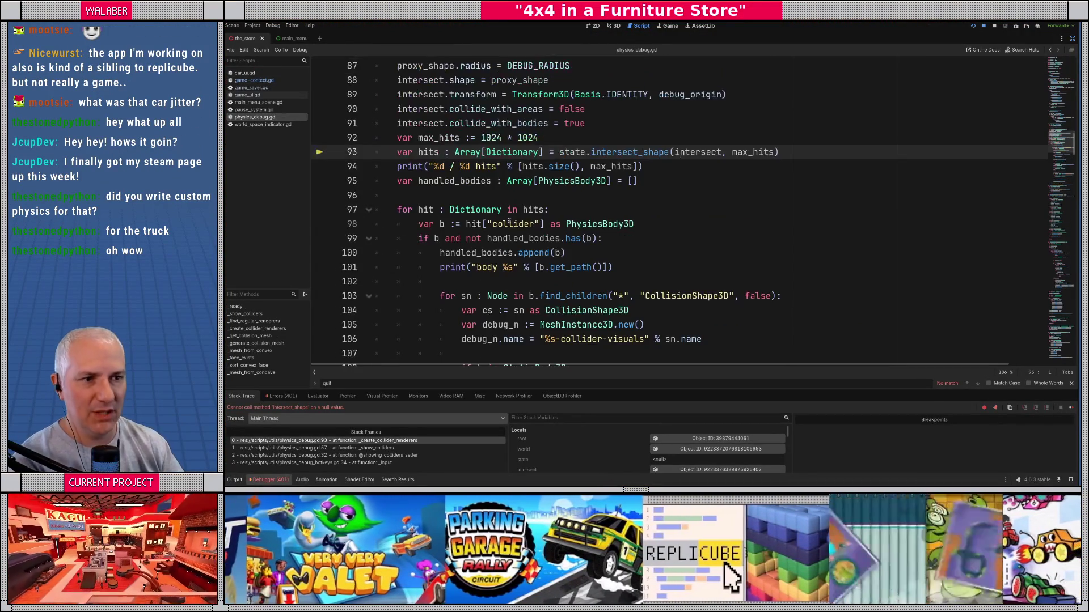
{"action": "scroll", "coordinate": [457, 179], "scroll_direction": "up", "scroll_amount": 5}
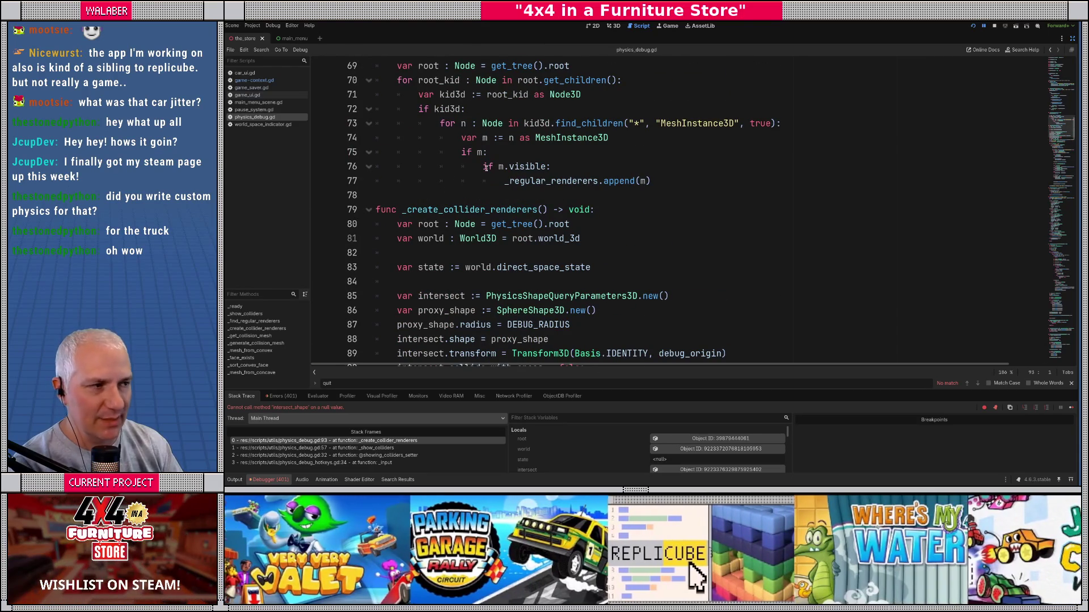
{"action": "left_click", "coordinate": [994, 26]}
{"action": "left_click", "coordinate": [422, 195]}
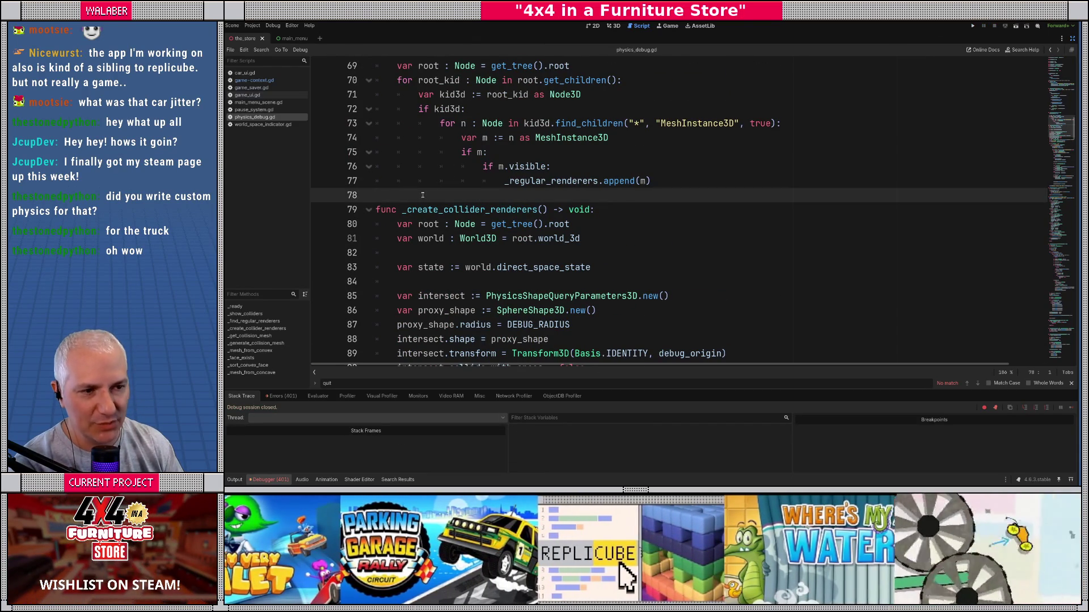
{"action": "double_click", "coordinate": [445, 209]}
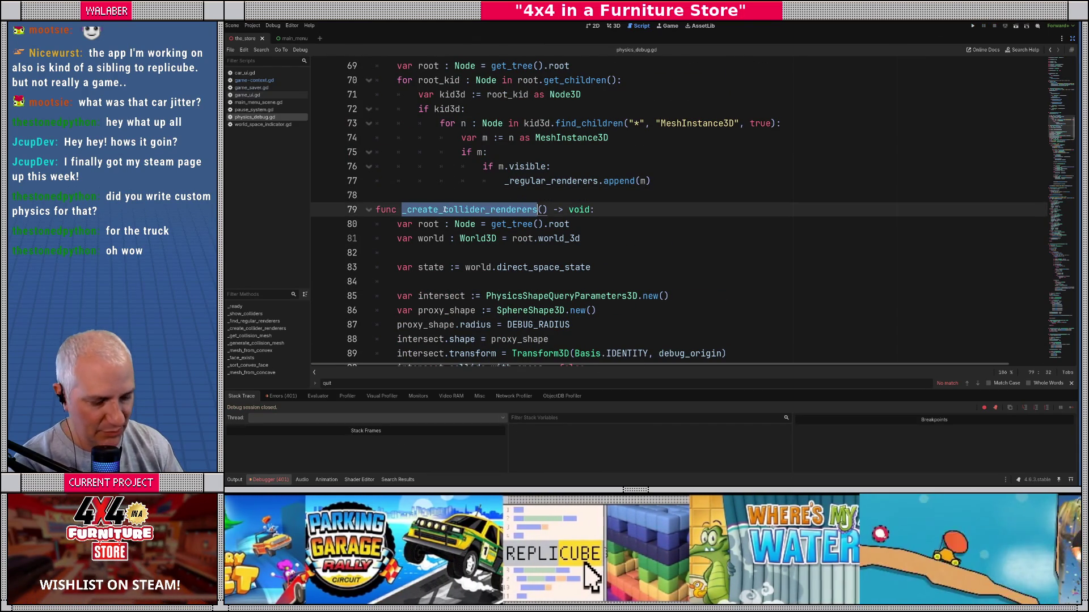
{"action": "key", "text": "ctrl+f"}
{"action": "key", "text": "Return"}
{"action": "key", "text": "Return"}
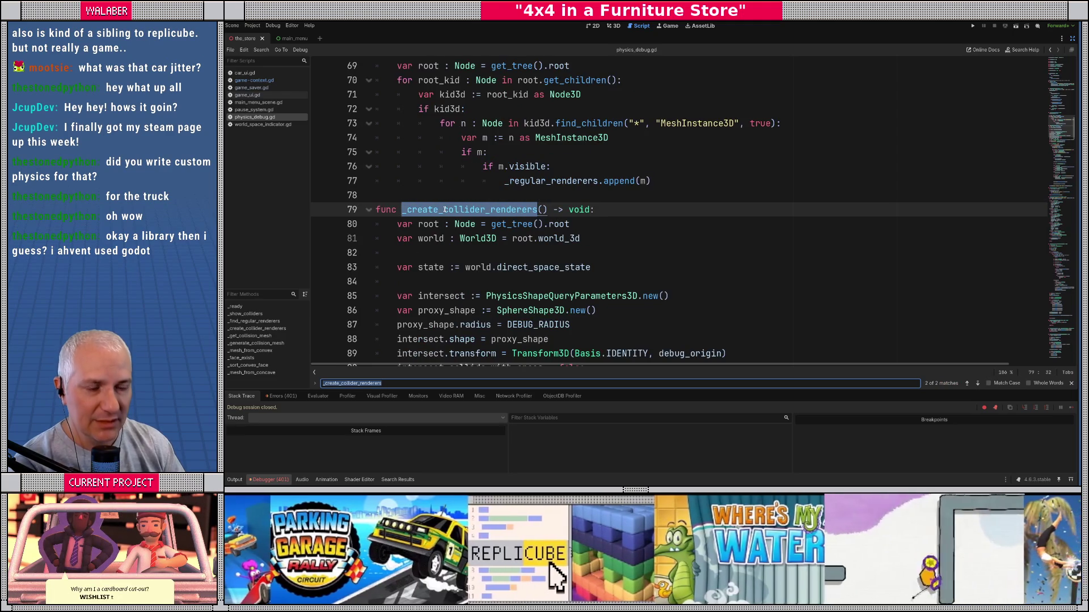
{"action": "key", "text": "Return"}
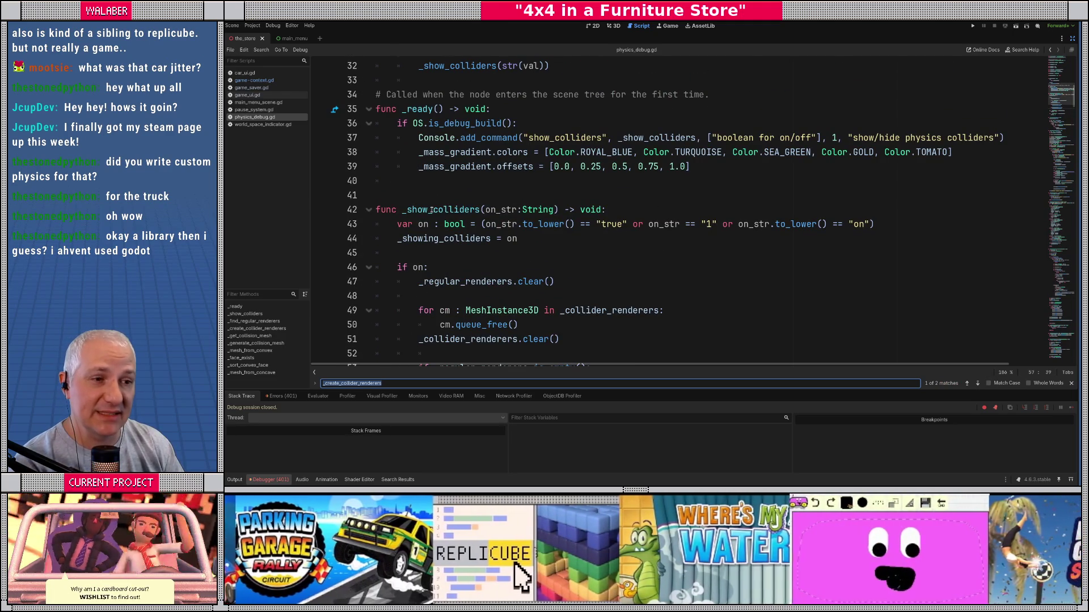
Step: Review the renderer code around lines 41-55, including _find_regular_renderers, then switch to VS Code
{"action": "scroll", "coordinate": [431, 210], "scroll_direction": "up", "scroll_amount": 3}
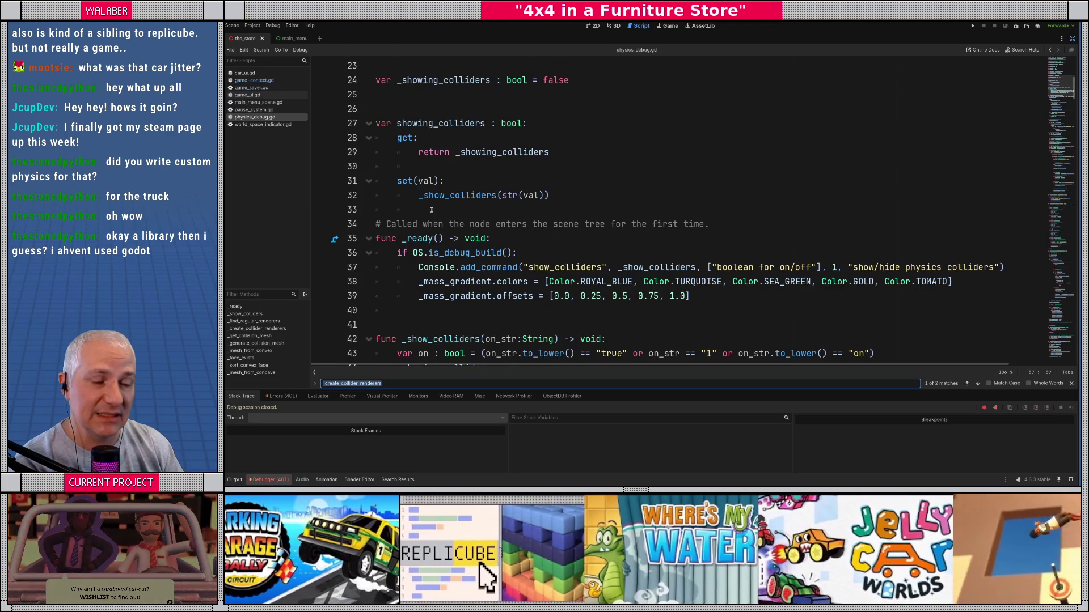
{"action": "scroll", "coordinate": [421, 218], "scroll_direction": "down", "scroll_amount": 3}
{"action": "left_click", "coordinate": [420, 199]}
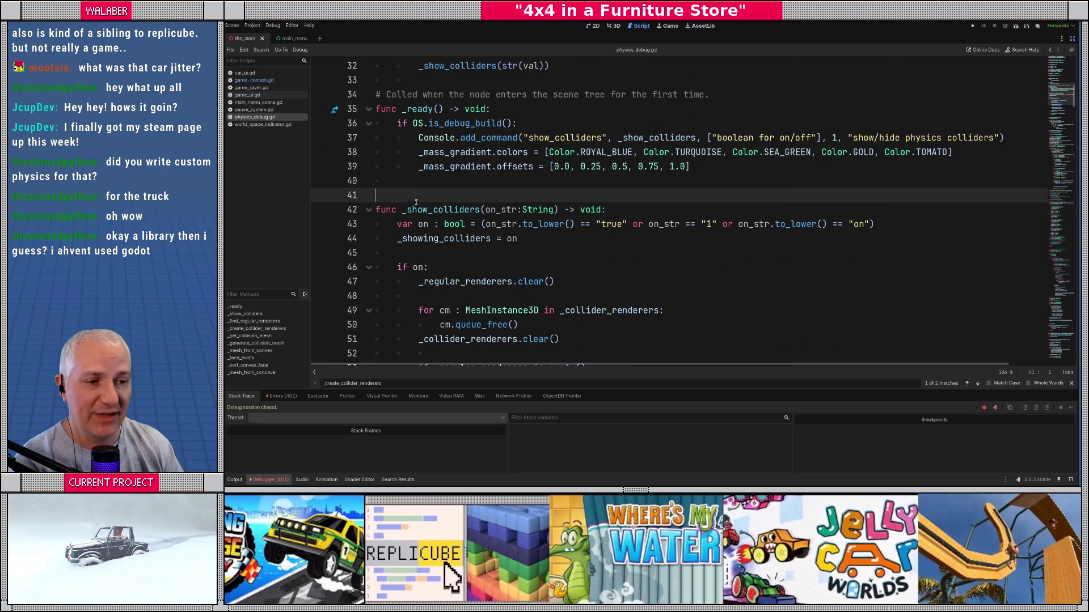
{"action": "scroll", "coordinate": [426, 221], "scroll_direction": "down", "scroll_amount": 4}
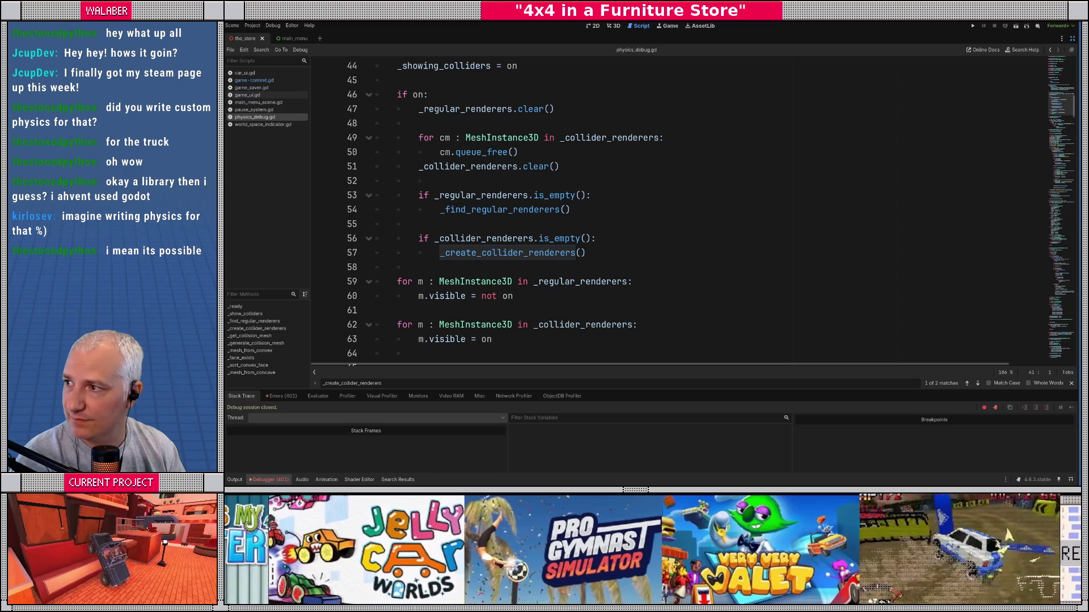
{"action": "left_click", "coordinate": [500, 226]}
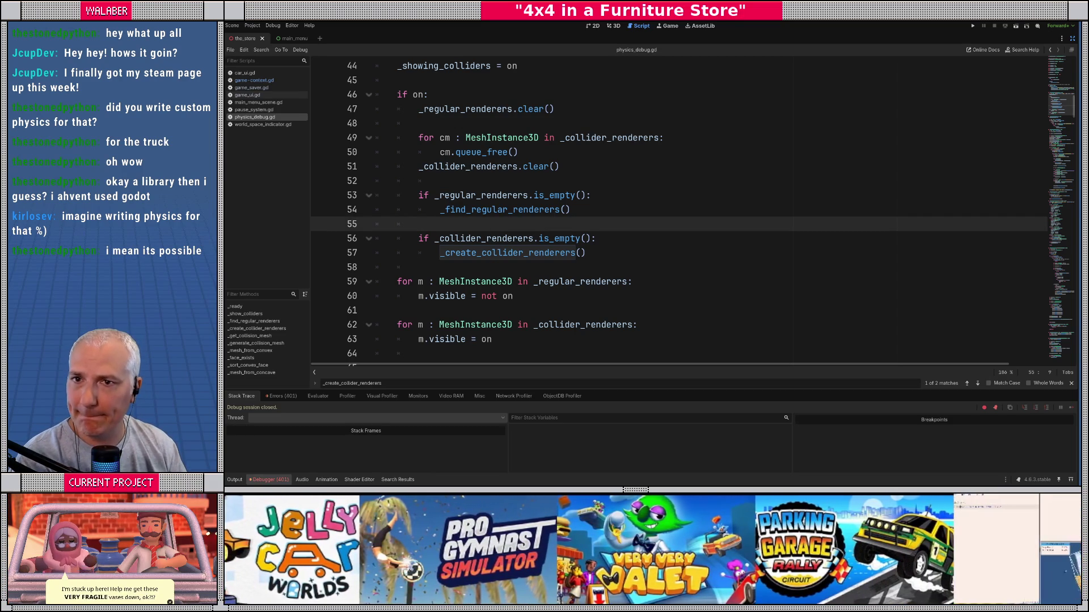
{"action": "left_click", "coordinate": [501, 211]}
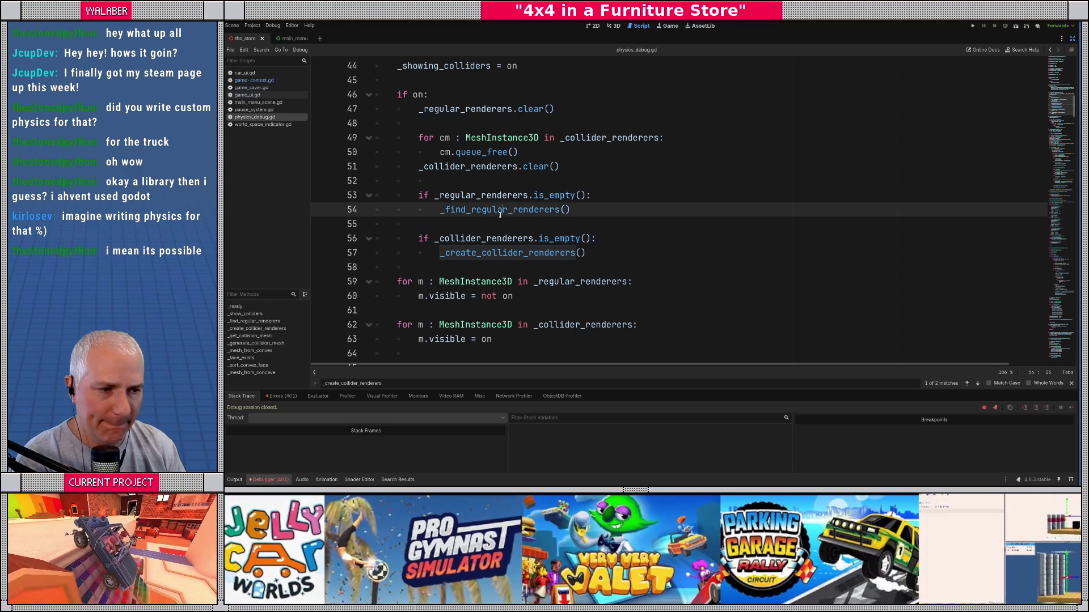
{"action": "scroll", "coordinate": [528, 210], "scroll_direction": "up", "scroll_amount": 9}
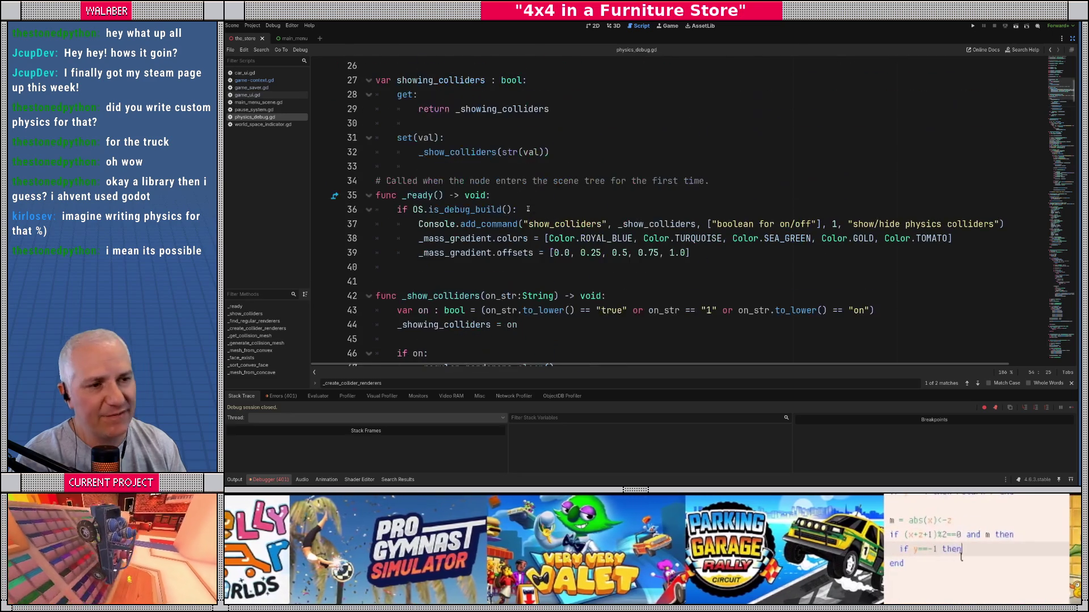
{"action": "scroll", "coordinate": [435, 177], "scroll_direction": "up", "scroll_amount": 3}
{"action": "scroll", "coordinate": [432, 196], "scroll_direction": "down", "scroll_amount": 3}
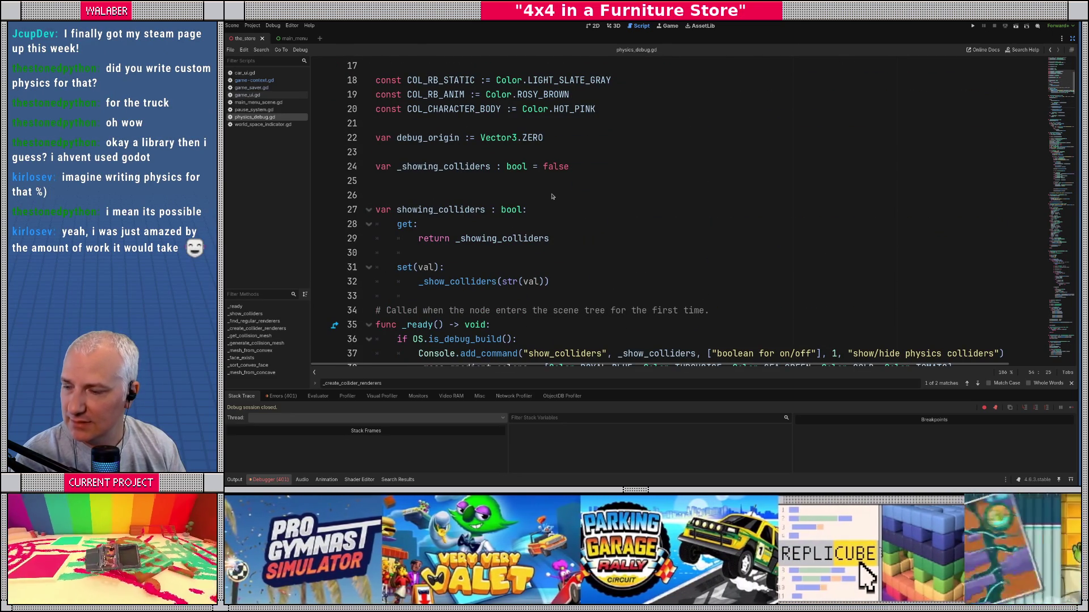
{"action": "key", "text": "alt+Tab"}
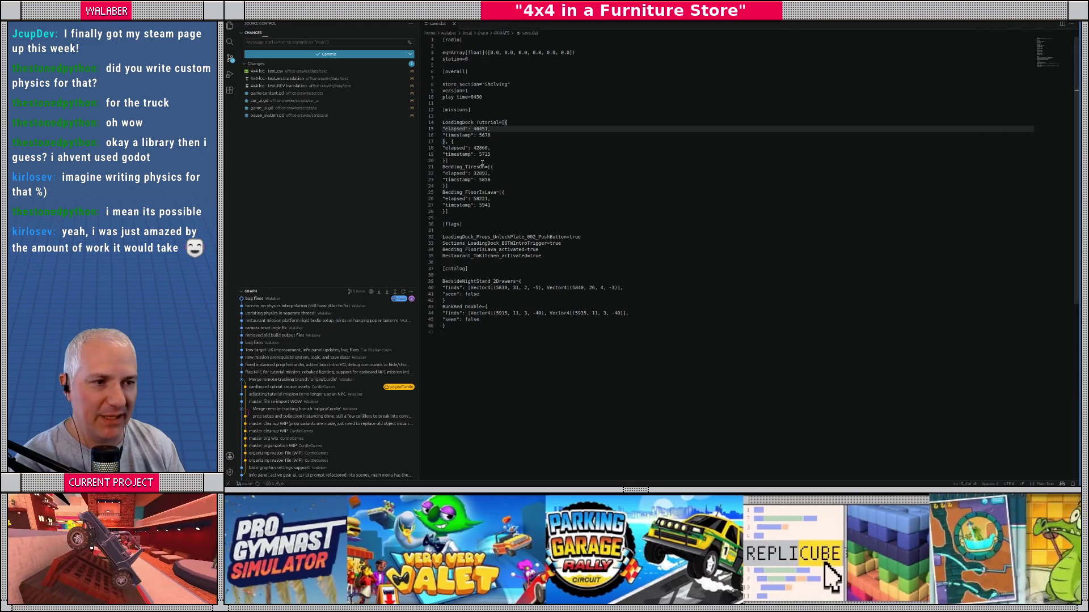
Step: Enter 'return to title logic' as the commit message and view game-context.gd's changes
{"action": "left_click", "coordinate": [346, 46]}
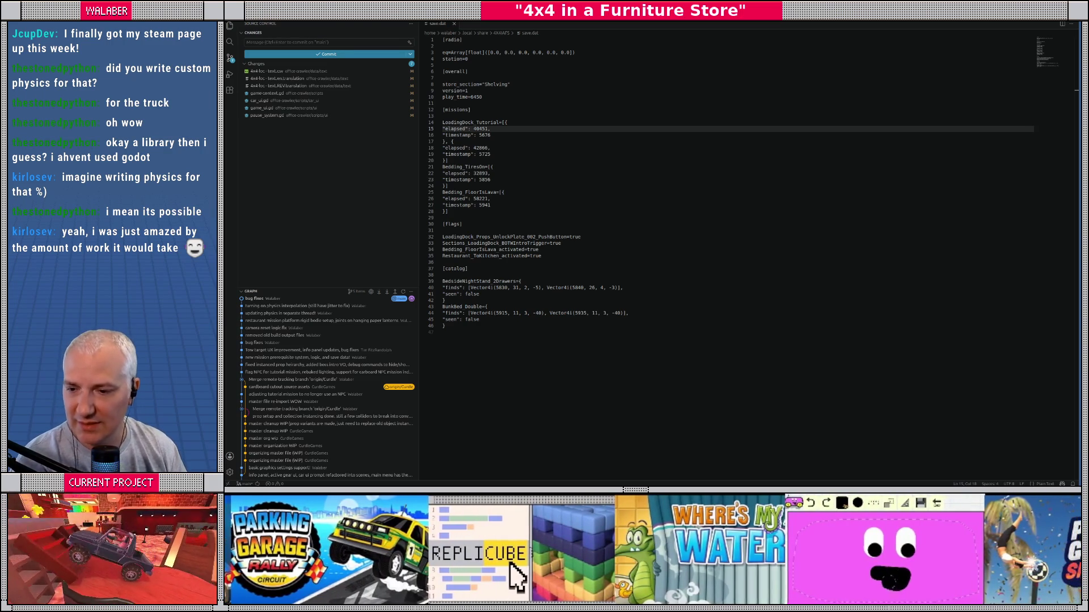
{"action": "left_click", "coordinate": [343, 44]}
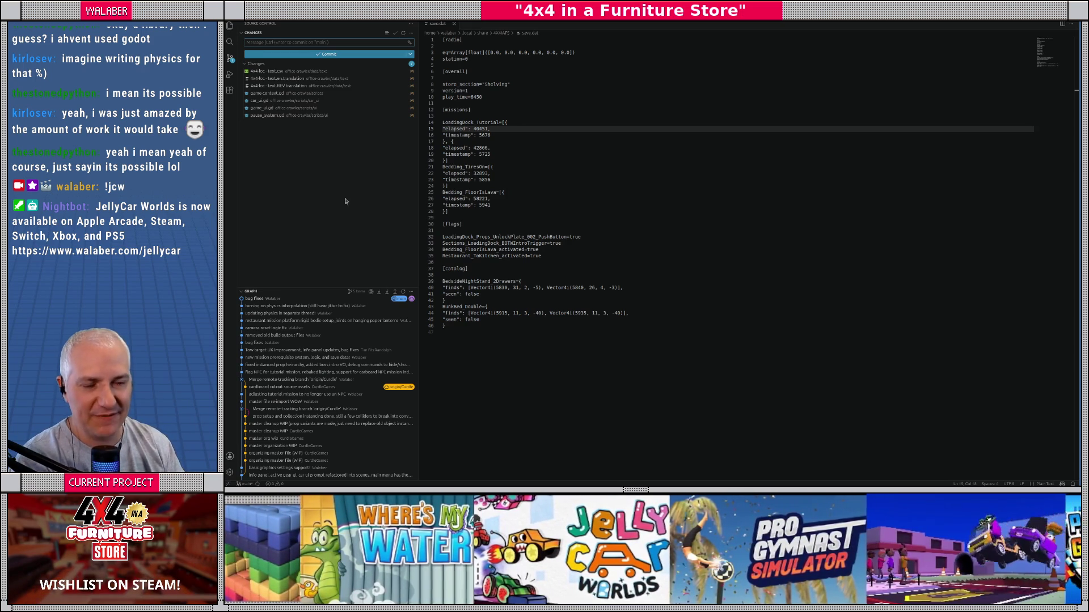
{"action": "type", "text": "n to title logic"}
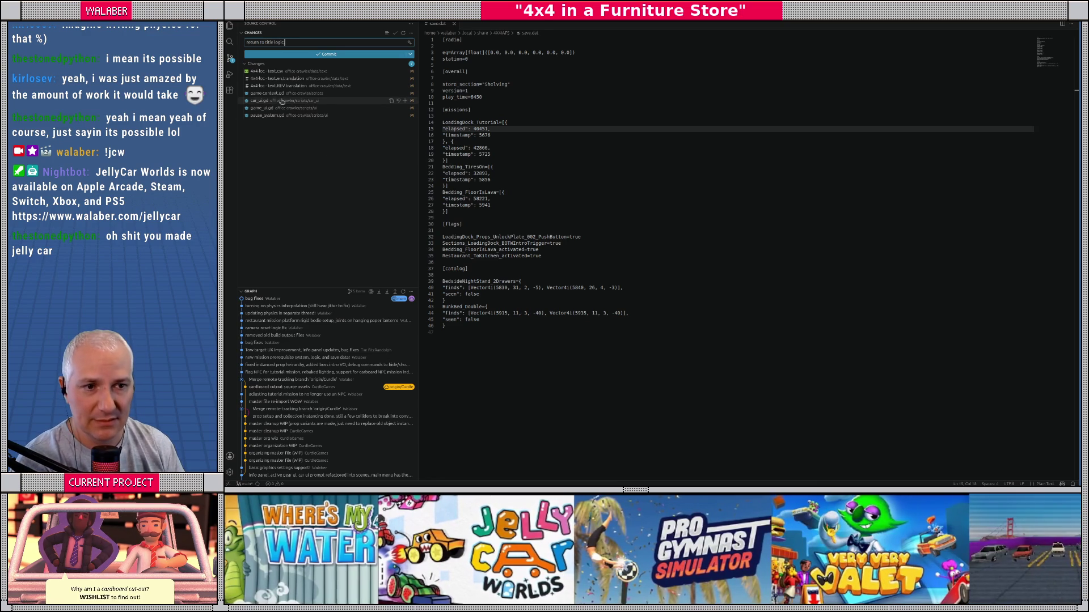
{"action": "left_click", "coordinate": [280, 94]}
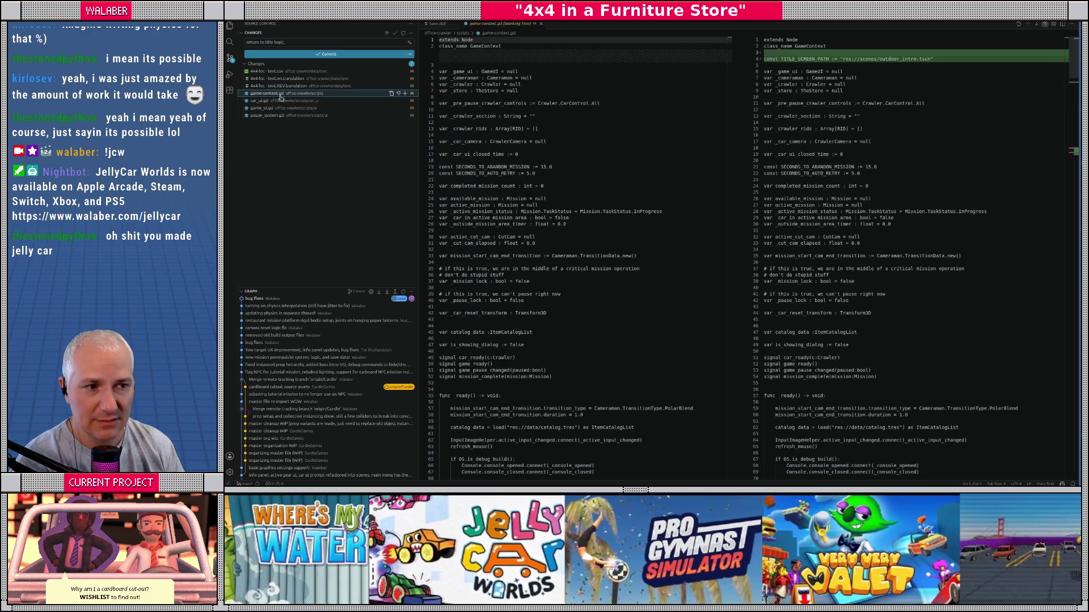
Step: Review the game_ui.gd and pause_system.gd diffs, commit and sync, then bring up the JellyCar video
{"action": "left_click", "coordinate": [283, 107]}
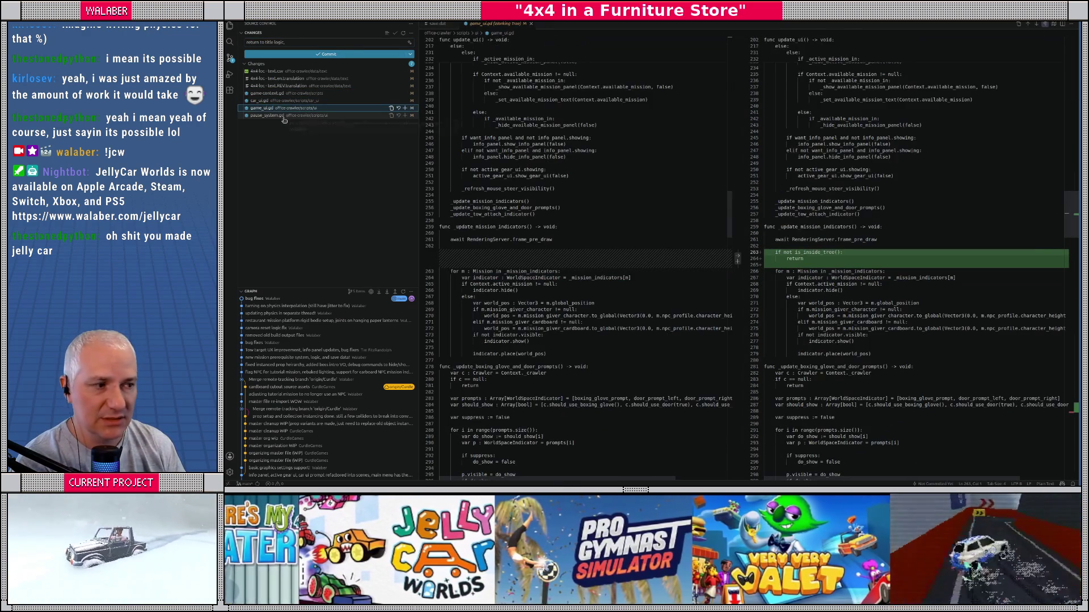
{"action": "left_click", "coordinate": [282, 116]}
{"action": "left_click", "coordinate": [293, 41]}
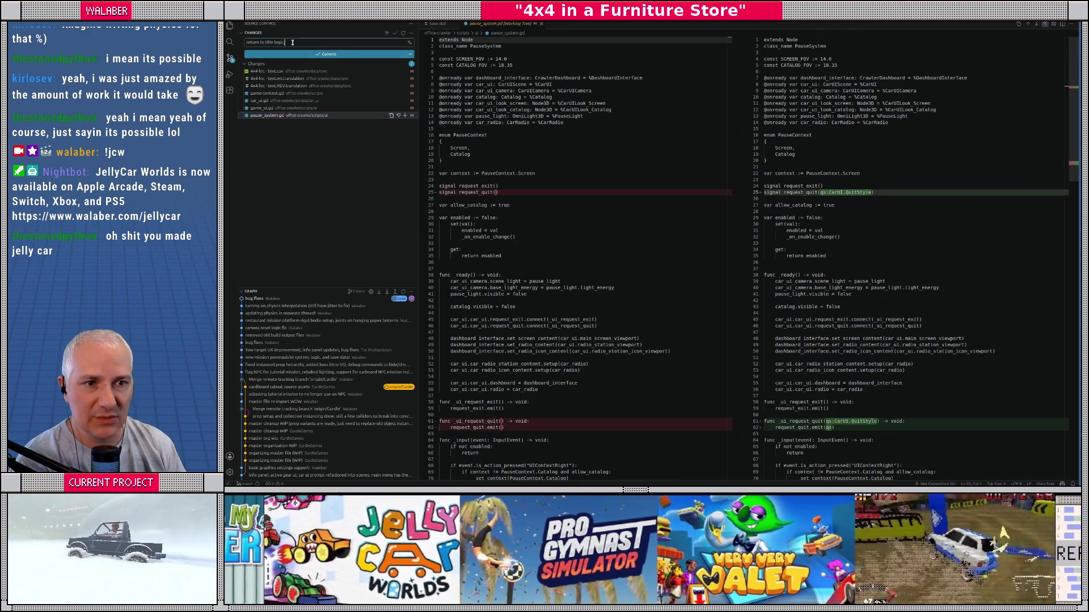
{"action": "left_click", "coordinate": [329, 54]}
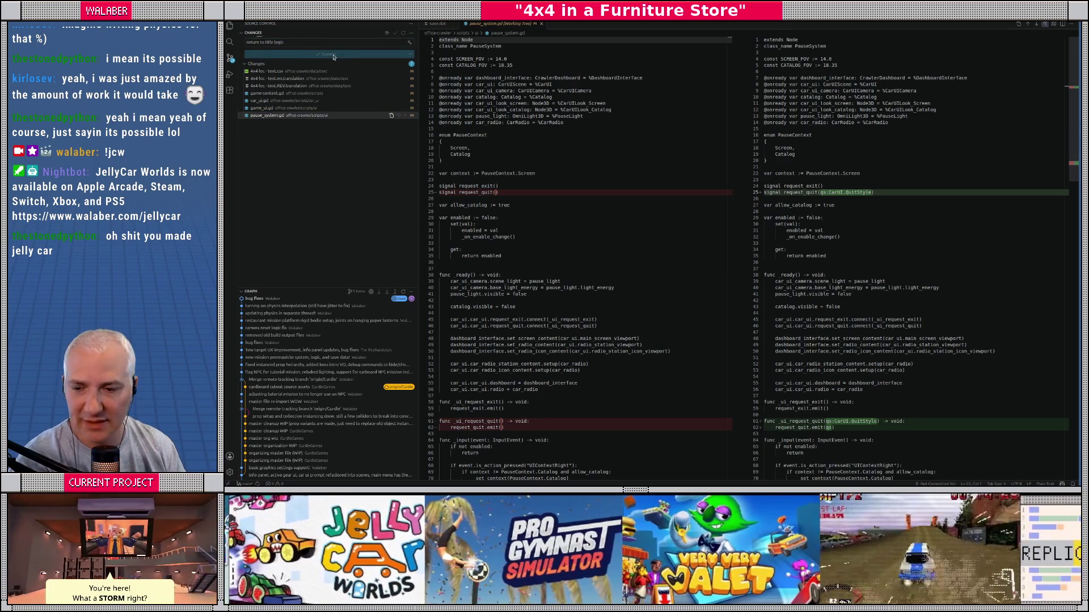
{"action": "left_click", "coordinate": [339, 55]}
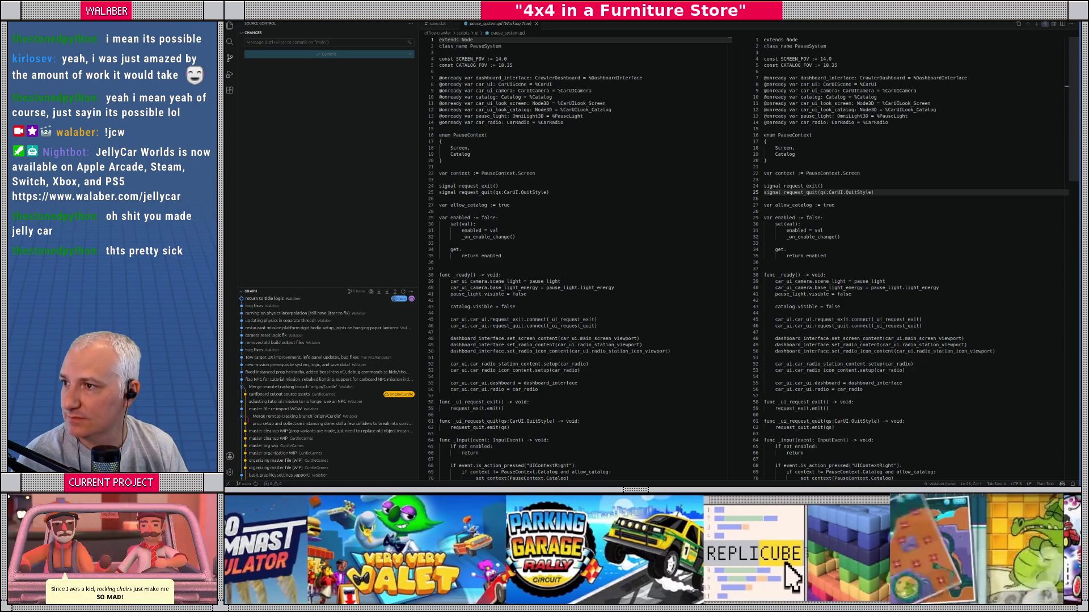
{"action": "key", "text": "alt+Tab"}
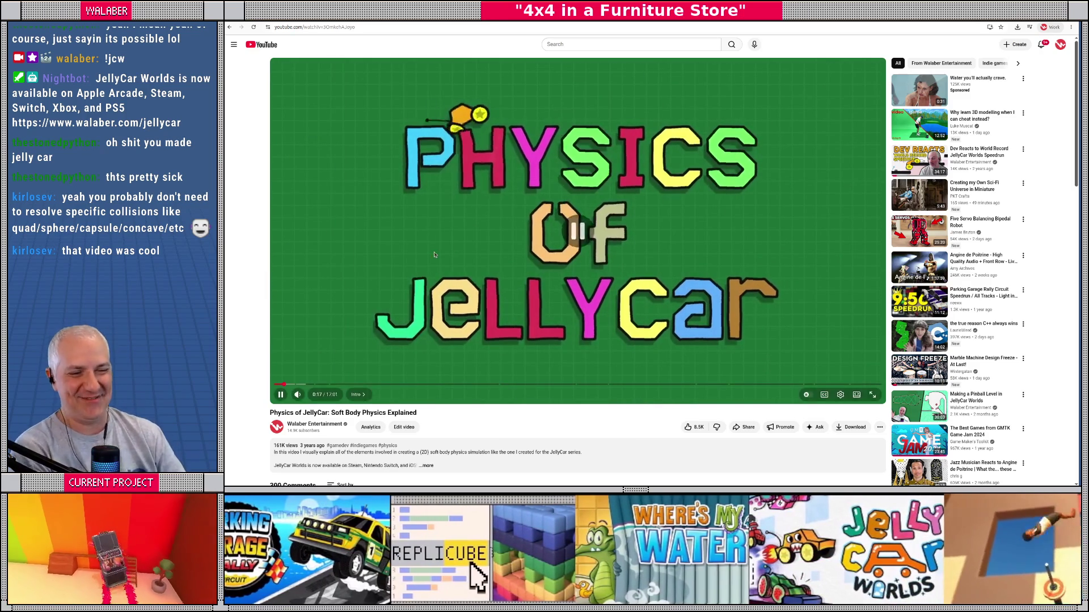
Step: Pause the JellyCar video, then jump ahead to Finding Overlaps and skim the later scenes
{"action": "left_click", "coordinate": [435, 255]}
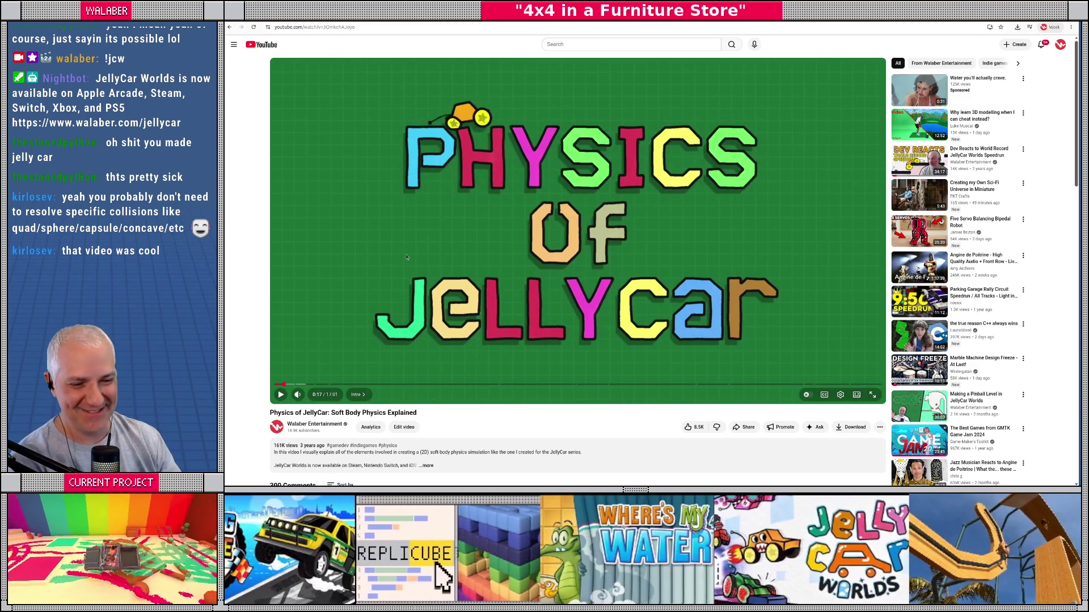
{"action": "mouse_move", "coordinate": [307, 447]}
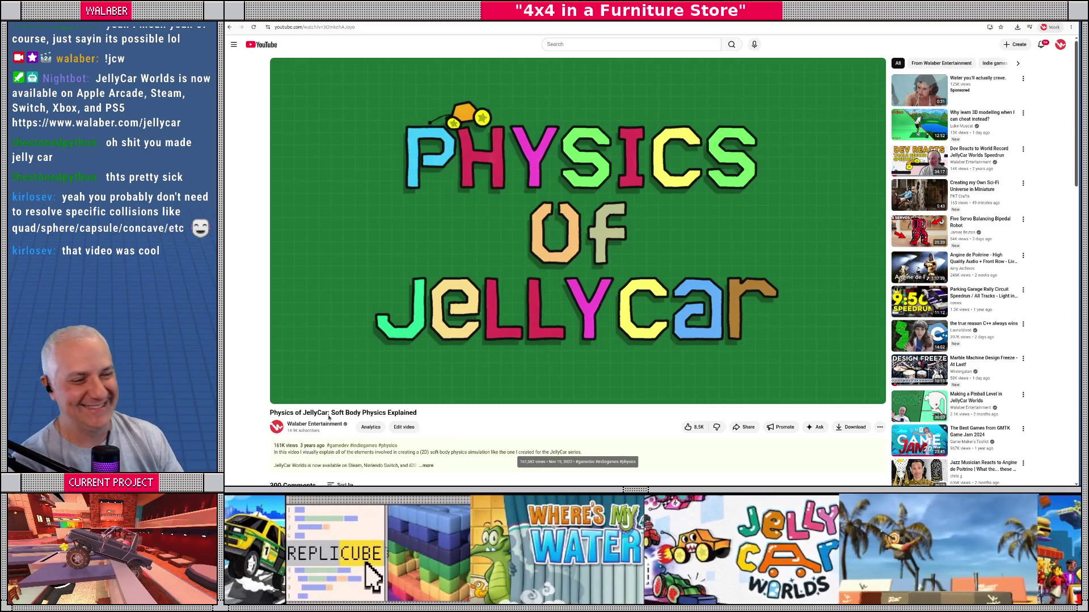
{"action": "left_click", "coordinate": [458, 238]}
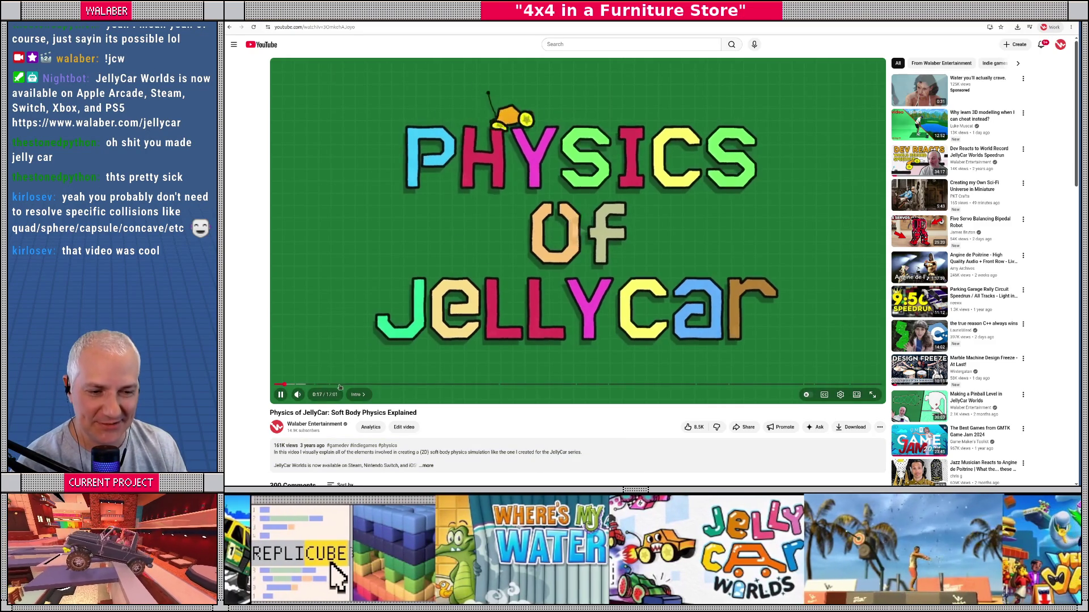
{"action": "left_click", "coordinate": [339, 384]}
{"action": "left_click_drag", "start_coordinate": [359, 386], "coordinate": [769, 385]}
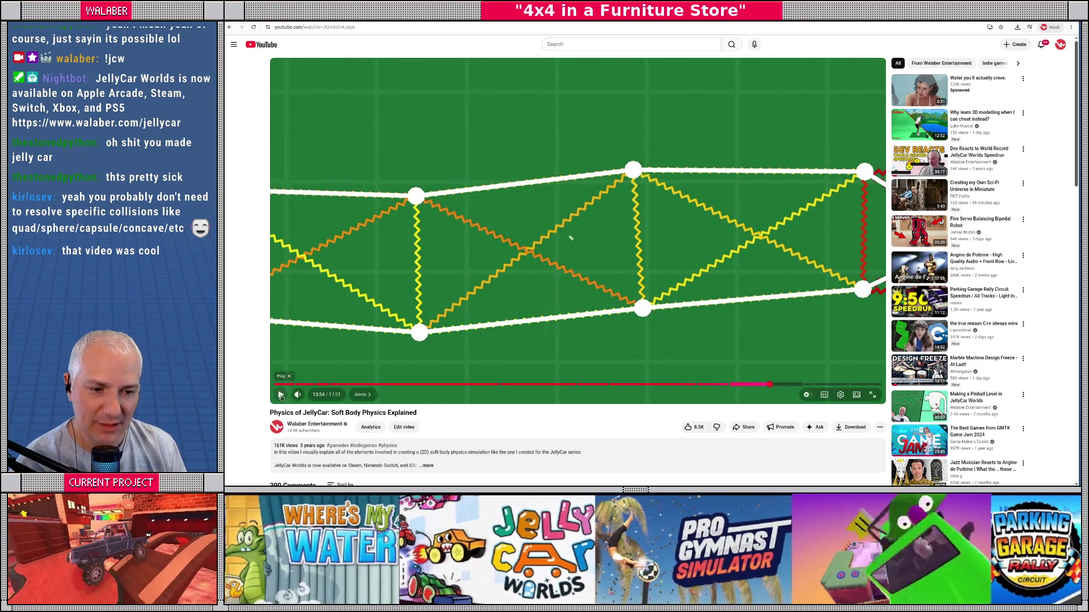
{"action": "left_click", "coordinate": [377, 28]}
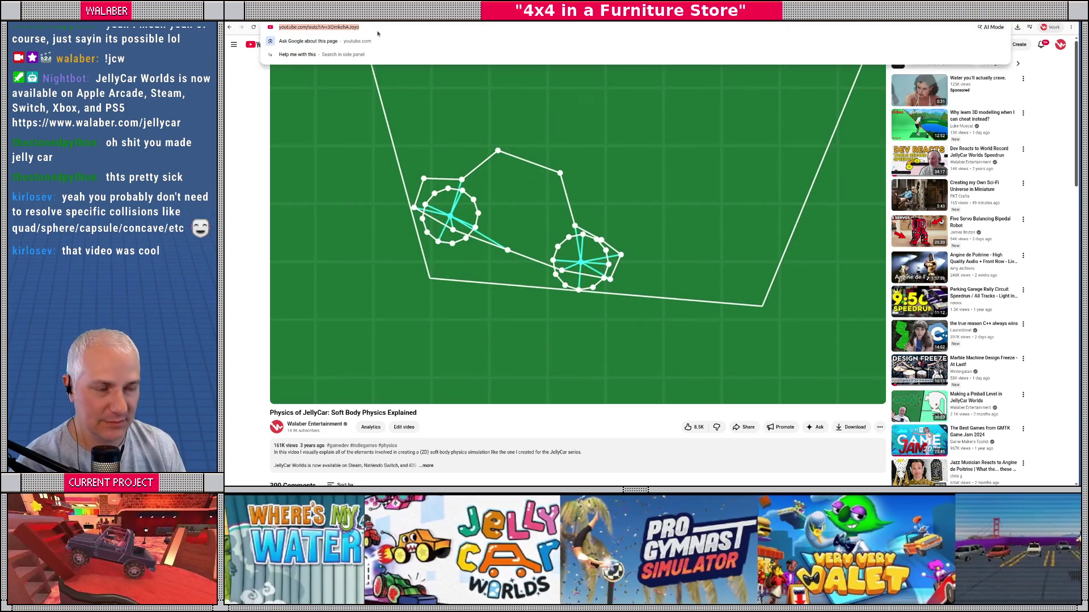
Step: Close the pause_system.gd diff in VS Code and return to Godot
{"action": "key", "text": "alt+Tab"}
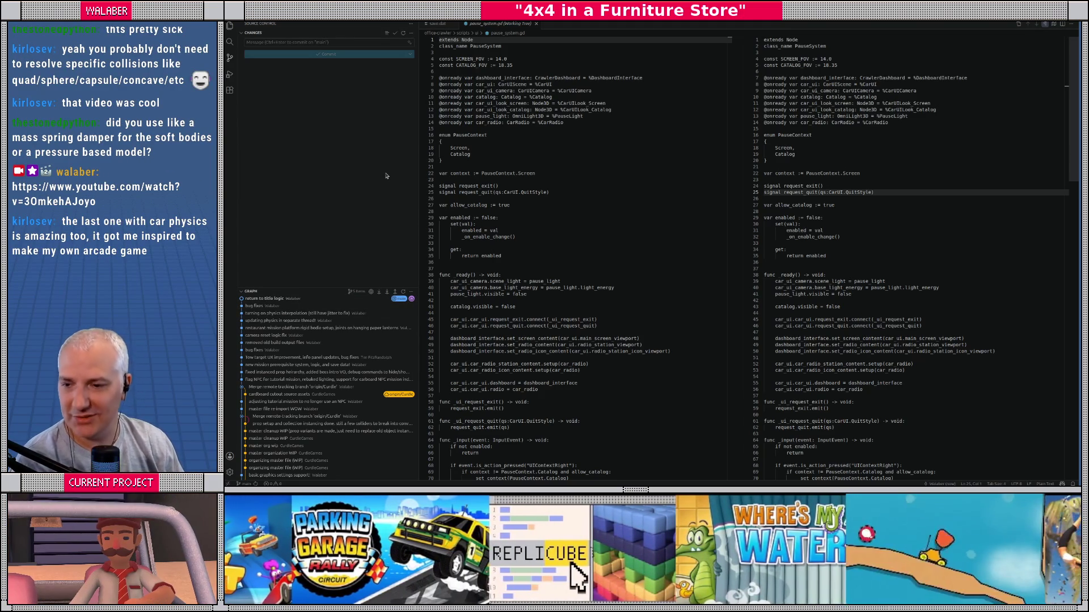
{"action": "left_click", "coordinate": [536, 24]}
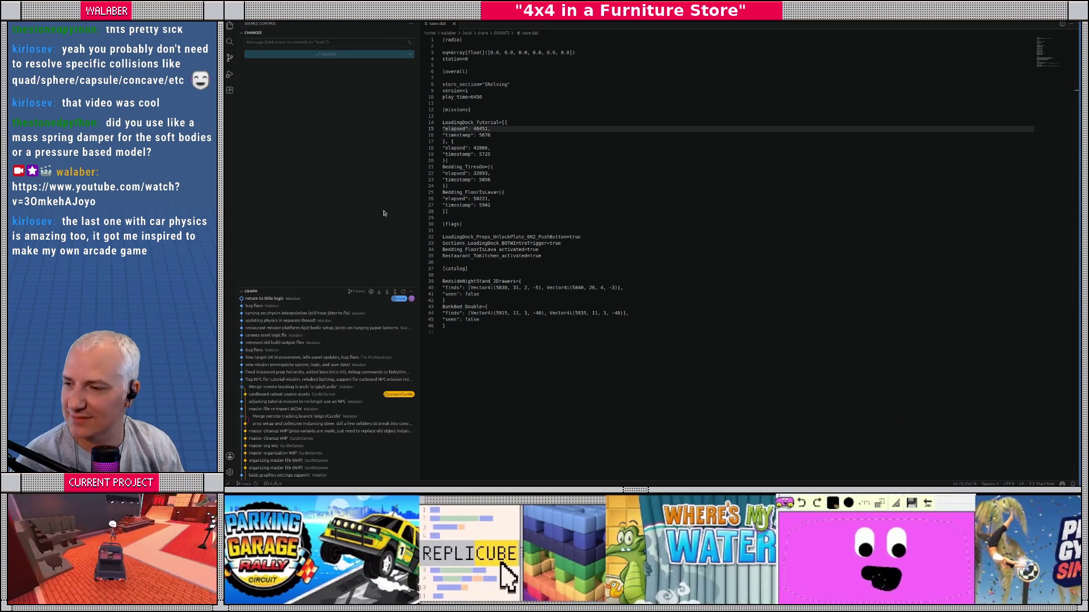
{"action": "key", "text": "alt+Tab"}
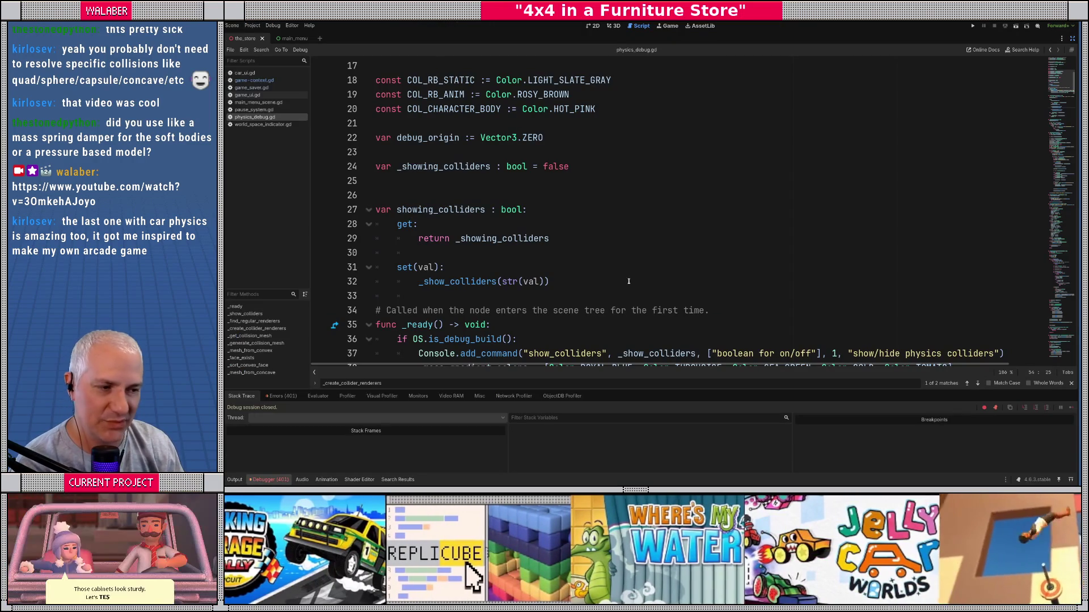
Step: Resize the debugger, methods list and code editor panels around physics_debug.gd
{"action": "left_click", "coordinate": [629, 282]}
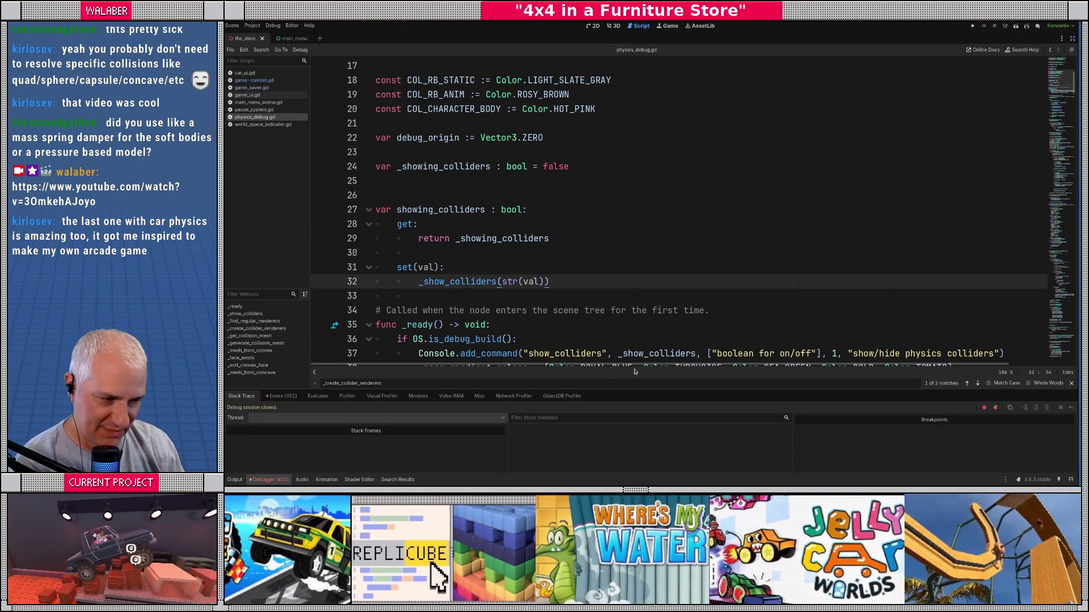
{"action": "left_click_drag", "start_coordinate": [654, 389], "coordinate": [648, 328]}
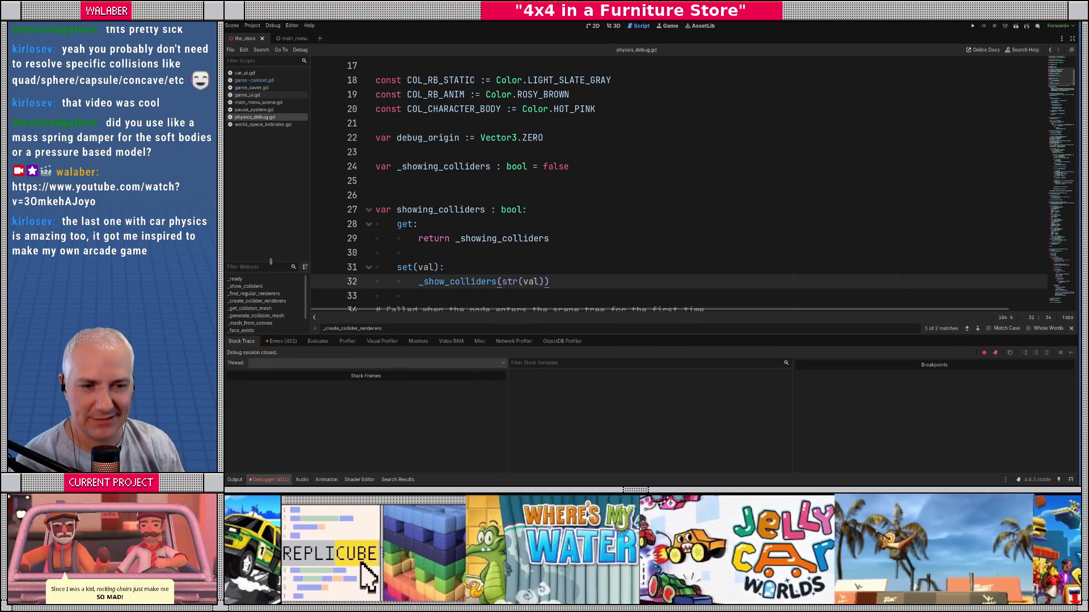
{"action": "left_click_drag", "start_coordinate": [270, 261], "coordinate": [271, 211]}
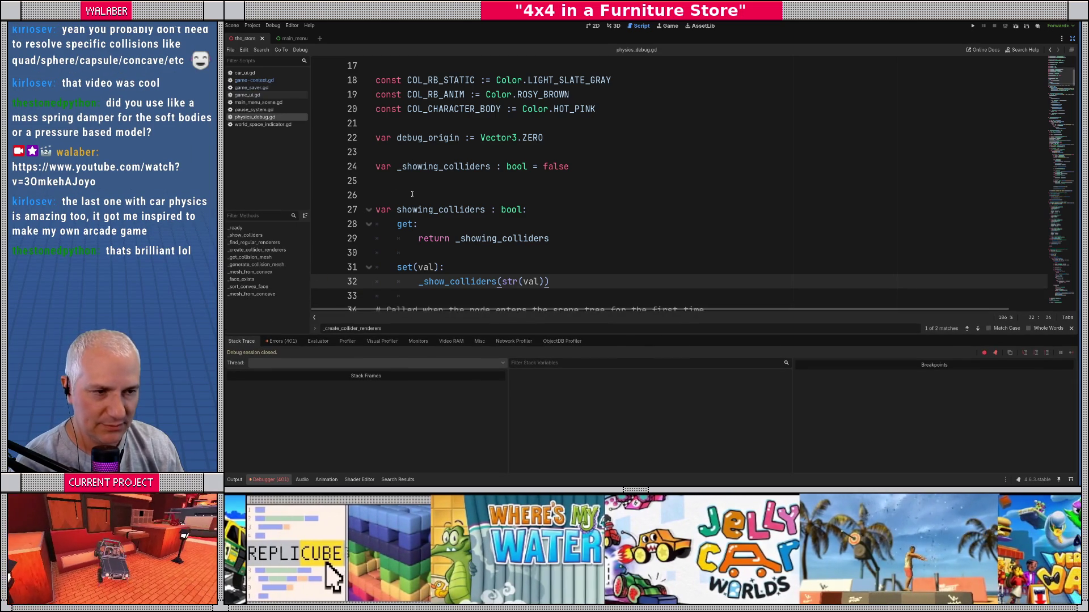
{"action": "left_click", "coordinate": [413, 181]}
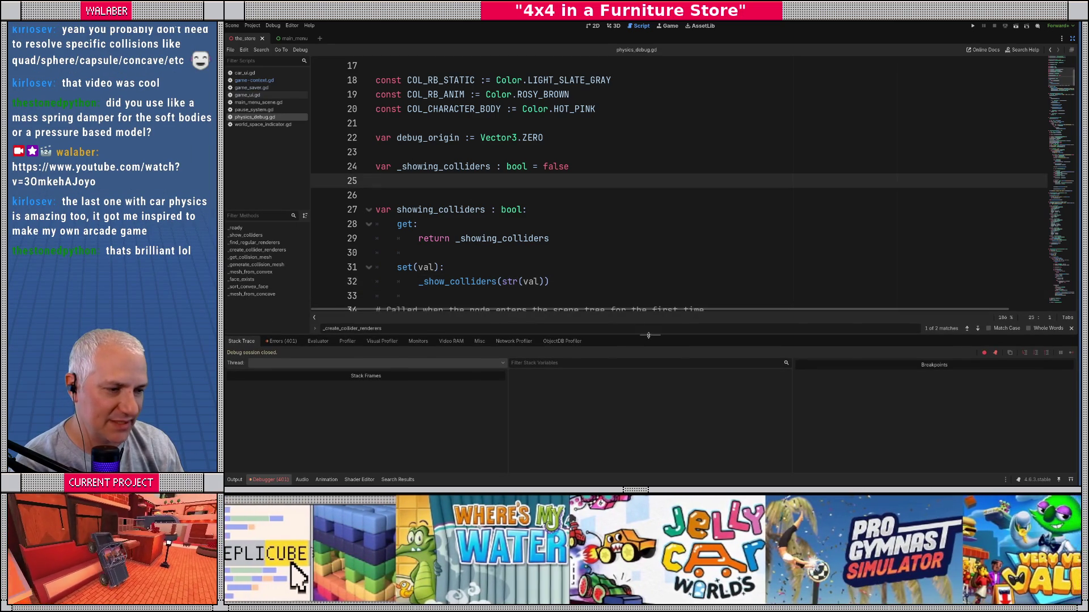
{"action": "left_click_drag", "start_coordinate": [643, 325], "coordinate": [642, 379]}
{"action": "left_click", "coordinate": [491, 209]}
{"action": "left_click", "coordinate": [376, 179]}
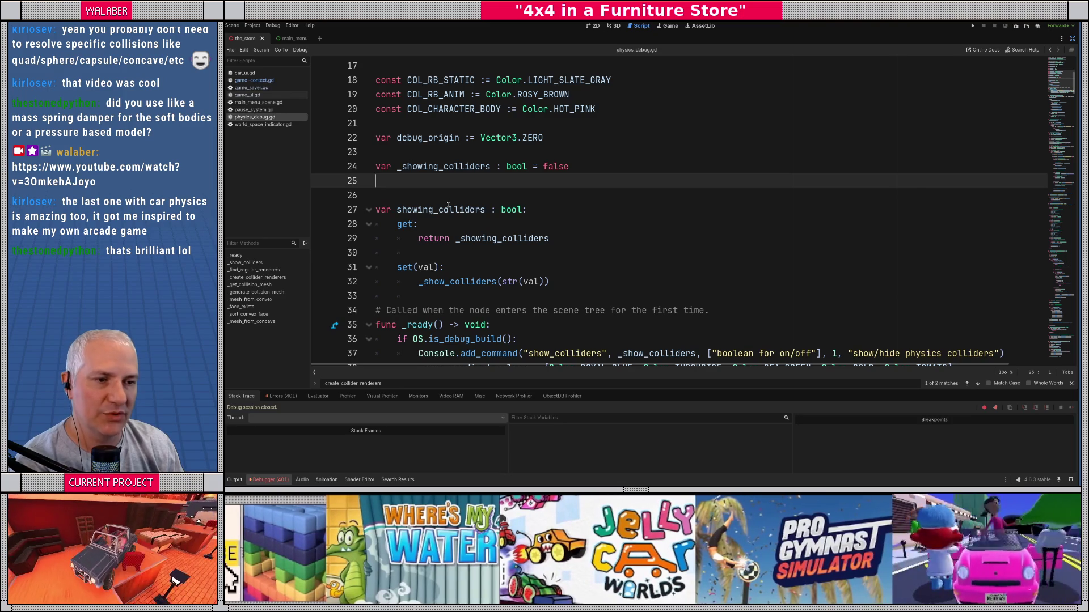
Step: Add 'var _show_colliders_queued := false' on a new line above _showing_colliders
{"action": "left_click", "coordinate": [435, 163]}
{"action": "key", "text": "ctrl+shift+Return"}
{"action": "type", "text": "var _"}
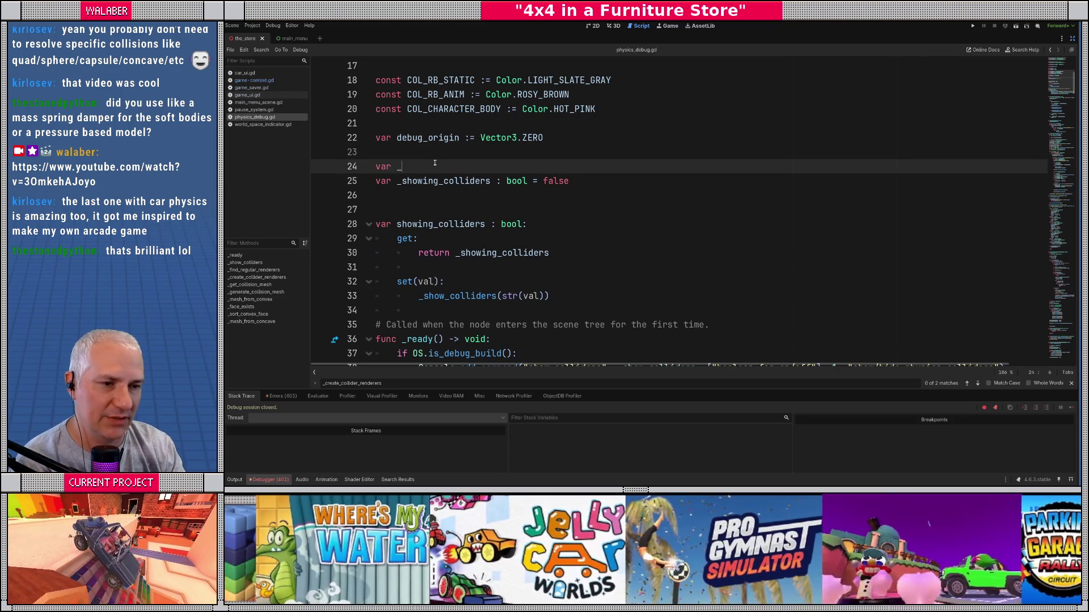
{"action": "type", "text": "sho"}
{"action": "key", "text": "BackSpace"}
{"action": "key", "text": "BackSpace"}
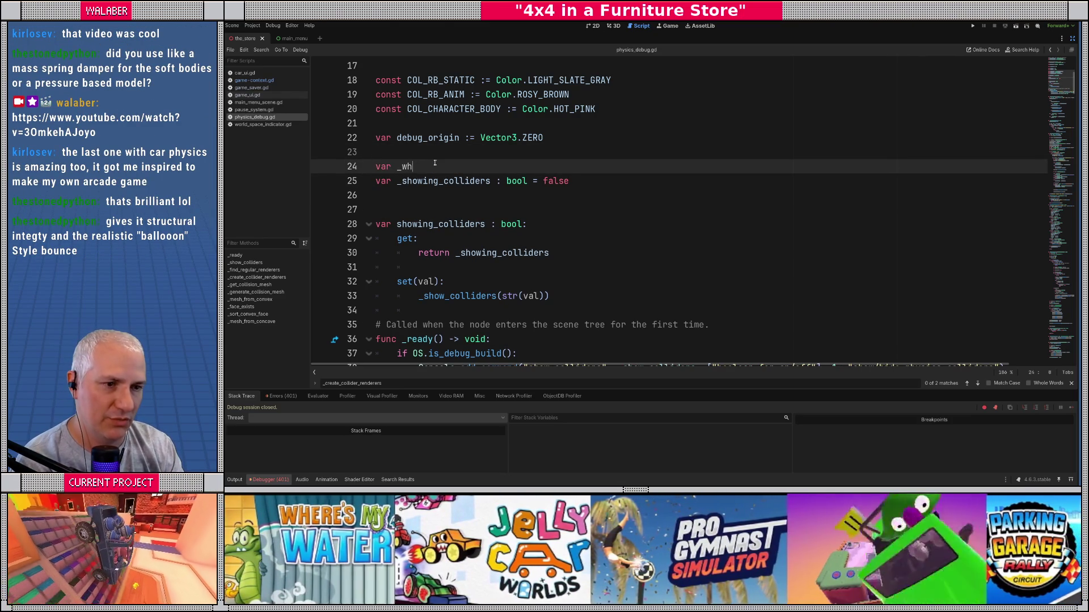
{"action": "type", "text": "how_collide"}
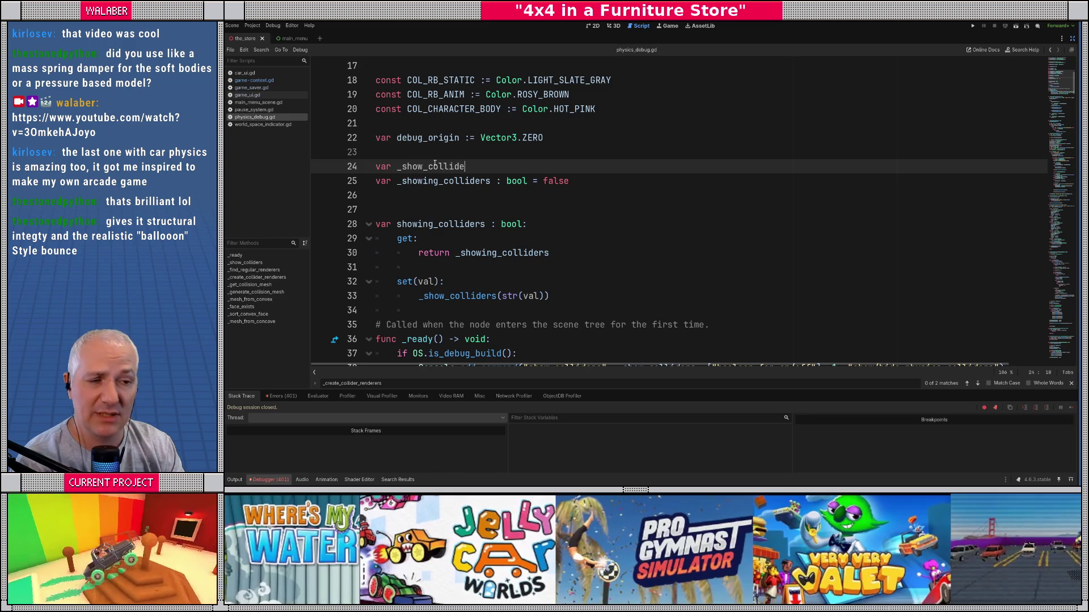
{"action": "type", "text": "rs_queued :"}
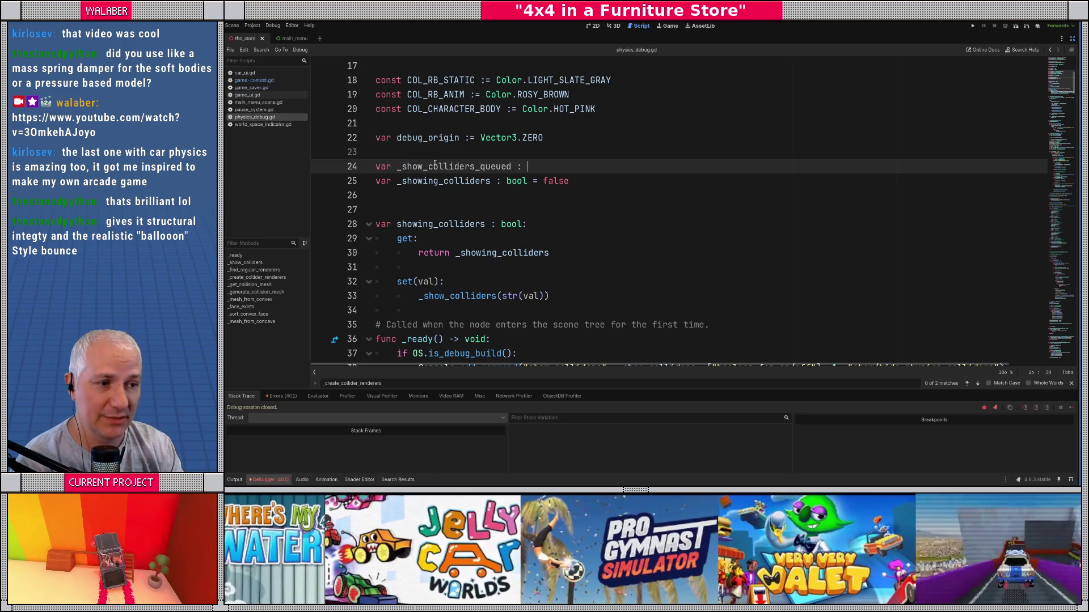
{"action": "key", "text": "BackSpace"}
{"action": "type", "text": "= false"}
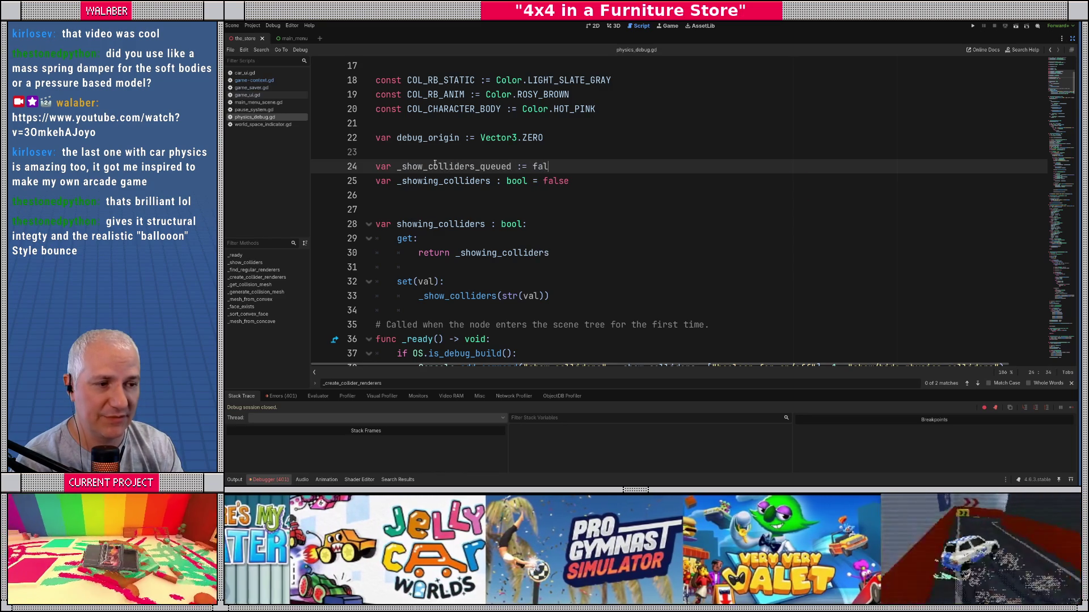
{"action": "key", "text": "Return"}
{"action": "double_click", "coordinate": [435, 166]}
{"action": "scroll", "coordinate": [502, 187], "scroll_direction": "up", "scroll_amount": 5}
{"action": "scroll", "coordinate": [479, 201], "scroll_direction": "down", "scroll_amount": 4}
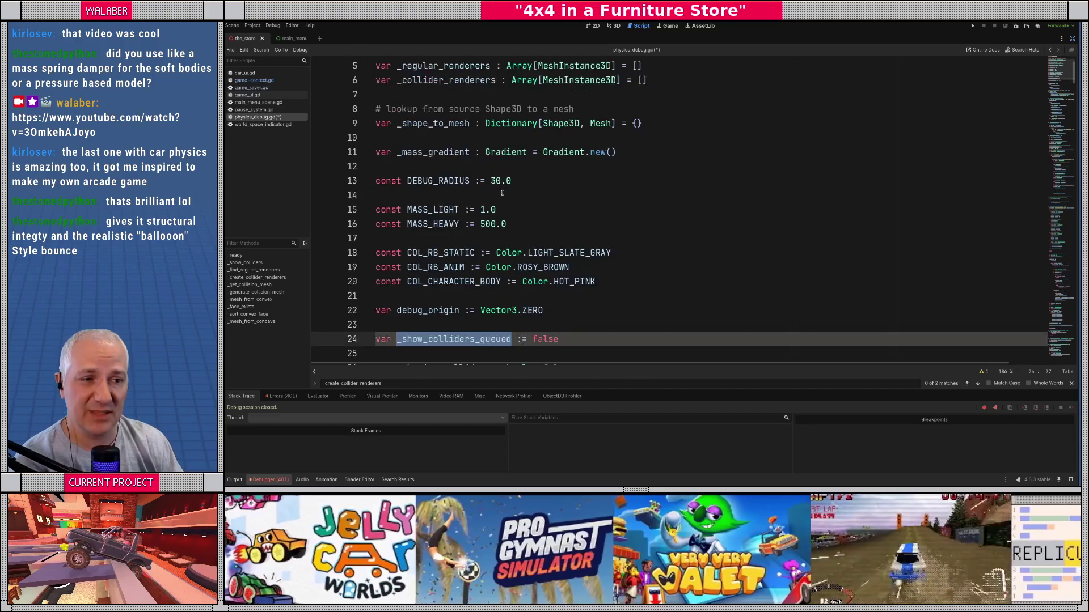
{"action": "scroll", "coordinate": [479, 201], "scroll_direction": "down", "scroll_amount": 3}
{"action": "scroll", "coordinate": [457, 182], "scroll_direction": "down", "scroll_amount": 1}
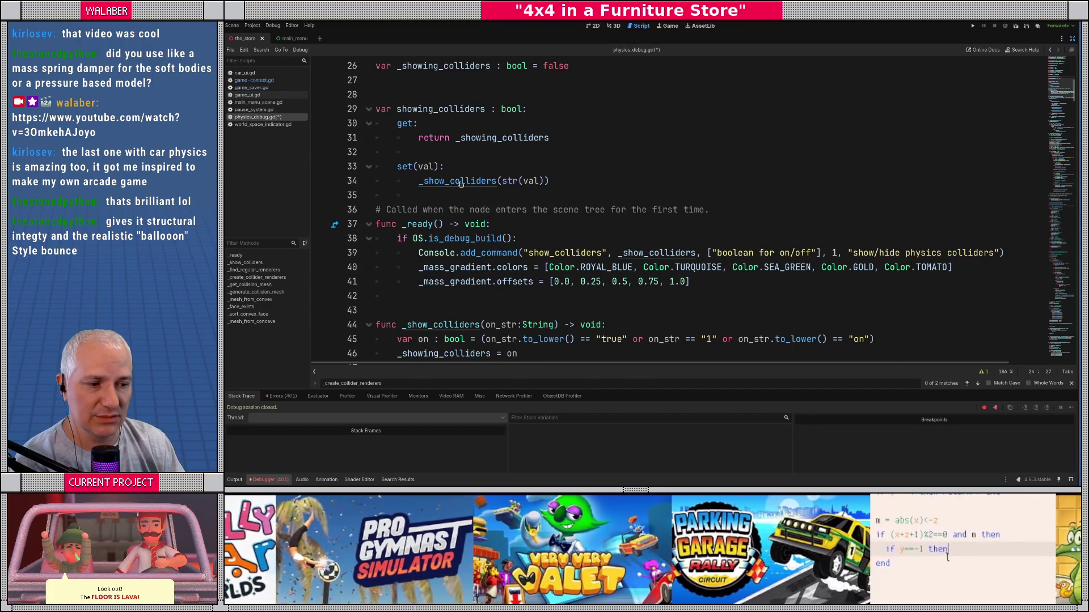
{"action": "scroll", "coordinate": [488, 199], "scroll_direction": "down", "scroll_amount": 3}
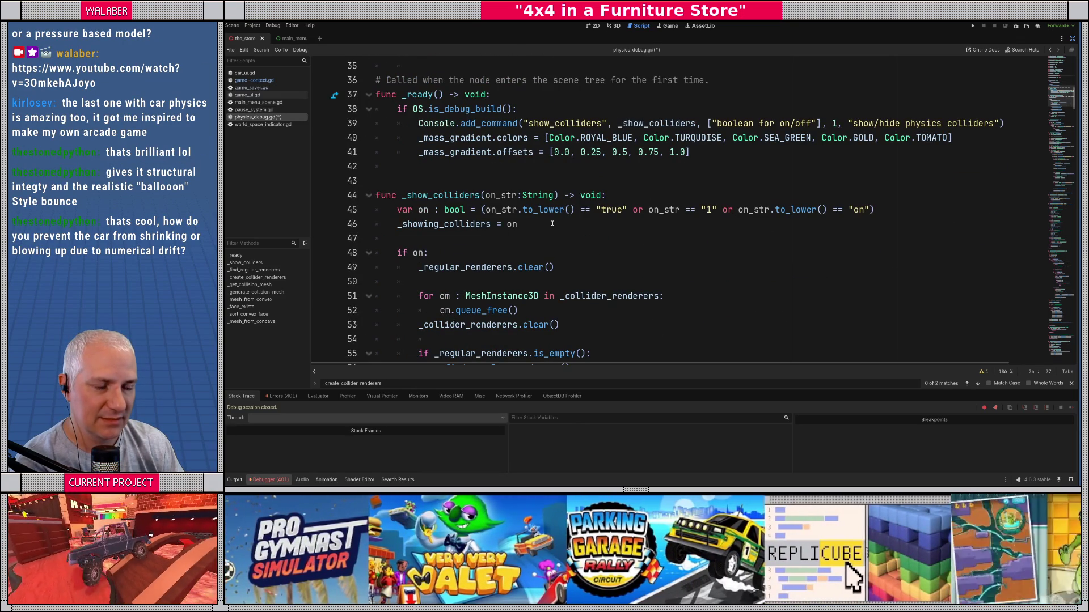
Step: Add '_show_colliders_queued = true' under 'if on:' in _show_colliders
{"action": "left_click", "coordinate": [482, 252]}
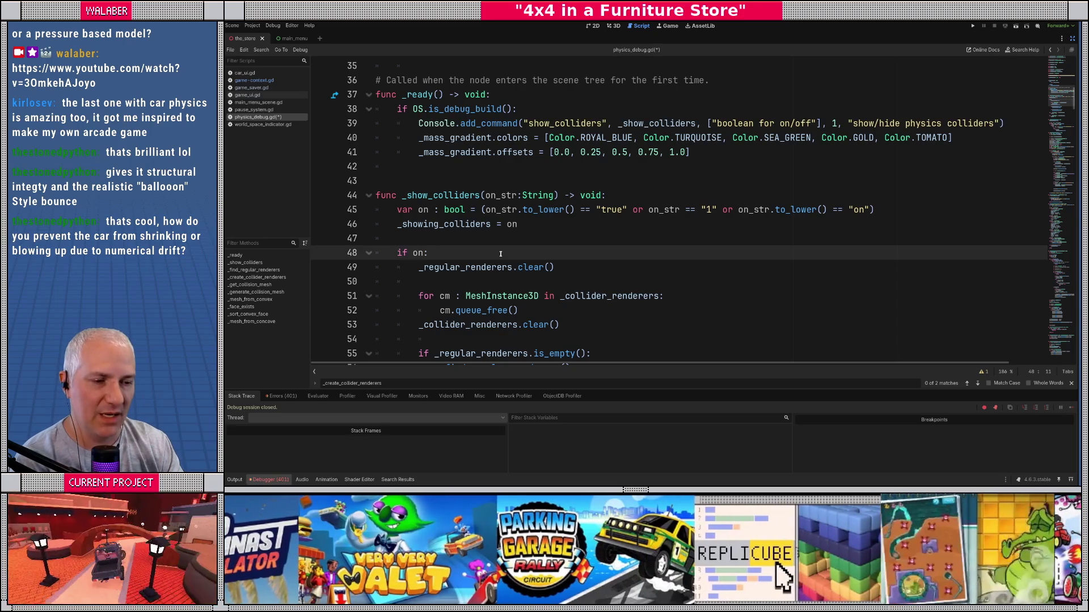
{"action": "key", "text": "Return"}
{"action": "type", "text": "_show_colliders_queued = true"}
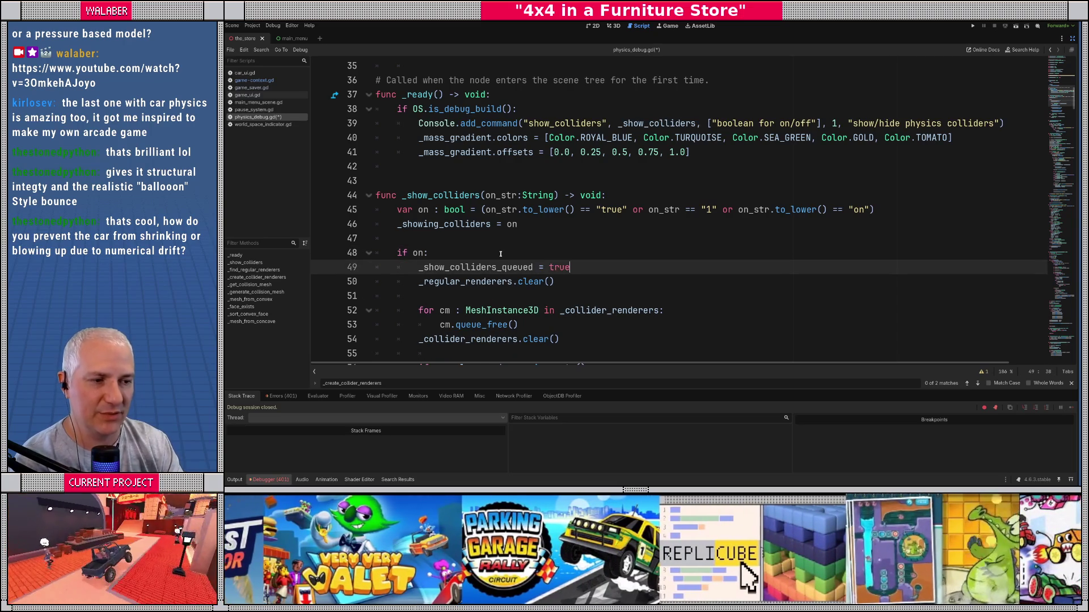
{"action": "key", "text": "Escape"}
{"action": "key", "text": "Down"}
{"action": "key", "text": "Home"}
Step: Delete the renderer clear-and-rebuild block from the on branch
{"action": "scroll", "coordinate": [383, 284], "scroll_direction": "down", "scroll_amount": 1}
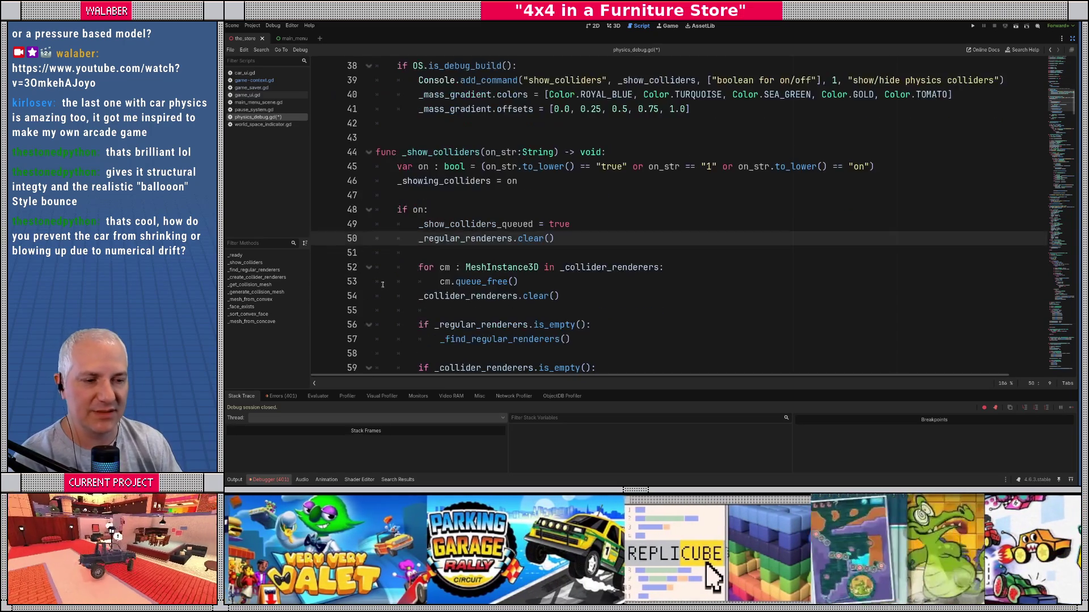
{"action": "scroll", "coordinate": [383, 284], "scroll_direction": "down", "scroll_amount": 5}
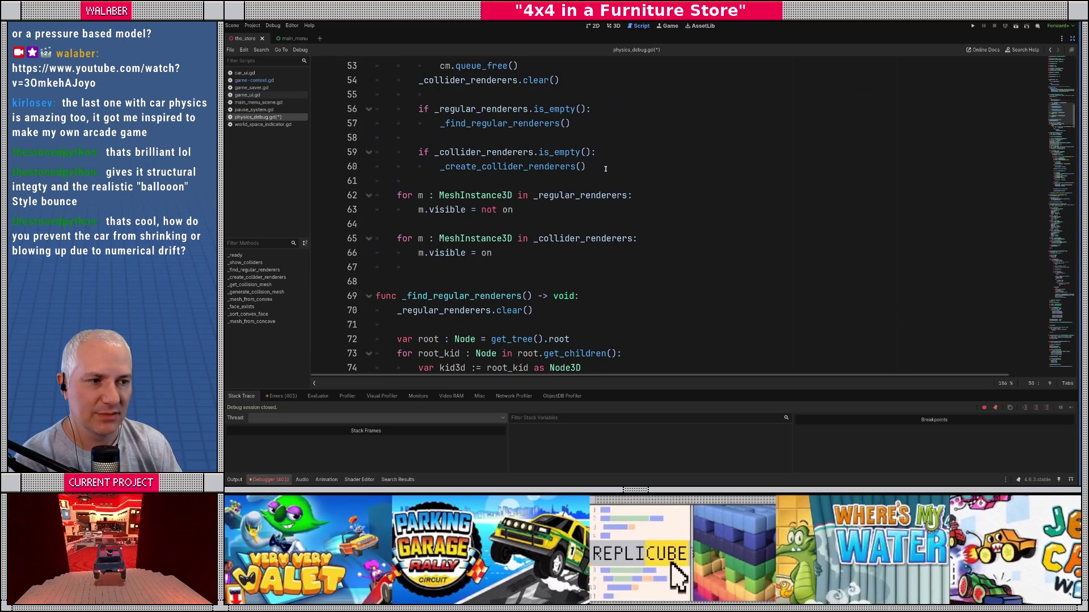
{"action": "left_click", "coordinate": [602, 168], "text": "shift"}
{"action": "scroll", "coordinate": [574, 186], "scroll_direction": "up", "scroll_amount": 2}
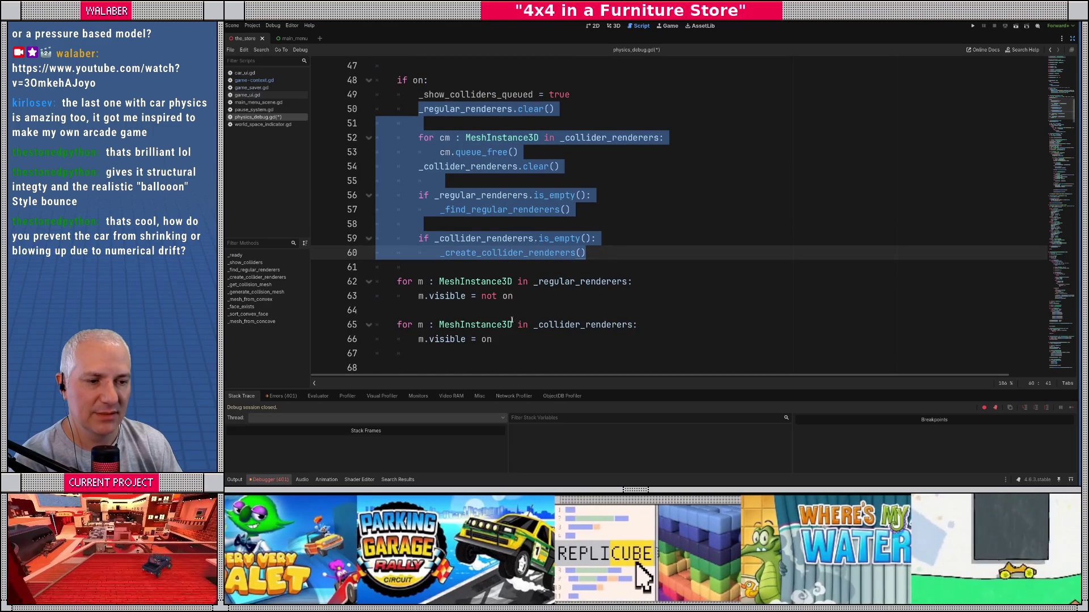
{"action": "scroll", "coordinate": [519, 295], "scroll_direction": "down", "scroll_amount": 2}
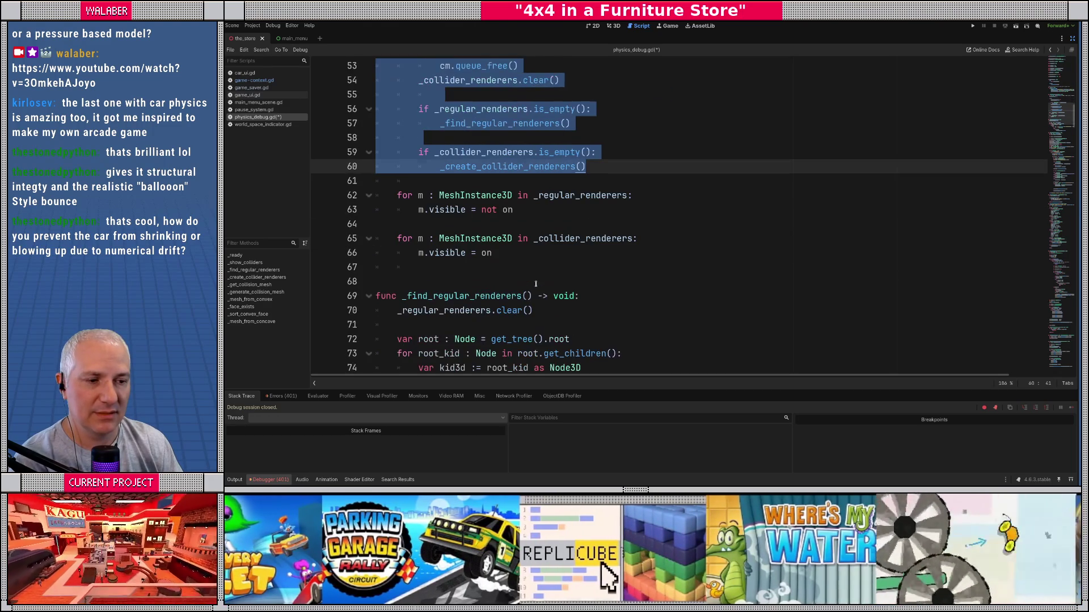
{"action": "left_click", "coordinate": [516, 257], "text": "shift"}
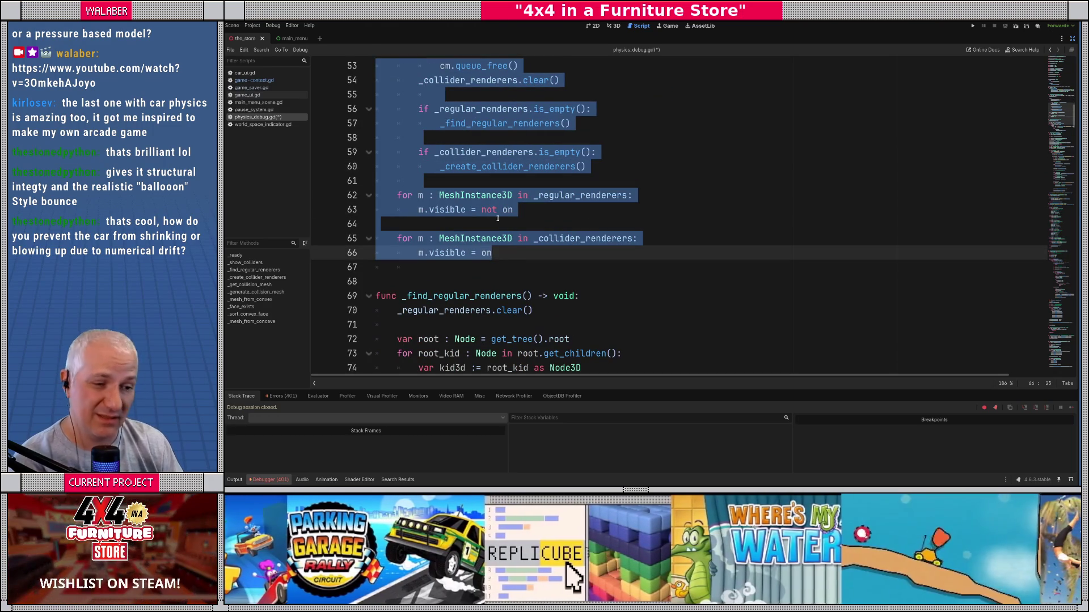
{"action": "left_click", "coordinate": [483, 196]}
{"action": "scroll", "coordinate": [483, 196], "scroll_direction": "up", "scroll_amount": 3}
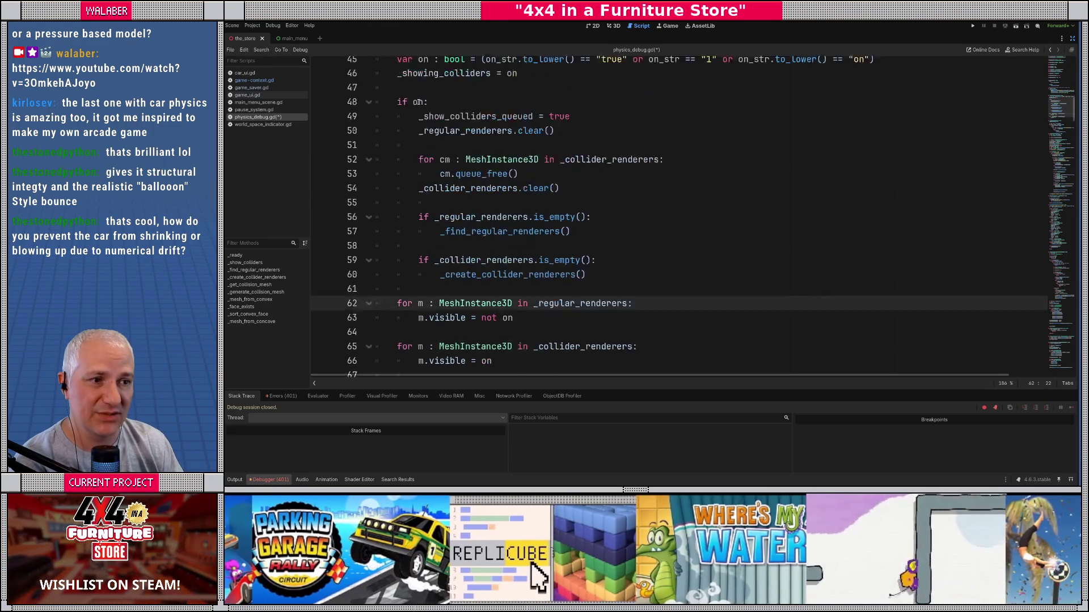
{"action": "mouse_move", "coordinate": [419, 152]}
{"action": "left_mouse_down"}
{"action": "mouse_move", "coordinate": [449, 196]}
{"action": "mouse_move", "coordinate": [570, 253]}
{"action": "mouse_move", "coordinate": [616, 294]}
{"action": "left_mouse_up"}
{"action": "key", "text": "ctrl+c"}
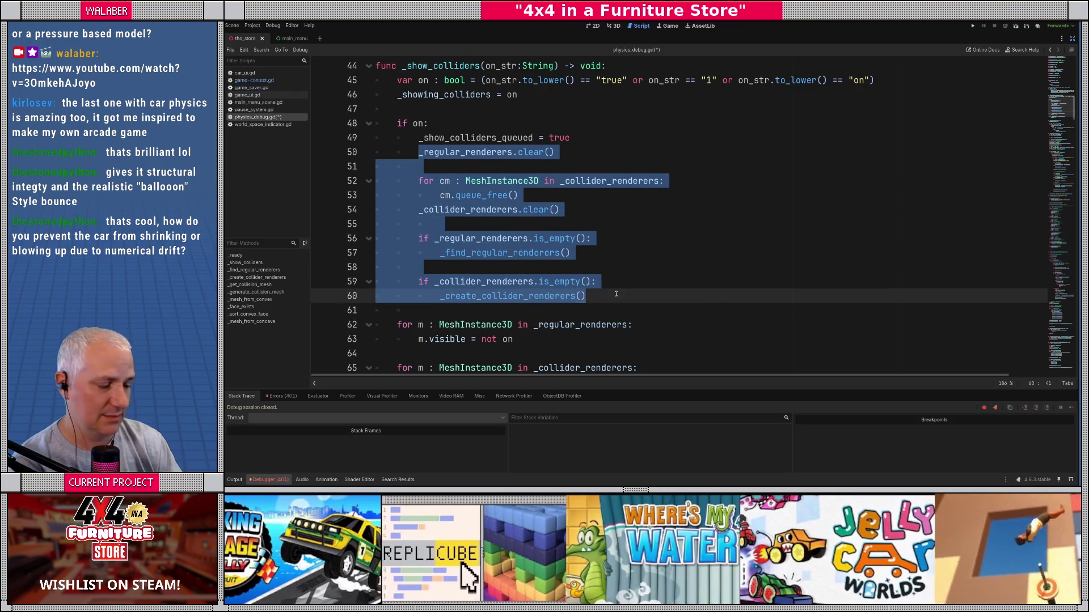
{"action": "key", "text": "BackSpace"}
{"action": "key", "text": "BackSpace"}
{"action": "key", "text": "BackSpace"}
{"action": "key", "text": "BackSpace"}
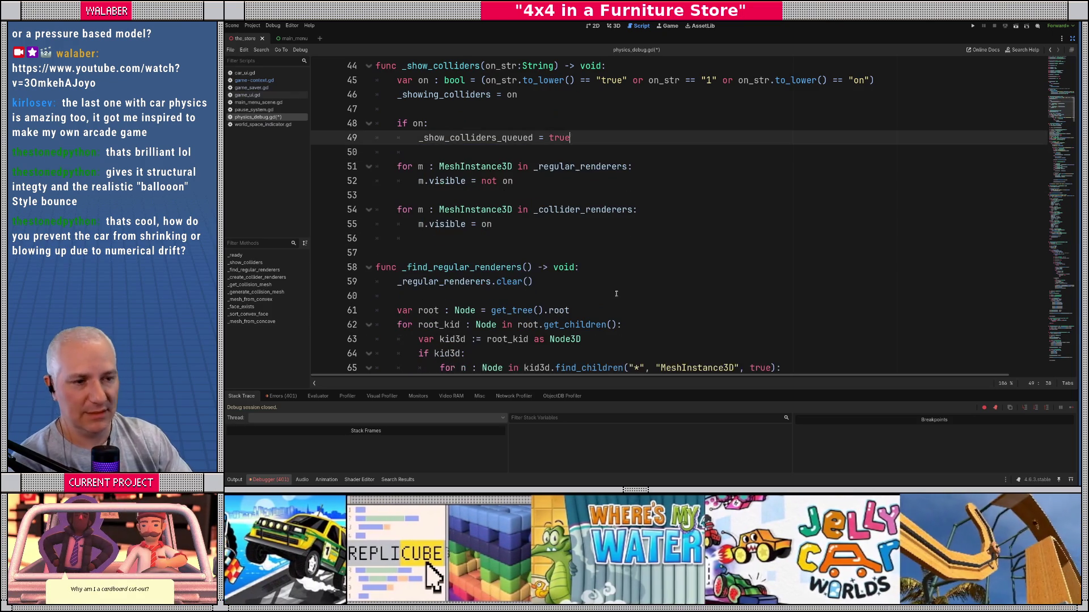
{"action": "scroll", "coordinate": [631, 288], "scroll_direction": "up", "scroll_amount": 4}
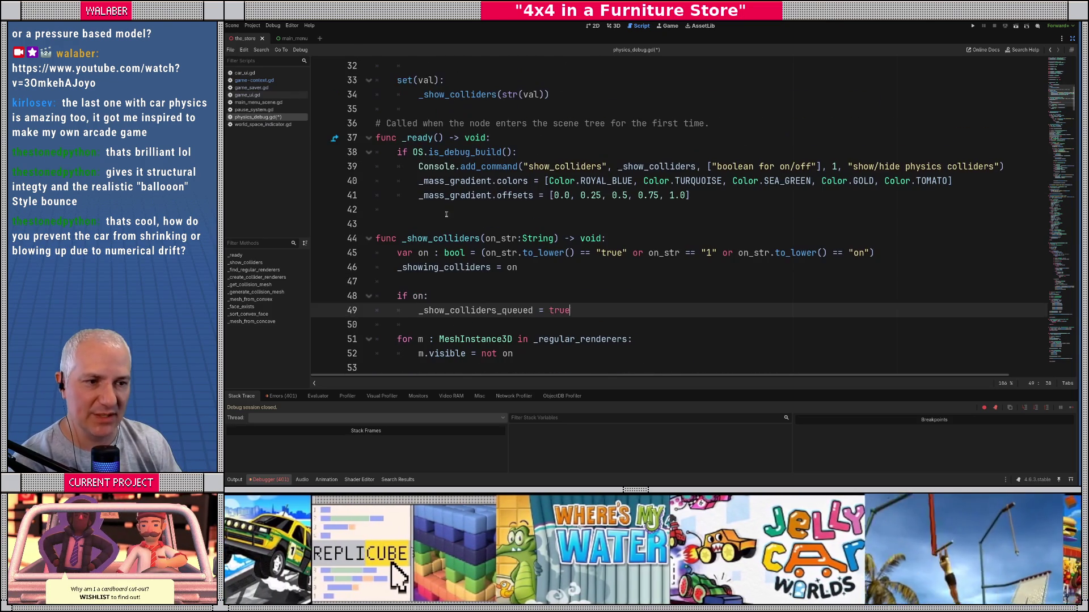
Step: Add a _physics_process function with an 'if _show_colliders_queued:' block containing the pasted rebuild code
{"action": "left_click", "coordinate": [426, 204]}
{"action": "key", "text": "Return"}
{"action": "type", "text": "func _phy"}
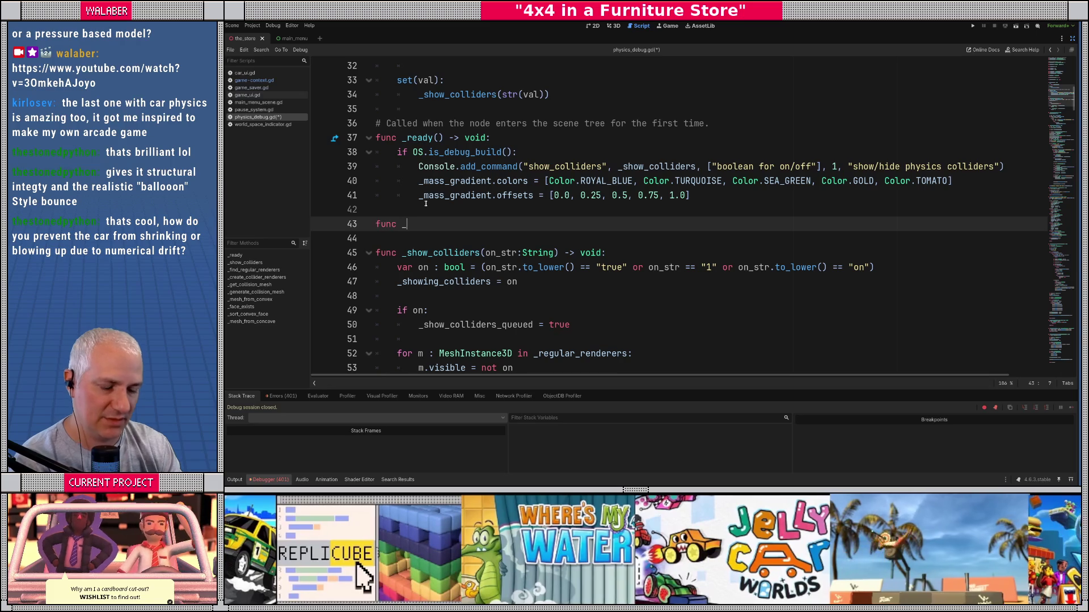
{"action": "key", "text": "Return"}
{"action": "key", "text": "Return"}
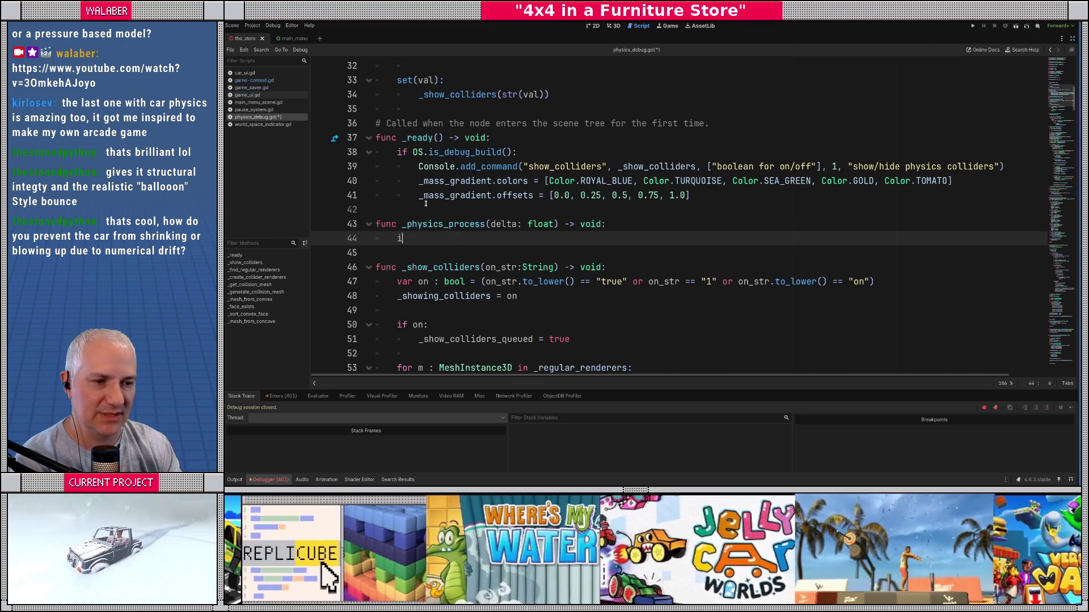
{"action": "type", "text": "if _showq"}
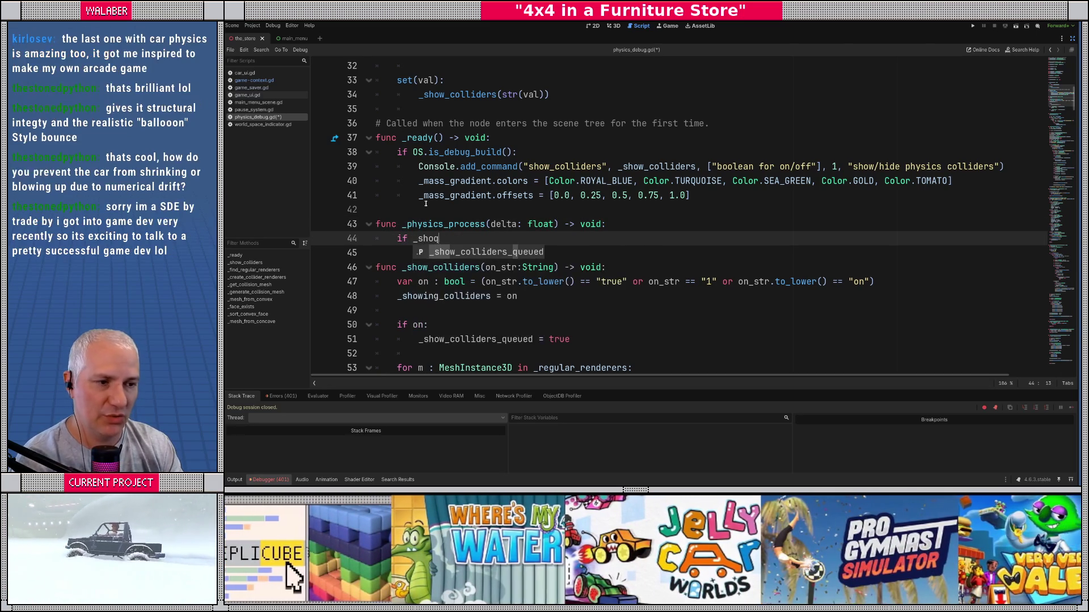
{"action": "key", "text": "Return"}
{"action": "key", "text": "Return"}
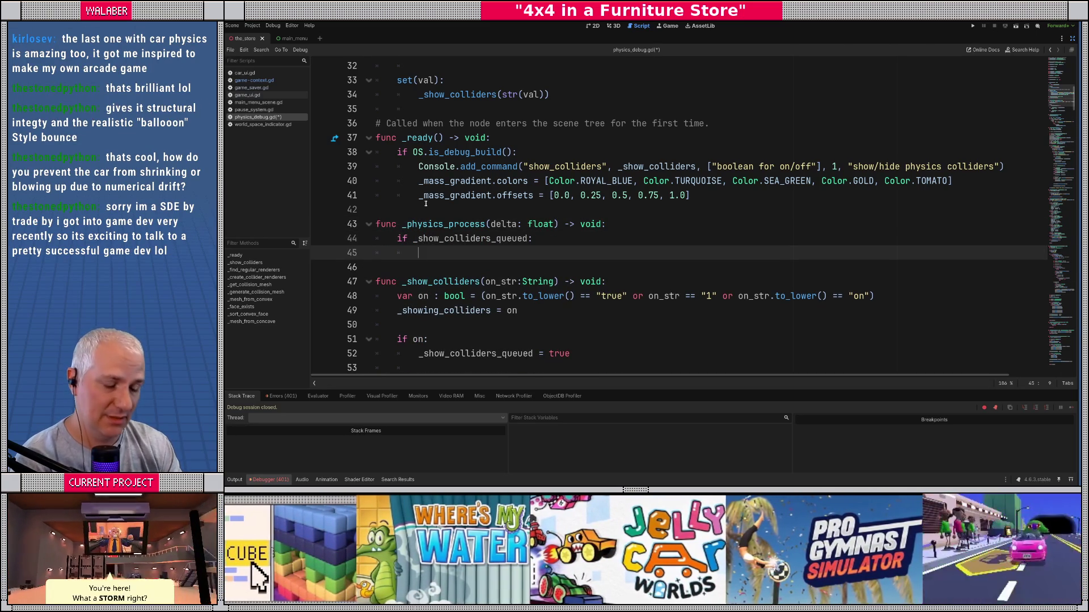
{"action": "key", "text": "ctrl+v"}
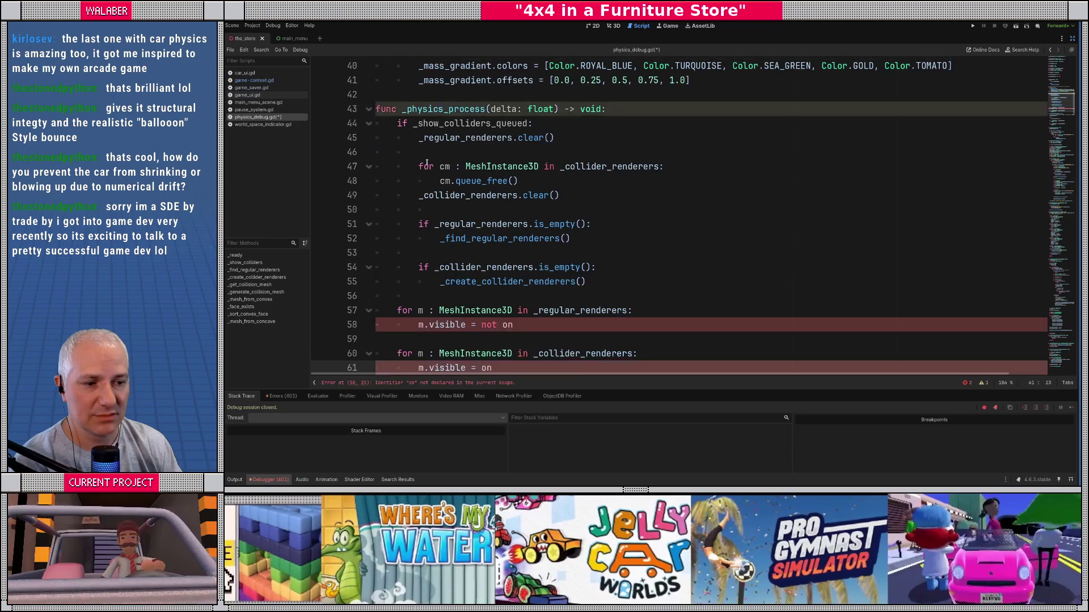
Step: Reset the flag with '_show_colliders_queued = false' after the rebuild code
{"action": "scroll", "coordinate": [425, 227], "scroll_direction": "down", "scroll_amount": 1}
{"action": "left_click", "coordinate": [432, 253]}
{"action": "key", "text": "Return"}
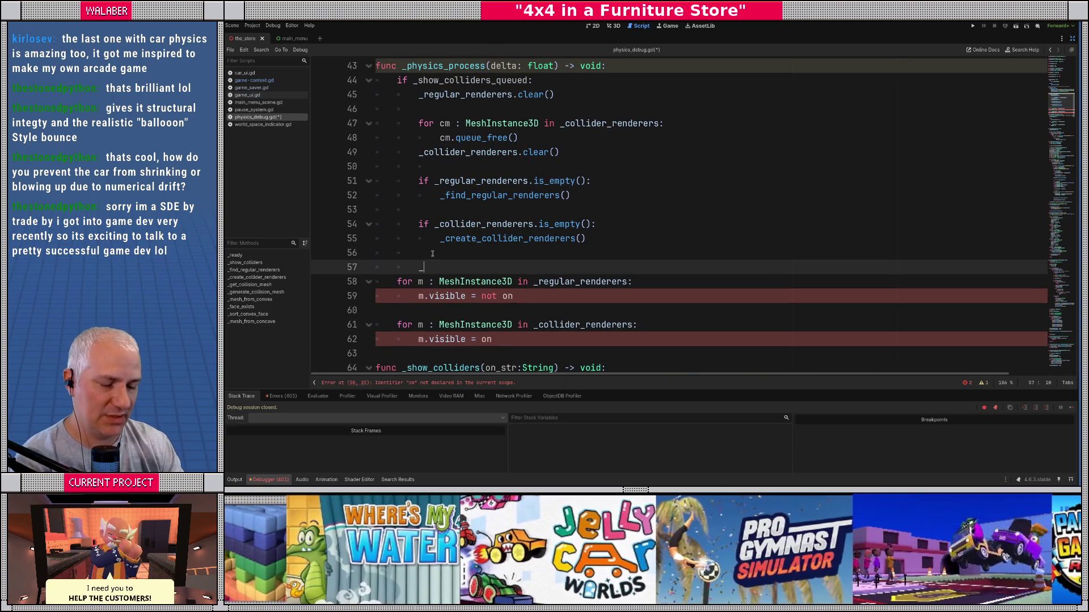
{"action": "type", "text": "_sho"}
{"action": "key", "text": "Down"}
{"action": "key", "text": "Return"}
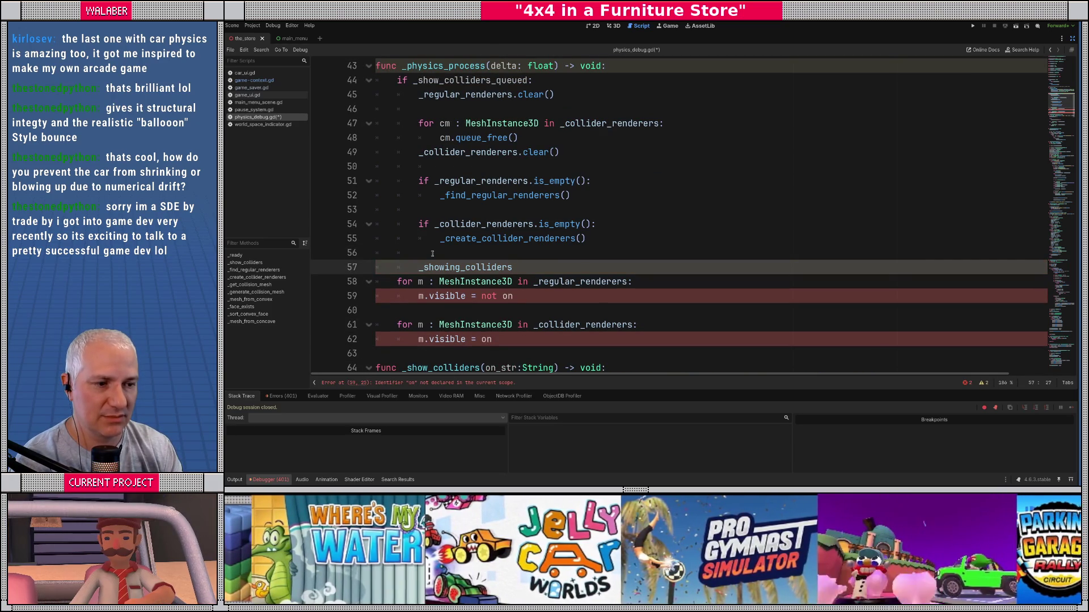
{"action": "key", "text": "BackSpace"}
{"action": "key", "text": "BackSpace"}
{"action": "key", "text": "BackSpace"}
{"action": "key", "text": "BackSpace"}
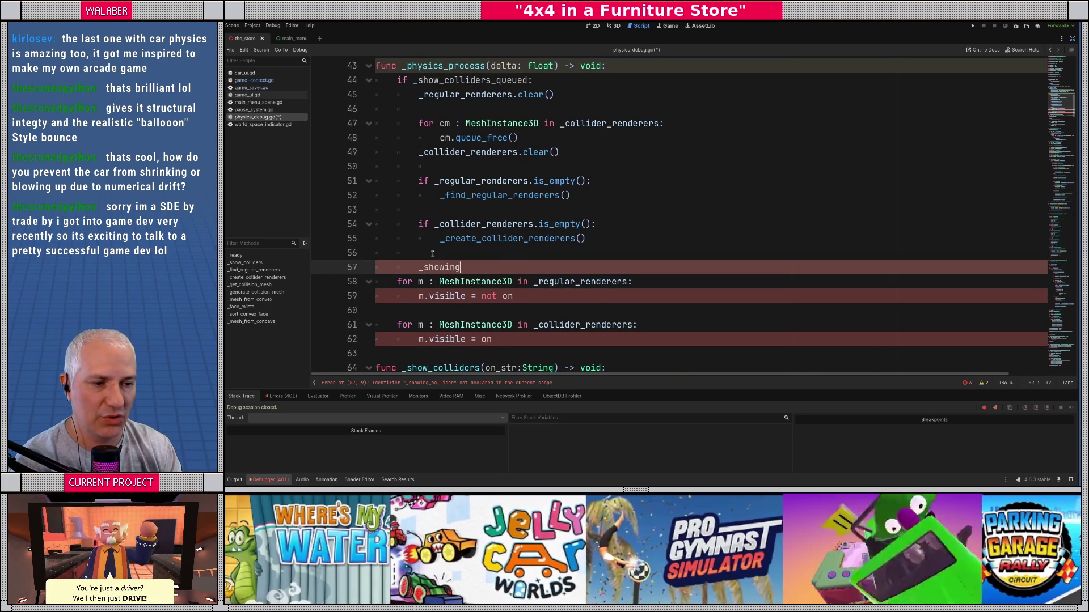
{"action": "type", "text": "_c"}
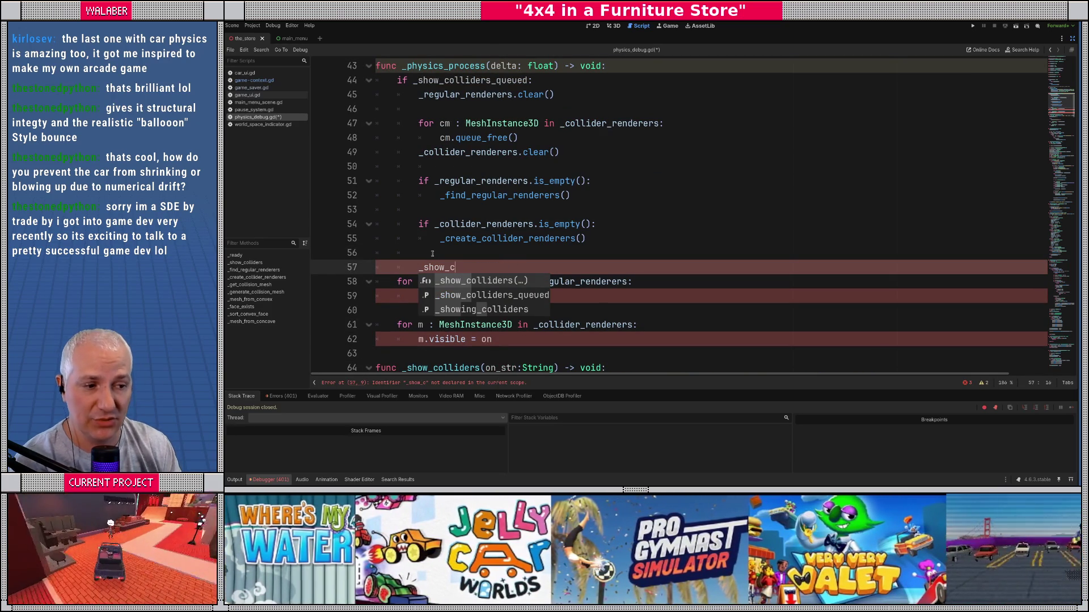
{"action": "key", "text": "Down"}
{"action": "key", "text": "Return"}
{"action": "type", "text": "= false"}
{"action": "key", "text": "Return"}
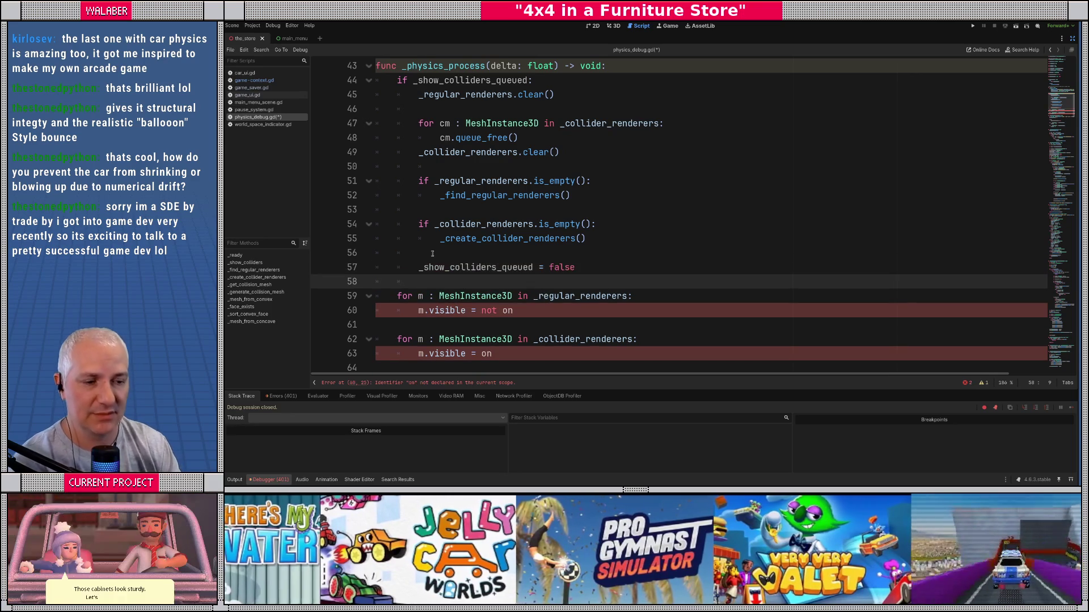
Step: Hide regular renderers with false and show colliders with true, then save
{"action": "left_click_drag", "start_coordinate": [482, 268], "coordinate": [540, 268]}
{"action": "type", "text": "false"}
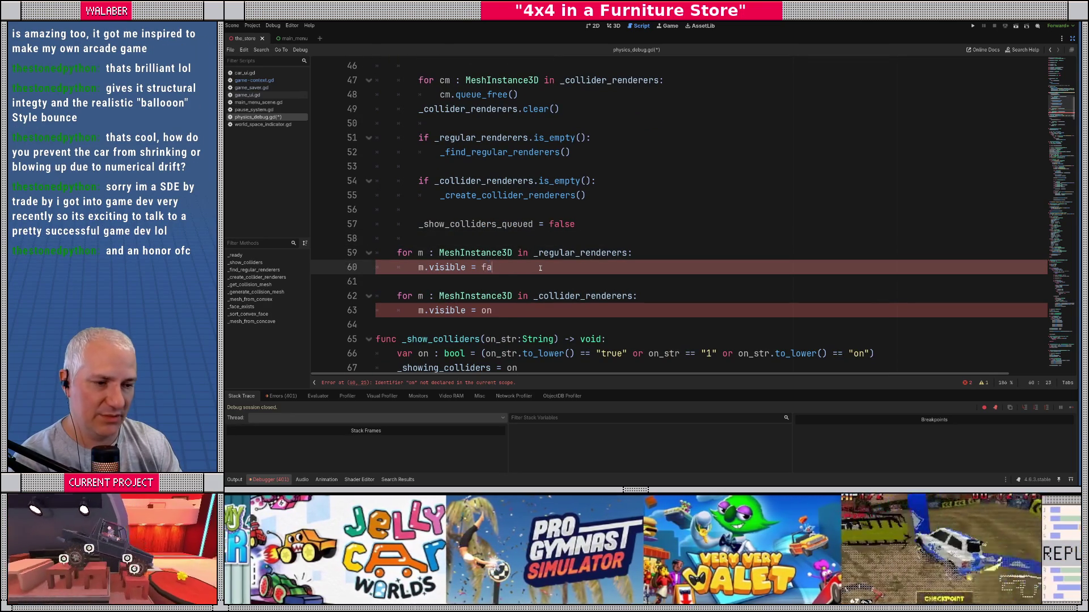
{"action": "left_click", "coordinate": [425, 244]}
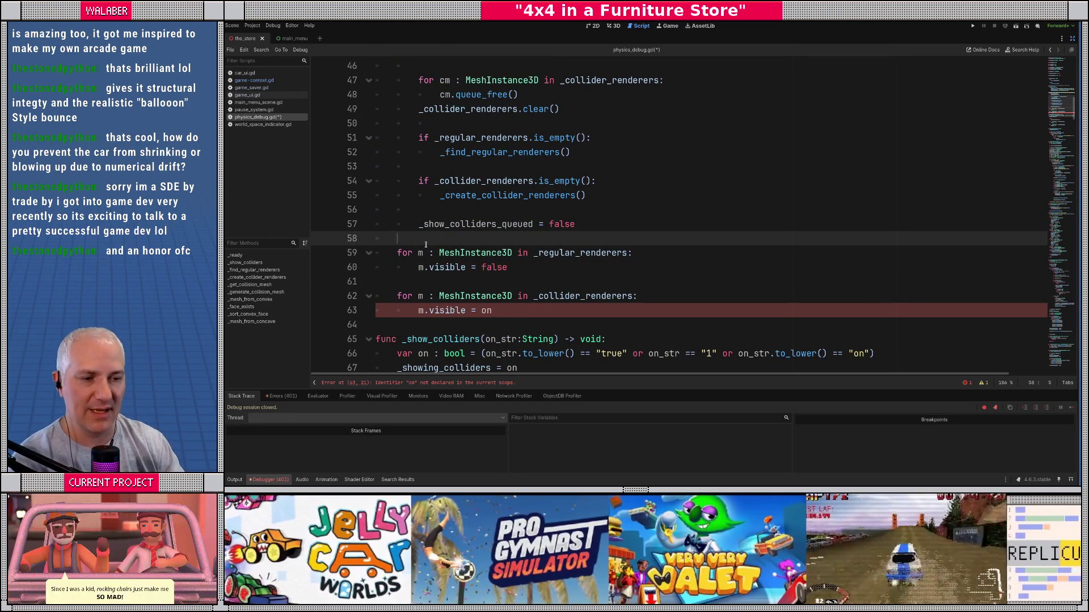
{"action": "key", "text": "Return"}
{"action": "double_click", "coordinate": [485, 325]}
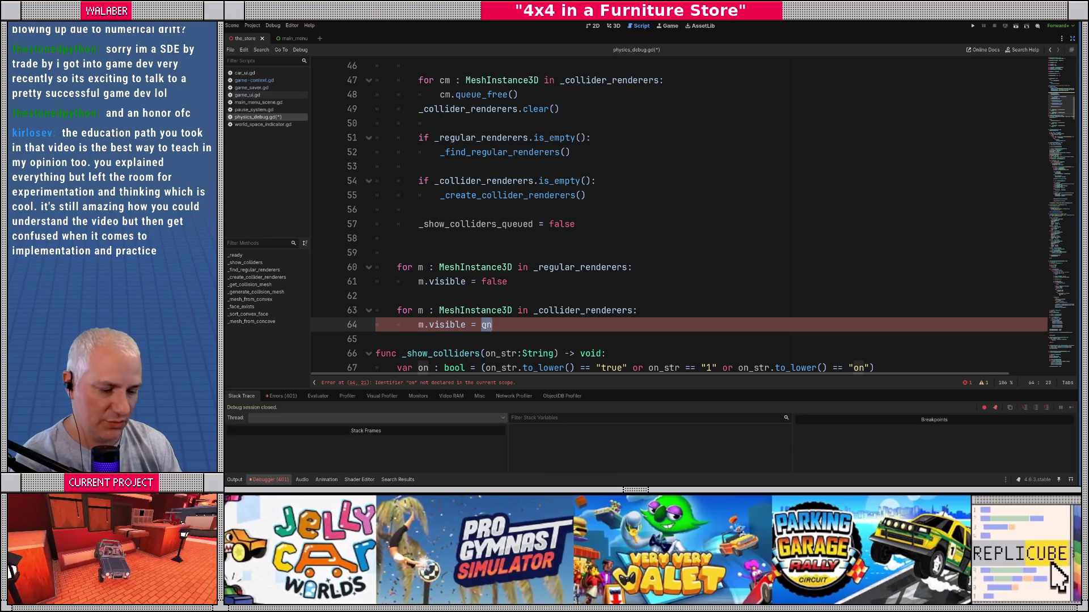
{"action": "type", "text": "true"}
{"action": "left_click", "coordinate": [444, 334]}
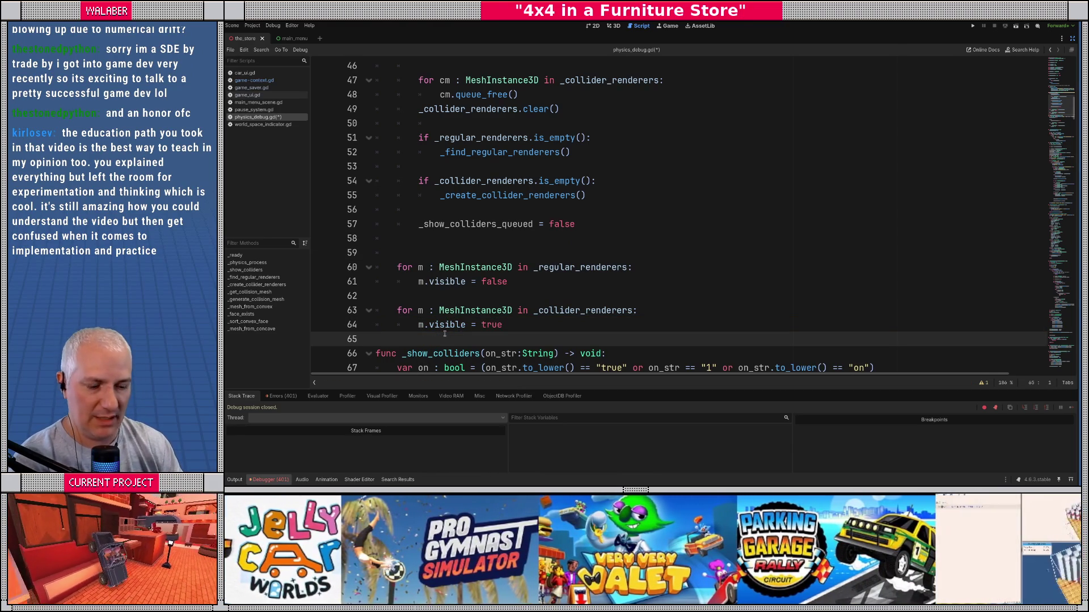
{"action": "key", "text": "Return"}
{"action": "key", "text": "ctrl+s"}
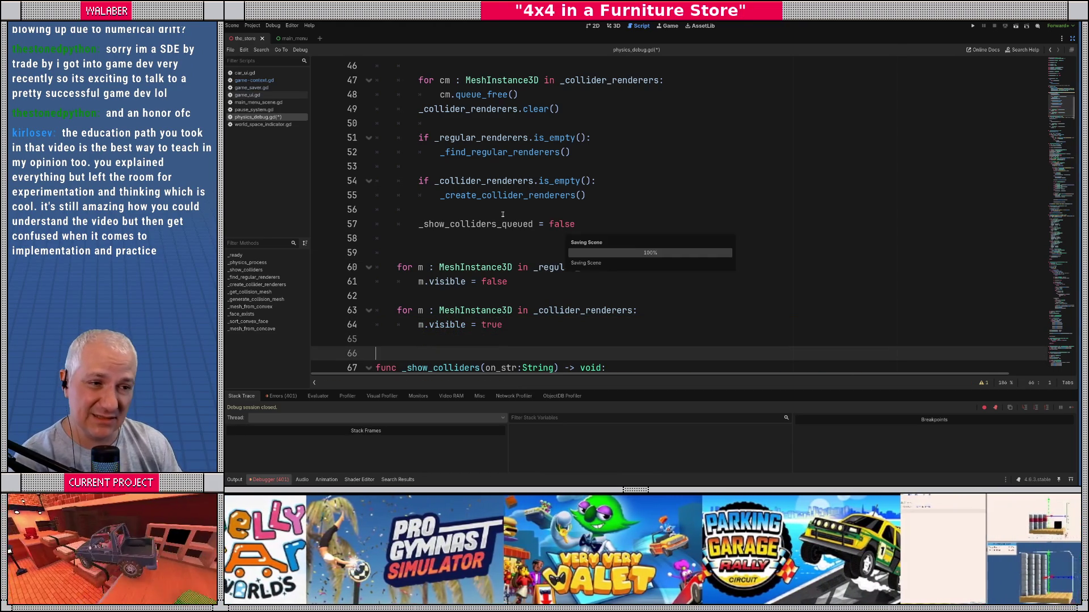
Step: Rename the delta parameter to _delta, save, and run the game with F5
{"action": "scroll", "coordinate": [485, 216], "scroll_direction": "up", "scroll_amount": 5}
{"action": "left_click", "coordinate": [488, 238]}
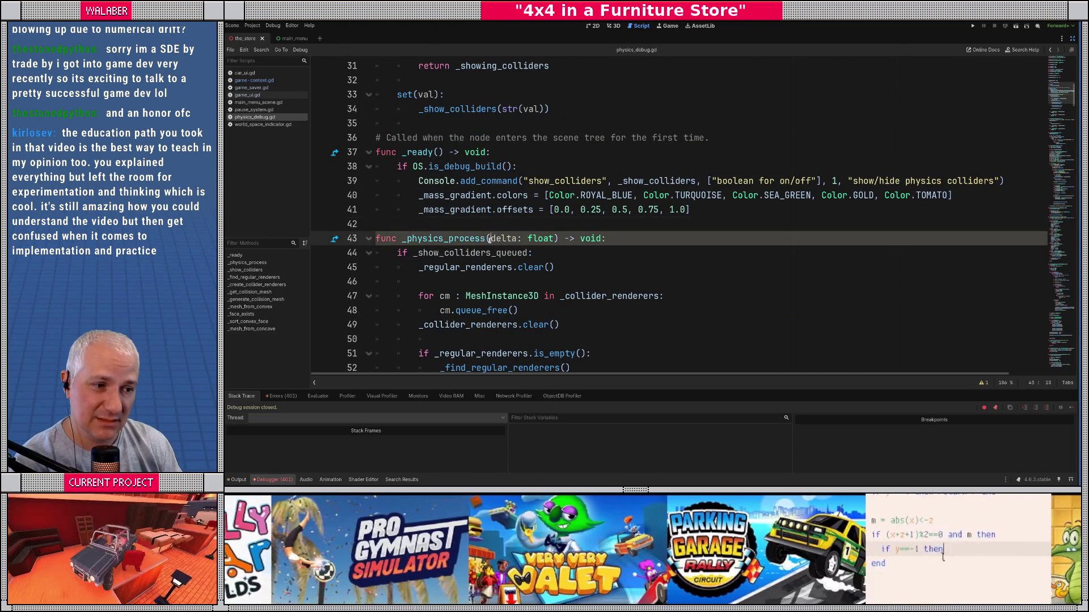
{"action": "type", "text": "_"}
{"action": "key", "text": "ctrl+s"}
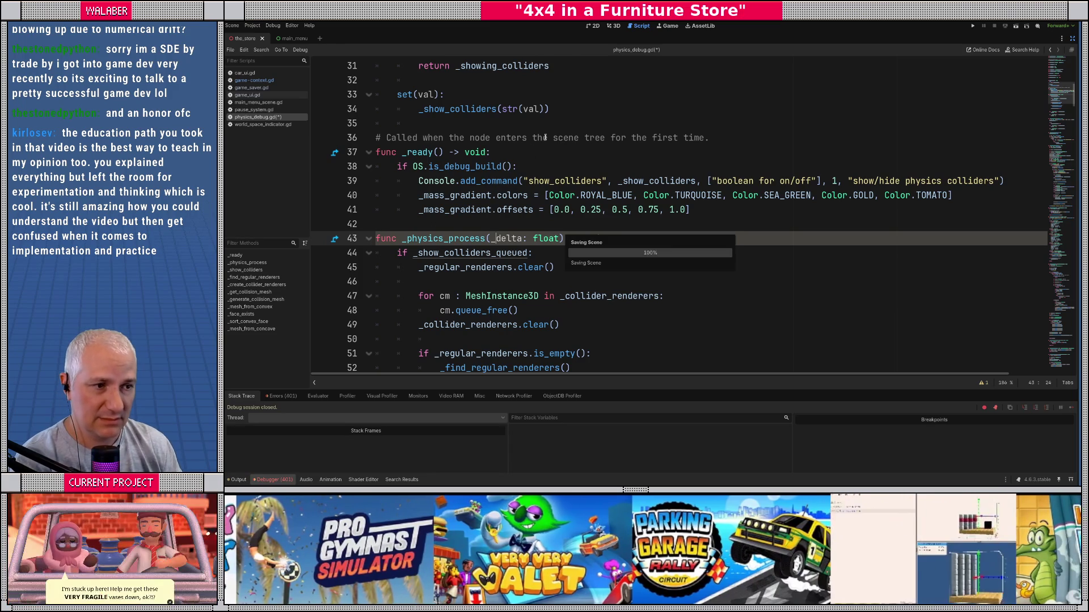
{"action": "left_click", "coordinate": [568, 125]}
{"action": "key", "text": "F5"}
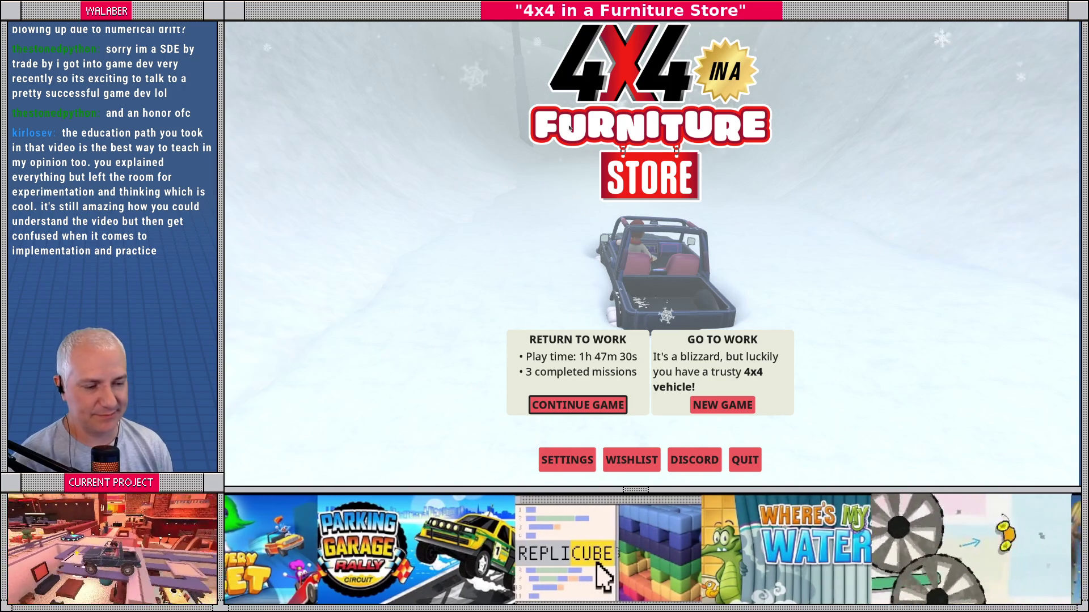
Step: Continue the saved game, then stop it with F8 and return to line 41
{"action": "key", "text": "Return"}
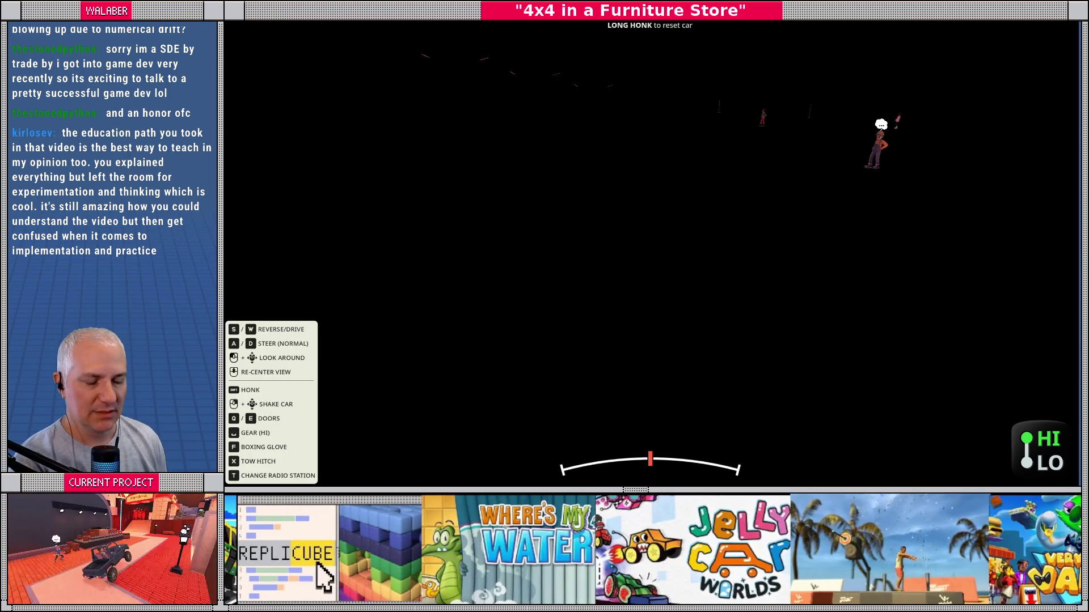
{"action": "key", "text": "F8"}
{"action": "left_click", "coordinate": [409, 216]}
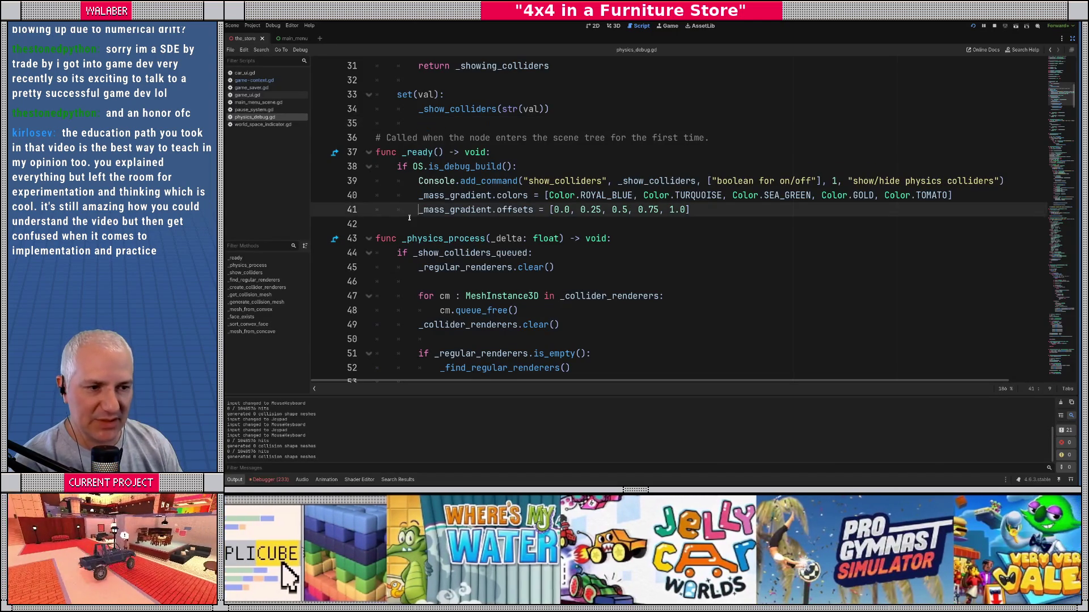
Step: Remove '_showing_colliders = on' and add '_showing_colliders = true' inside the queued check
{"action": "scroll", "coordinate": [384, 240], "scroll_direction": "down", "scroll_amount": 9}
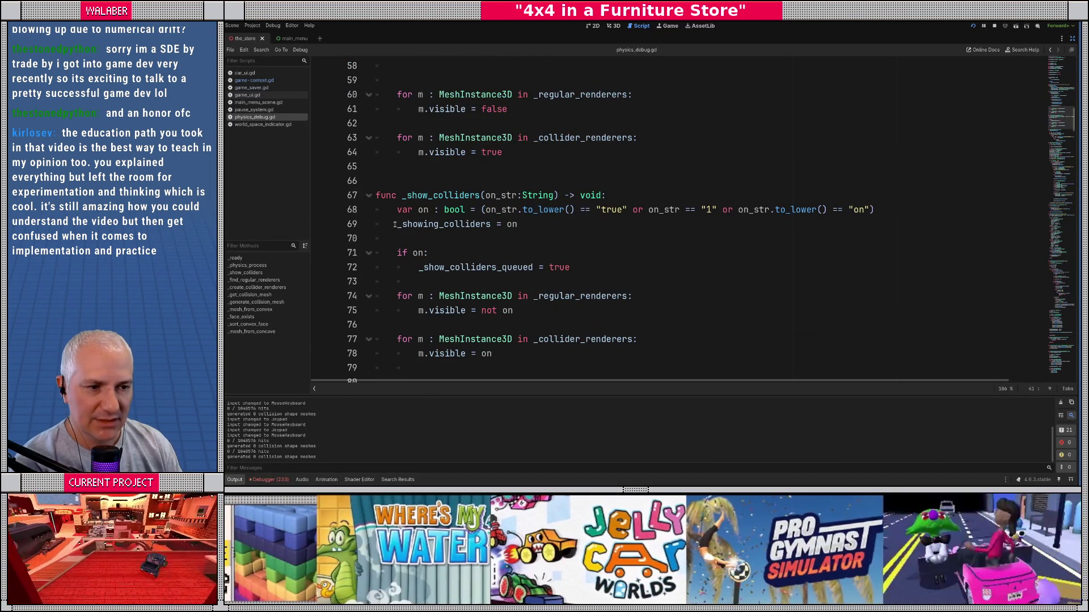
{"action": "left_click_drag", "start_coordinate": [395, 226], "coordinate": [588, 225]}
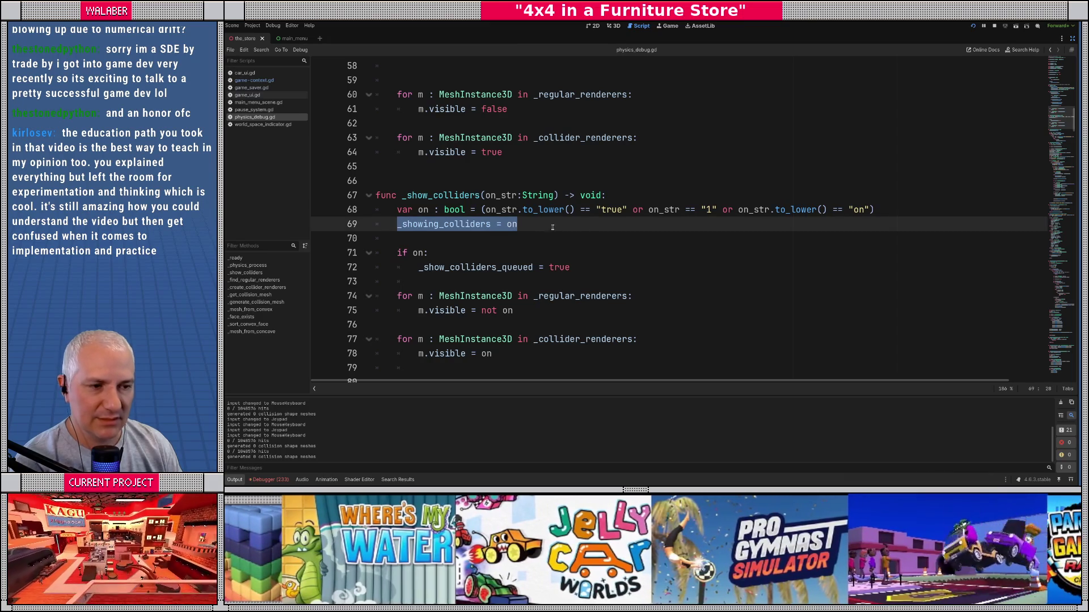
{"action": "key", "text": "BackSpace"}
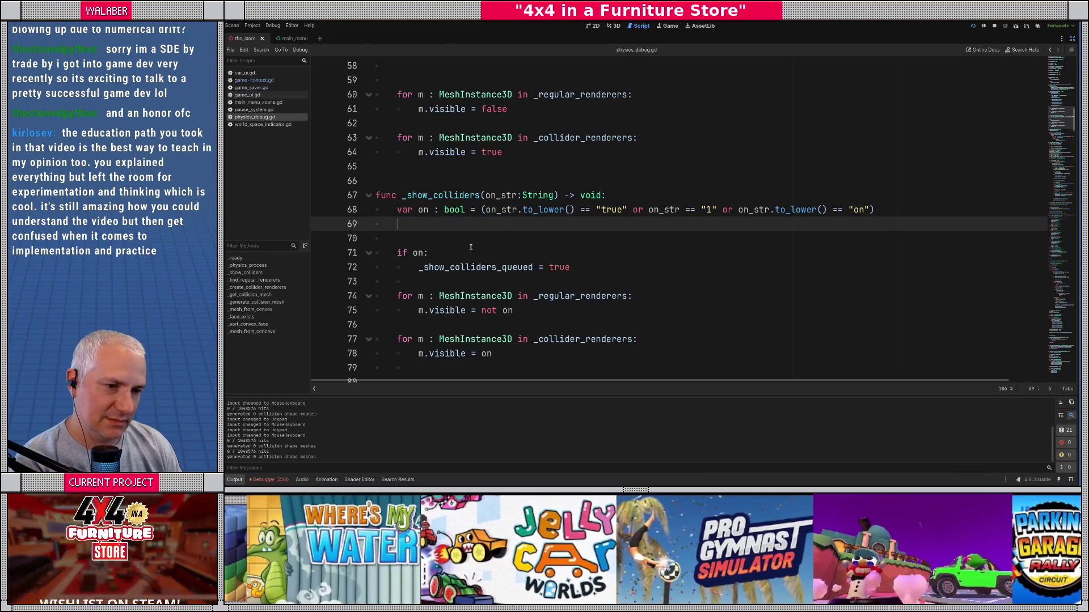
{"action": "scroll", "coordinate": [467, 211], "scroll_direction": "up", "scroll_amount": 4}
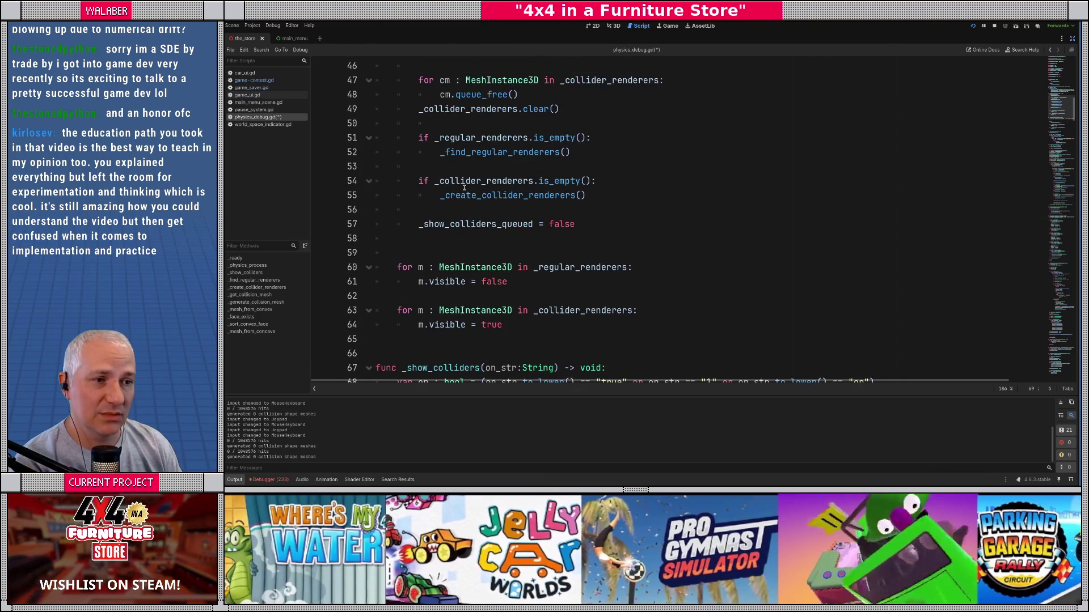
{"action": "scroll", "coordinate": [462, 185], "scroll_direction": "up", "scroll_amount": 2}
{"action": "left_click", "coordinate": [547, 124]}
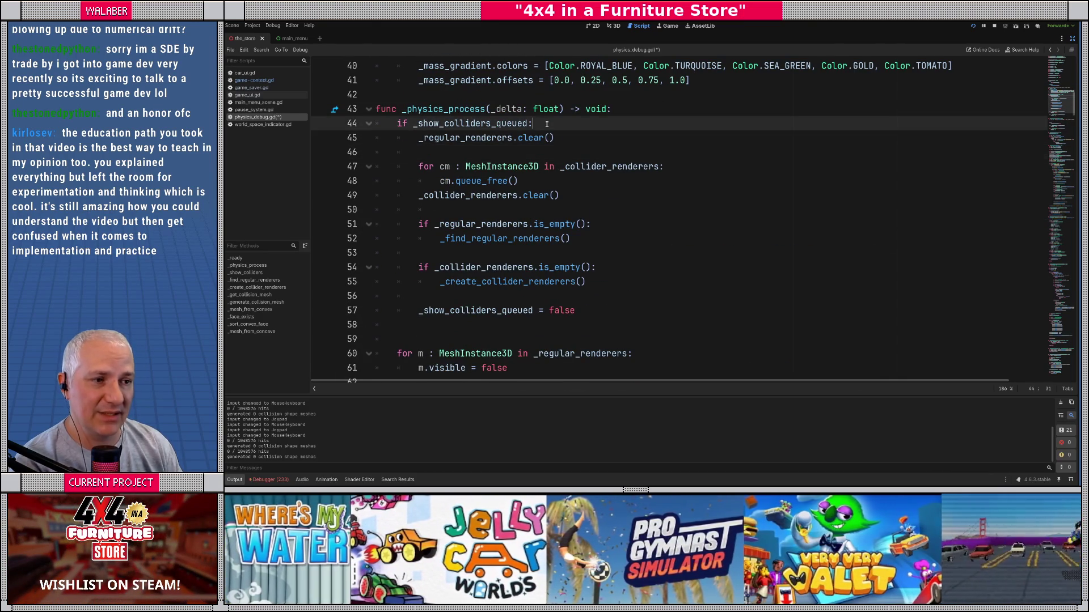
{"action": "key", "text": "Return"}
{"action": "type", "text": "_show"}
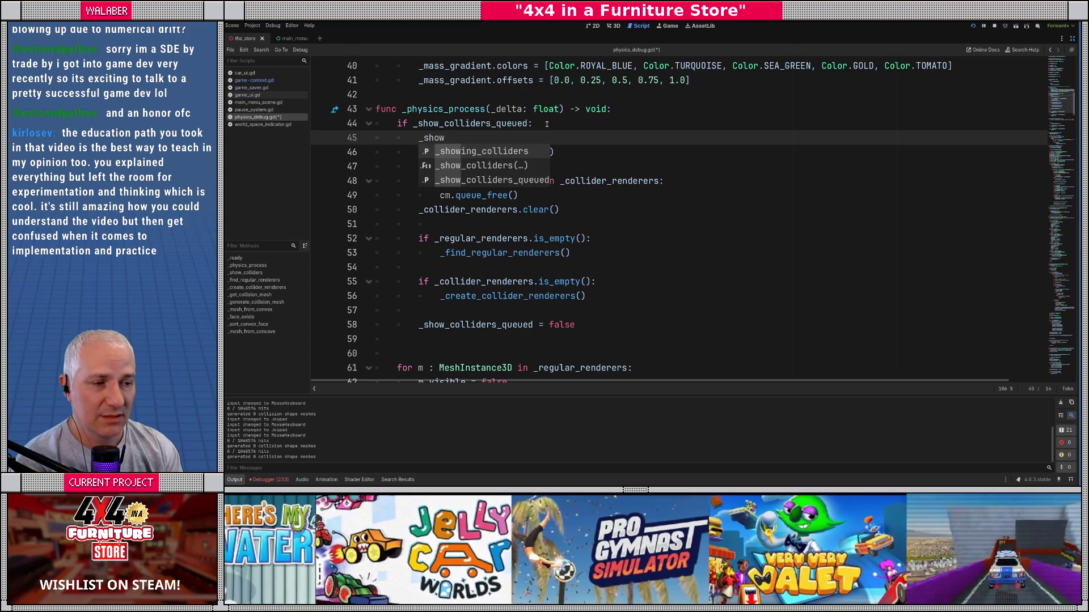
{"action": "key", "text": "Return"}
{"action": "type", "text": "= true"}
Step: Insert an unindented '_showing_colliders = false' just above 'if on:' in _show_colliders
{"action": "scroll", "coordinate": [505, 199], "scroll_direction": "down", "scroll_amount": 6}
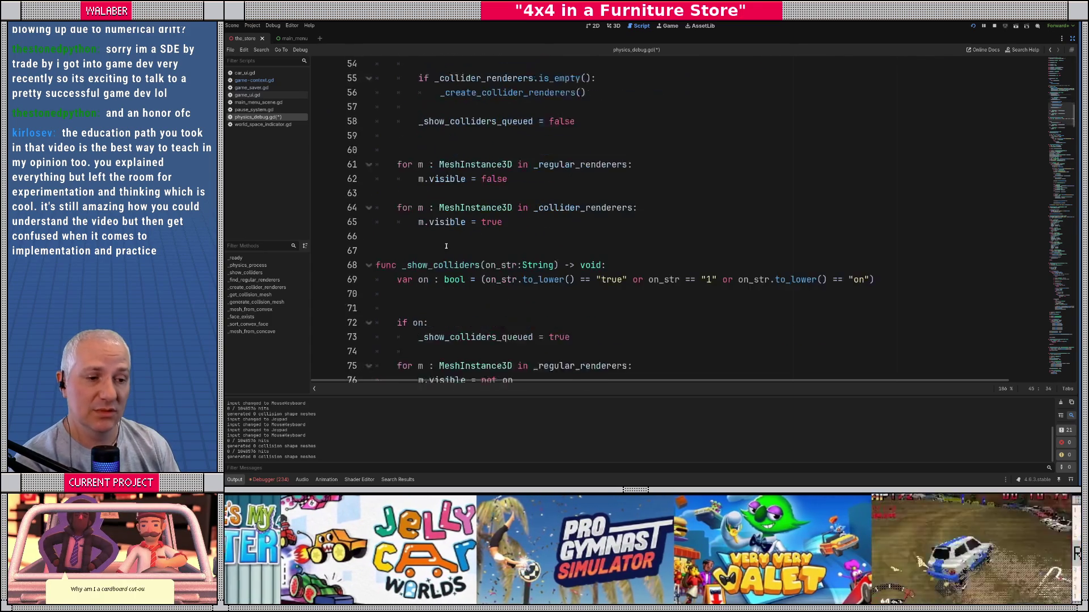
{"action": "left_click", "coordinate": [412, 246]}
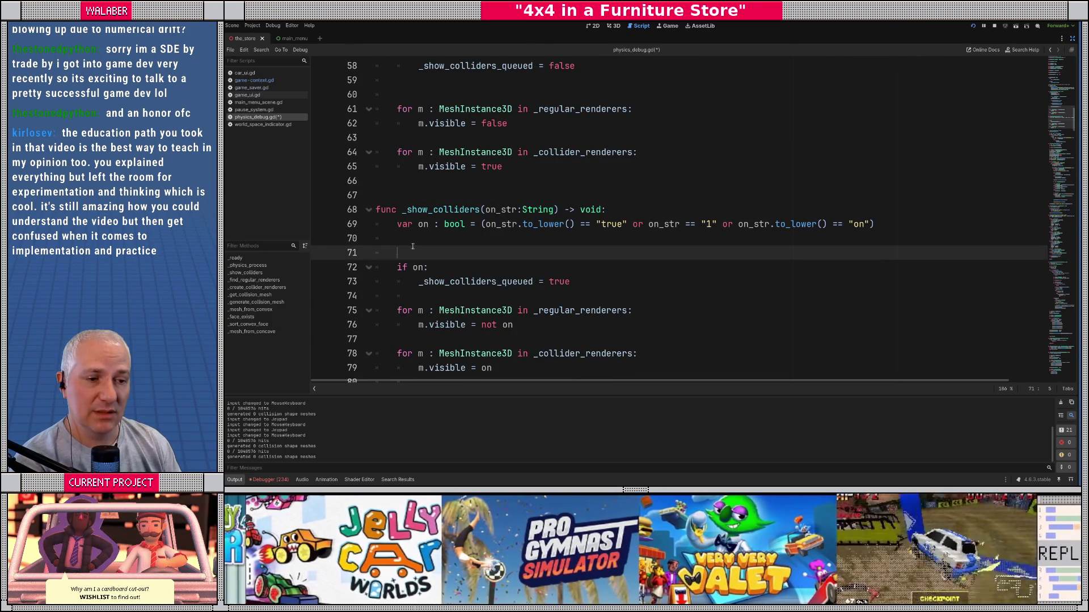
{"action": "scroll", "coordinate": [448, 259], "scroll_direction": "down", "scroll_amount": 1}
{"action": "left_click", "coordinate": [486, 224]}
{"action": "key", "text": "Return"}
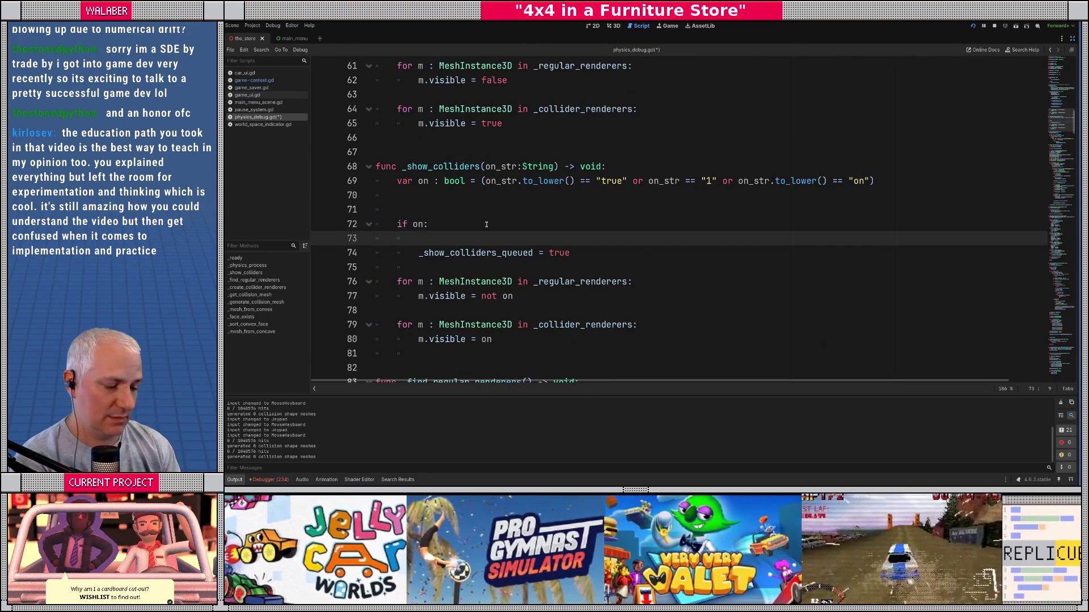
{"action": "type", "text": "_showing_colliders = fa"}
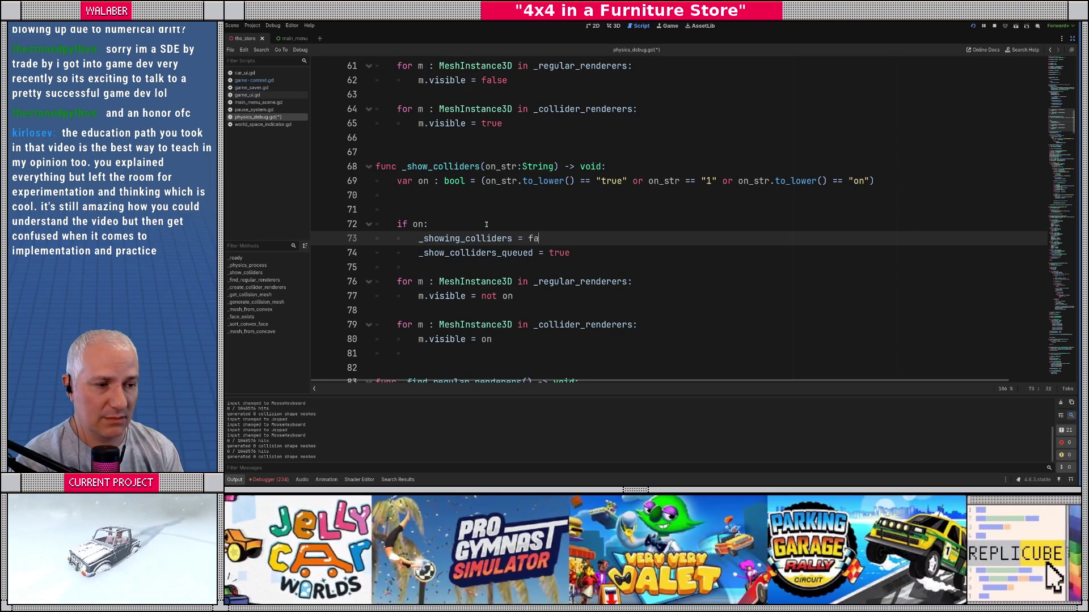
{"action": "type", "text": "lse"}
{"action": "key", "text": "alt+Up"}
{"action": "key", "text": "alt+Up"}
{"action": "key", "text": "alt+Up"}
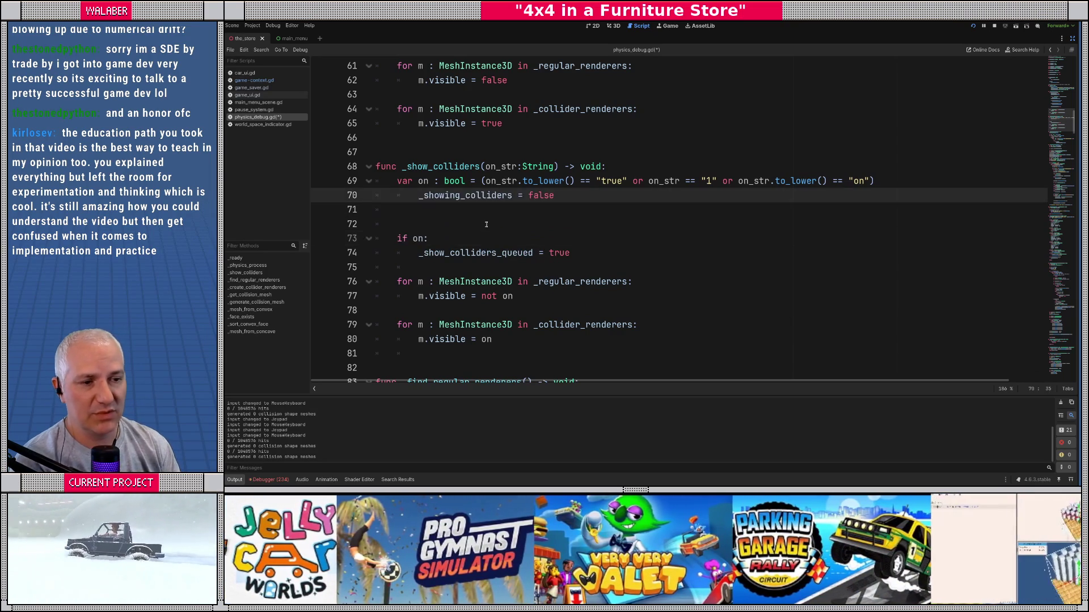
{"action": "key", "text": "alt+Down"}
{"action": "key", "text": "BackSpace"}
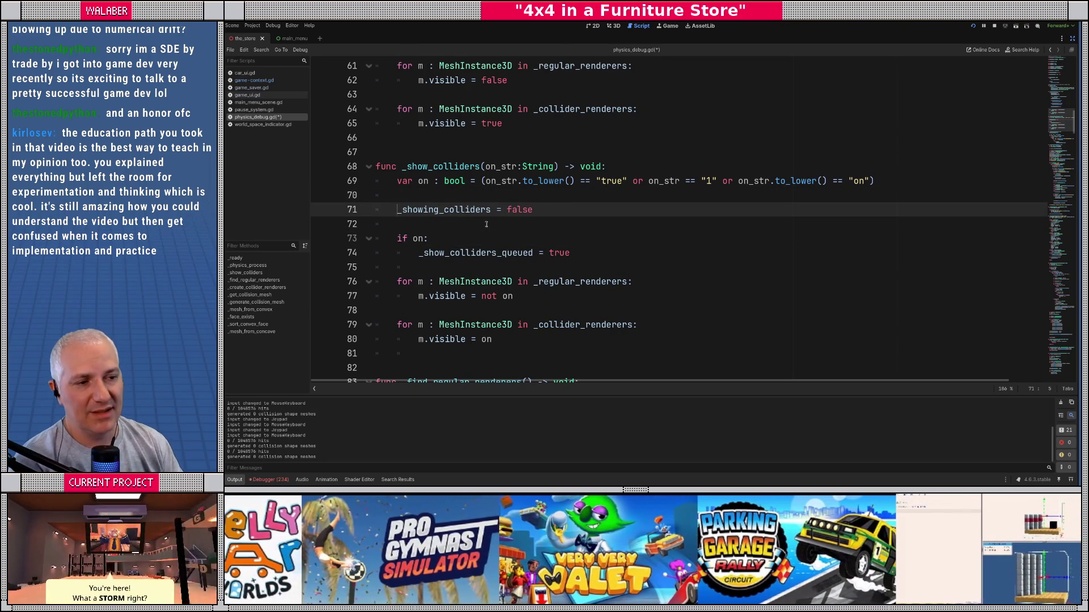
Step: Check the _show_colliders_queued line and save physics_debug.gd
{"action": "left_click", "coordinate": [420, 242]}
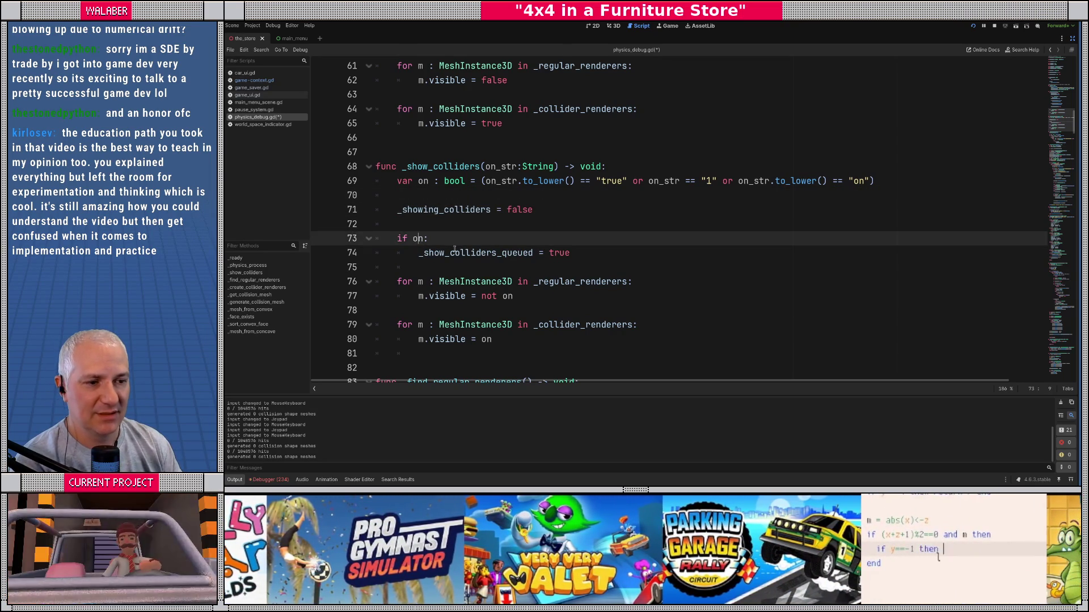
{"action": "left_click_drag", "start_coordinate": [455, 252], "coordinate": [572, 253]}
{"action": "left_click", "coordinate": [571, 252]}
{"action": "scroll", "coordinate": [560, 266], "scroll_direction": "down", "scroll_amount": 1}
{"action": "scroll", "coordinate": [560, 266], "scroll_direction": "down", "scroll_amount": 1}
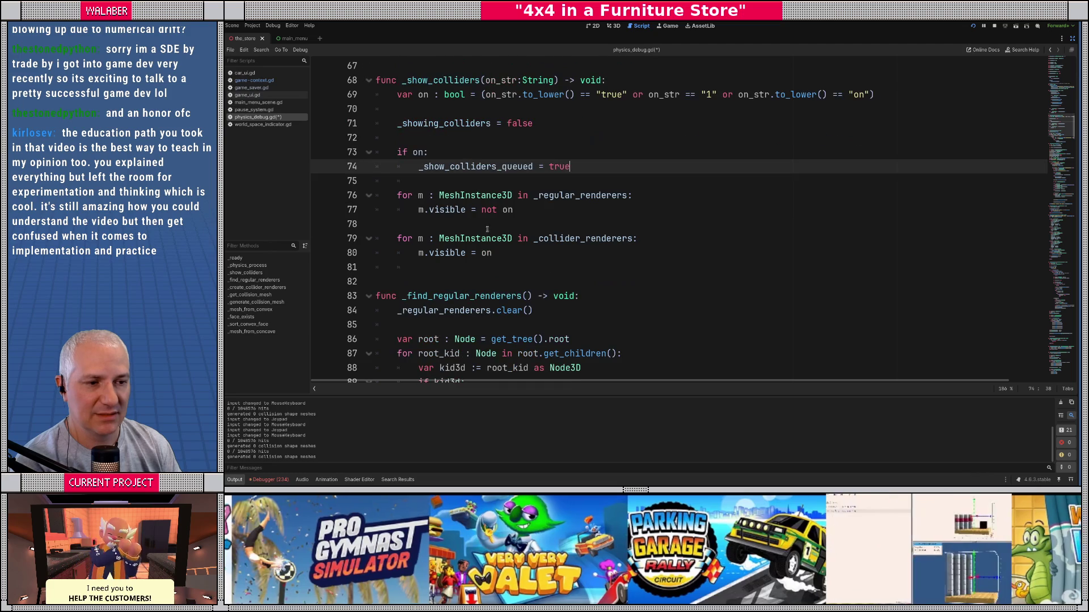
{"action": "left_click", "coordinate": [445, 177]}
{"action": "key", "text": "ctrl+s"}
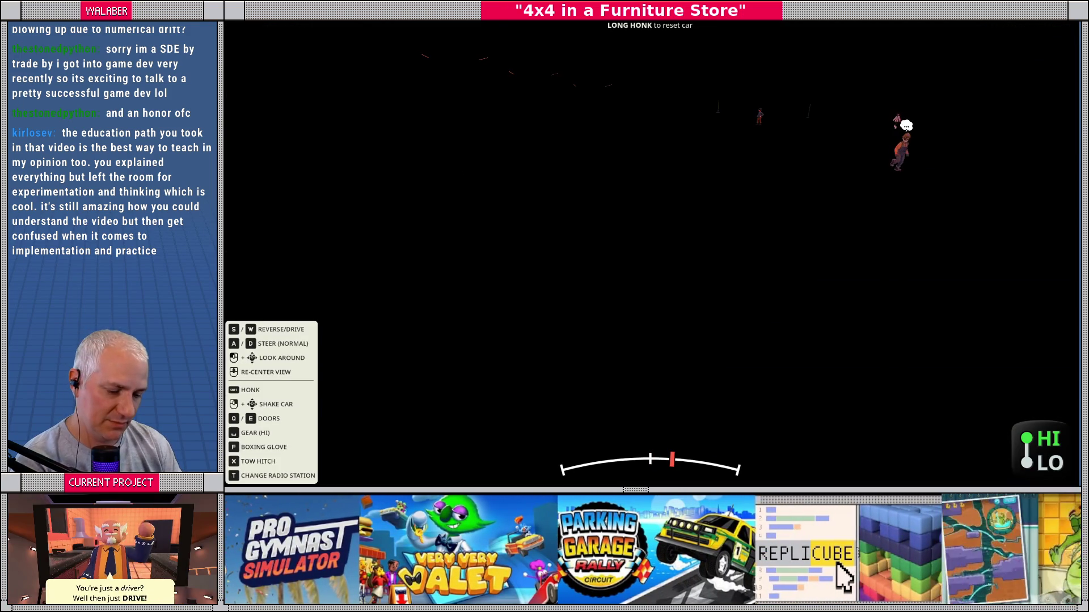
Step: Clear the output log, relaunch the game with F5, and continue the saved game
{"action": "key", "text": "alt+Tab"}
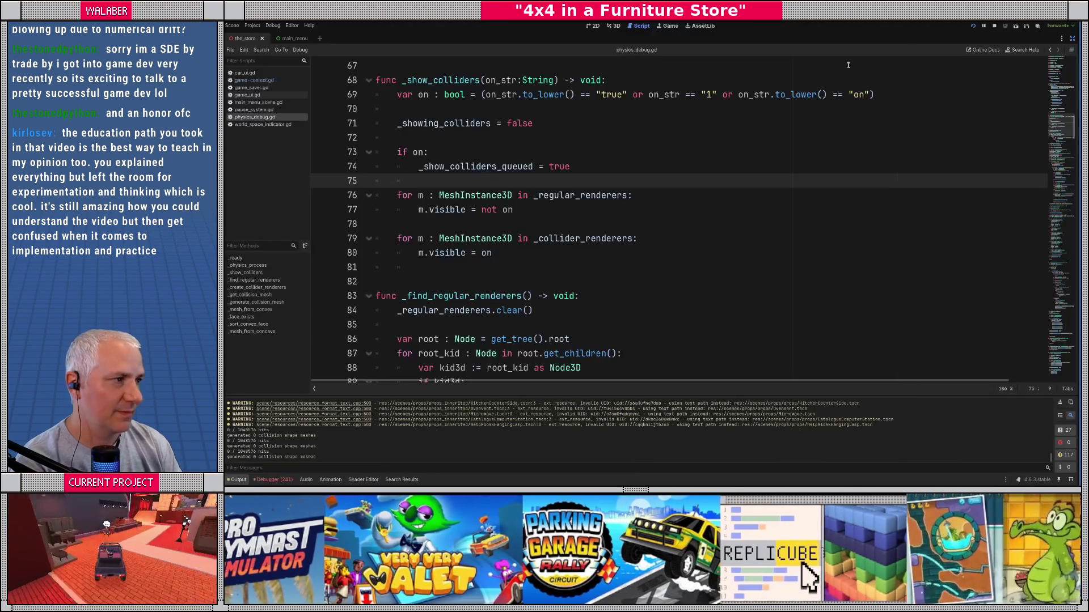
{"action": "left_click", "coordinate": [996, 28]}
{"action": "left_click", "coordinate": [559, 195]}
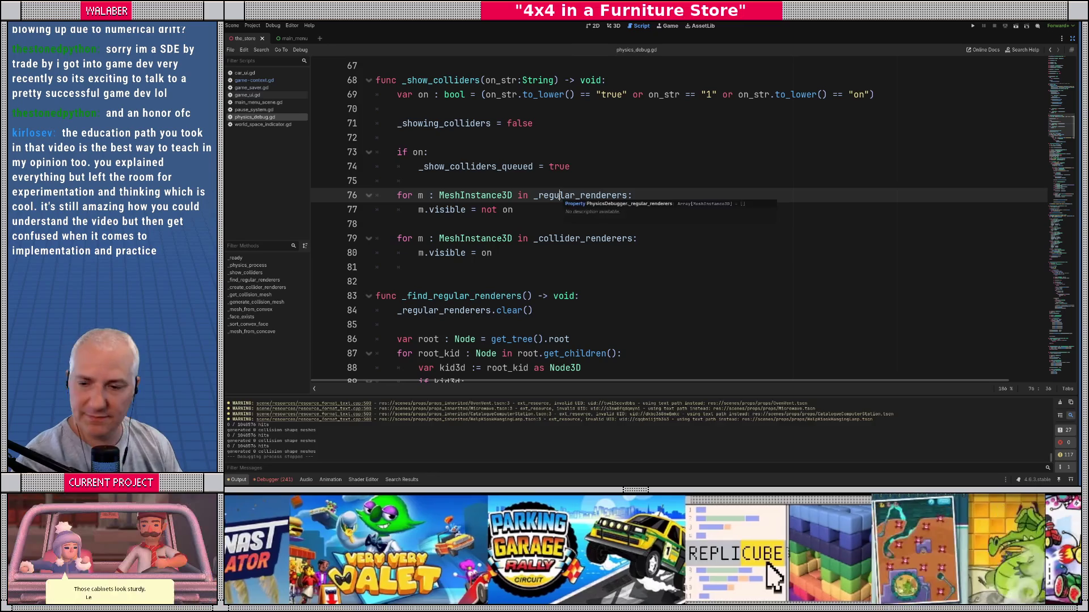
{"action": "key", "text": "F5"}
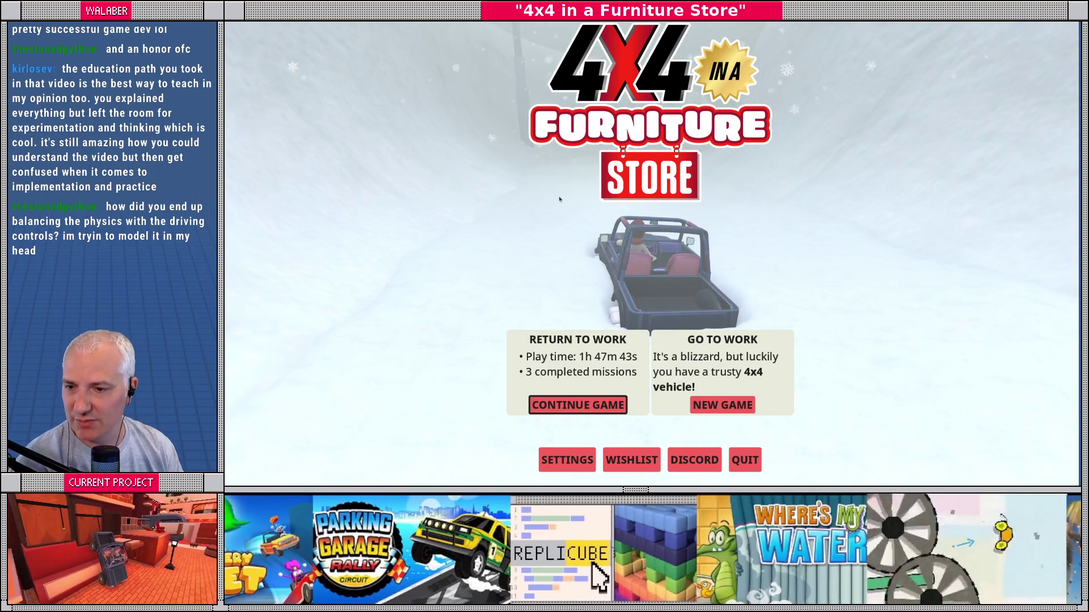
{"action": "key", "text": "Return"}
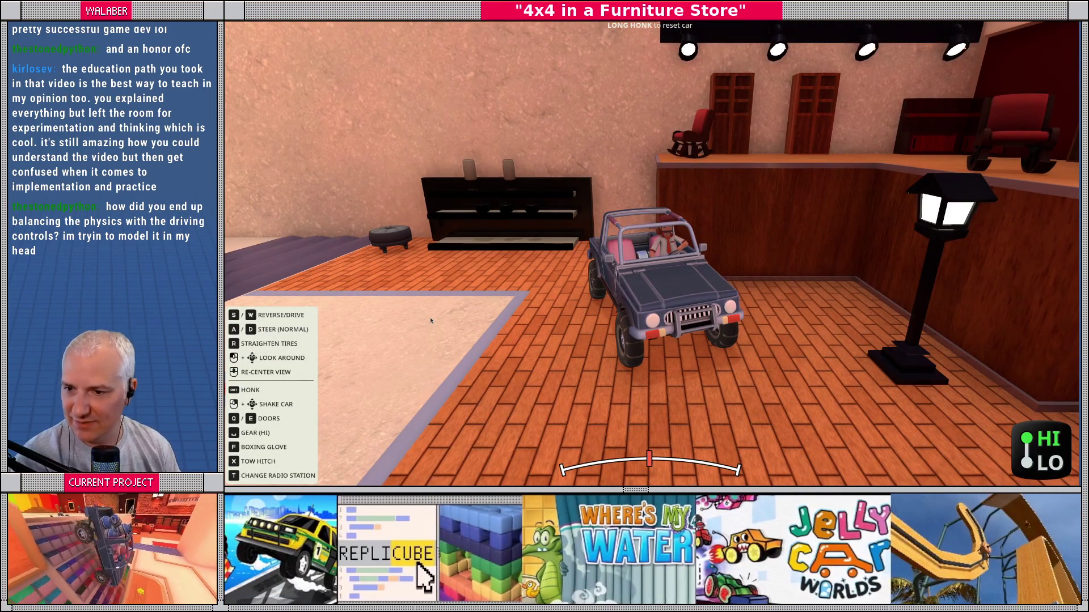
Step: Orbit the camera around the jeep in the dark store and open the developer console
{"action": "left_click_drag", "start_coordinate": [430, 321], "coordinate": [633, 295]}
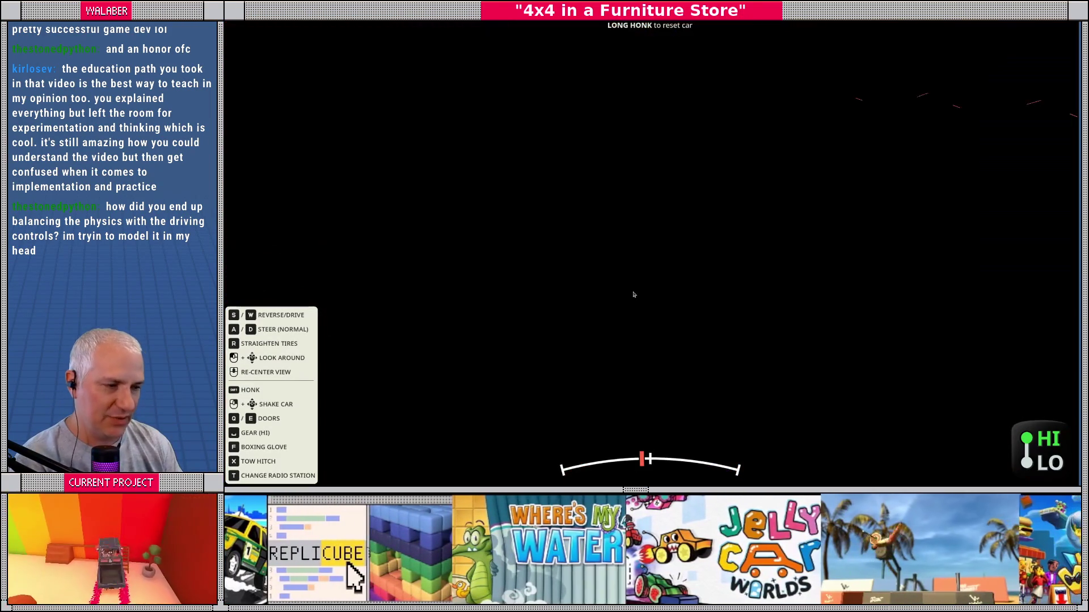
{"action": "left_click_drag", "start_coordinate": [863, 297], "coordinate": [844, 305]}
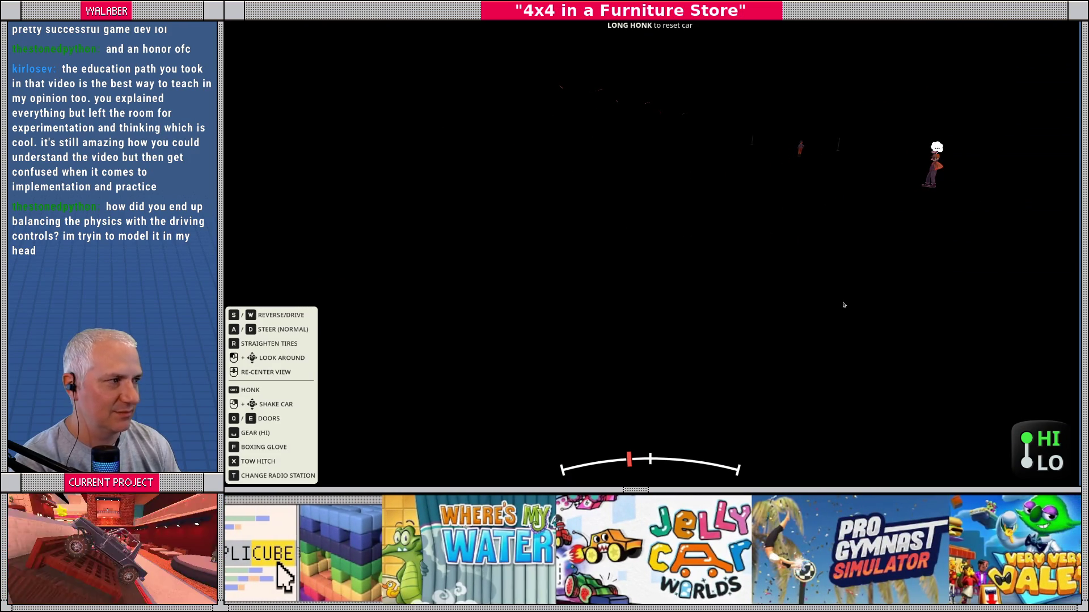
{"action": "key", "text": "grave"}
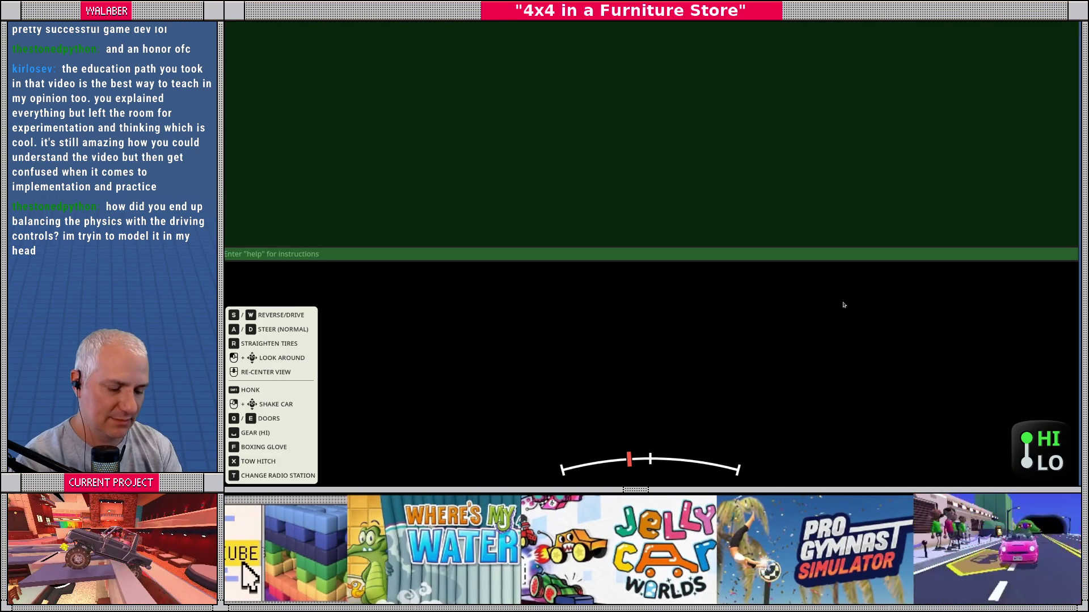
Step: Run hide_colliders, commands and 'show_colliders 0' in the console, then return to the script editor
{"action": "type", "text": "hide_colliders"}
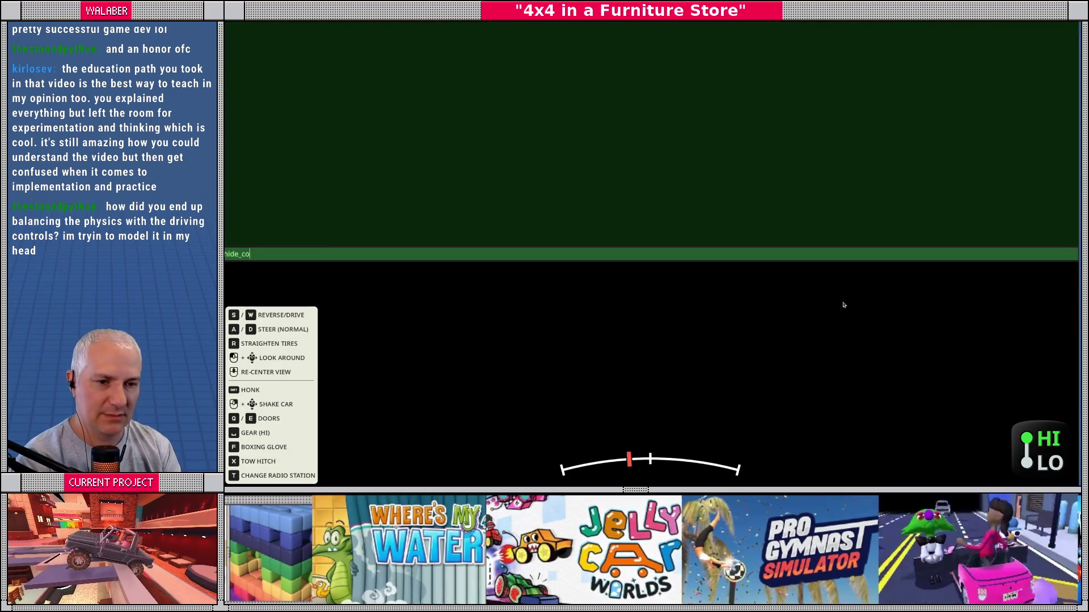
{"action": "key", "text": "Return"}
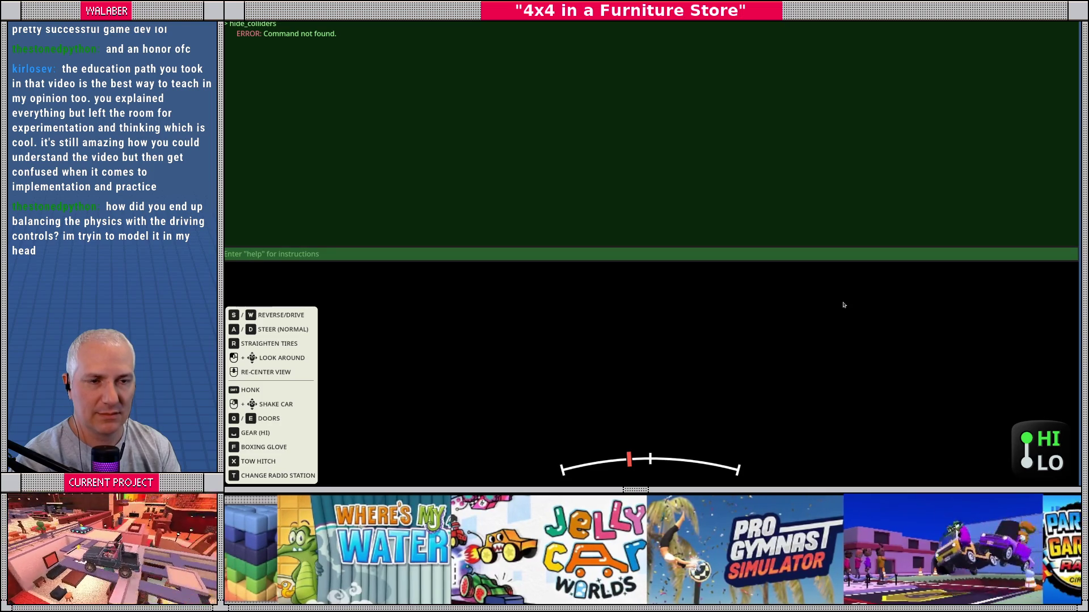
{"action": "type", "text": "commands"}
{"action": "key", "text": "Return"}
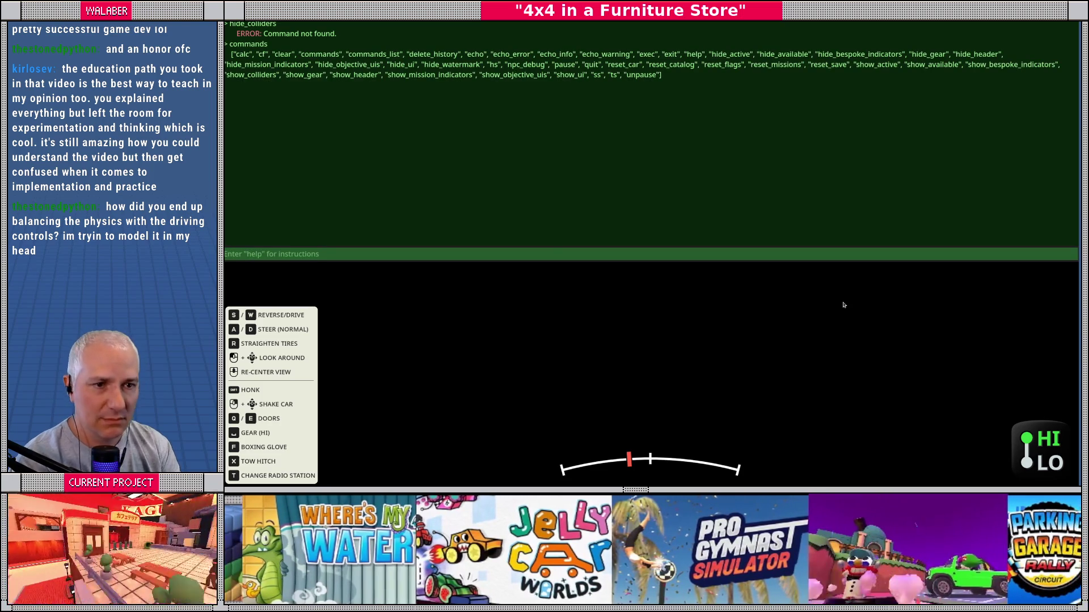
{"action": "type", "text": "s"}
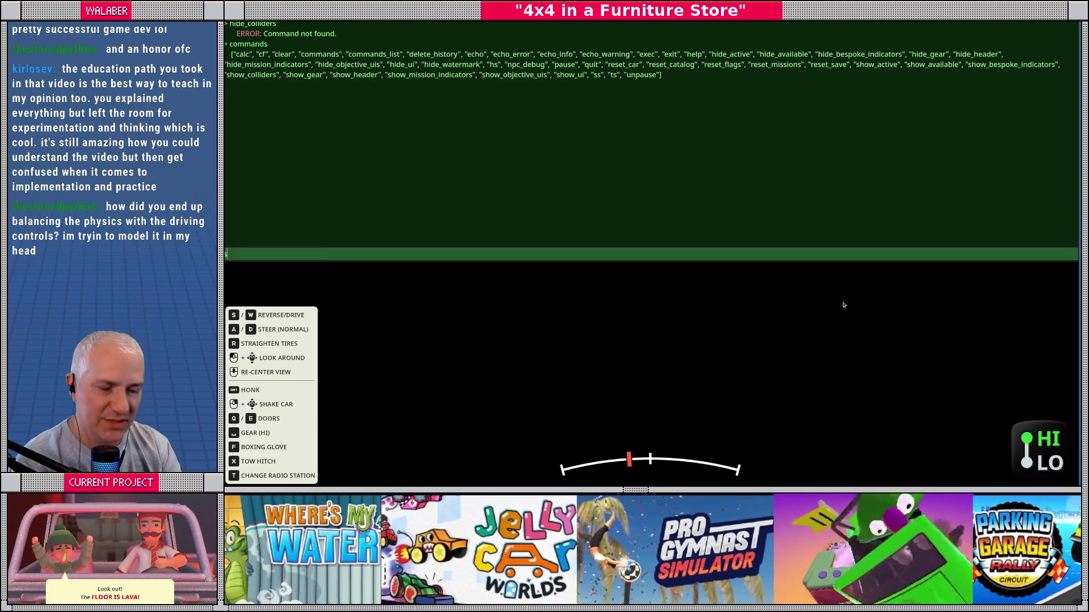
{"action": "type", "text": "how_colliders 0"}
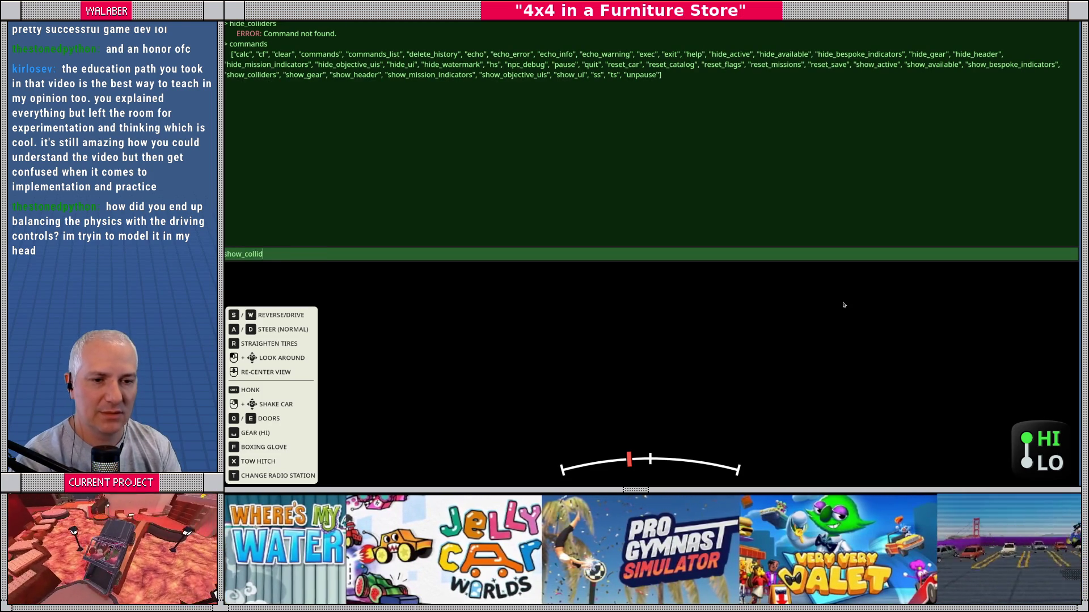
{"action": "key", "text": "Return"}
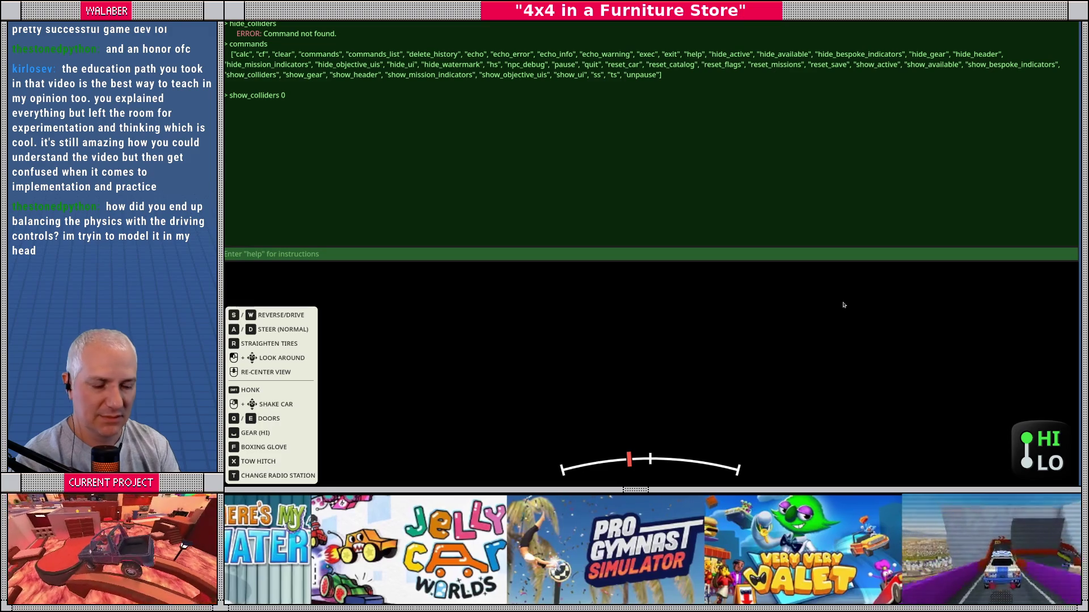
{"action": "key", "text": "alt+Tab"}
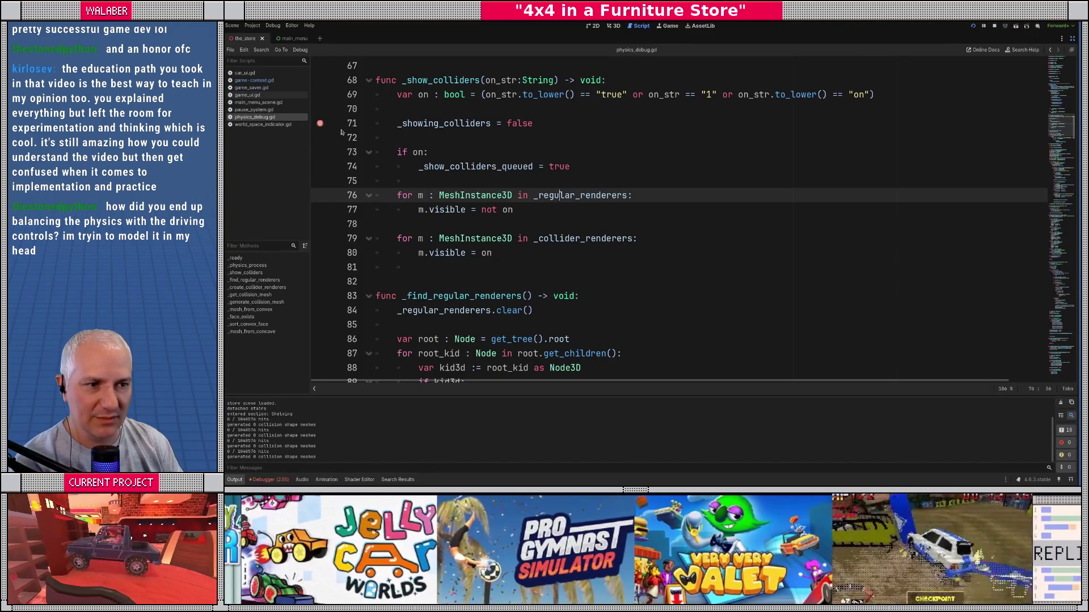
Step: Close the in-game developer console and delete the stray 'c' typed on line 71
{"action": "key", "text": "alt+Tab"}
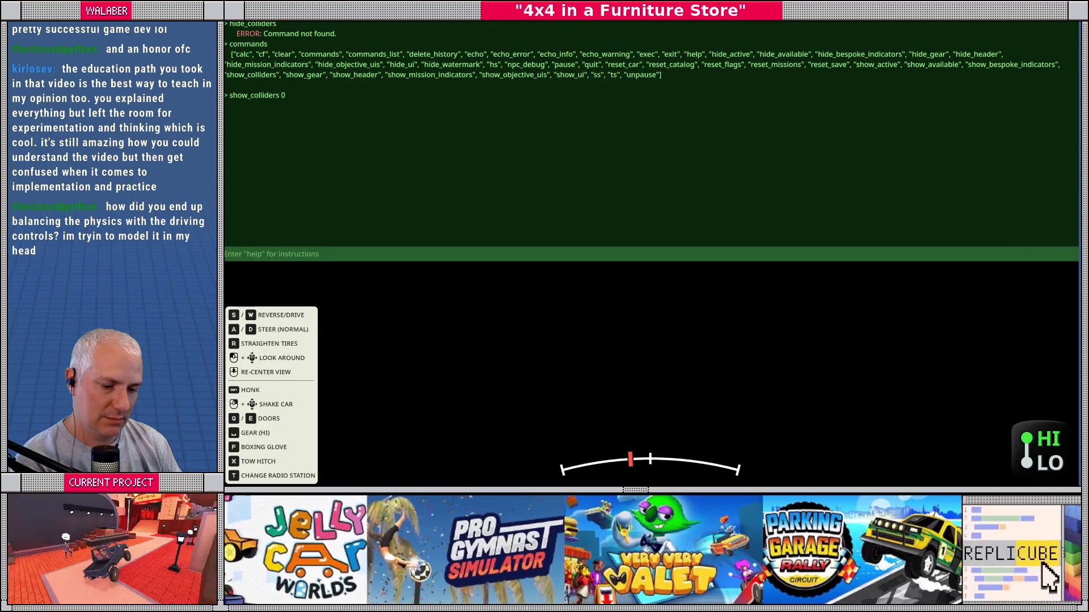
{"action": "key", "text": "grave"}
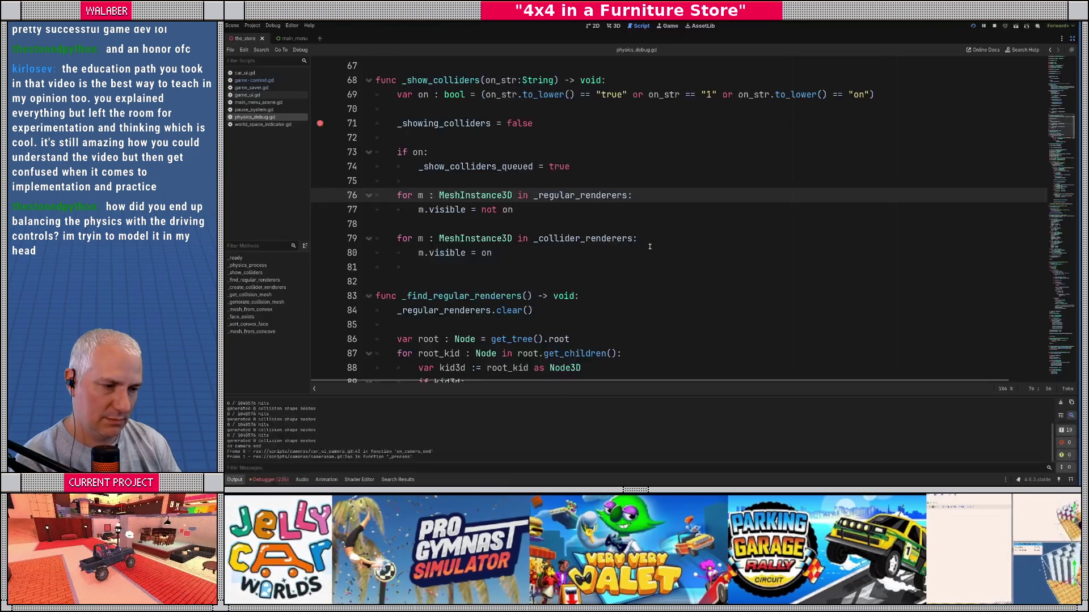
{"action": "type", "text": "c"}
{"action": "key", "text": "BackSpace"}
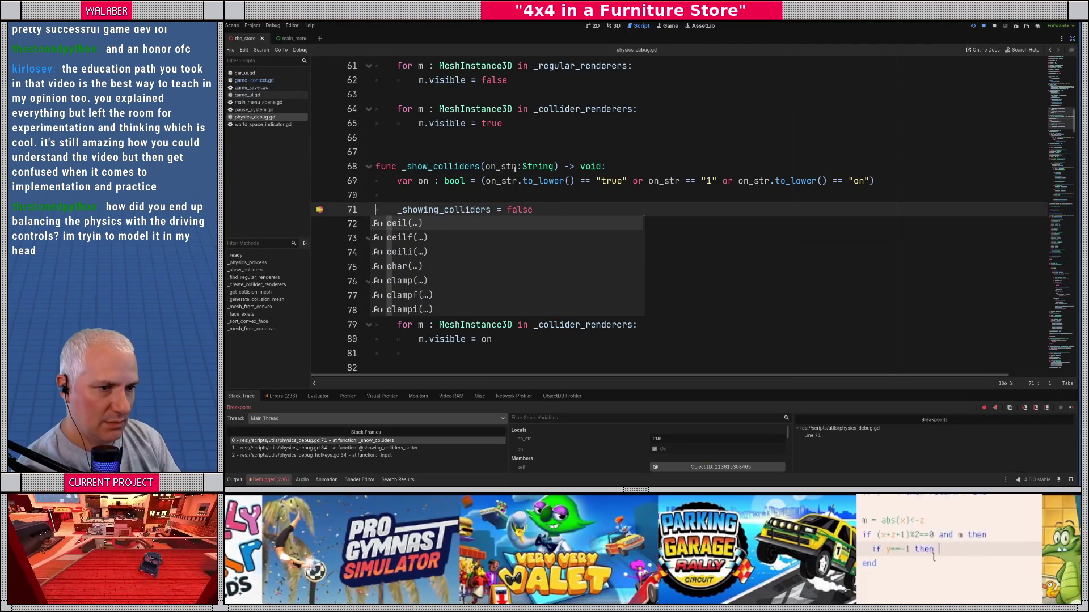
{"action": "left_click", "coordinate": [438, 197]}
{"action": "mouse_move", "coordinate": [426, 183]}
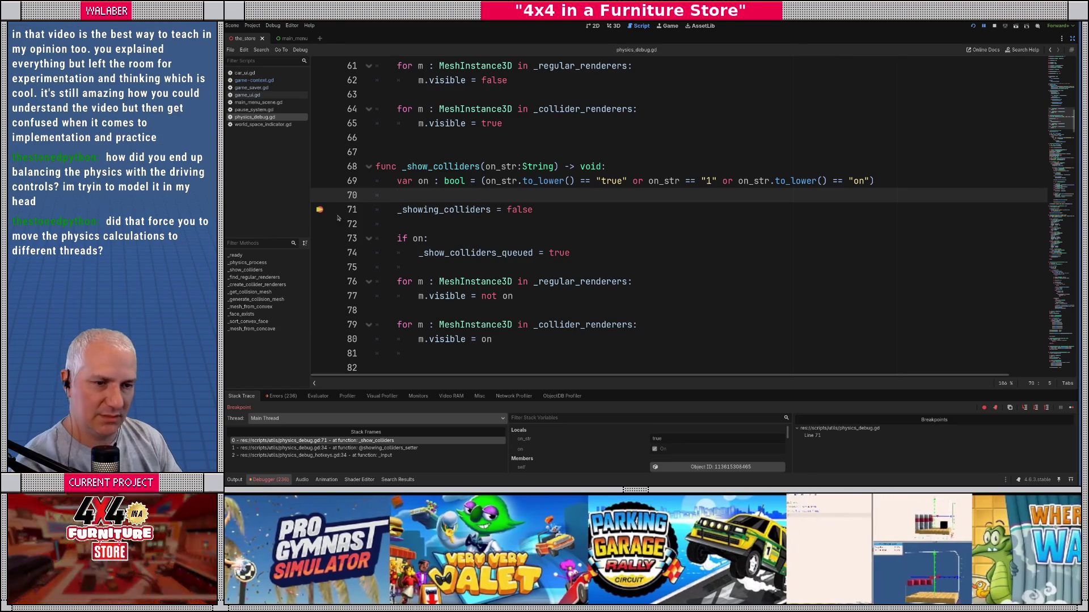
Step: Step the paused code to line 74, then add a breakpoint on line 45 and continue to it
{"action": "key", "text": "F10"}
{"action": "key", "text": "F10"}
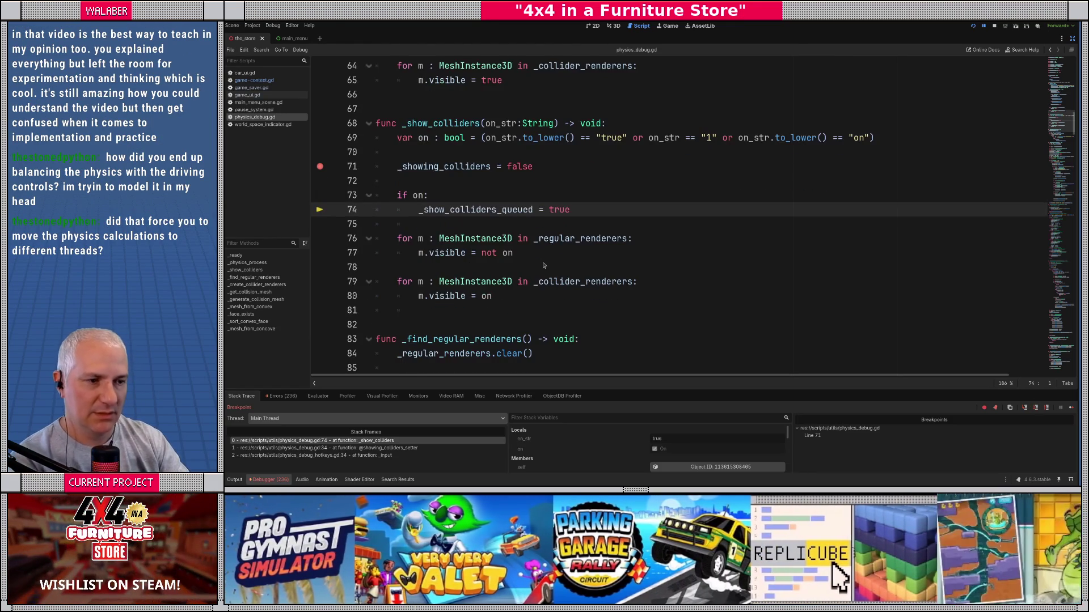
{"action": "key", "text": "F10"}
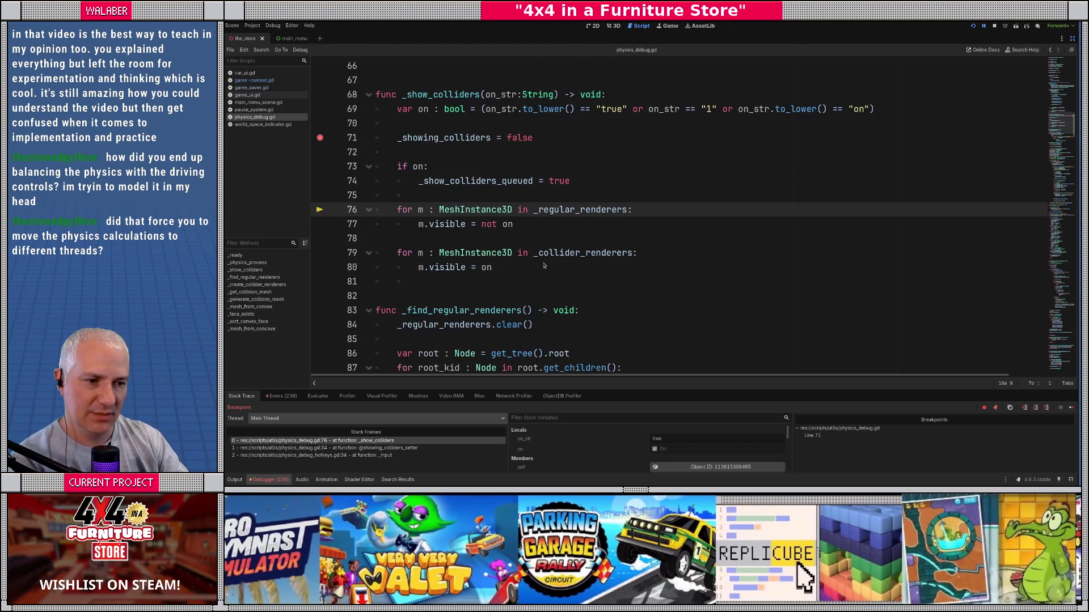
{"action": "scroll", "coordinate": [510, 238], "scroll_direction": "up", "scroll_amount": 10}
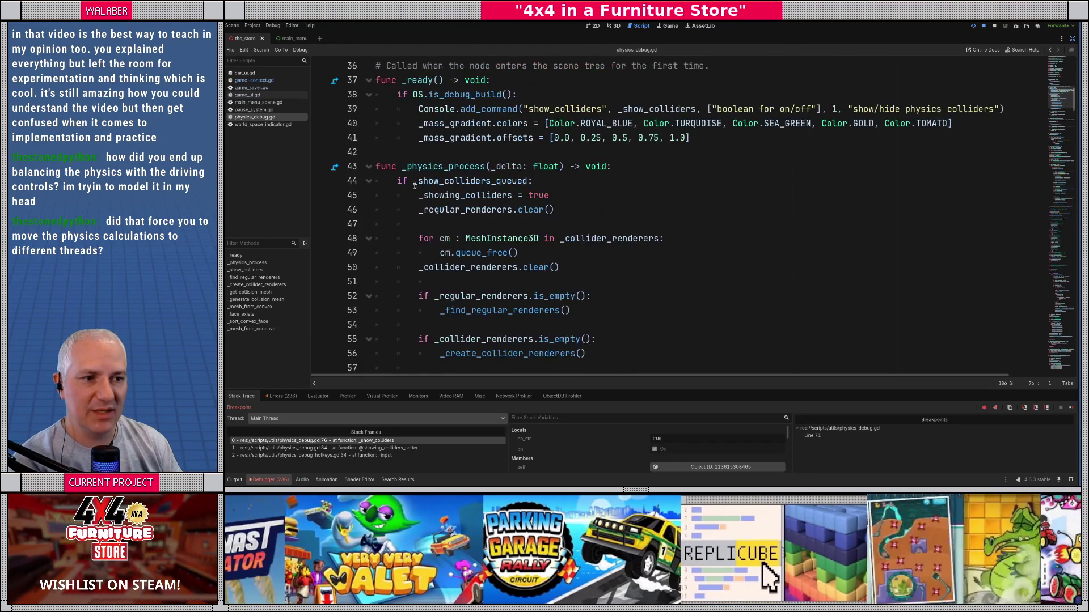
{"action": "left_click", "coordinate": [320, 195]}
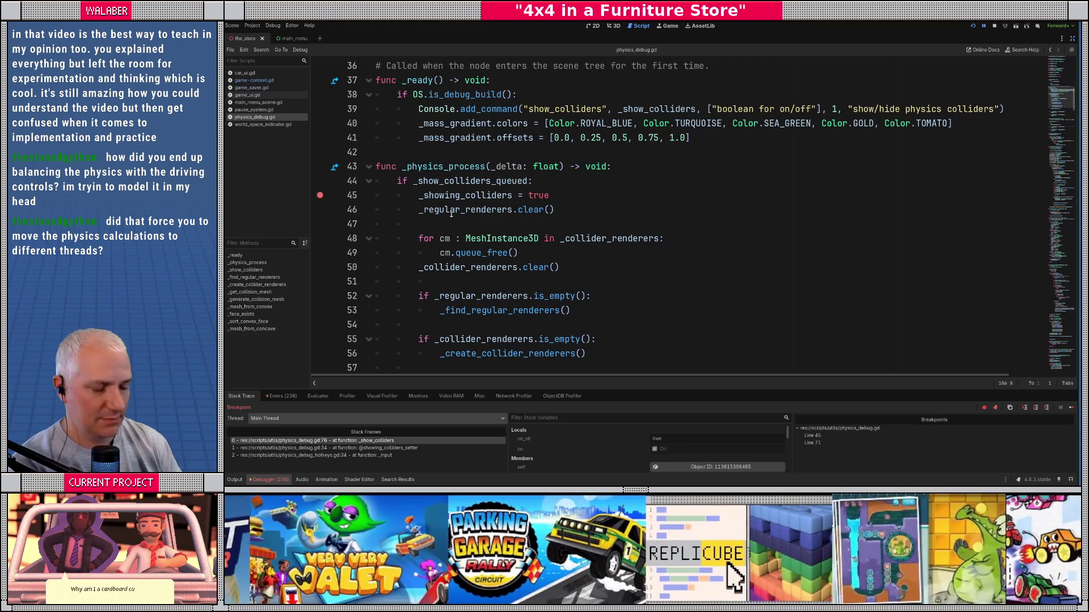
{"action": "key", "text": "F12"}
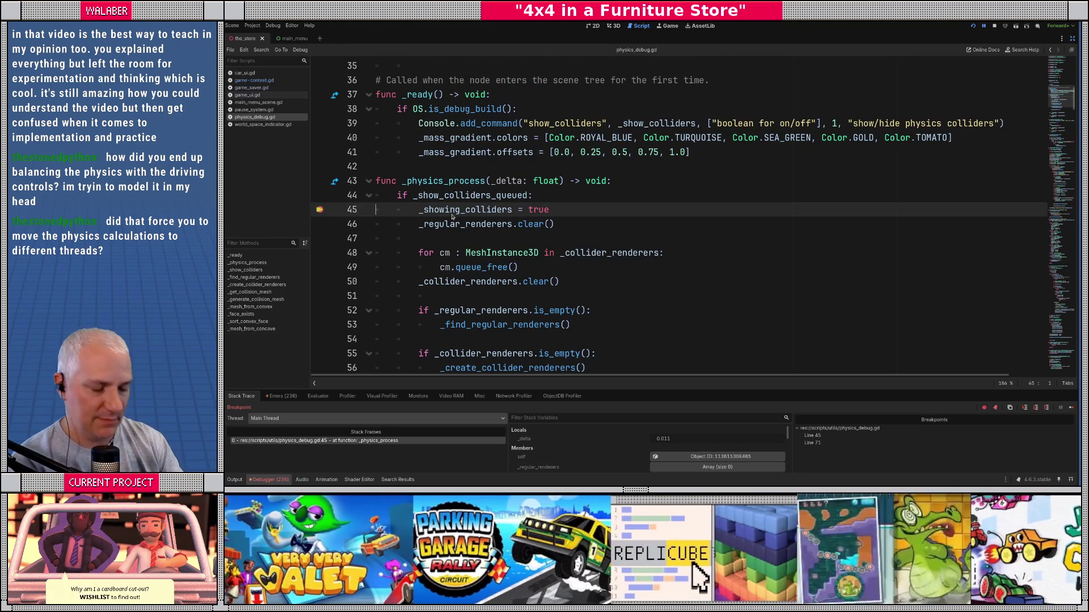
Step: Step over lines 50 and 52 into _find_regular_renderers, then let the game resume
{"action": "key", "text": "F10"}
{"action": "key", "text": "F10"}
{"action": "key", "text": "F10"}
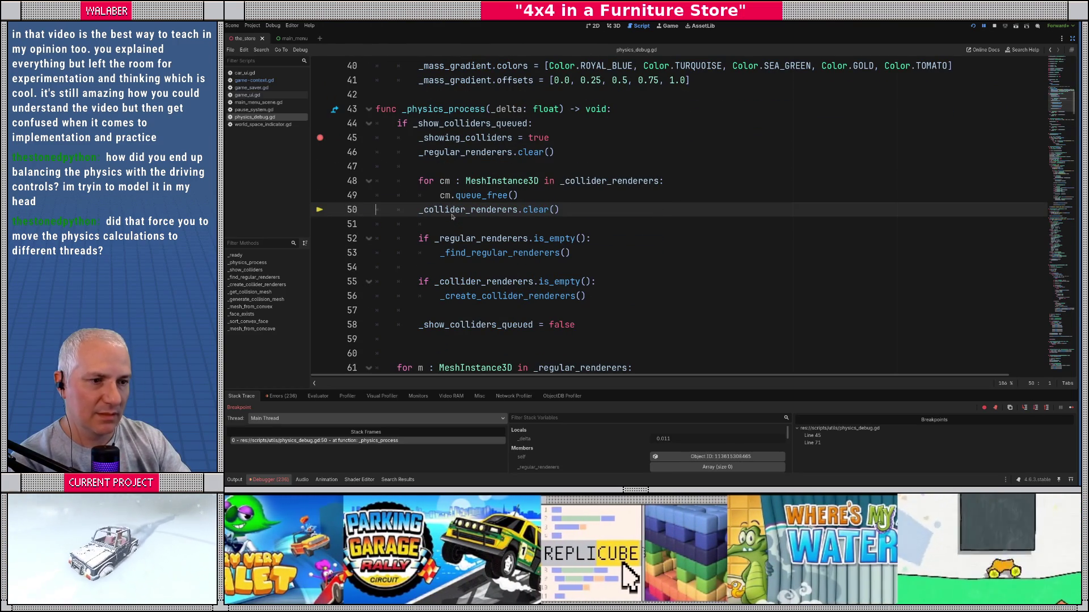
{"action": "key", "text": "F10"}
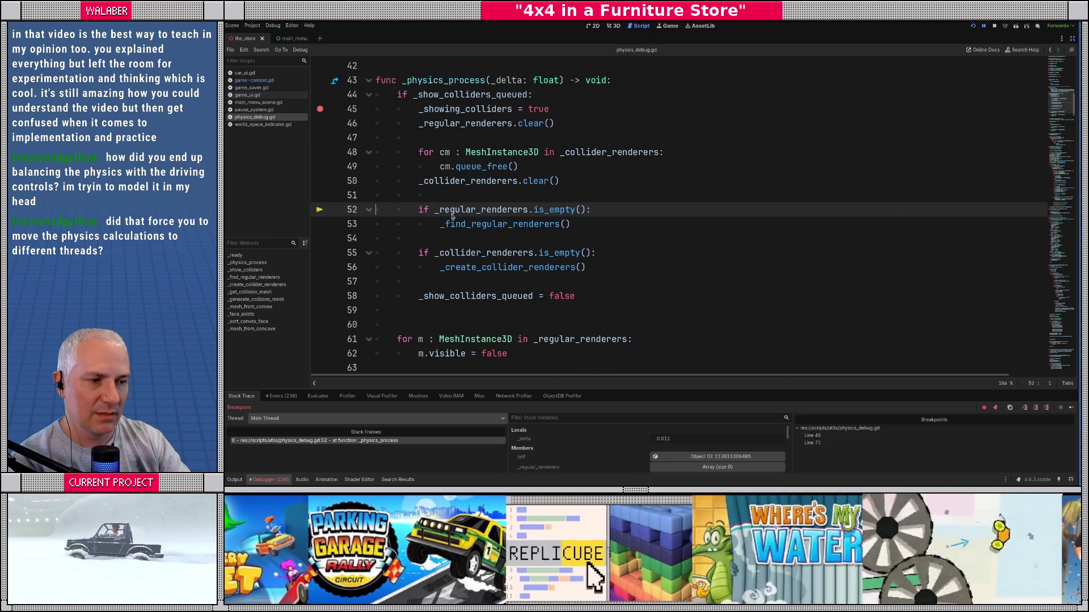
{"action": "key", "text": "F10"}
{"action": "key", "text": "F11"}
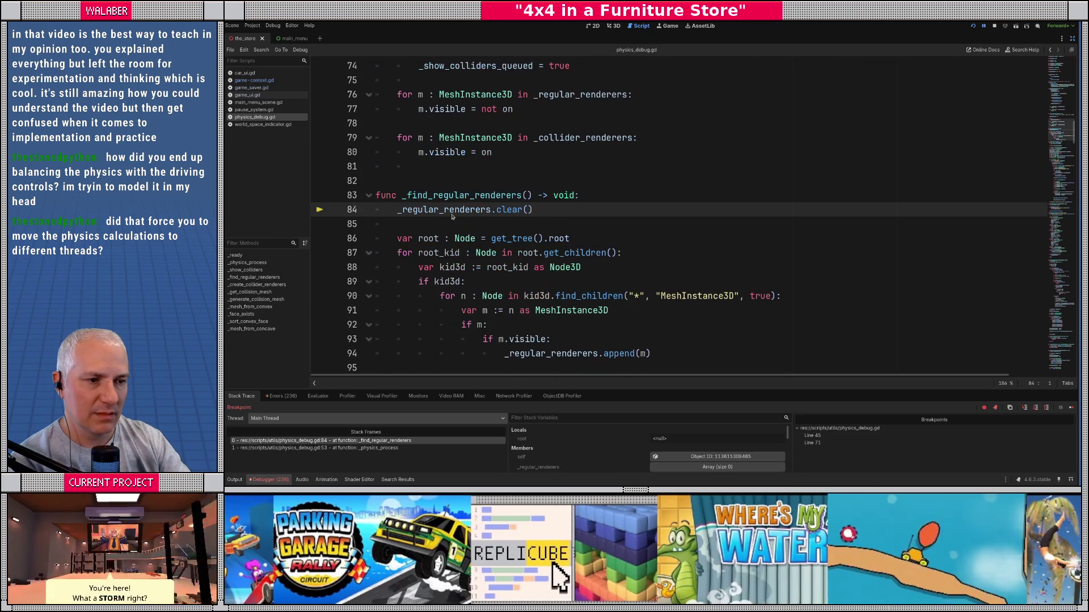
{"action": "key", "text": "F12"}
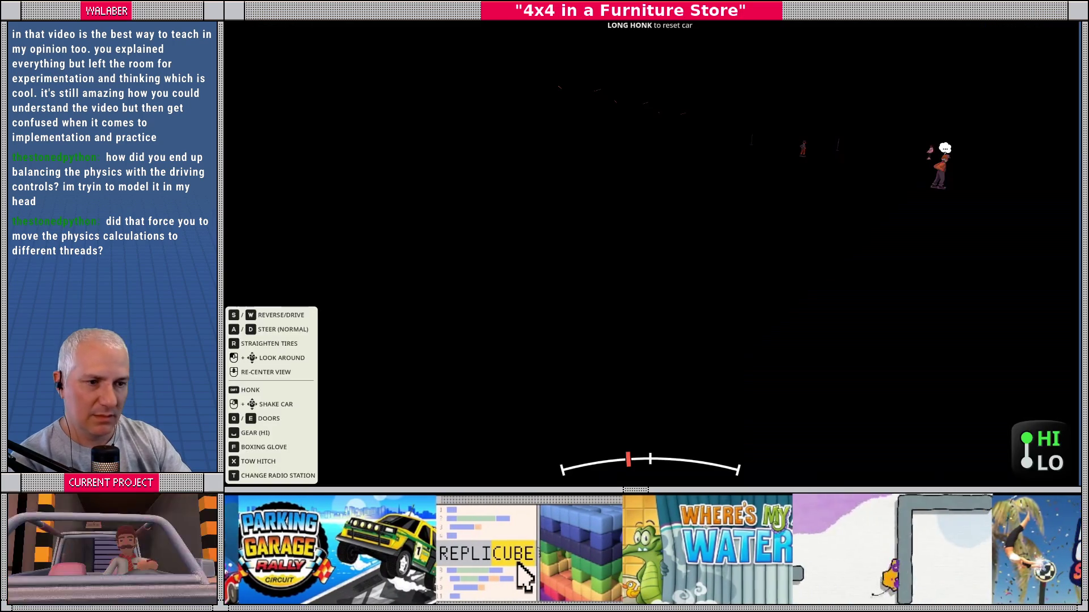
Step: Enlarge the debugger's error list and inspect the line 110 'jolt_shape is null' errors
{"action": "key", "text": "alt+Tab"}
{"action": "scroll", "coordinate": [414, 279], "scroll_direction": "down", "scroll_amount": 5}
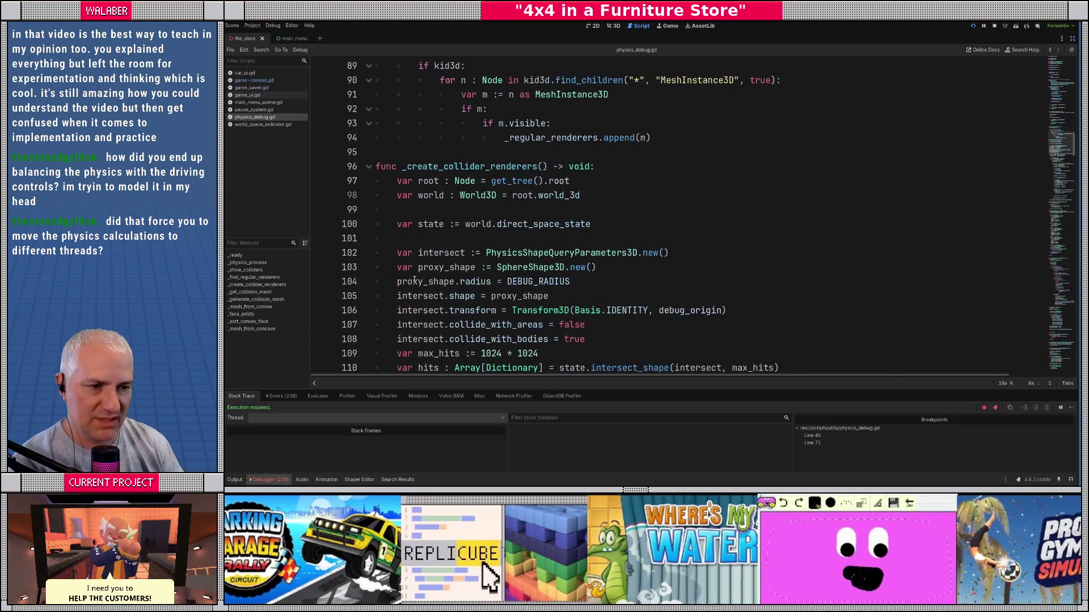
{"action": "scroll", "coordinate": [396, 197], "scroll_direction": "down", "scroll_amount": 15}
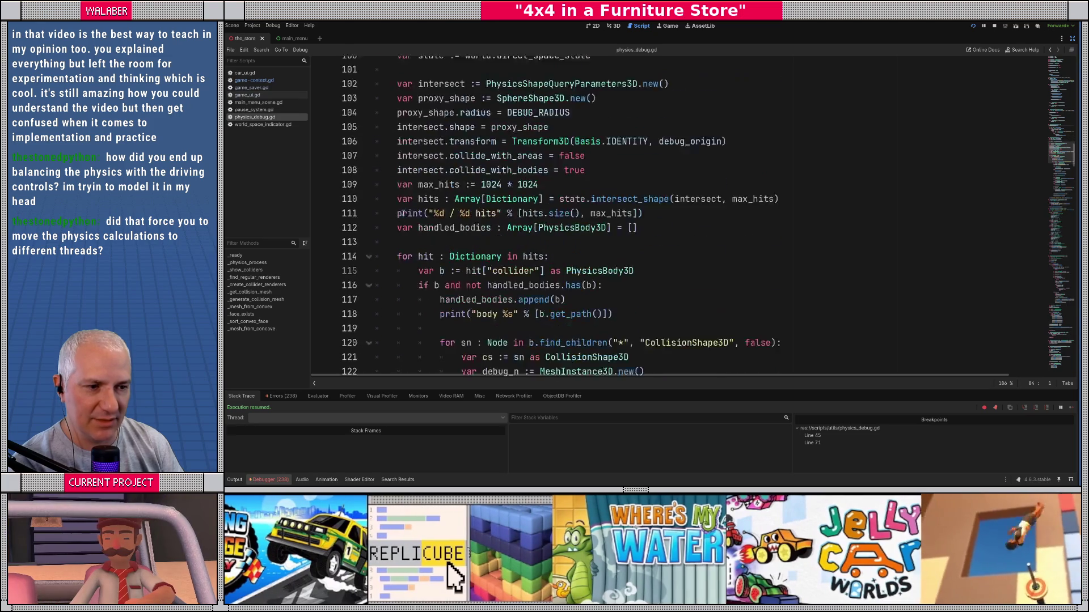
{"action": "scroll", "coordinate": [411, 227], "scroll_direction": "down", "scroll_amount": 8}
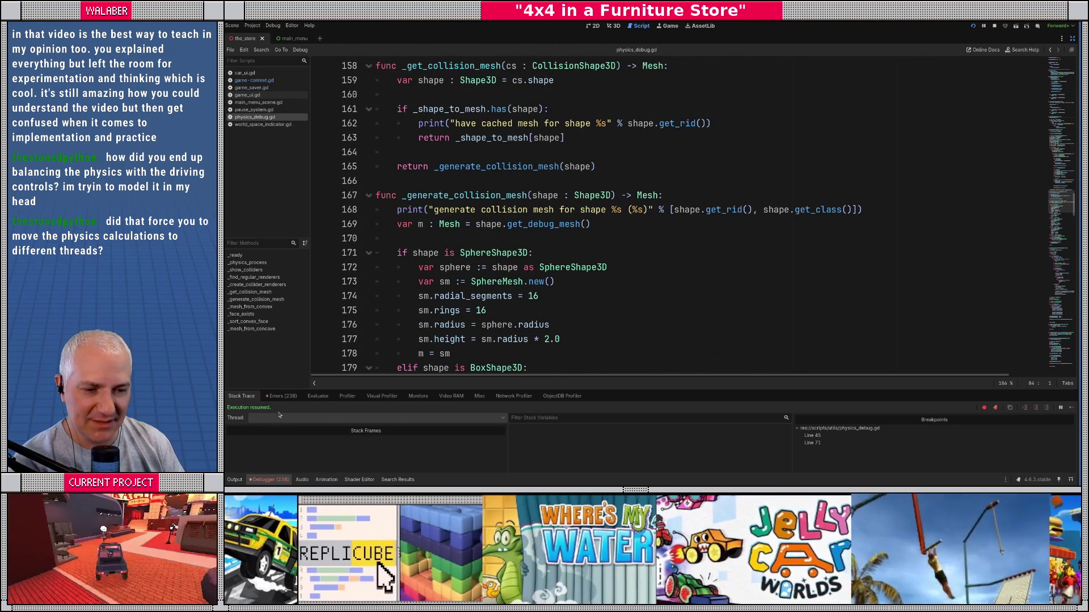
{"action": "left_click", "coordinate": [283, 396]}
{"action": "left_click_drag", "start_coordinate": [650, 389], "coordinate": [653, 170]}
{"action": "left_click", "coordinate": [405, 387]}
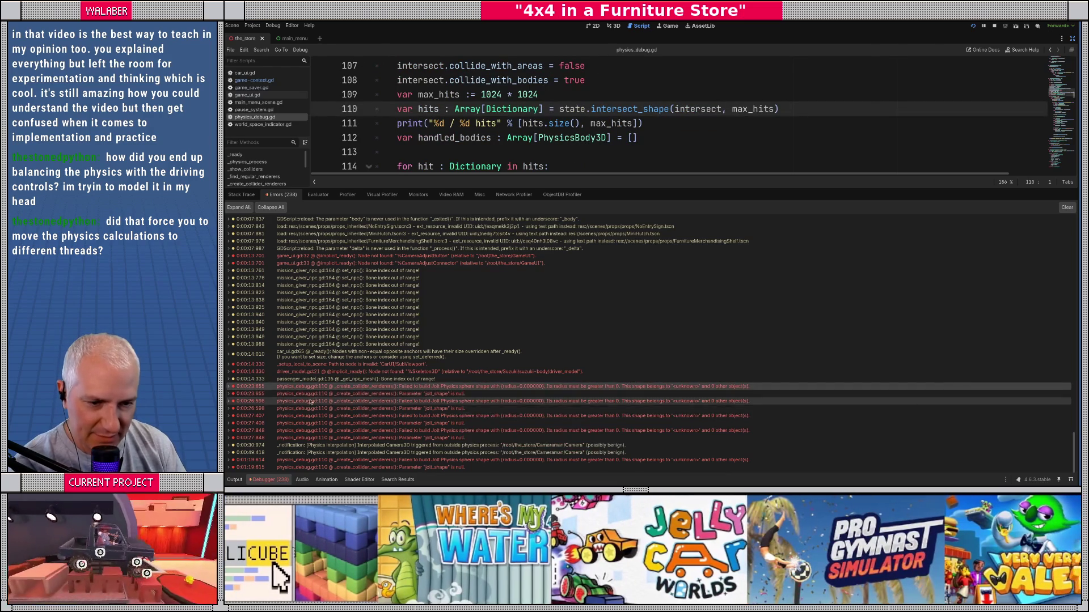
{"action": "left_click", "coordinate": [457, 408]}
Step: Stop the running game and launch the project again with F5
{"action": "left_click", "coordinate": [993, 26]}
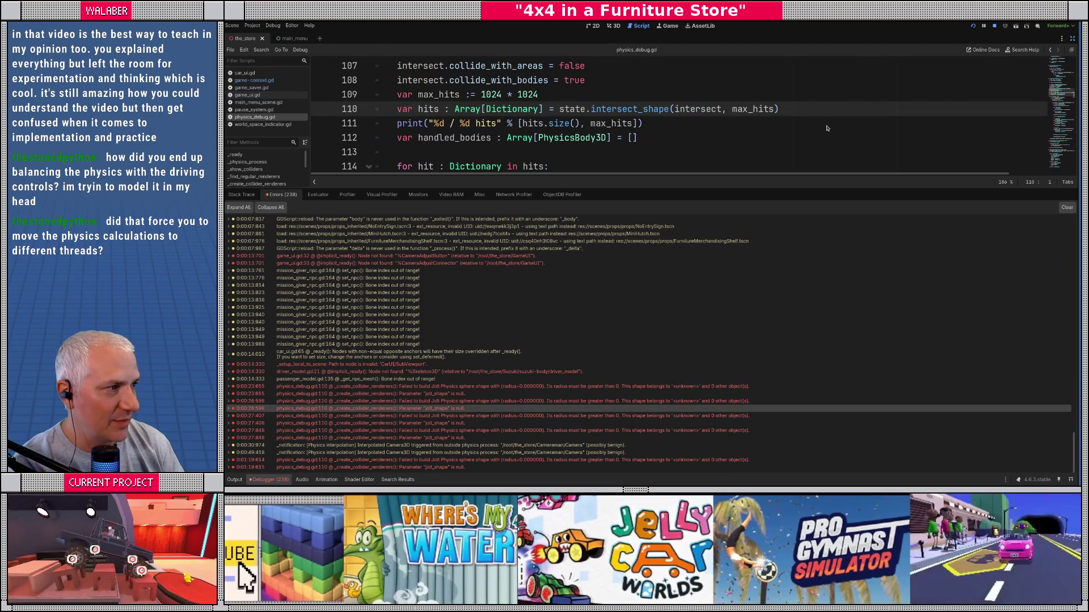
{"action": "left_click", "coordinate": [732, 138]}
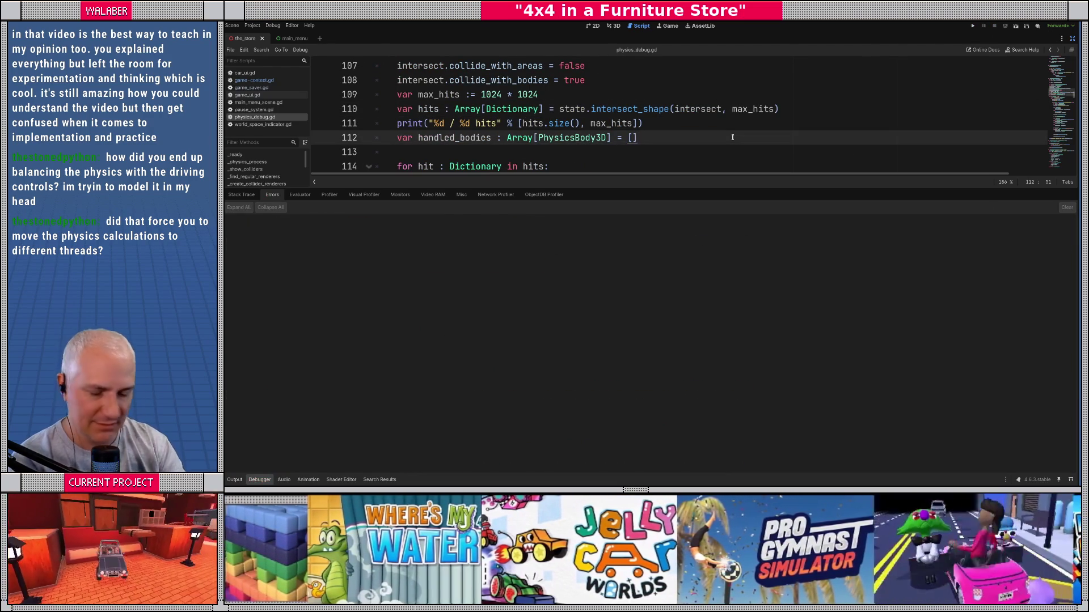
{"action": "key", "text": "F5"}
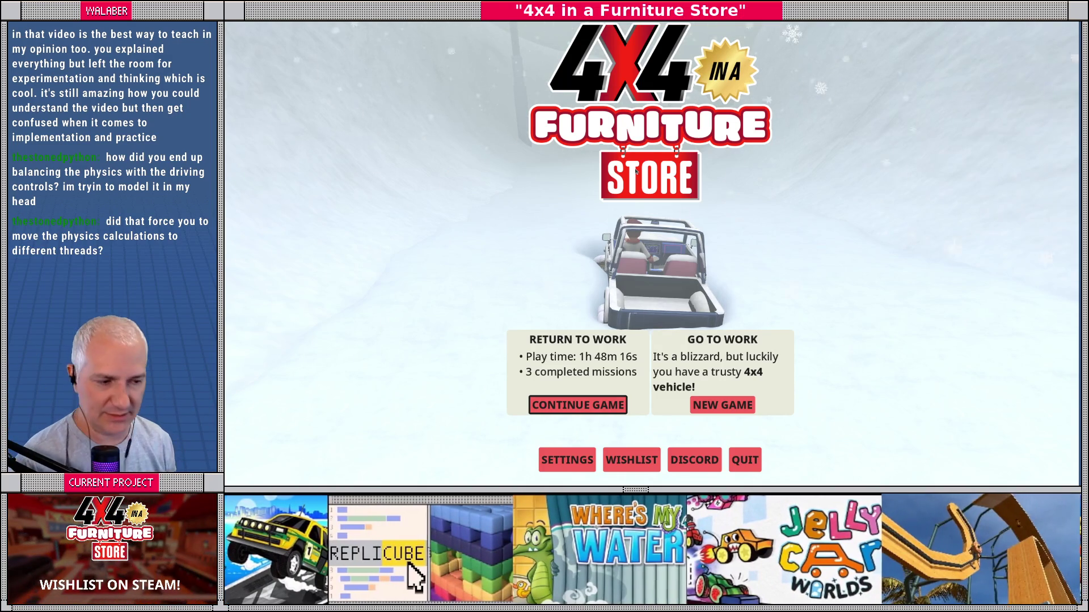
Step: Continue the saved game and apply Windowed window mode in the radio's General Settings
{"action": "key", "text": "Return"}
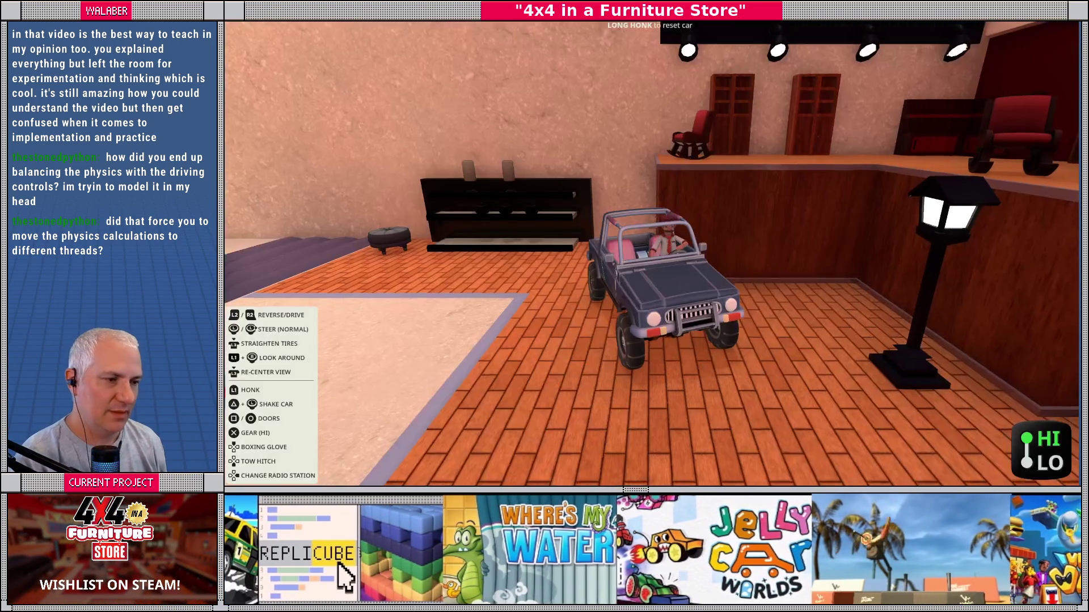
{"action": "key", "text": "Down"}
{"action": "key", "text": "Down"}
{"action": "key", "text": "Down"}
{"action": "key", "text": "Up"}
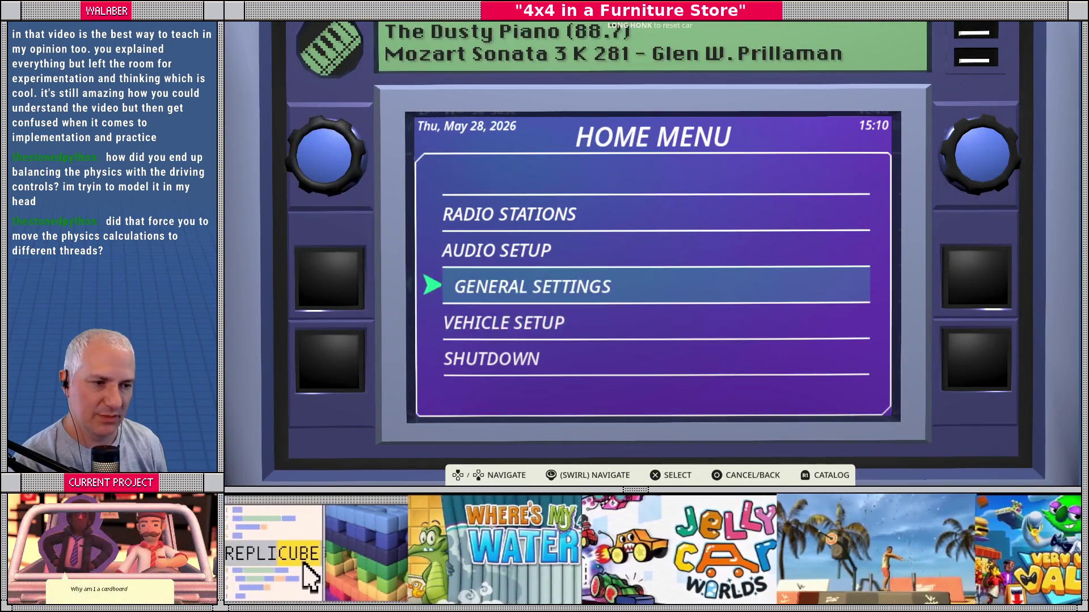
{"action": "key", "text": "Return"}
{"action": "key", "text": "Right"}
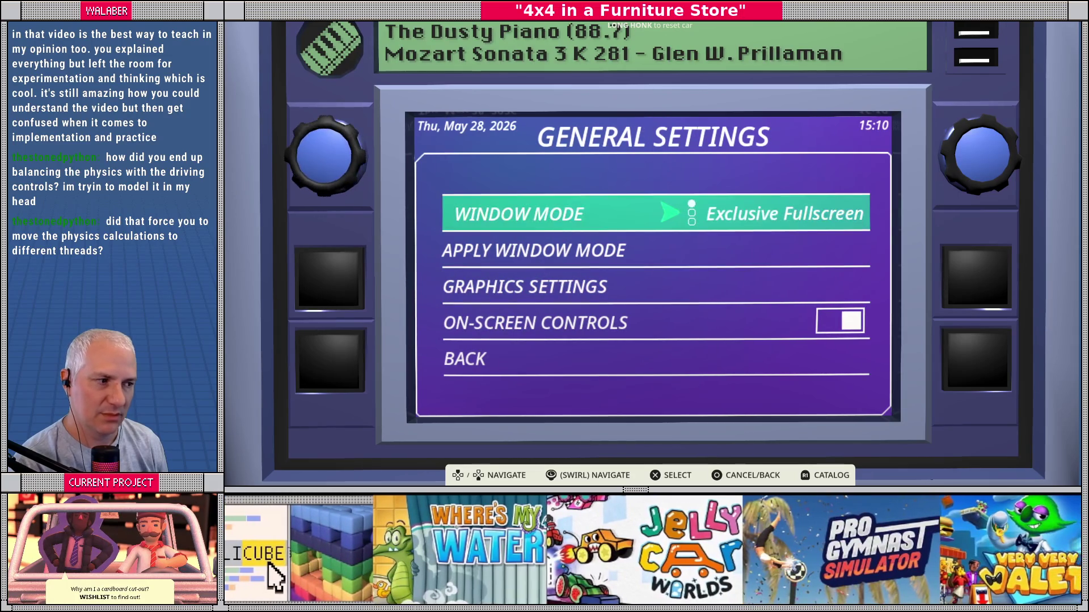
{"action": "key", "text": "Right"}
{"action": "key", "text": "Down"}
{"action": "key", "text": "Return"}
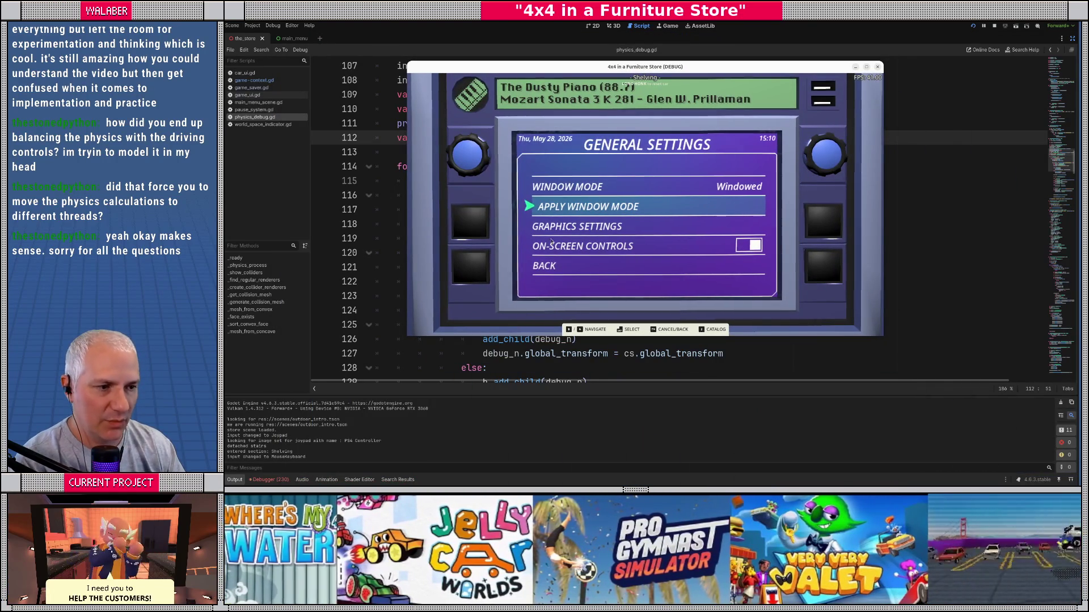
Step: Leave the radio menu and resume driving into the store until the breakpoint hits
{"action": "left_click", "coordinate": [549, 267]}
{"action": "left_click", "coordinate": [549, 278]}
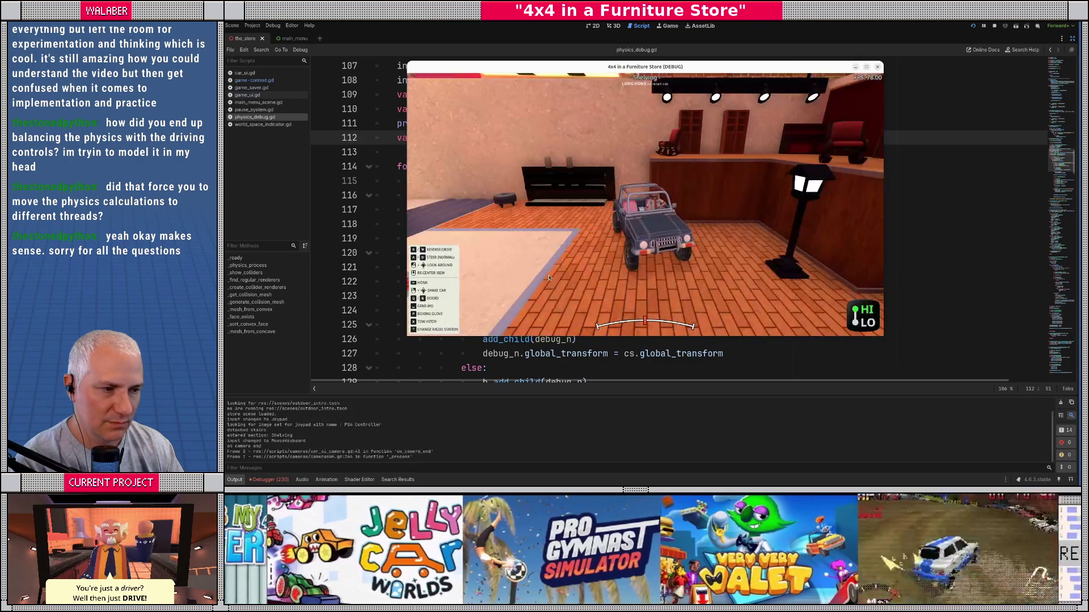
{"action": "key", "text": "F1"}
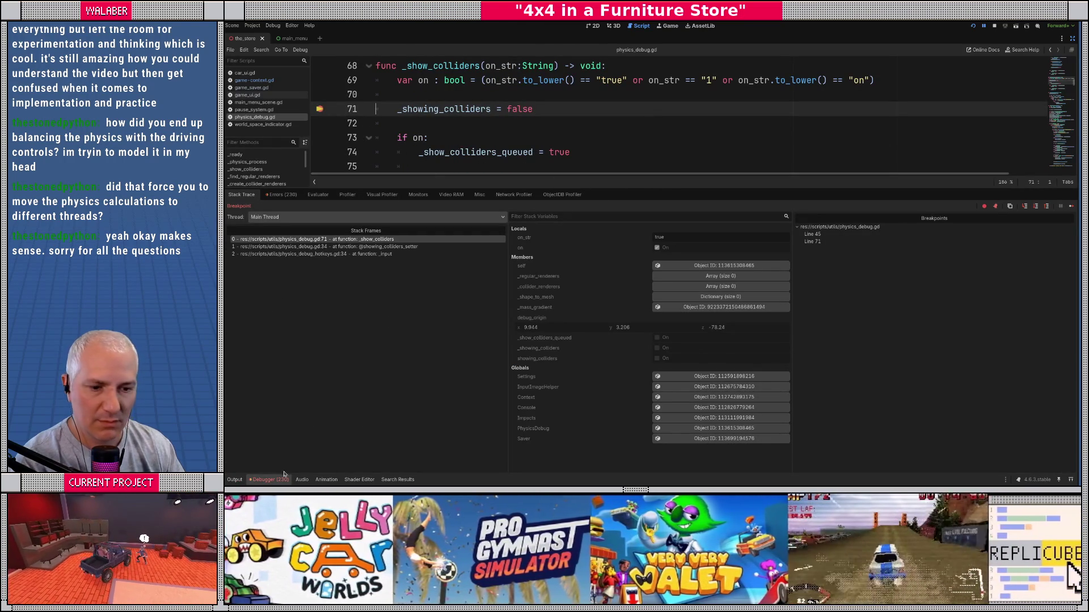
Step: Check _show_colliders_queued, resume past the breakpoint, and jump to the physics_debug.gd:110 error
{"action": "left_click", "coordinate": [281, 194]}
{"action": "scroll", "coordinate": [474, 391], "scroll_direction": "down", "scroll_amount": 5}
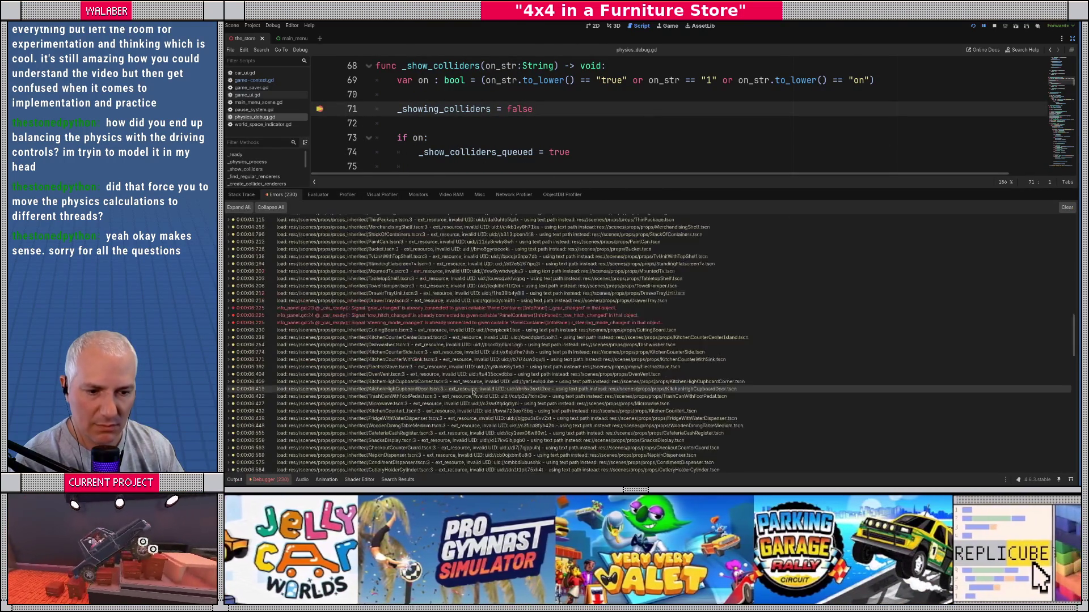
{"action": "scroll", "coordinate": [473, 392], "scroll_direction": "down", "scroll_amount": 10}
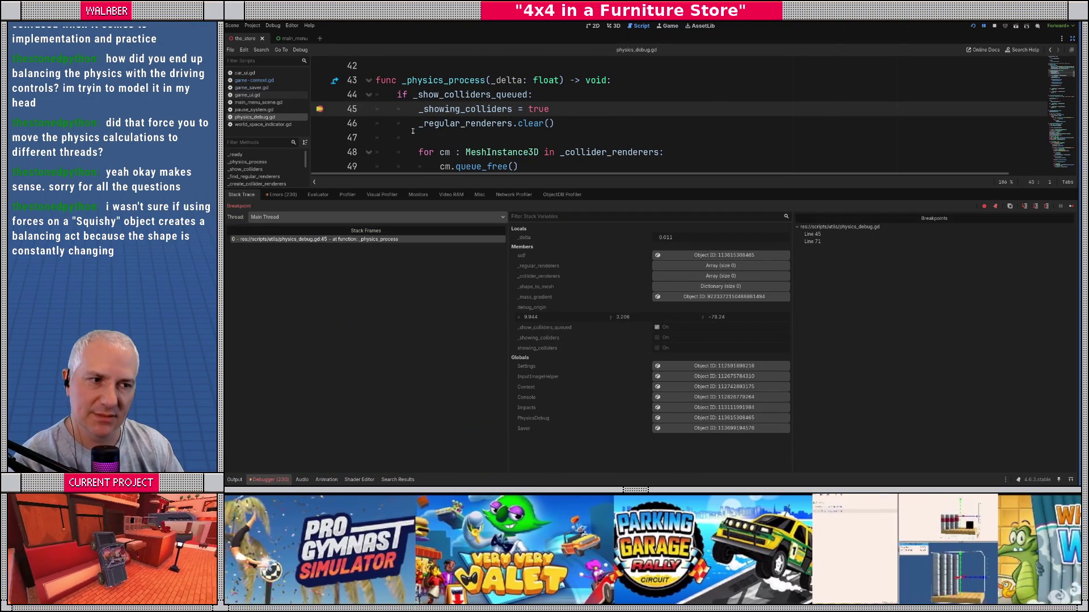
{"action": "mouse_move", "coordinate": [447, 95]}
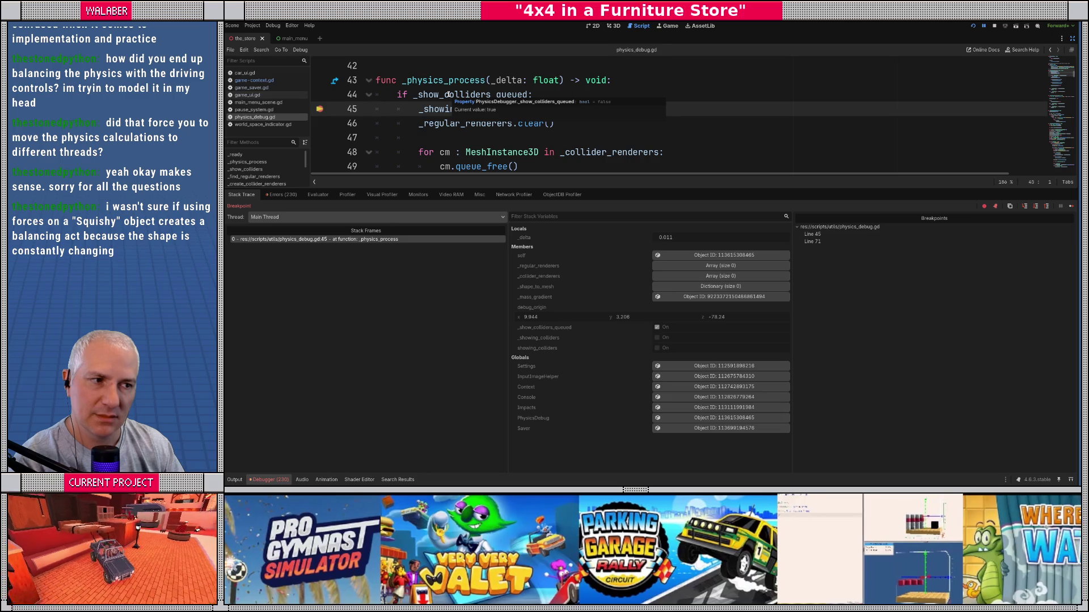
{"action": "key", "text": "F12"}
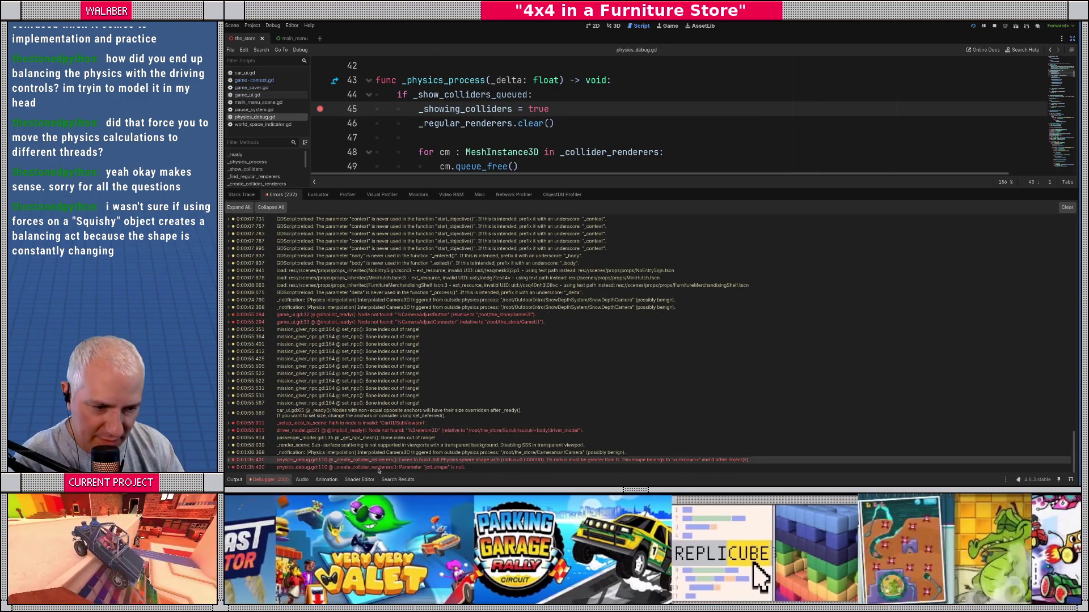
{"action": "left_click", "coordinate": [378, 461]}
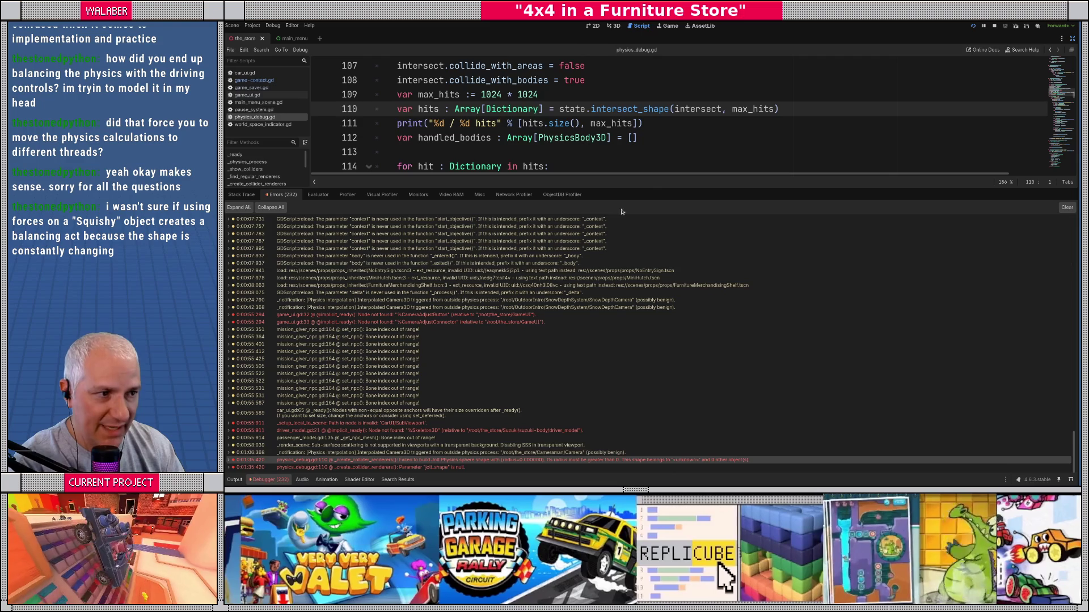
Step: Enlarge the code view to show lines 98–116 and open the code context menu on line 115
{"action": "left_click_drag", "start_coordinate": [642, 188], "coordinate": [657, 361]}
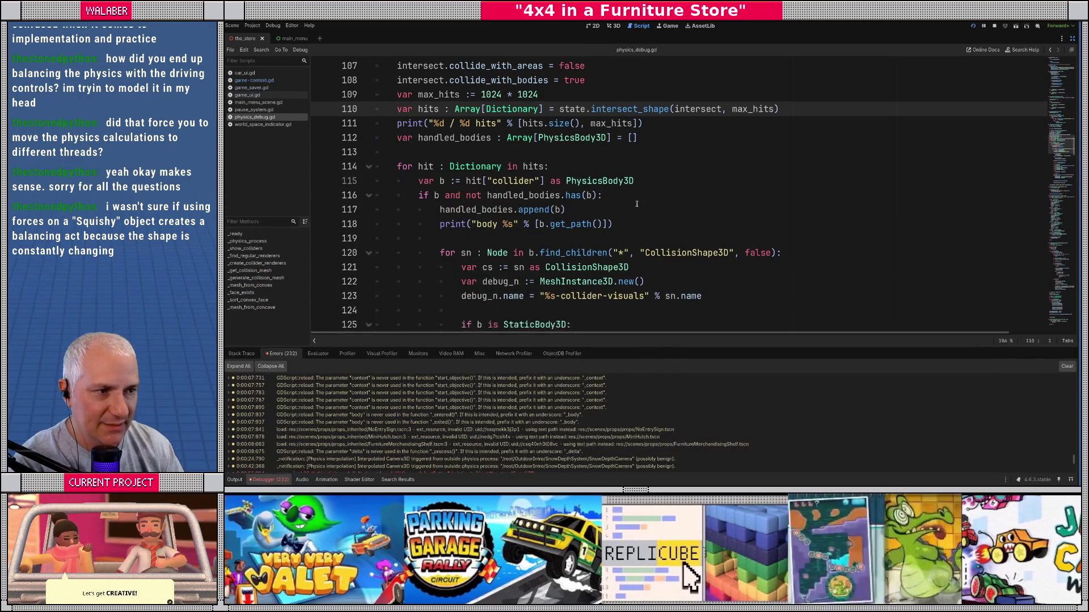
{"action": "scroll", "coordinate": [636, 204], "scroll_direction": "up", "scroll_amount": 2}
{"action": "scroll", "coordinate": [636, 204], "scroll_direction": "up", "scroll_amount": 1}
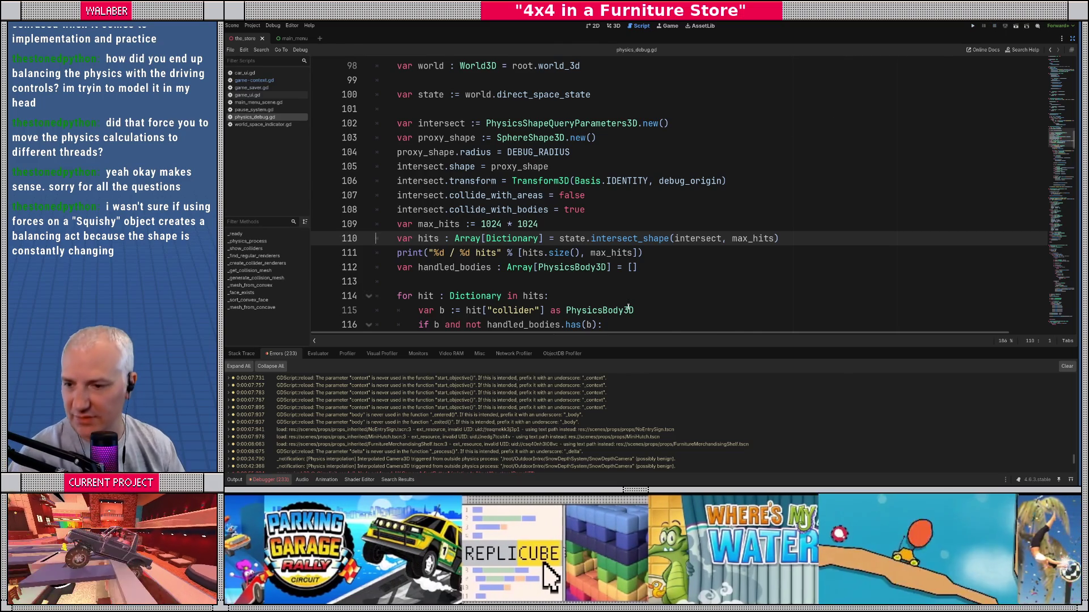
{"action": "mouse_move", "coordinate": [628, 307]}
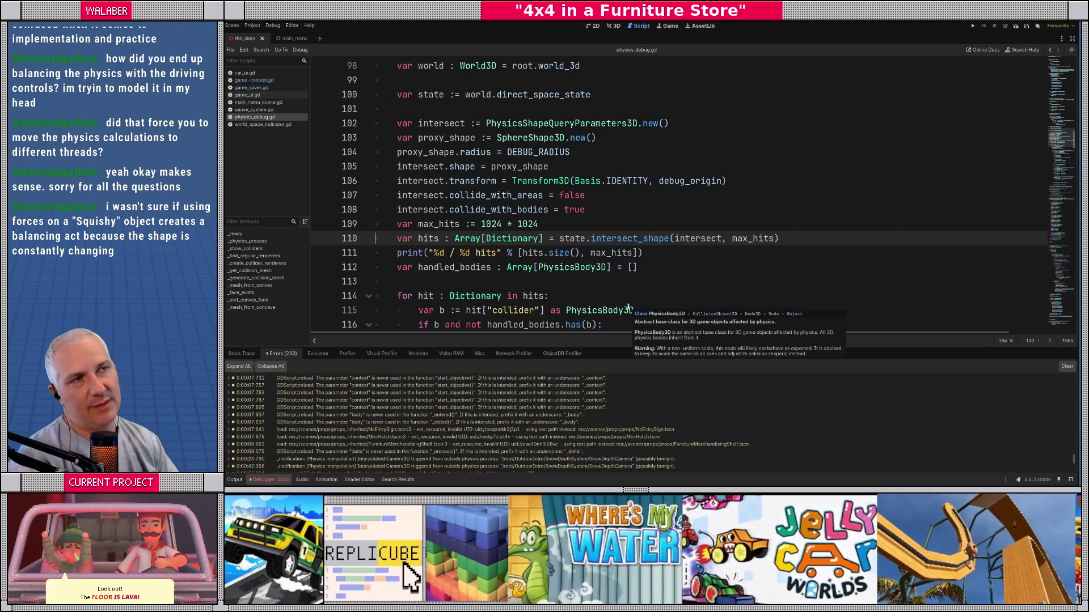
{"action": "right_click", "coordinate": [629, 307]}
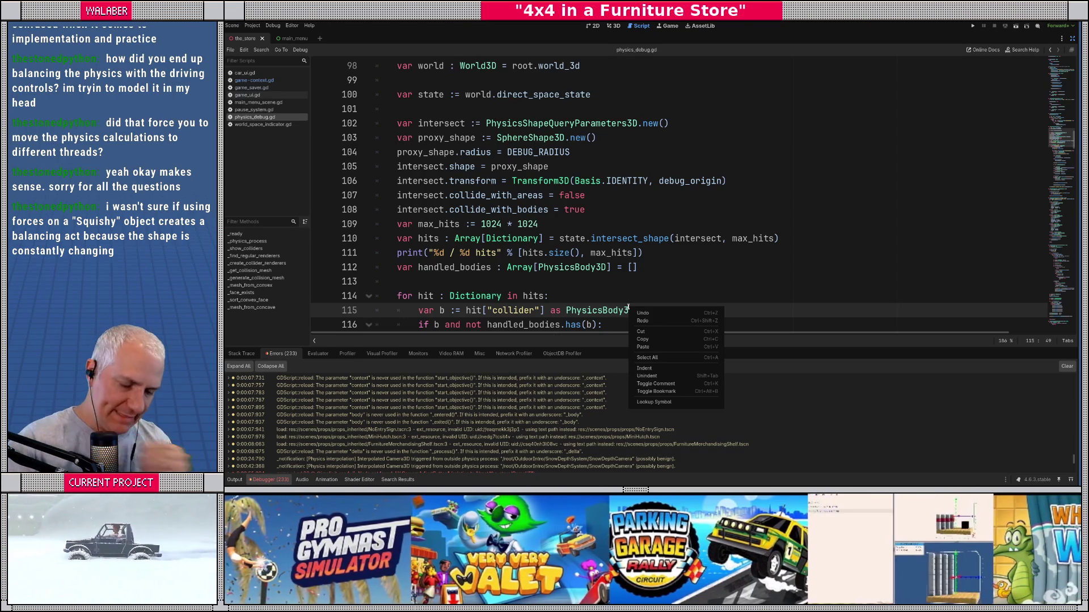
{"action": "left_click", "coordinate": [508, 179]}
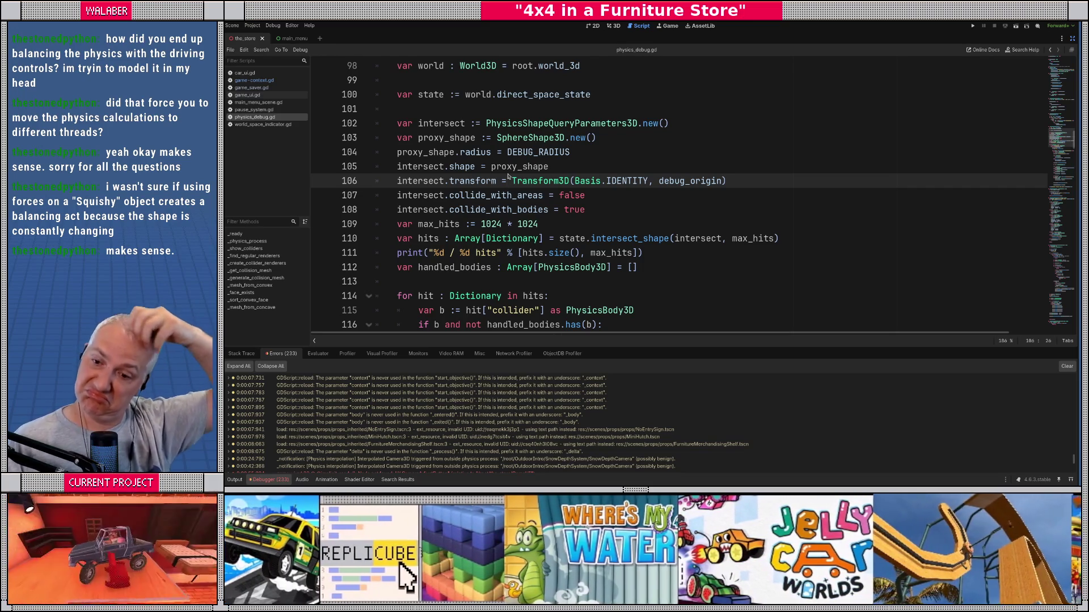
{"action": "left_click", "coordinate": [437, 108]}
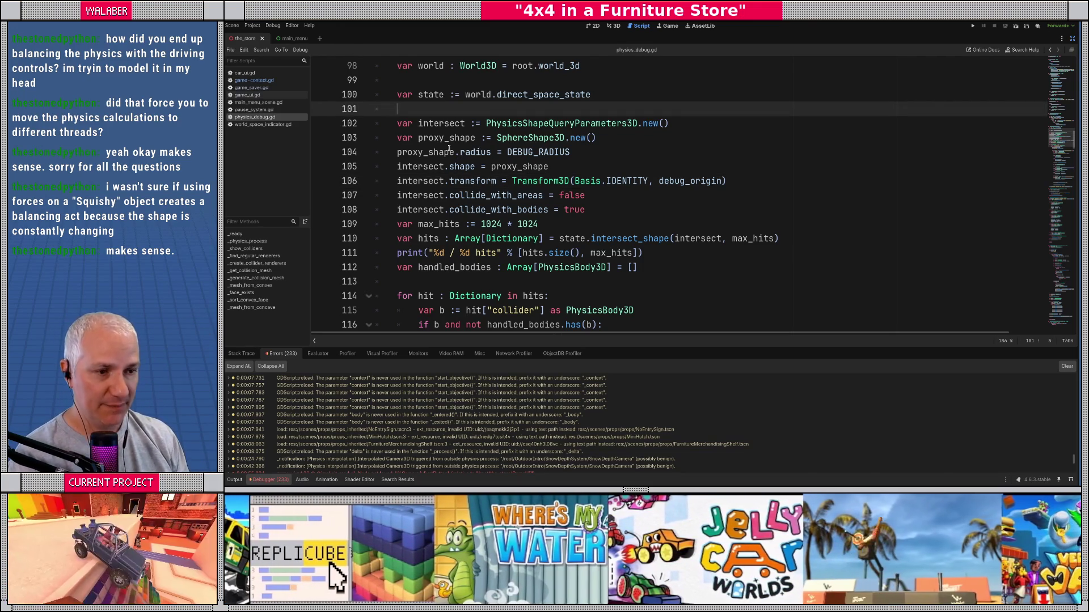
{"action": "left_click", "coordinate": [449, 150]}
{"action": "scroll", "coordinate": [451, 150], "scroll_direction": "up", "scroll_amount": 1}
{"action": "left_click_drag", "start_coordinate": [485, 181], "coordinate": [606, 179]}
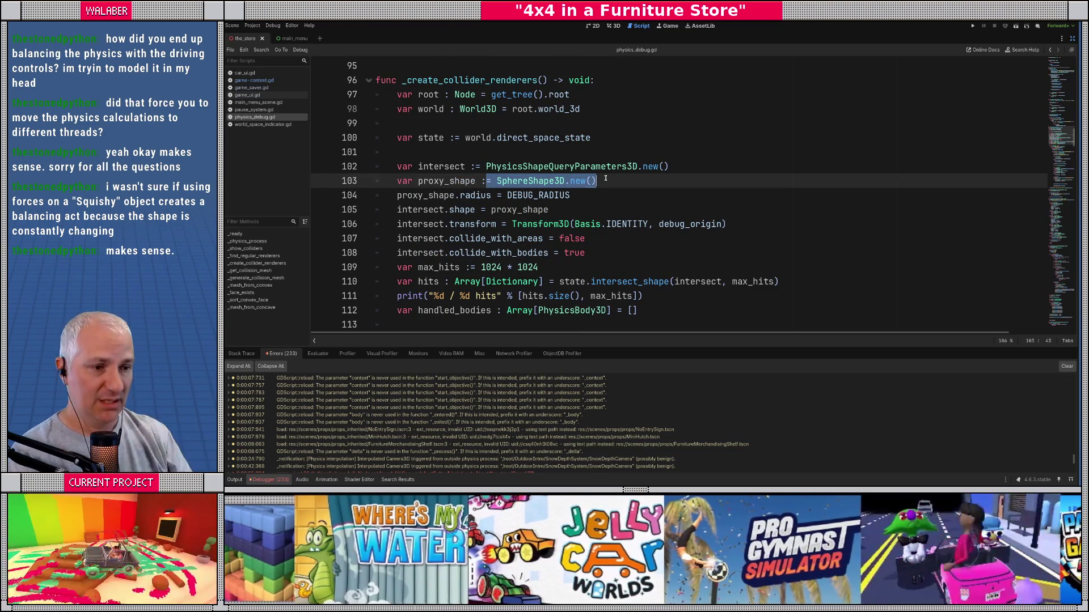
{"action": "mouse_move", "coordinate": [397, 182]}
{"action": "left_mouse_down"}
{"action": "mouse_move", "coordinate": [598, 182]}
{"action": "mouse_move", "coordinate": [598, 195]}
{"action": "left_mouse_up"}
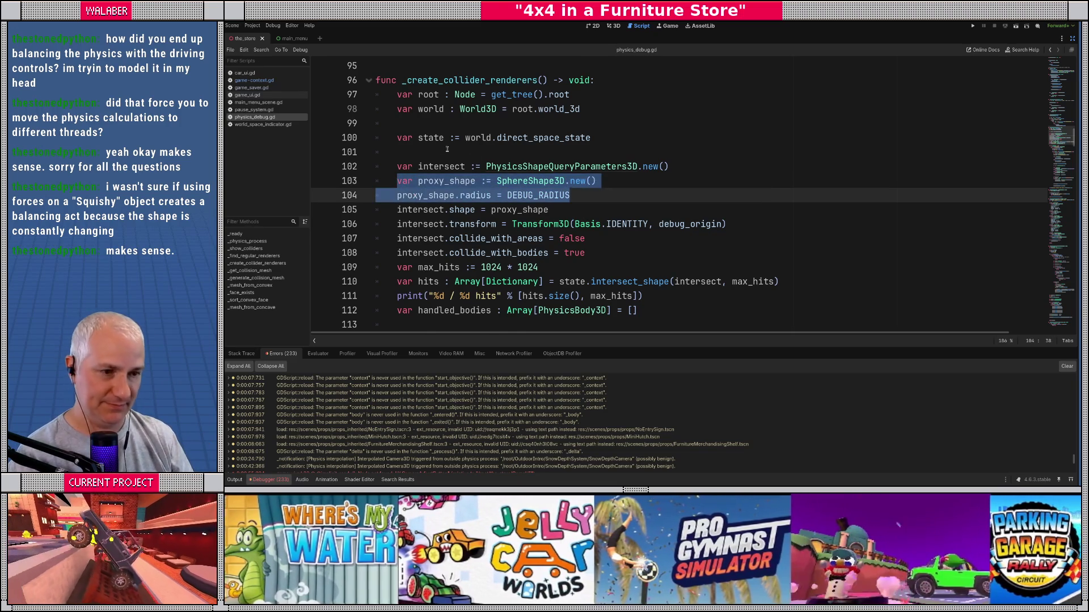
Step: Move the proxy_shape lines up to class members at line 27 and rename it _proxy_shape
{"action": "key", "text": "ctrl+x"}
{"action": "scroll", "coordinate": [510, 182], "scroll_direction": "up", "scroll_amount": 20}
{"action": "scroll", "coordinate": [444, 158], "scroll_direction": "up", "scroll_amount": 5}
{"action": "scroll", "coordinate": [439, 170], "scroll_direction": "down", "scroll_amount": 5}
{"action": "left_click", "coordinate": [538, 179]}
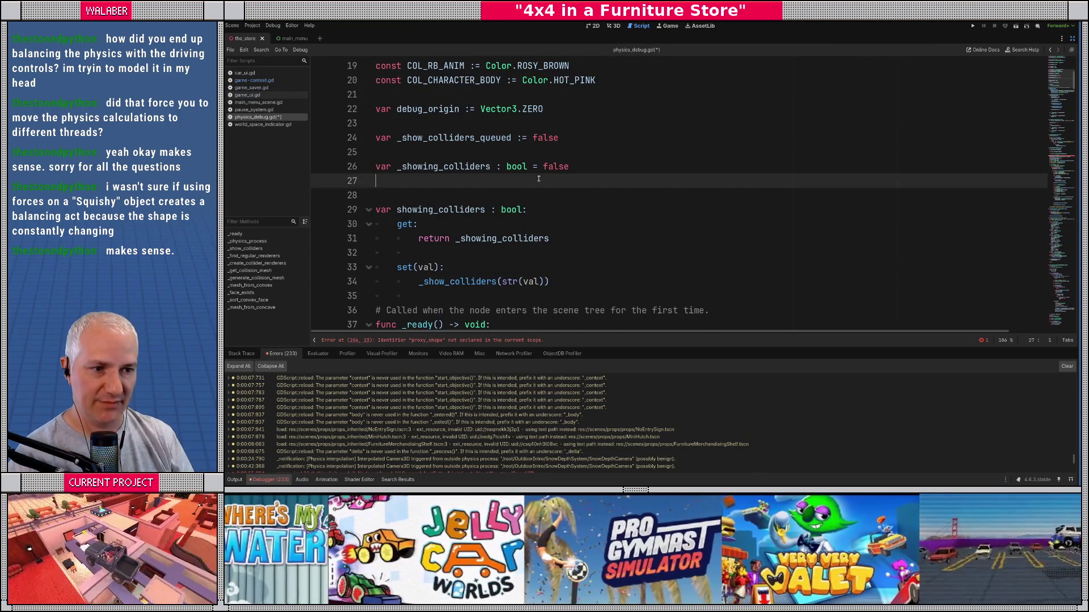
{"action": "key", "text": "ctrl+v"}
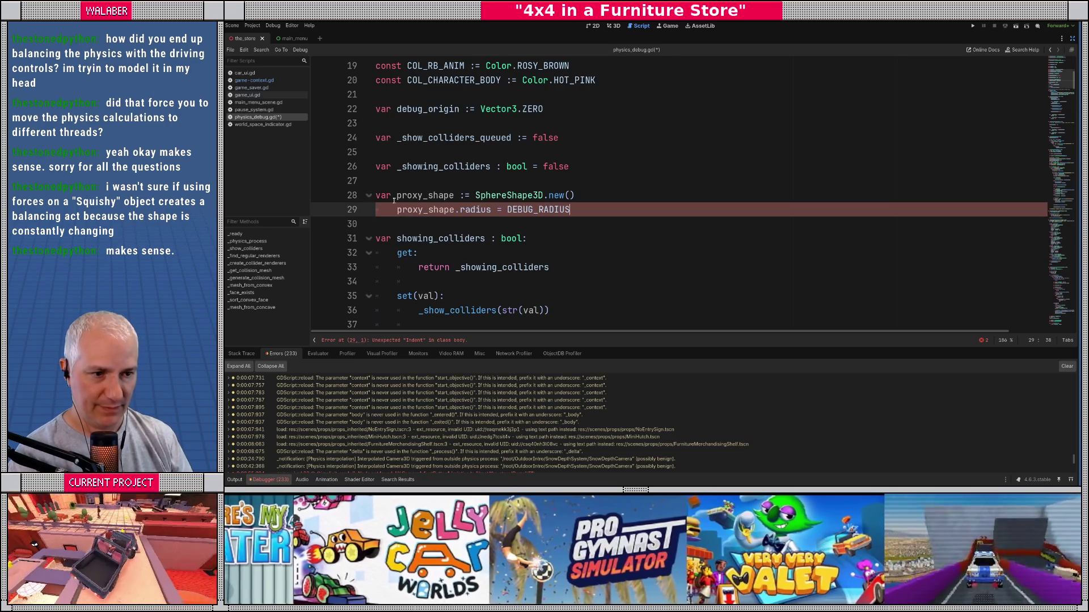
{"action": "left_click", "coordinate": [397, 196]}
{"action": "type", "text": "_"}
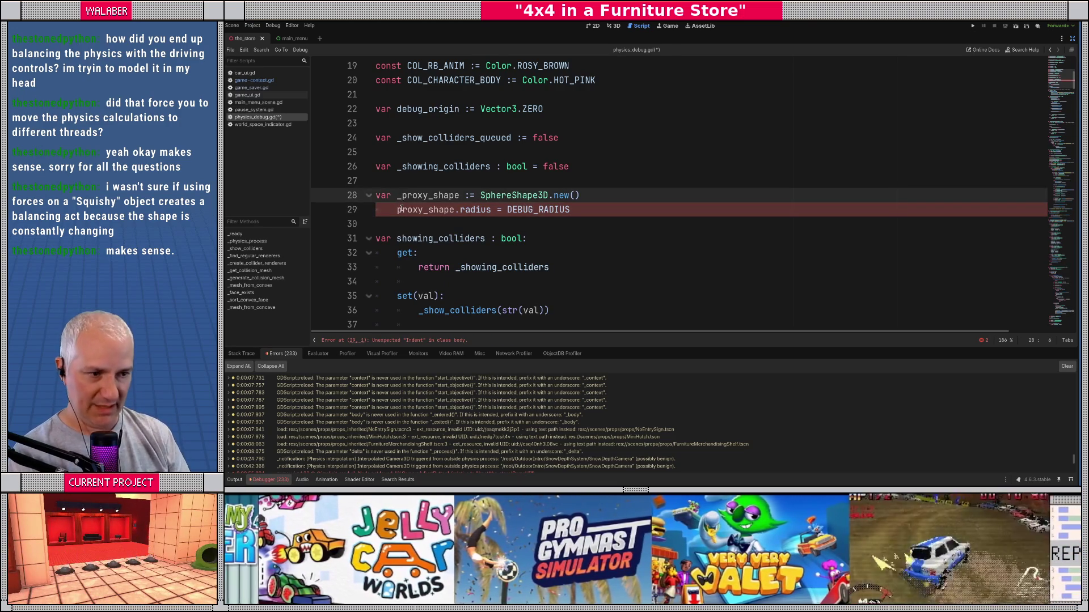
Step: Move the proxy shape radius assignment out of the members and into _ready
{"action": "left_click", "coordinate": [401, 209]}
{"action": "key", "text": "shift+End"}
{"action": "key", "text": "BackSpace"}
{"action": "key", "text": "BackSpace"}
{"action": "key", "text": "BackSpace"}
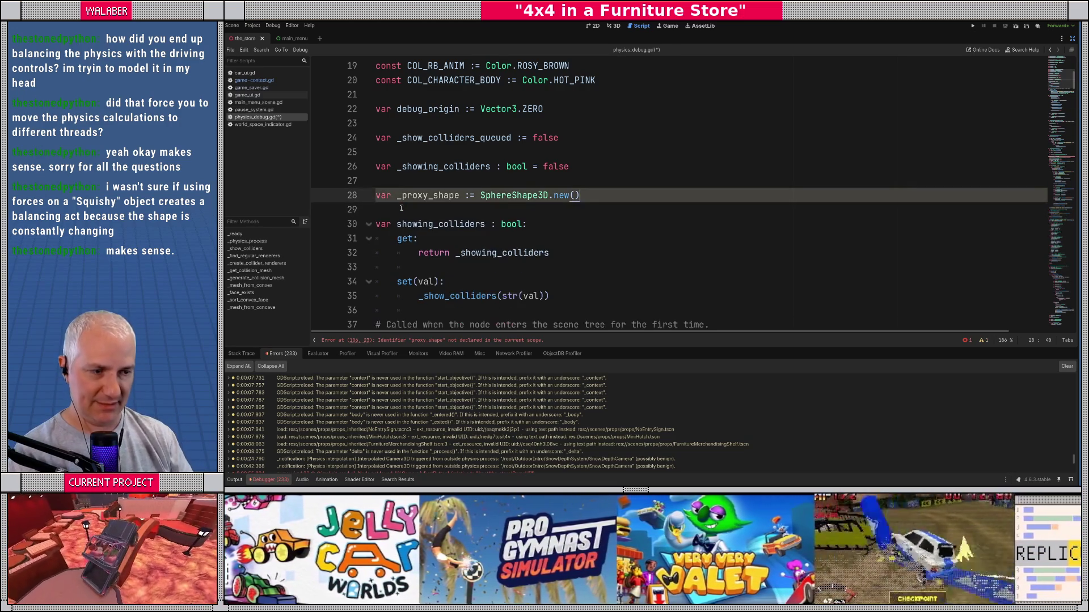
{"action": "scroll", "coordinate": [502, 170], "scroll_direction": "down", "scroll_amount": 4}
{"action": "left_click", "coordinate": [502, 170]}
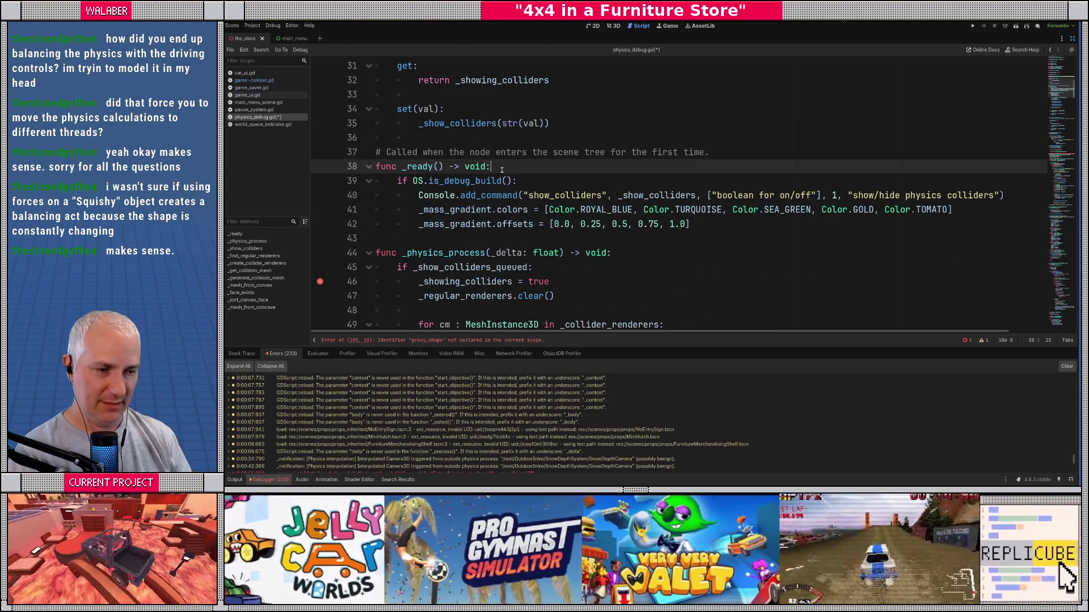
{"action": "key", "text": "Return"}
{"action": "key", "text": "ctrl+v"}
{"action": "key", "text": "Return"}
Step: Rename the radius line's variable in _ready to _proxy_shape
{"action": "scroll", "coordinate": [502, 170], "scroll_direction": "down", "scroll_amount": 4}
{"action": "scroll", "coordinate": [433, 173], "scroll_direction": "up", "scroll_amount": 3}
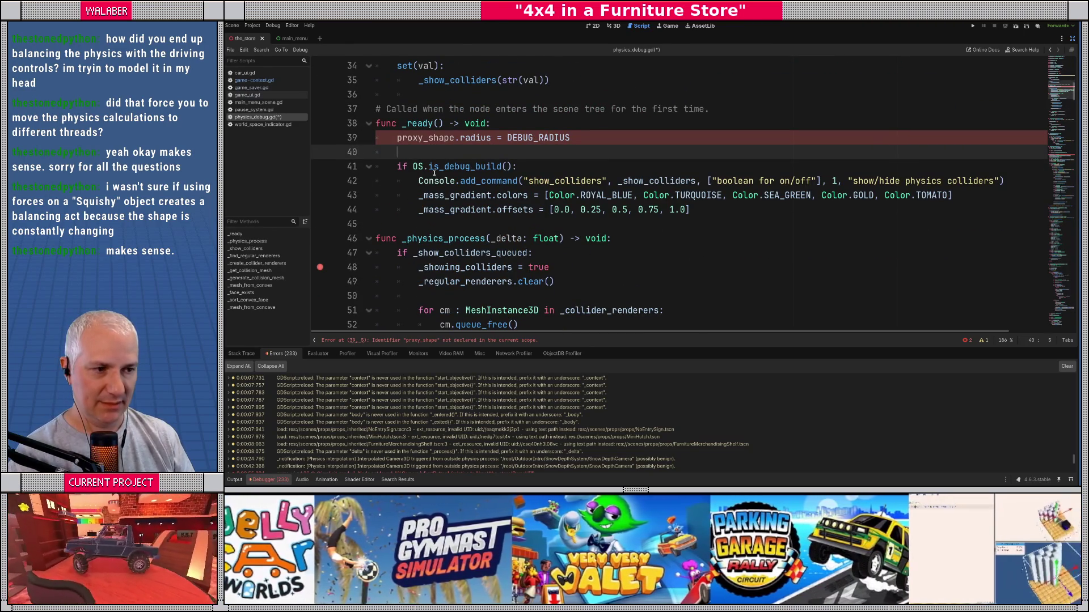
{"action": "key", "text": "Up"}
{"action": "type", "text": "_"}
{"action": "key", "text": "Escape"}
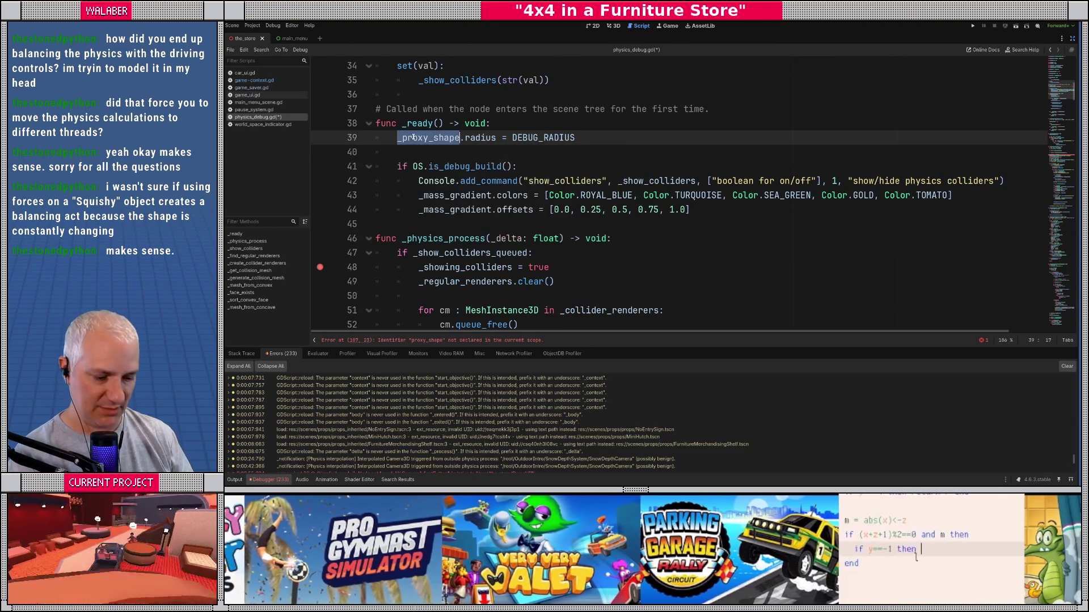
Step: Make the intersect_shape query use _proxy_shape instead of proxy_shape
{"action": "scroll", "coordinate": [420, 193], "scroll_direction": "down", "scroll_amount": 9}
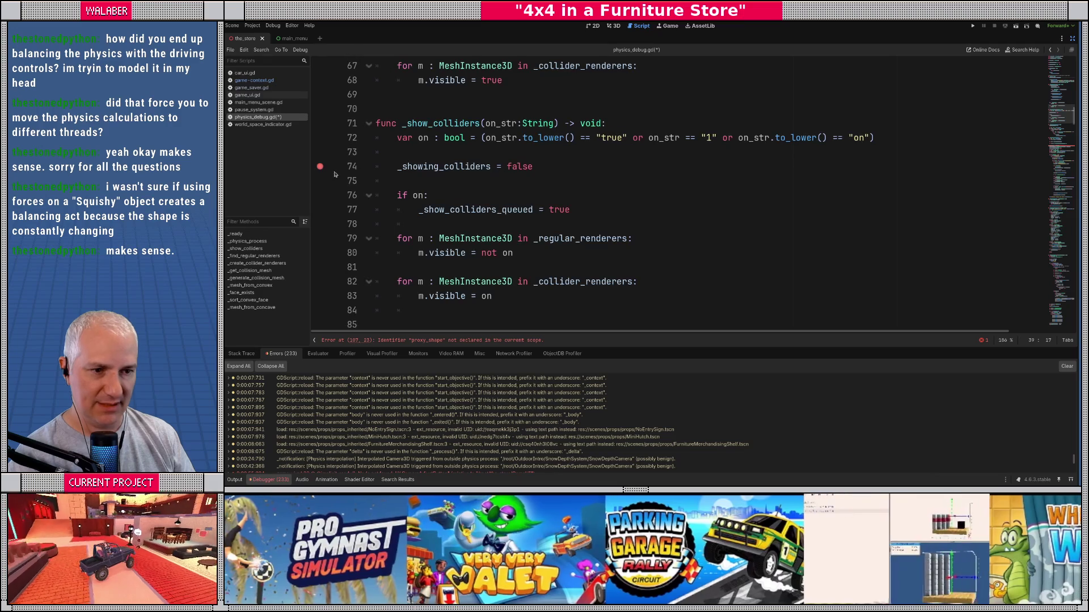
{"action": "scroll", "coordinate": [334, 182], "scroll_direction": "up", "scroll_amount": 9}
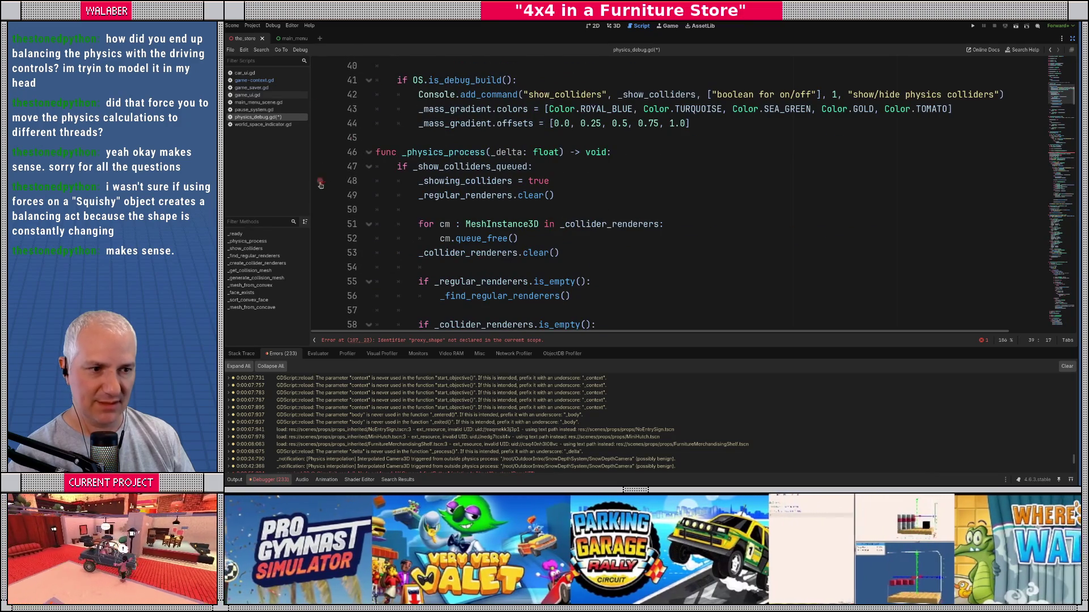
{"action": "scroll", "coordinate": [432, 195], "scroll_direction": "down", "scroll_amount": 15}
{"action": "scroll", "coordinate": [432, 195], "scroll_direction": "down", "scroll_amount": 4}
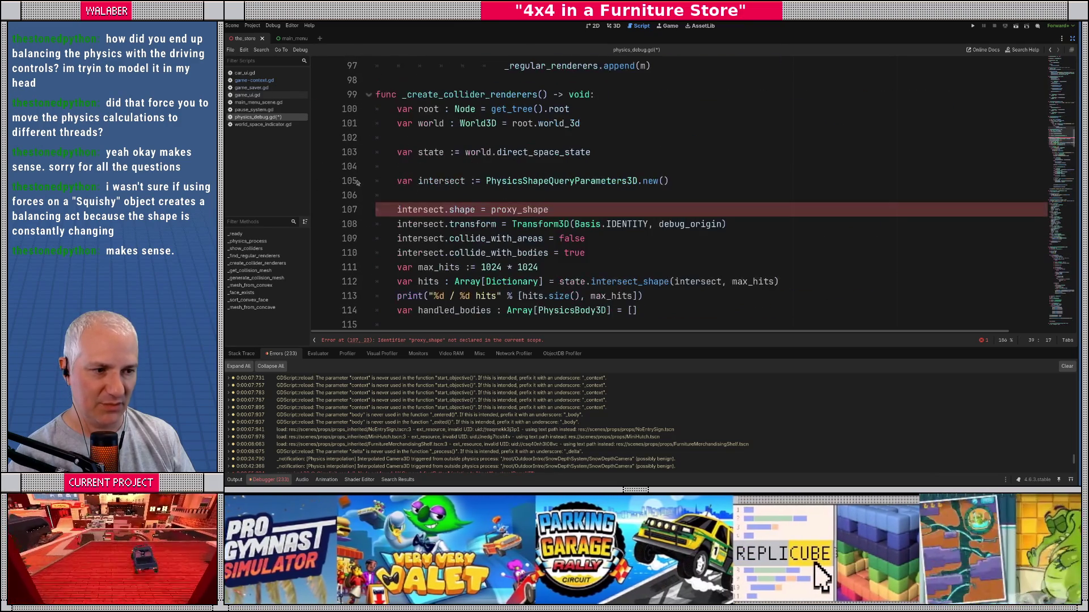
{"action": "double_click", "coordinate": [518, 211]}
{"action": "type", "text": "_proxy_shape"}
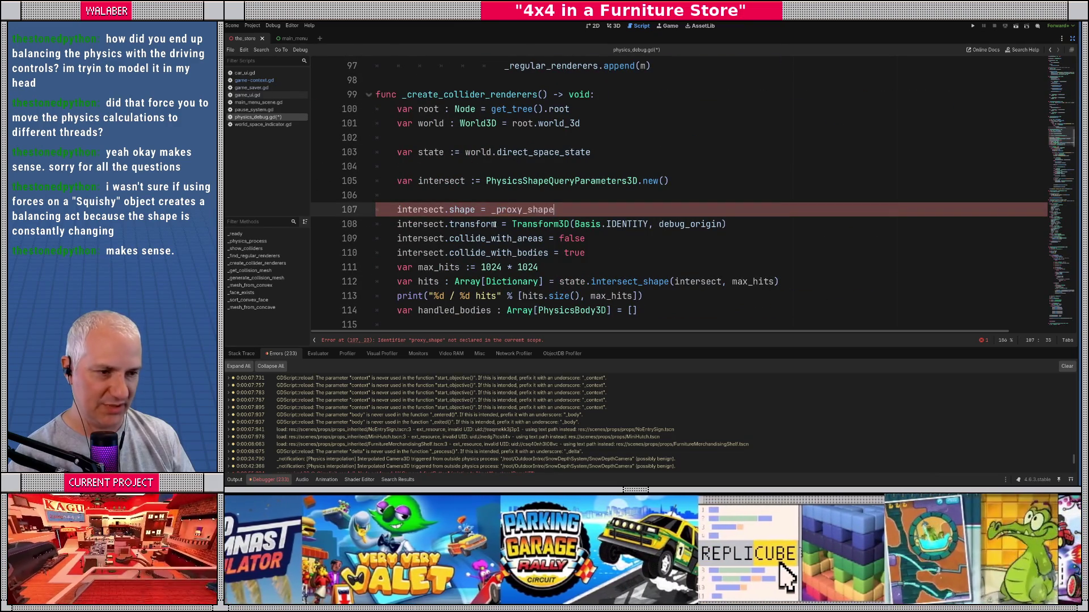
{"action": "scroll", "coordinate": [400, 217], "scroll_direction": "down", "scroll_amount": 6}
{"action": "scroll", "coordinate": [400, 217], "scroll_direction": "down", "scroll_amount": 9}
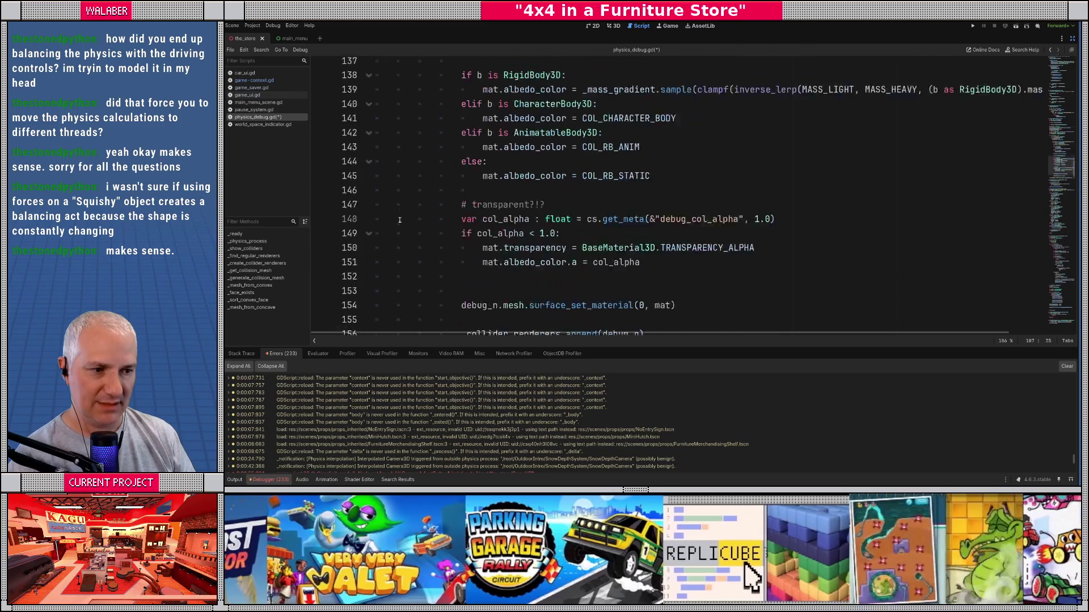
{"action": "scroll", "coordinate": [402, 219], "scroll_direction": "up", "scroll_amount": 8}
{"action": "scroll", "coordinate": [401, 218], "scroll_direction": "up", "scroll_amount": 4}
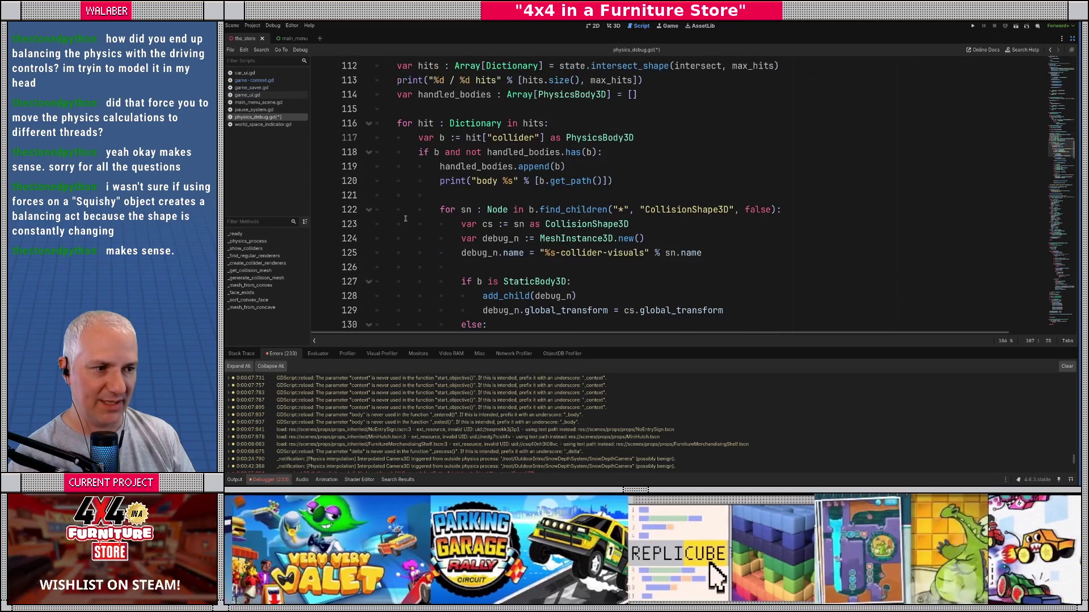
Step: Save physics_debug.gd and run the project again
{"action": "left_click", "coordinate": [422, 165]}
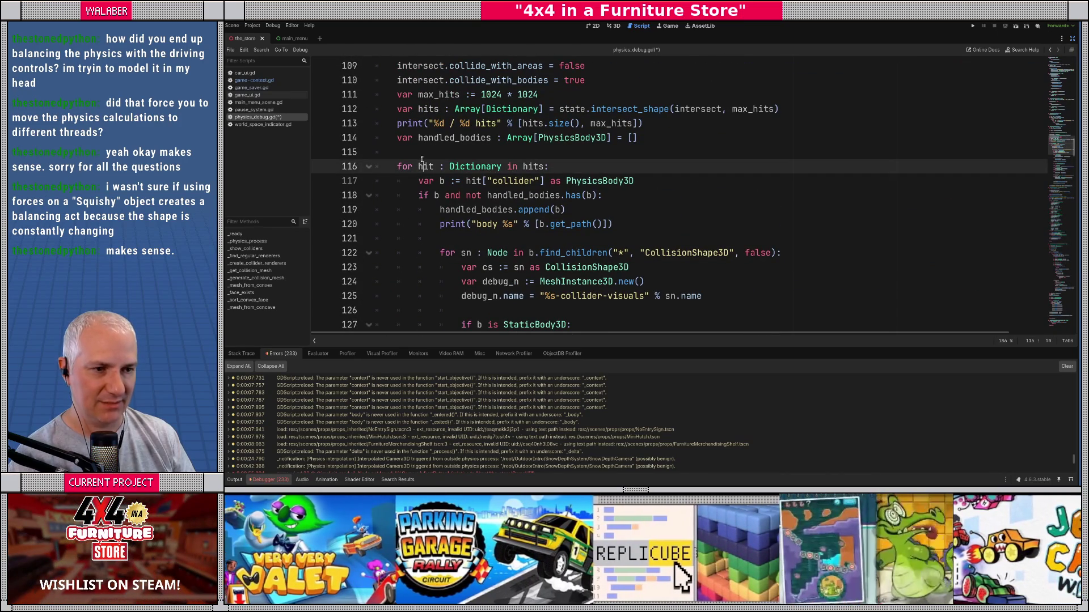
{"action": "key", "text": "ctrl+s"}
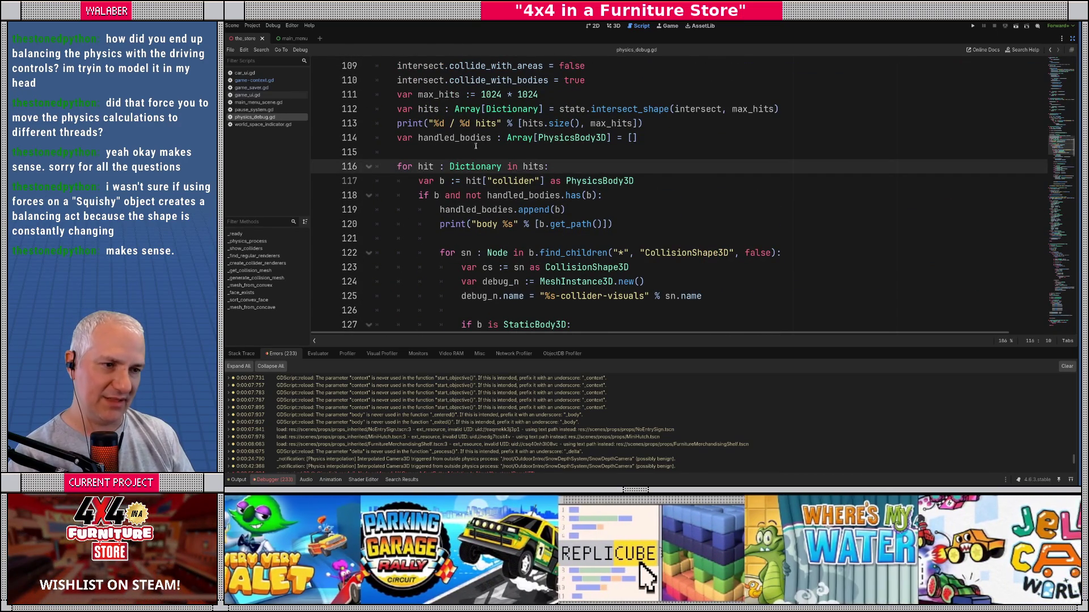
{"action": "key", "text": "Up"}
{"action": "scroll", "coordinate": [465, 170], "scroll_direction": "down", "scroll_amount": 16}
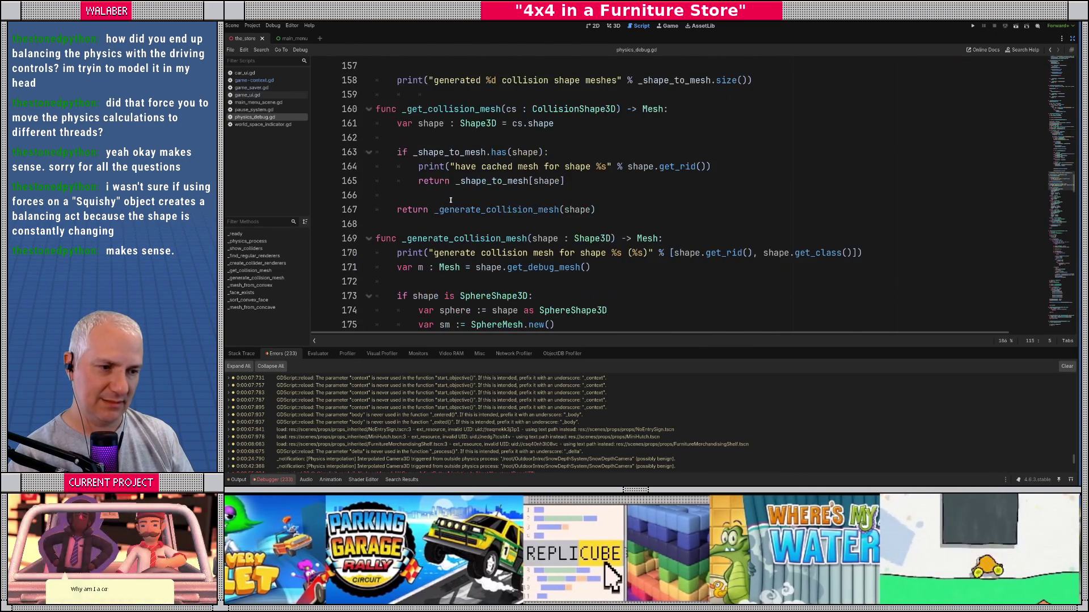
{"action": "scroll", "coordinate": [451, 200], "scroll_direction": "down", "scroll_amount": 3}
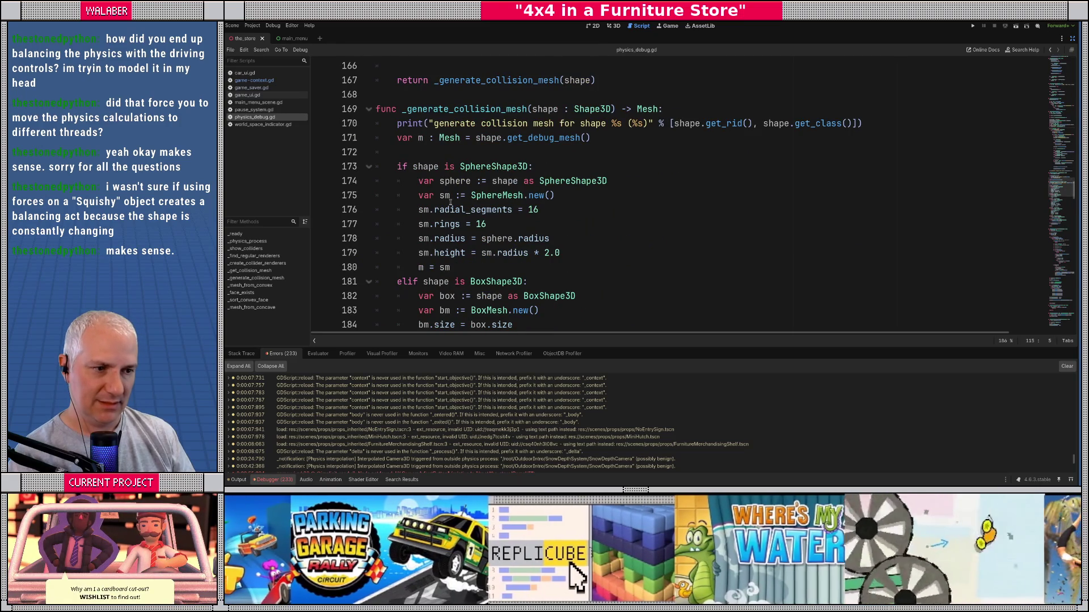
{"action": "key", "text": "F5"}
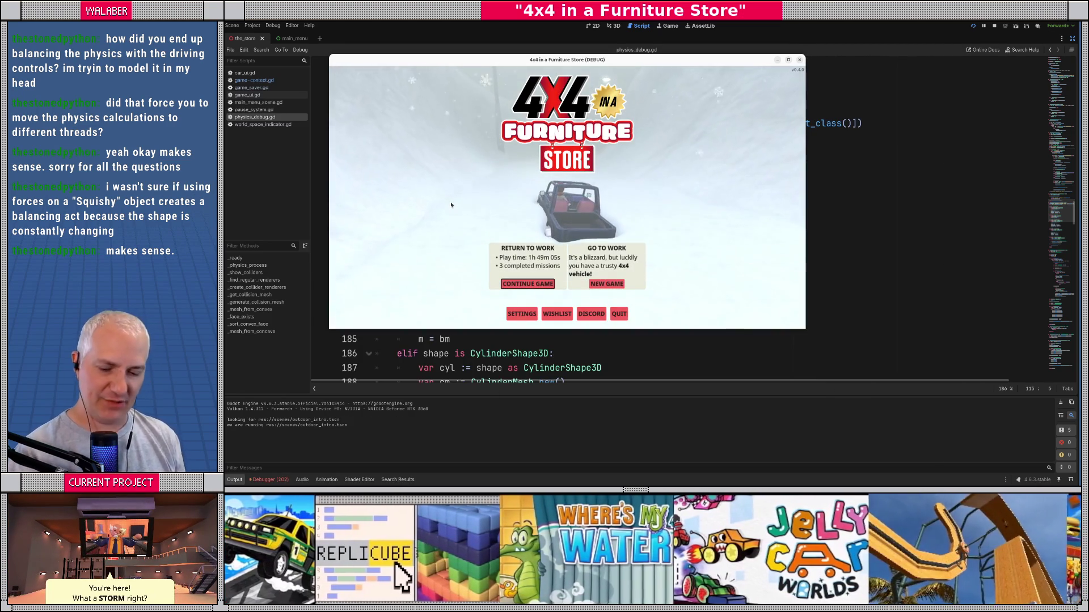
Step: Continue the saved game, turn on collider visuals with F1, and drive the 4x4 in low gear
{"action": "key", "text": "Return"}
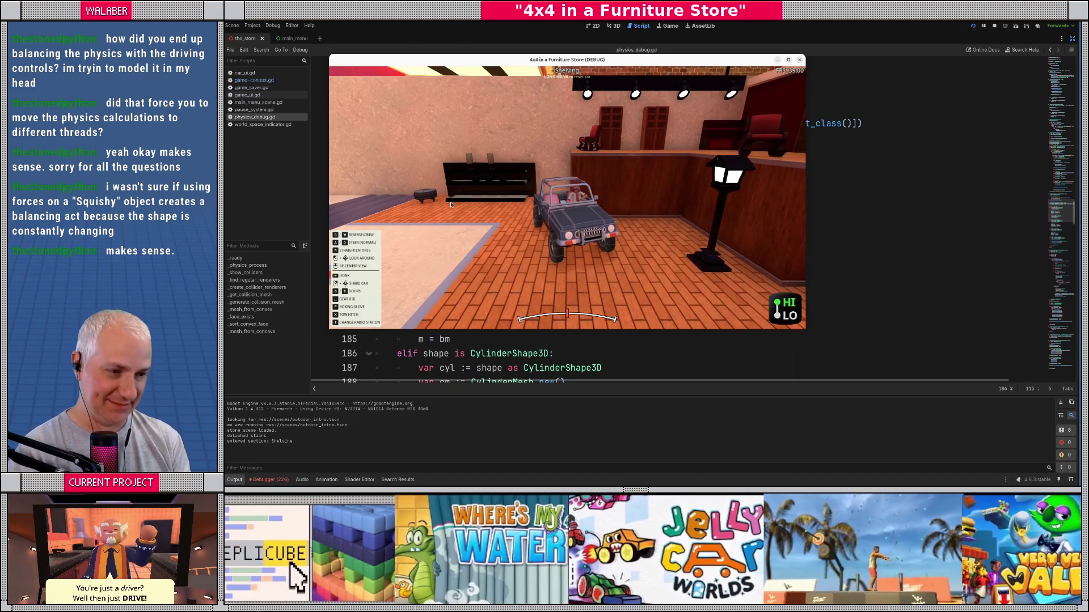
{"action": "key", "text": "F1"}
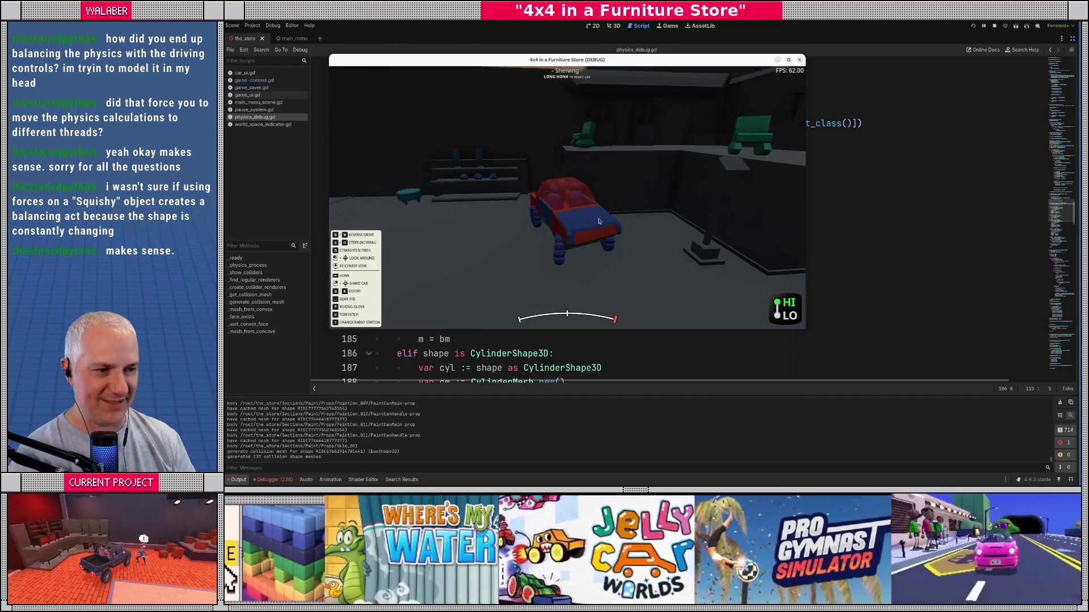
{"action": "key", "text": "d"}
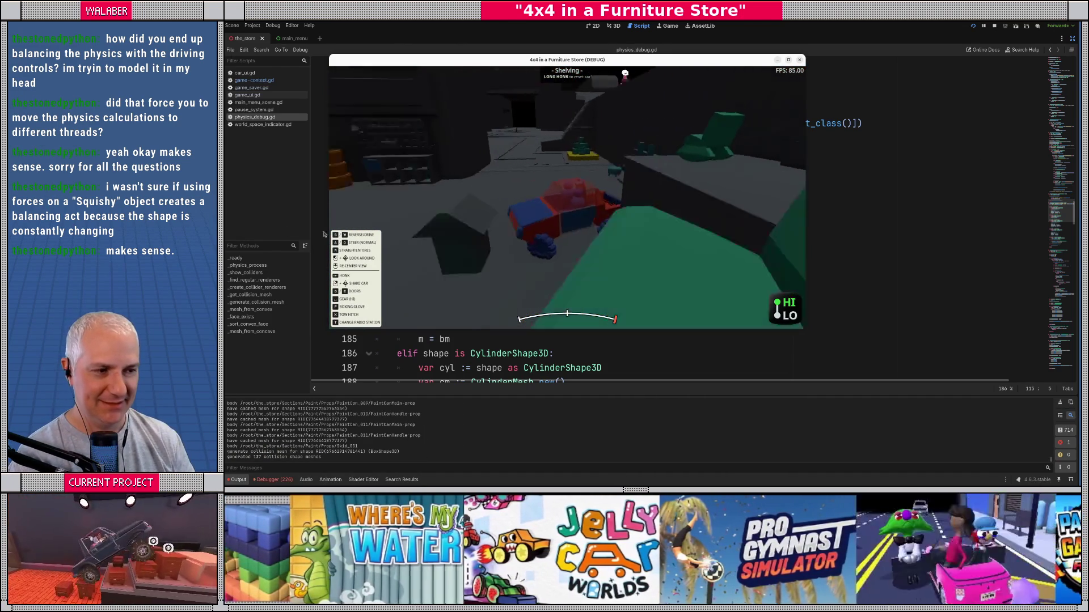
{"action": "key", "text": "a"}
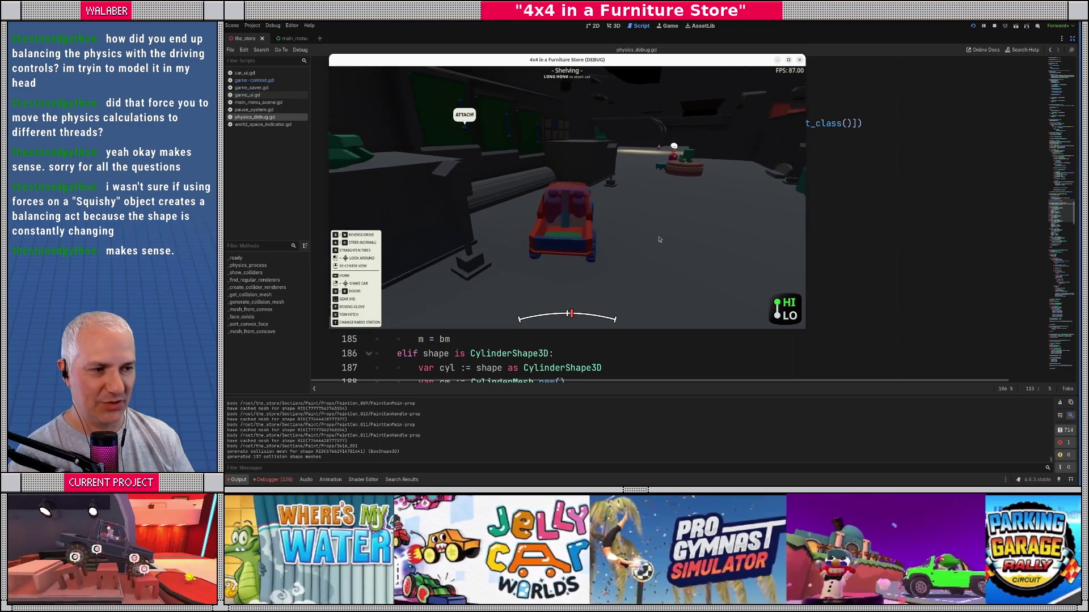
{"action": "key", "text": "d"}
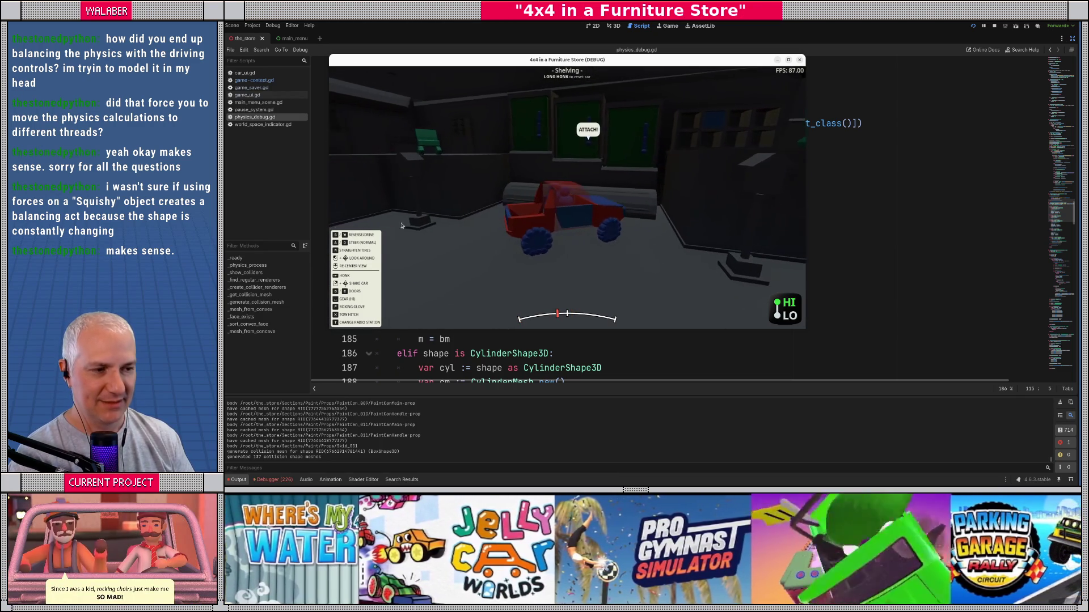
{"action": "key", "text": "g"}
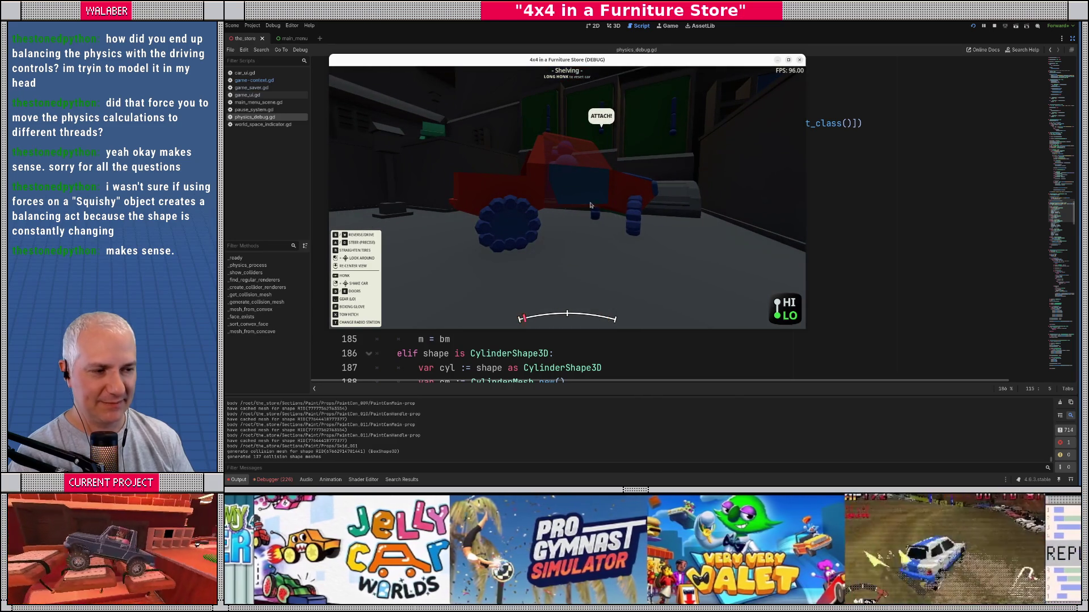
{"action": "key", "text": "d"}
{"action": "key", "text": "d"}
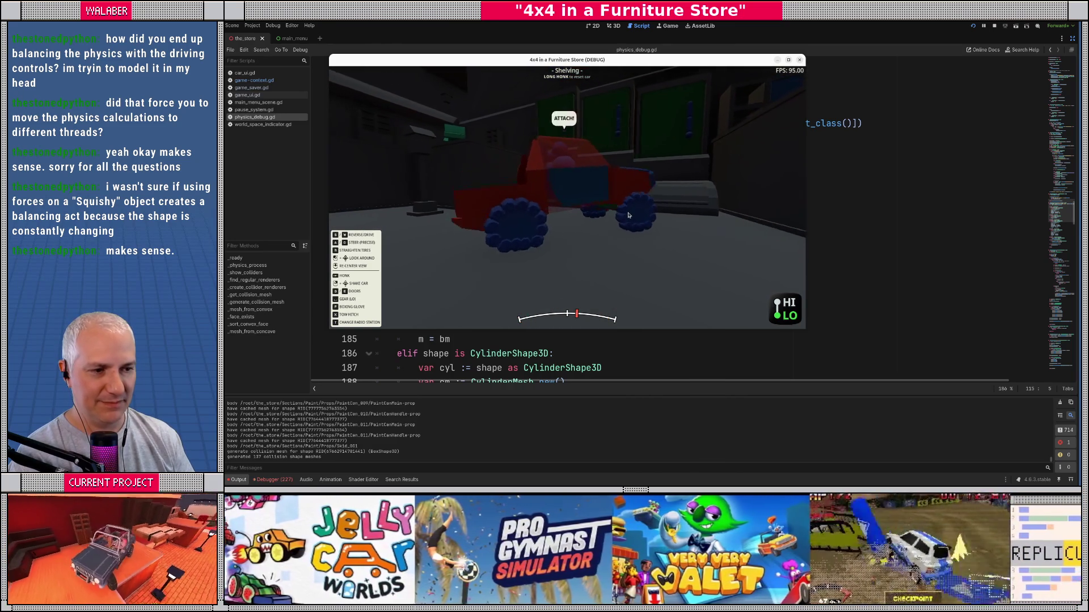
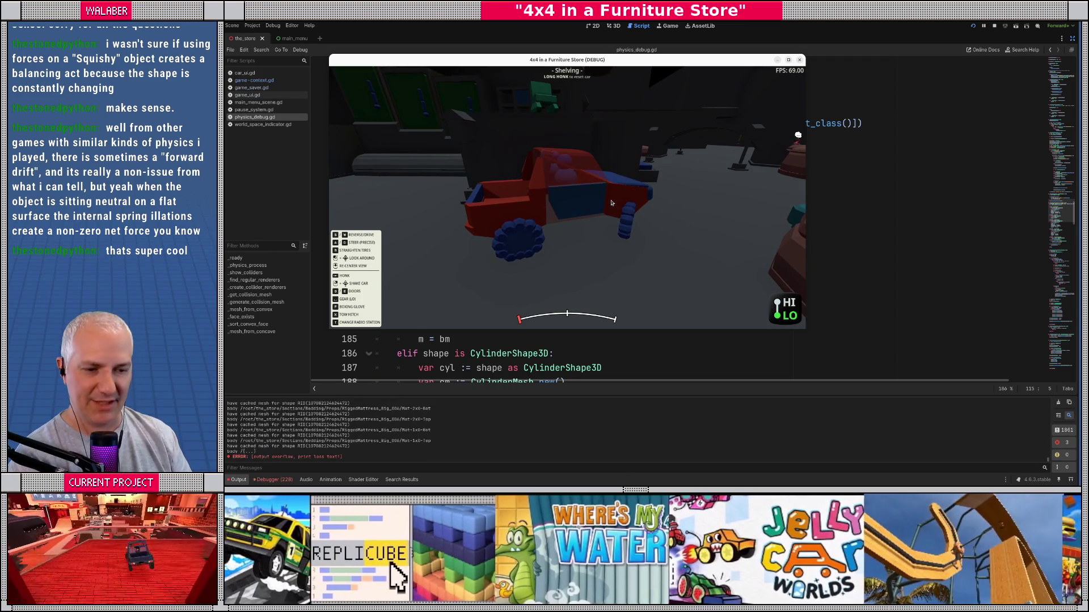
Step: Stop the game and step through the _queued matches in physics_debug.gd, ending after true on line 77
{"action": "left_click", "coordinate": [994, 26]}
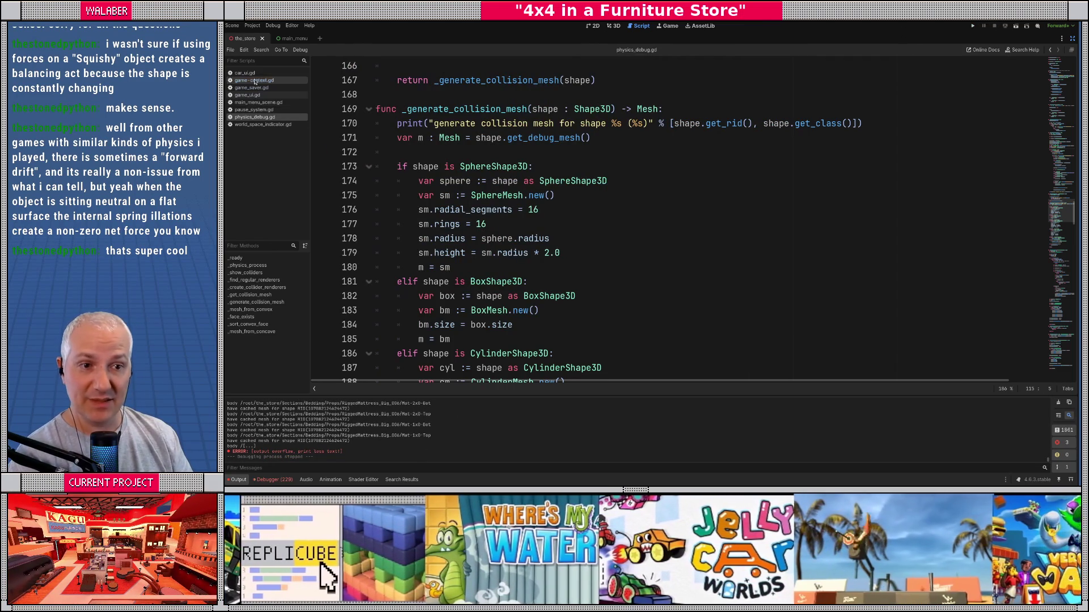
{"action": "scroll", "coordinate": [457, 181], "scroll_direction": "down", "scroll_amount": 5}
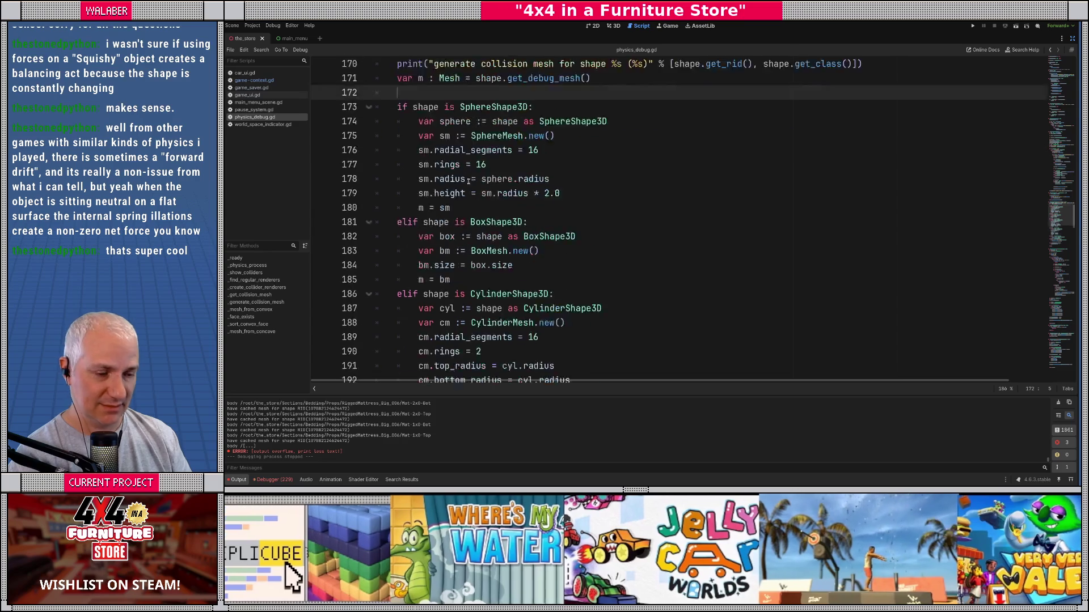
{"action": "double_click", "coordinate": [457, 181]}
{"action": "key", "text": "ctrl+f"}
{"action": "type", "text": "_queued"}
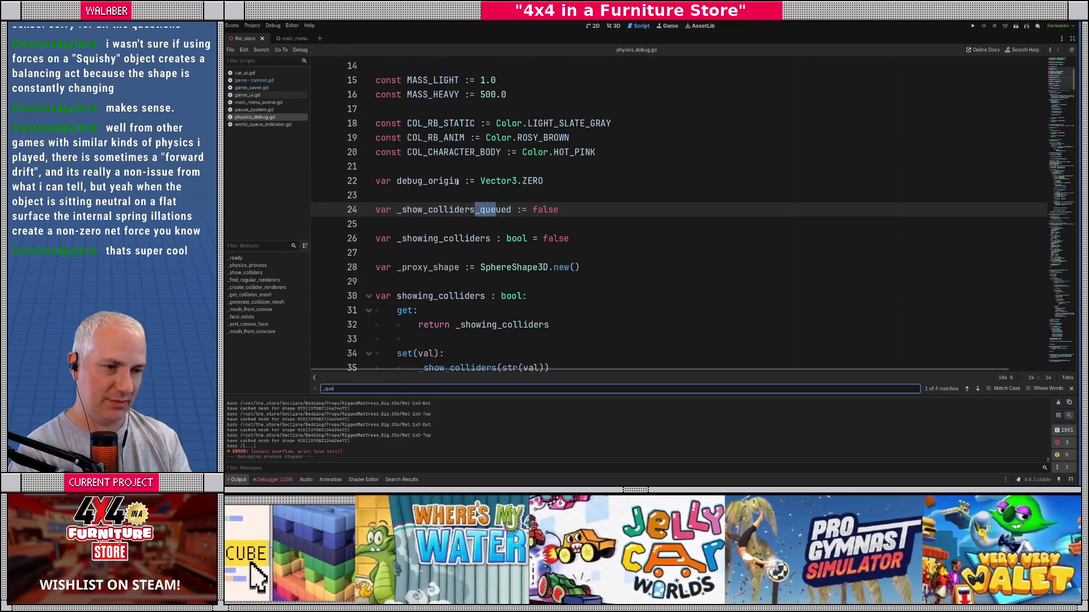
{"action": "key", "text": "Return"}
{"action": "key", "text": "Return"}
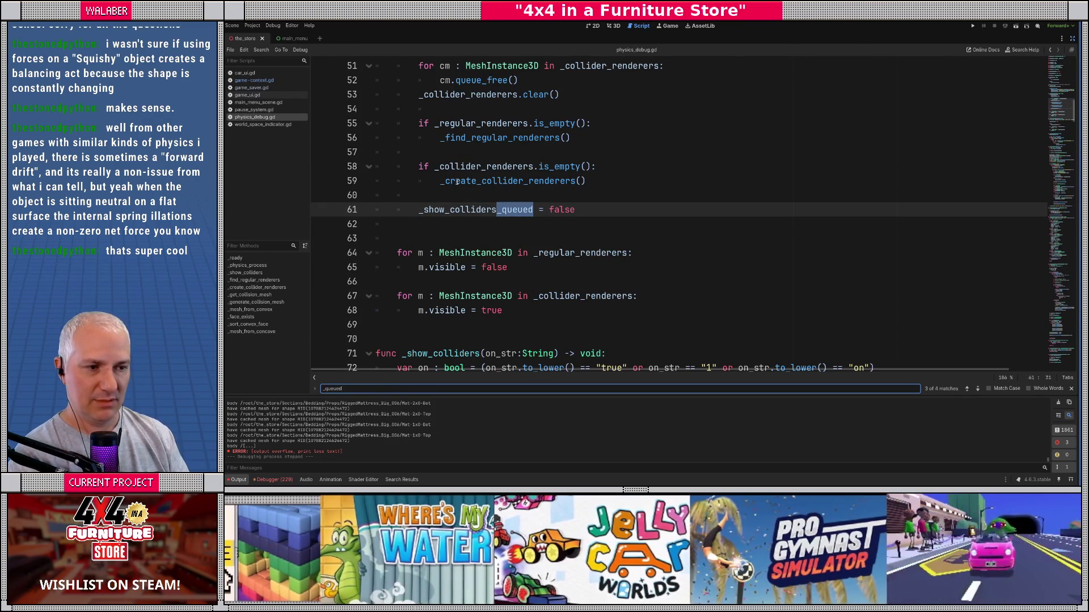
{"action": "key", "text": "Return"}
{"action": "key", "text": "Escape"}
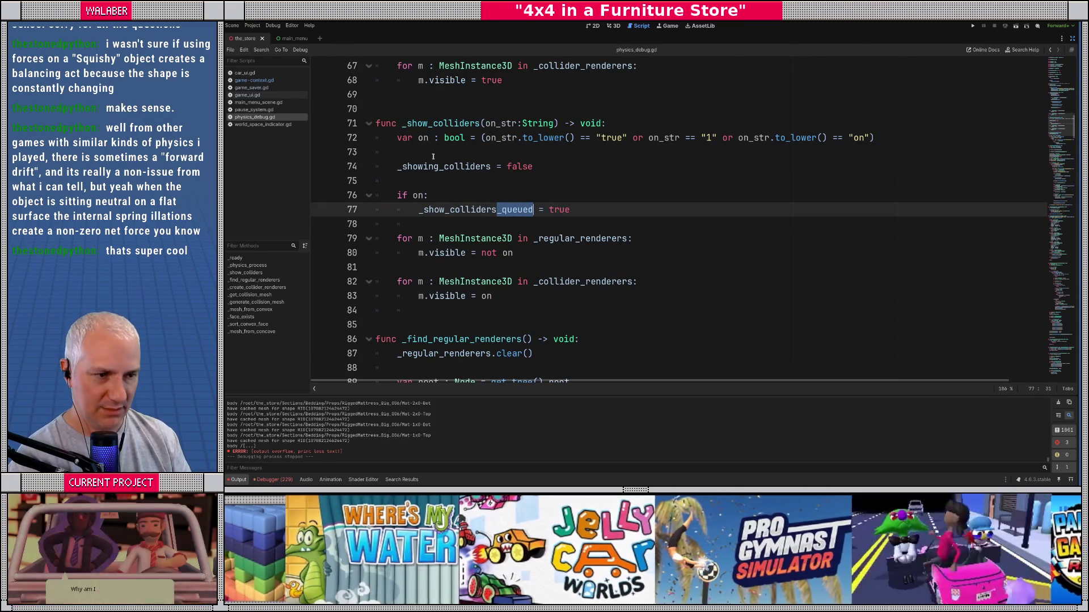
{"action": "left_click", "coordinate": [580, 210]}
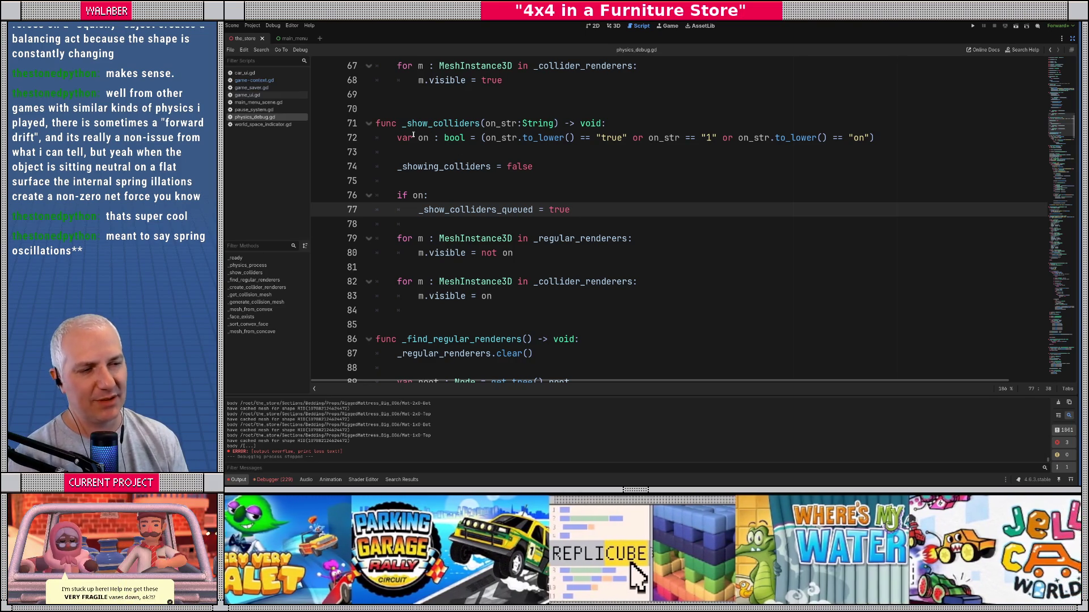
Step: Search the script for KEY_ references, then bring up the quick script picker
{"action": "scroll", "coordinate": [415, 134], "scroll_direction": "up", "scroll_amount": 10}
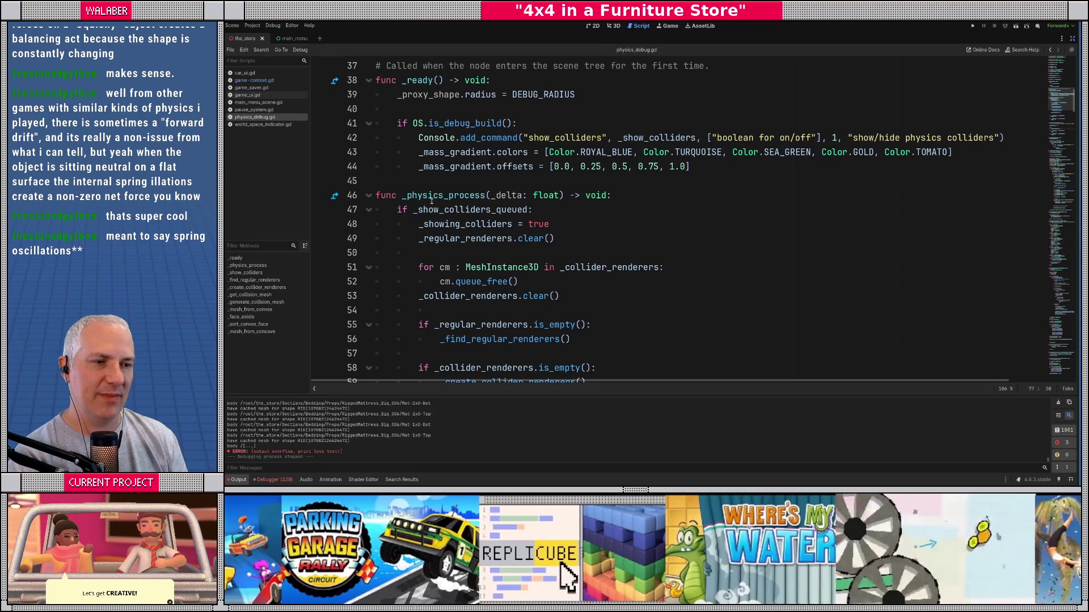
{"action": "scroll", "coordinate": [428, 205], "scroll_direction": "up", "scroll_amount": 8}
{"action": "scroll", "coordinate": [430, 221], "scroll_direction": "down", "scroll_amount": 13}
{"action": "scroll", "coordinate": [431, 227], "scroll_direction": "down", "scroll_amount": 11}
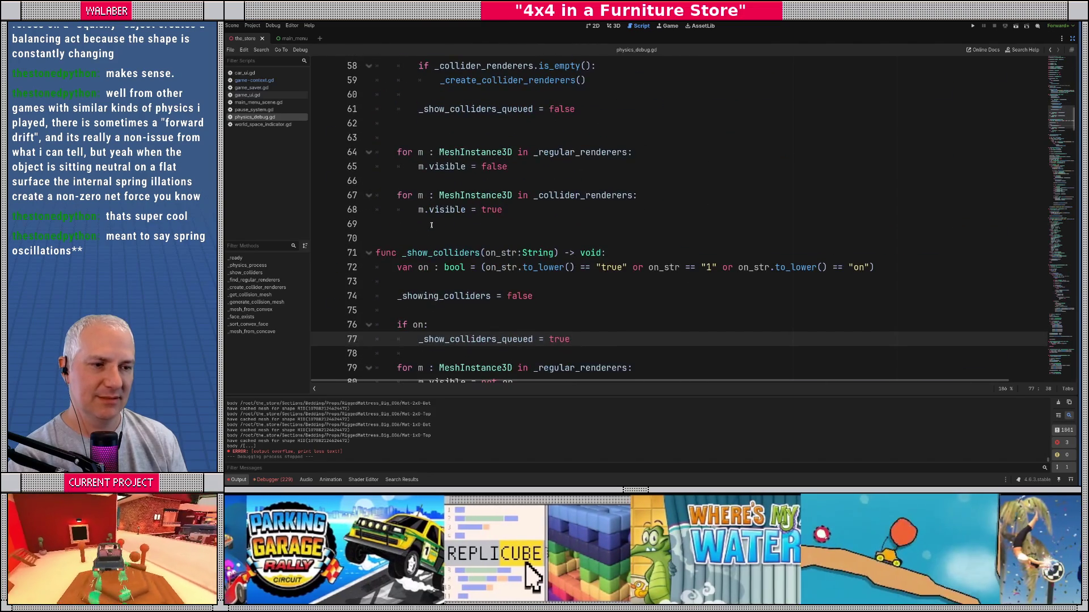
{"action": "scroll", "coordinate": [431, 226], "scroll_direction": "down", "scroll_amount": 6}
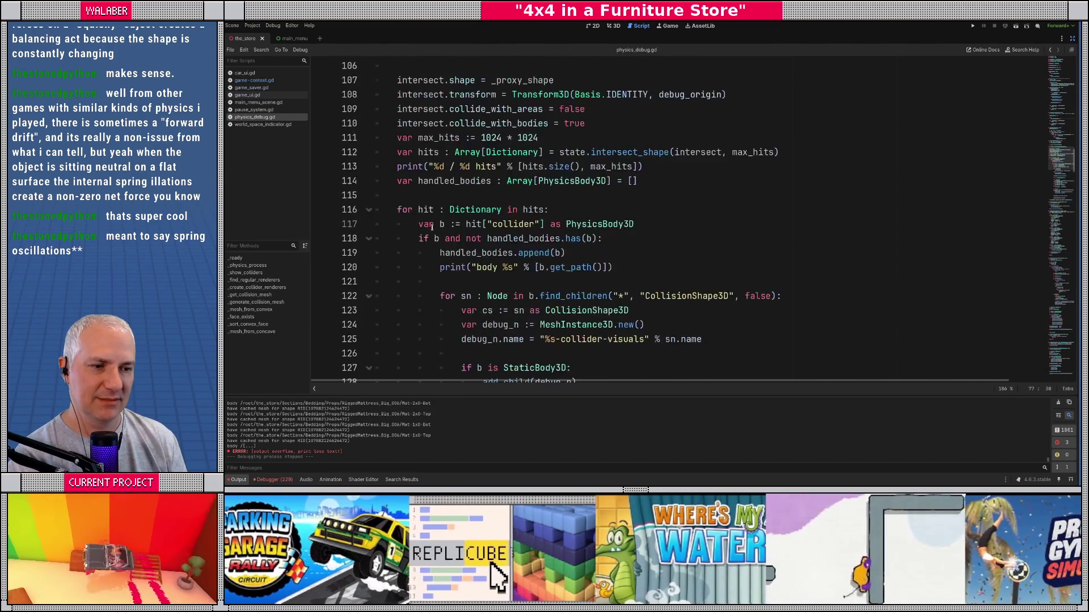
{"action": "scroll", "coordinate": [431, 226], "scroll_direction": "up", "scroll_amount": 6}
{"action": "key", "text": "ctrl+f"}
{"action": "type", "text": "KEY_C"}
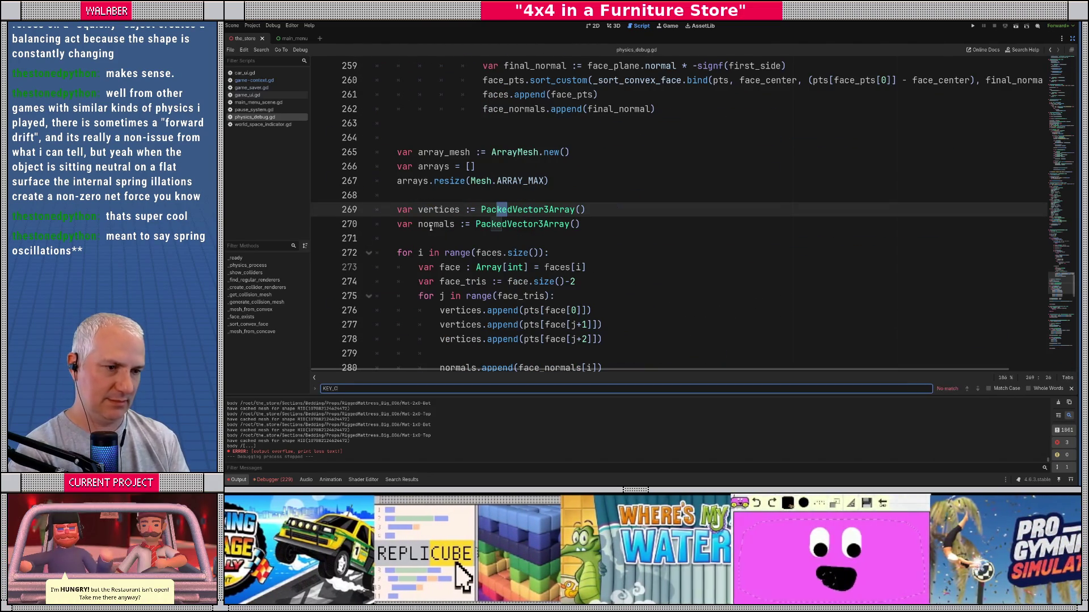
{"action": "key", "text": "Escape"}
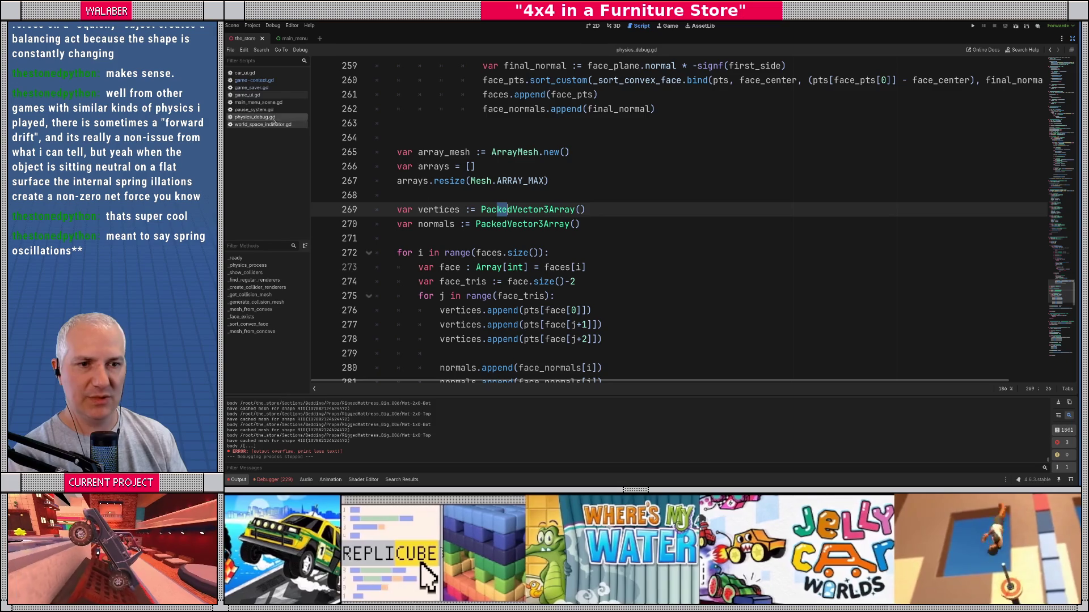
{"action": "scroll", "coordinate": [490, 171], "scroll_direction": "up", "scroll_amount": 3}
{"action": "key", "text": "ctrl+alt+o"}
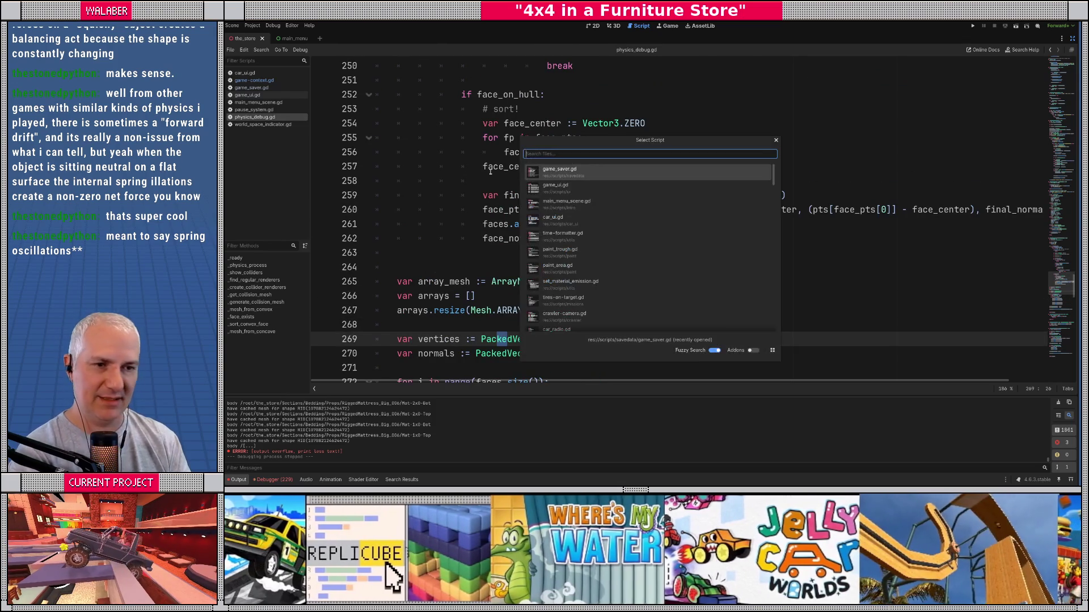
Step: Open physics_debug_hotkeys.gd and go to the showing_colliders definition in physics_debug.gd
{"action": "type", "text": "hotkeys"}
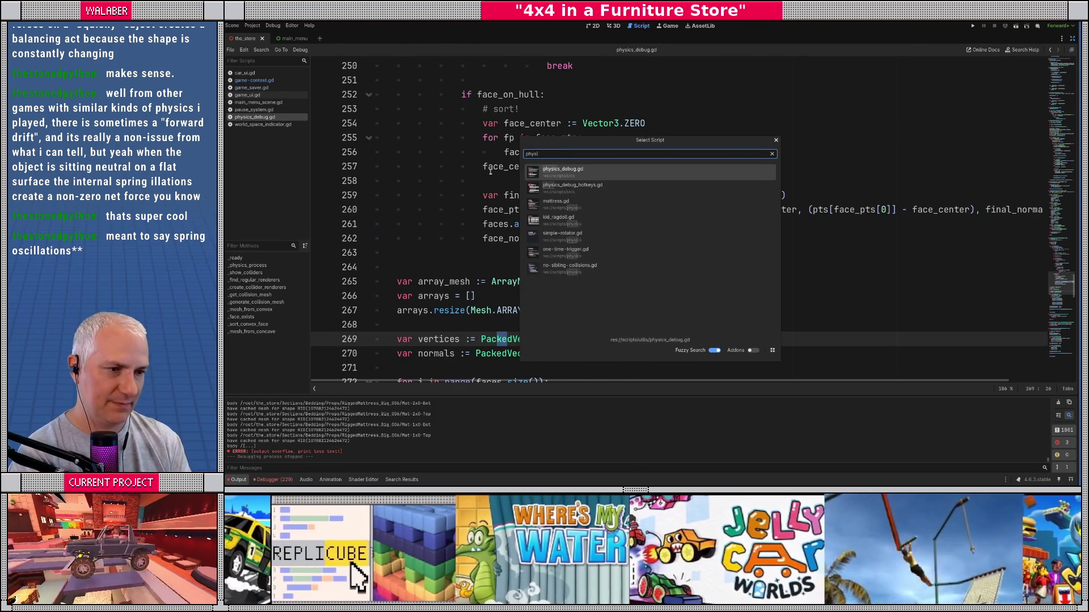
{"action": "key", "text": "Return"}
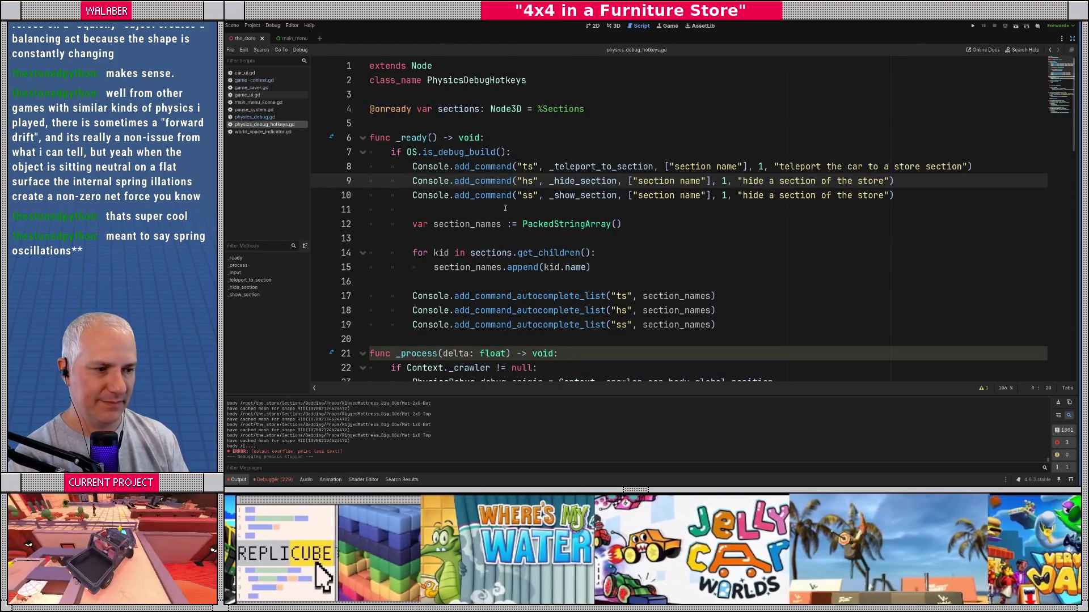
{"action": "scroll", "coordinate": [504, 208], "scroll_direction": "down", "scroll_amount": 9}
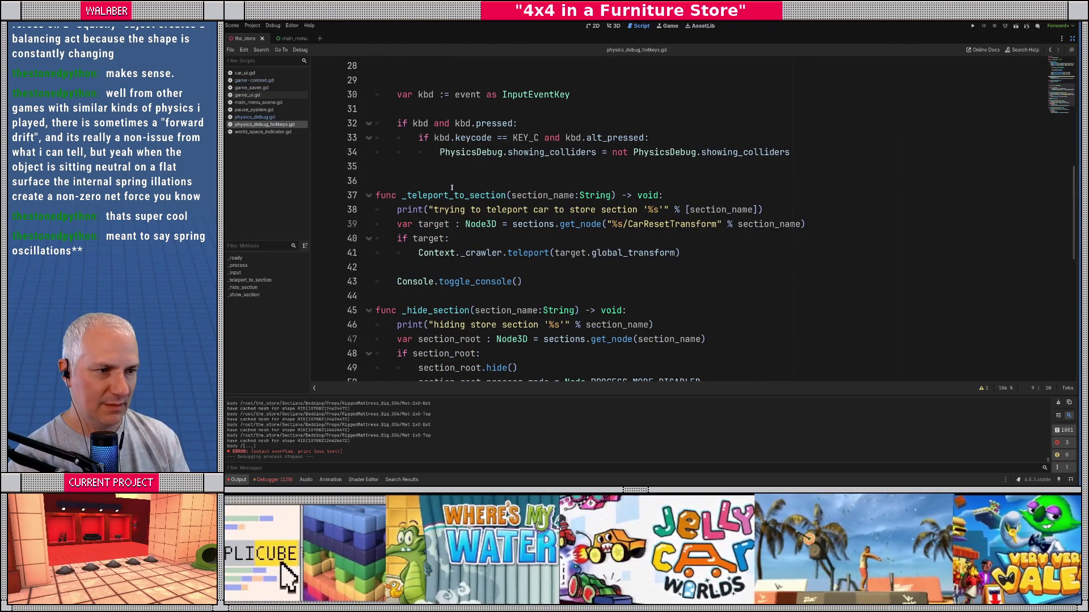
{"action": "mouse_move", "coordinate": [546, 153]}
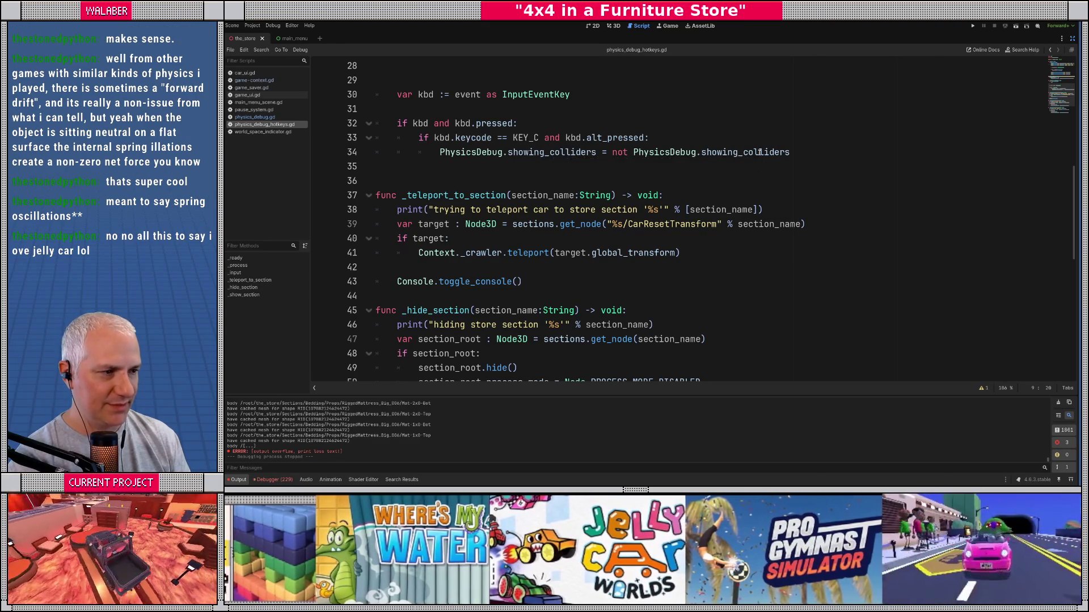
{"action": "left_click", "coordinate": [546, 153], "text": "ctrl"}
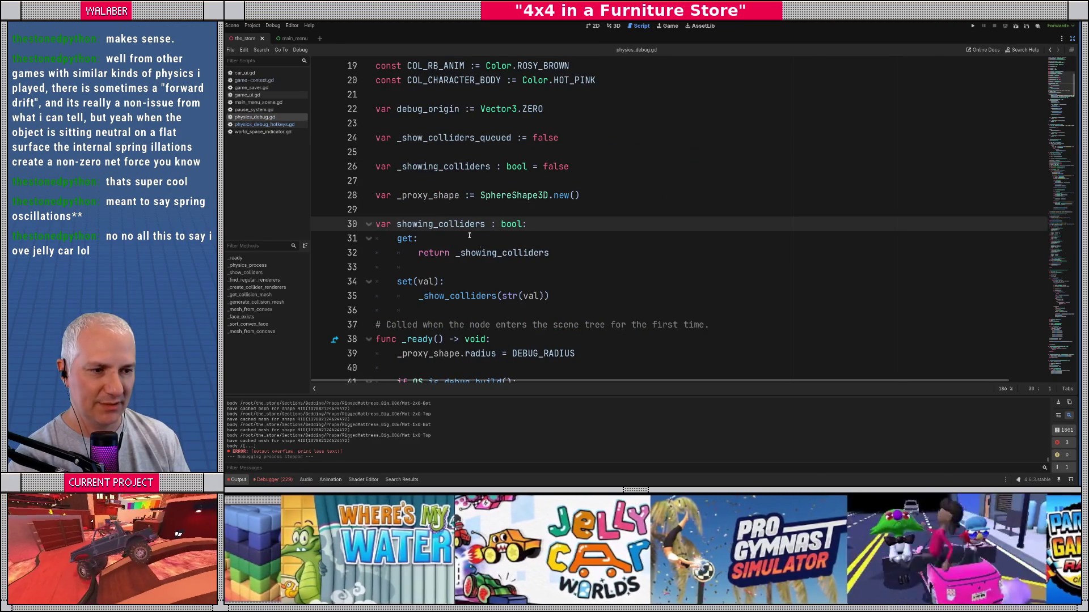
{"action": "scroll", "coordinate": [459, 261], "scroll_direction": "down", "scroll_amount": 13}
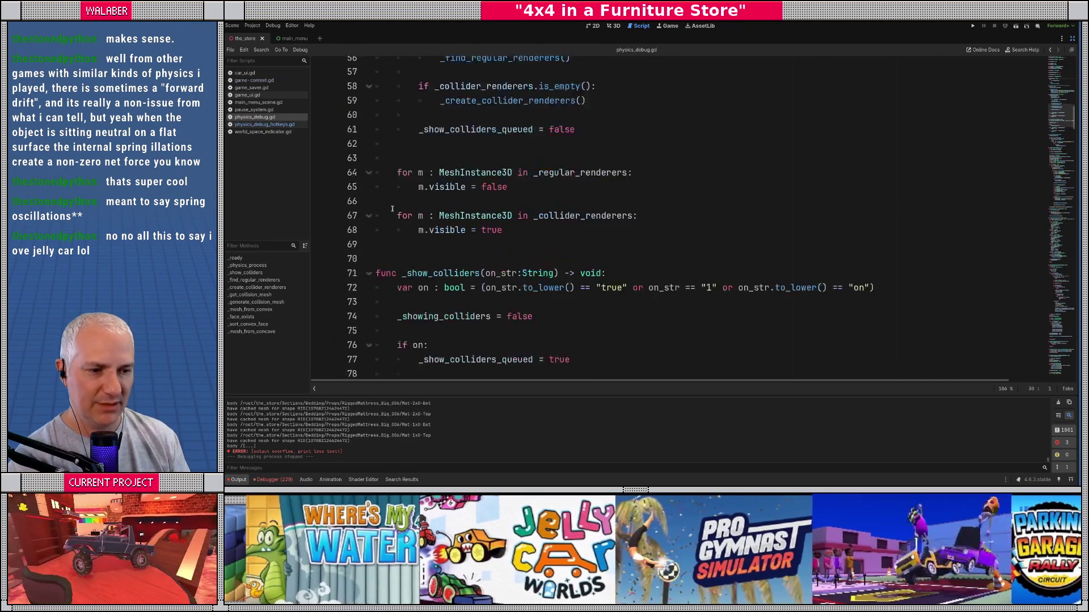
{"action": "scroll", "coordinate": [392, 209], "scroll_direction": "up", "scroll_amount": 4}
{"action": "left_click_drag", "start_coordinate": [424, 94], "coordinate": [599, 95]}
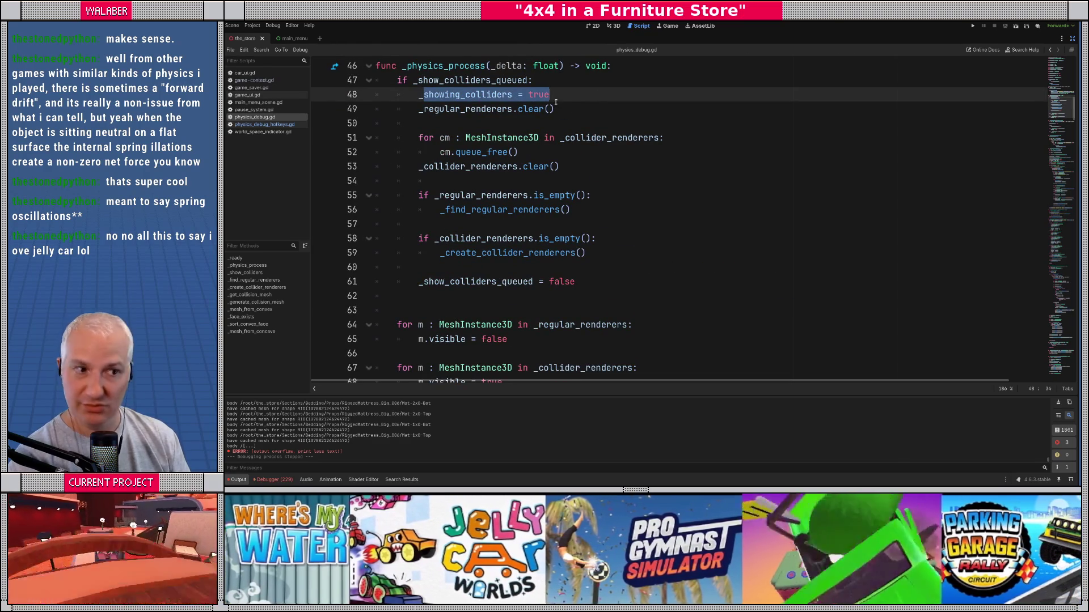
{"action": "scroll", "coordinate": [381, 181], "scroll_direction": "down", "scroll_amount": 6}
{"action": "left_click_drag", "start_coordinate": [407, 167], "coordinate": [606, 166]}
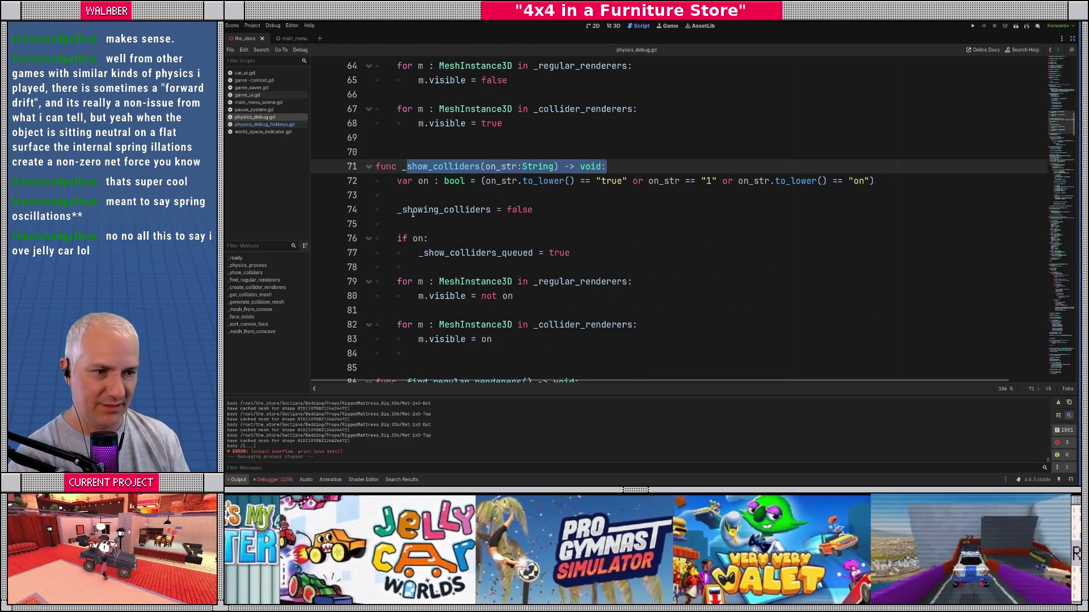
{"action": "left_click_drag", "start_coordinate": [398, 210], "coordinate": [614, 209]}
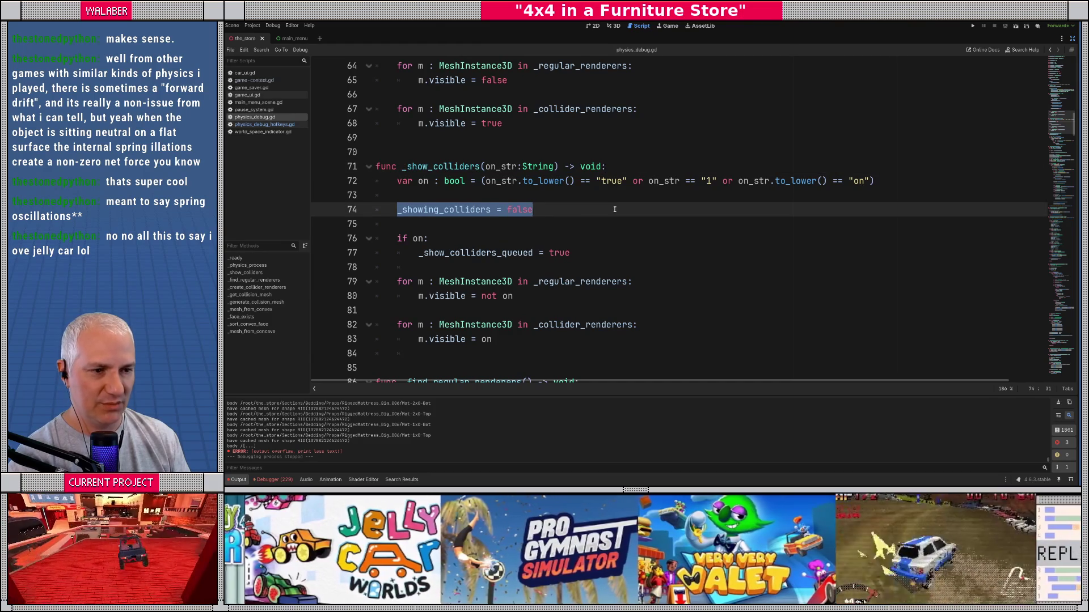
{"action": "left_click", "coordinate": [453, 222]}
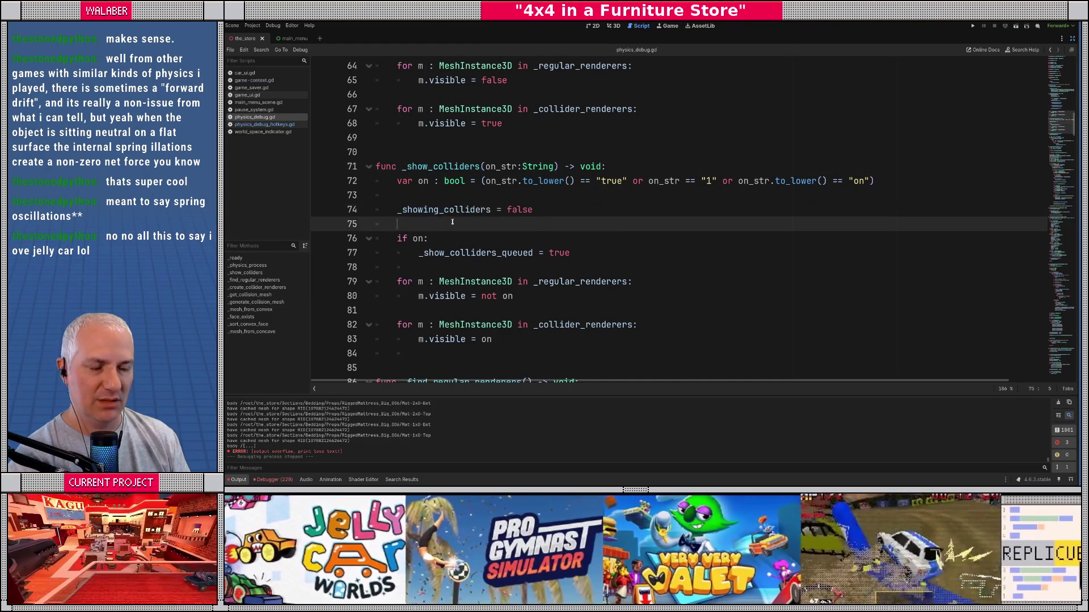
{"action": "left_click_drag", "start_coordinate": [402, 210], "coordinate": [533, 210]}
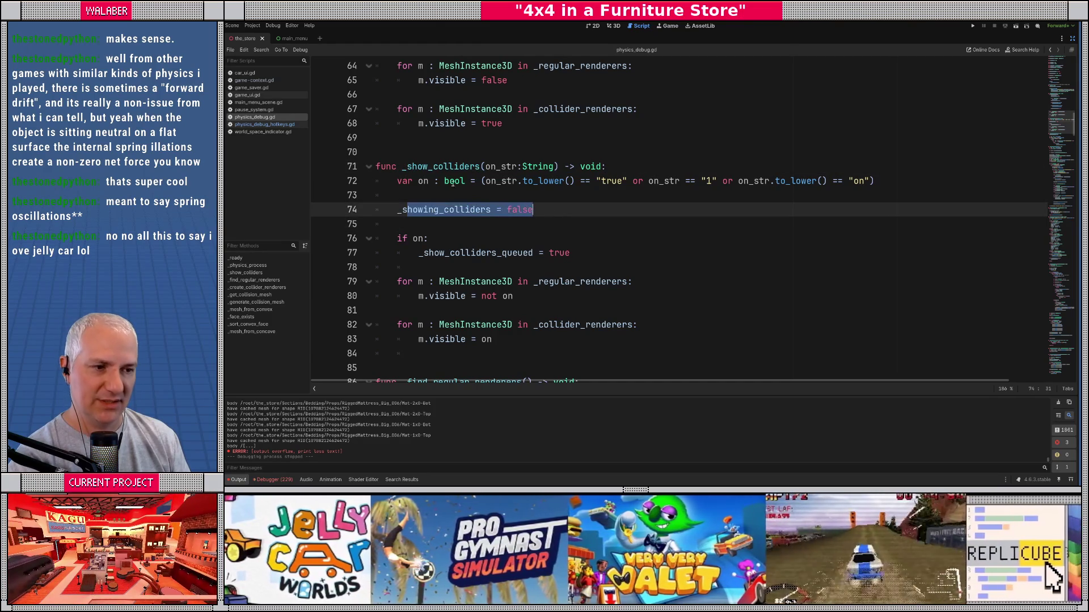
{"action": "left_click_drag", "start_coordinate": [418, 182], "coordinate": [886, 184]}
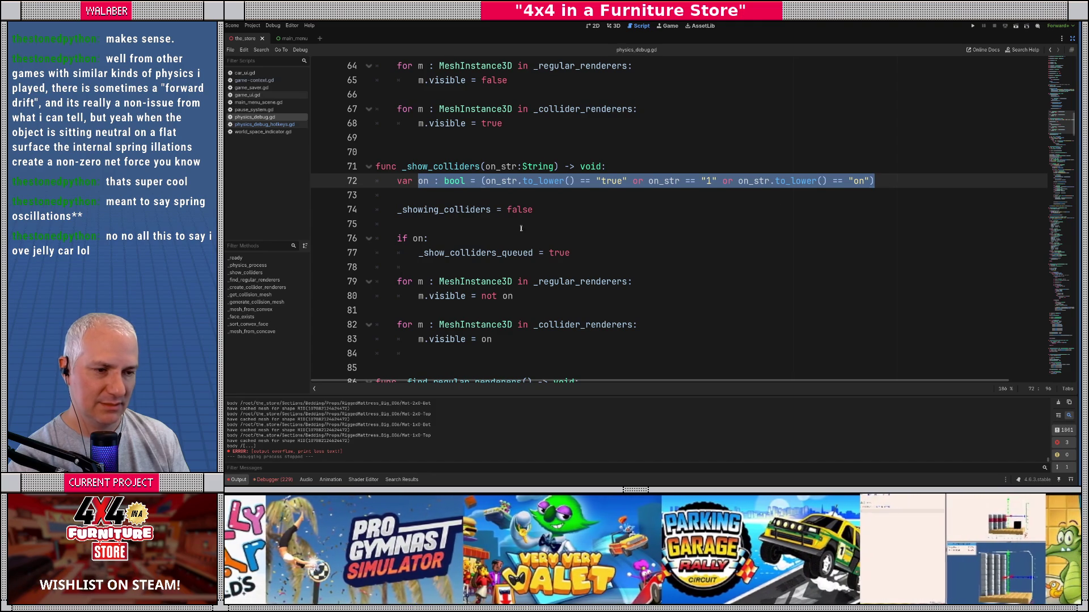
{"action": "left_click", "coordinate": [447, 227]}
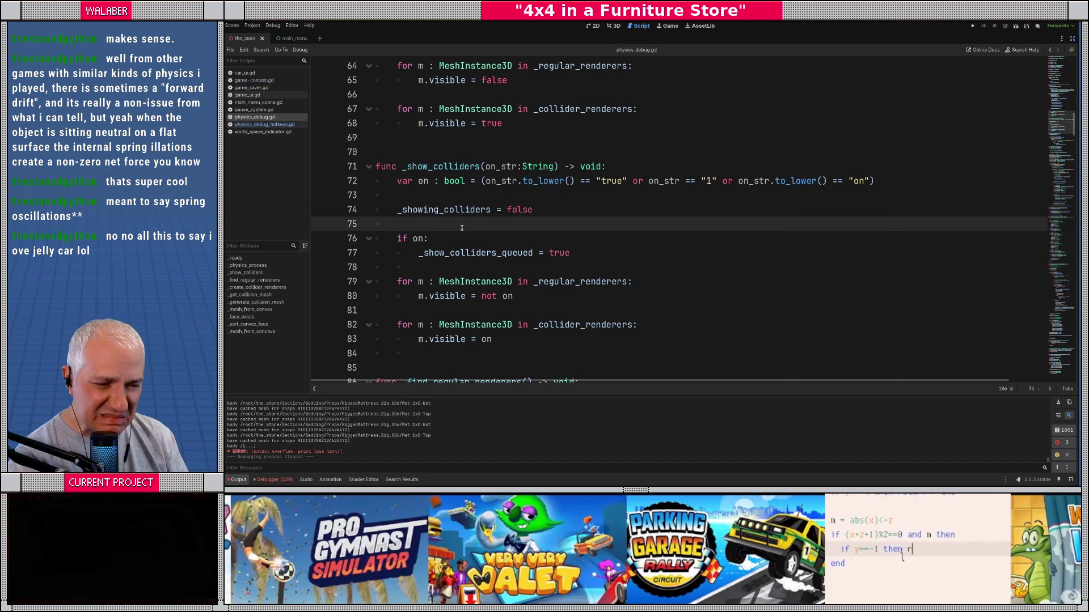
{"action": "scroll", "coordinate": [462, 227], "scroll_direction": "down", "scroll_amount": 1}
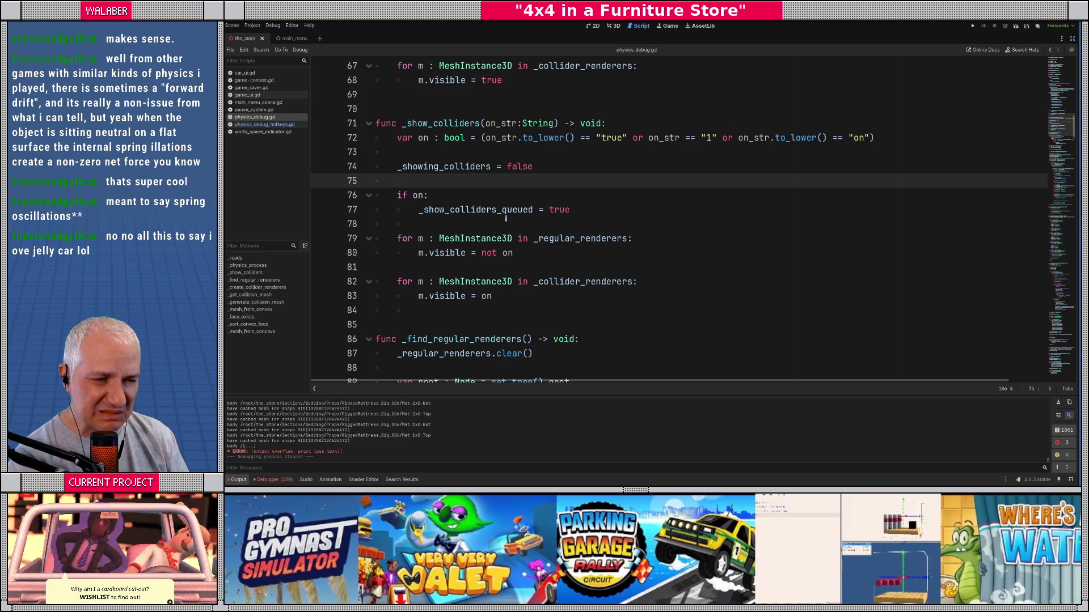
{"action": "left_click", "coordinate": [581, 210]}
Step: Add an else: branch after line 77 setting _showing_colliders = false
{"action": "key", "text": "Return"}
{"action": "key", "text": "BackSpace"}
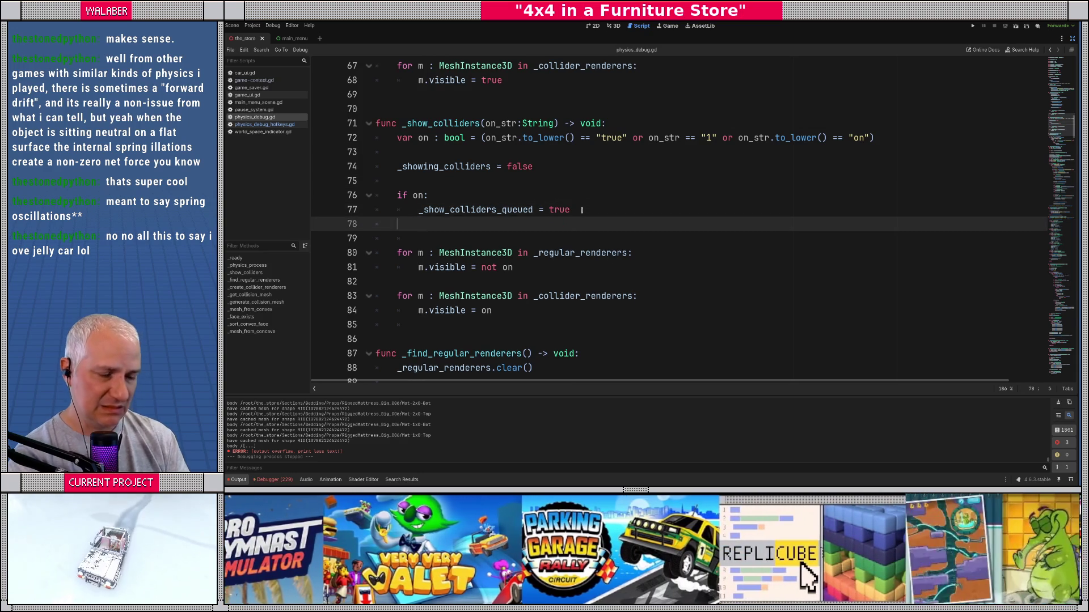
{"action": "type", "text": "else:"}
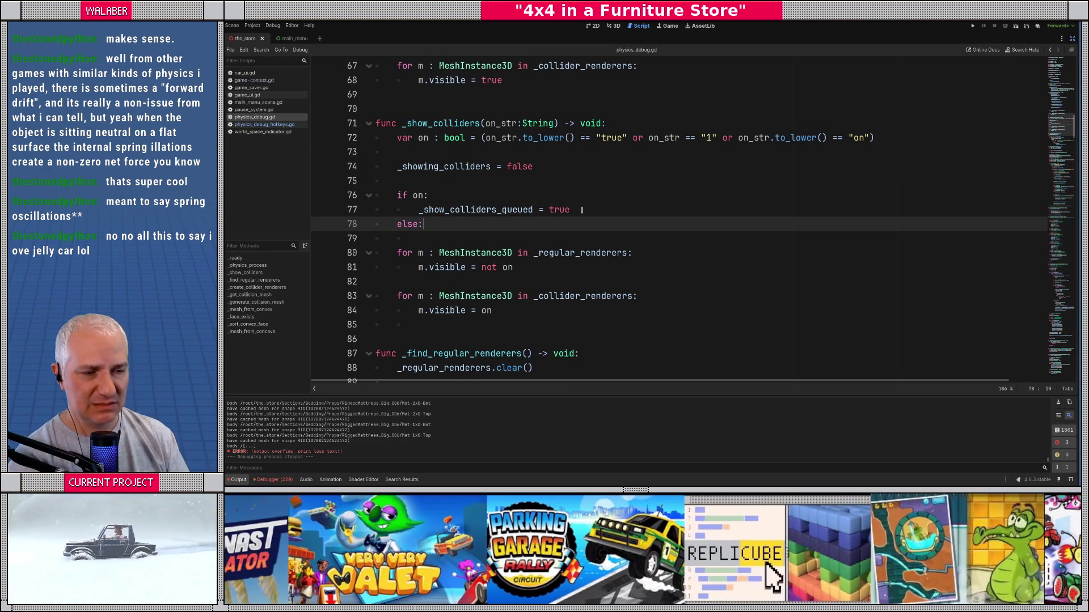
{"action": "key", "text": "Return"}
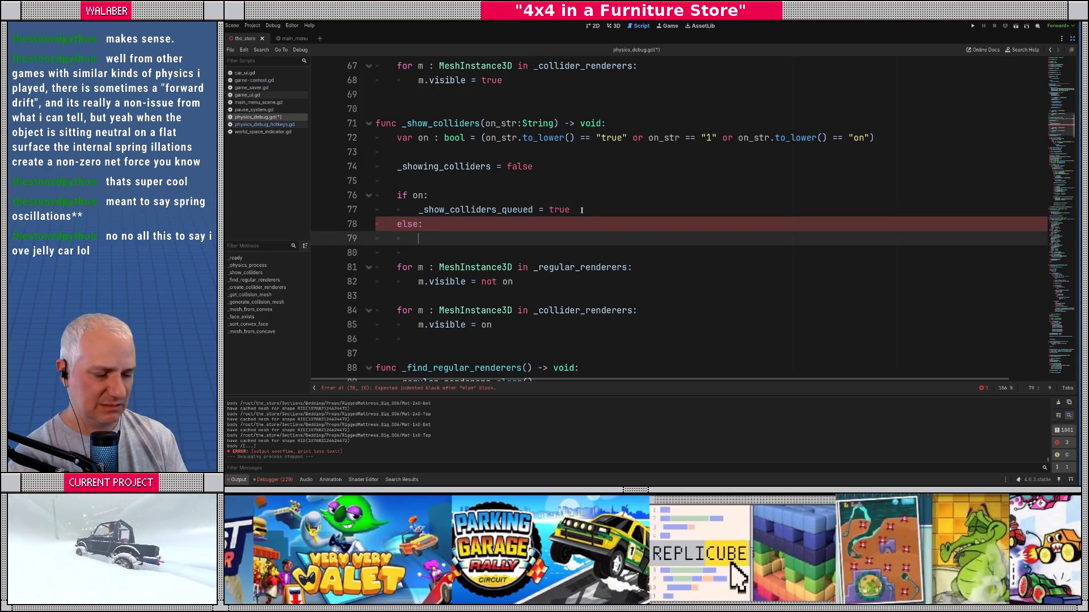
{"action": "type", "text": "_sho"}
{"action": "key", "text": "Return"}
{"action": "type", "text": "= false"}
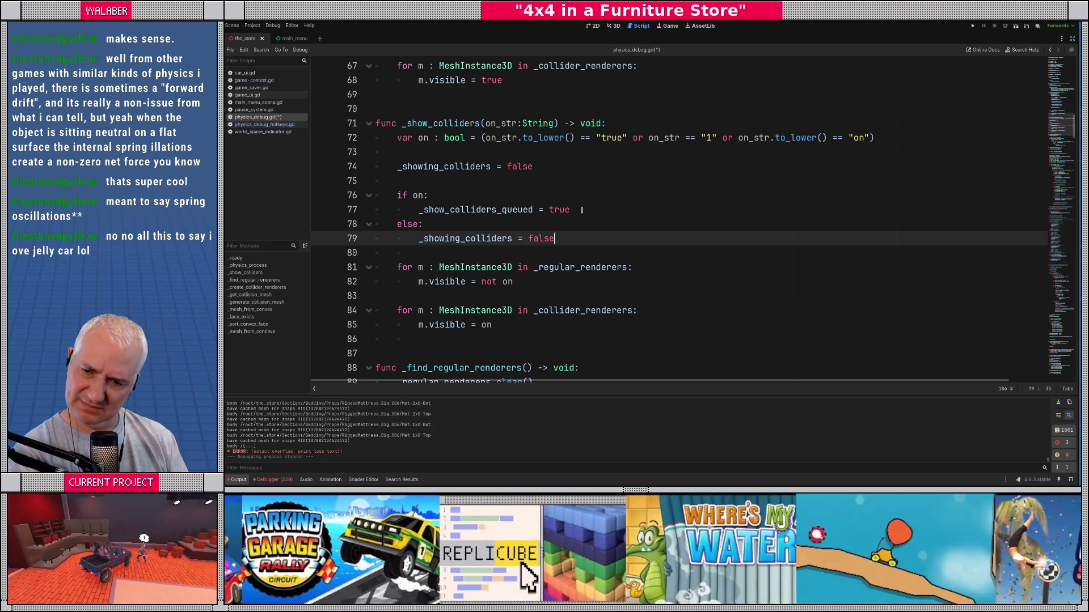
Step: Save physics_debug.gd and run the game with F5
{"action": "key", "text": "ctrl+s"}
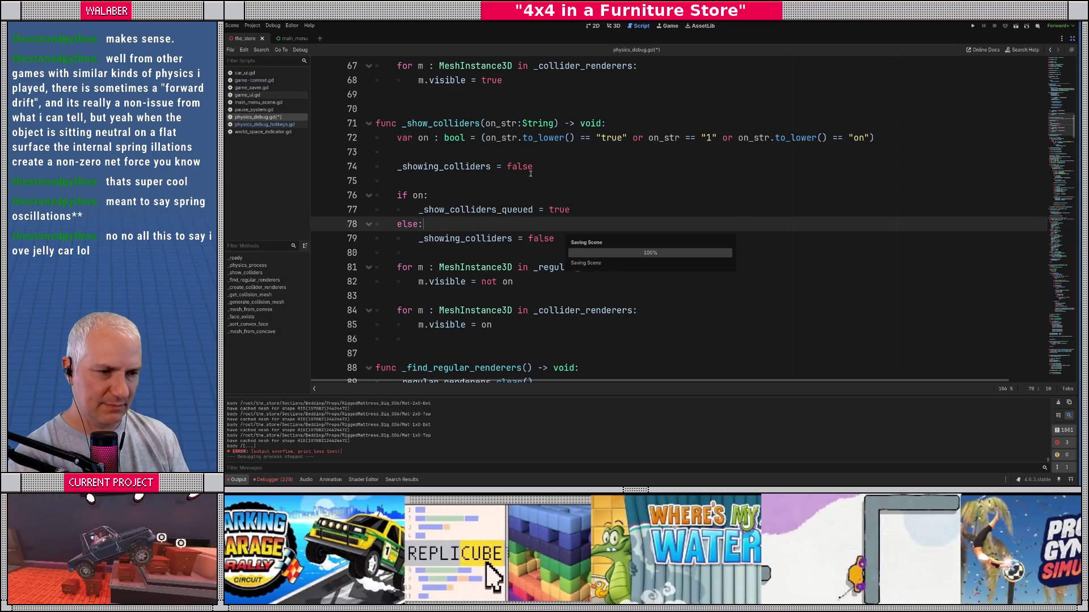
{"action": "left_click", "coordinate": [530, 176]}
{"action": "key", "text": "F5"}
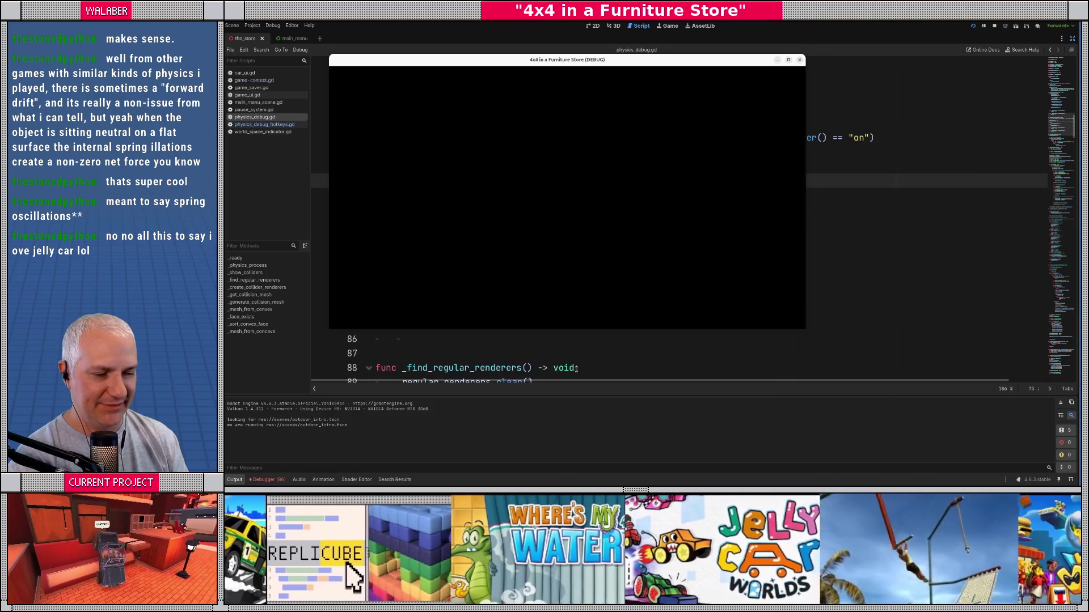
Step: Continue the saved game, toggle the collision debug view, then close the game
{"action": "left_click", "coordinate": [529, 285]}
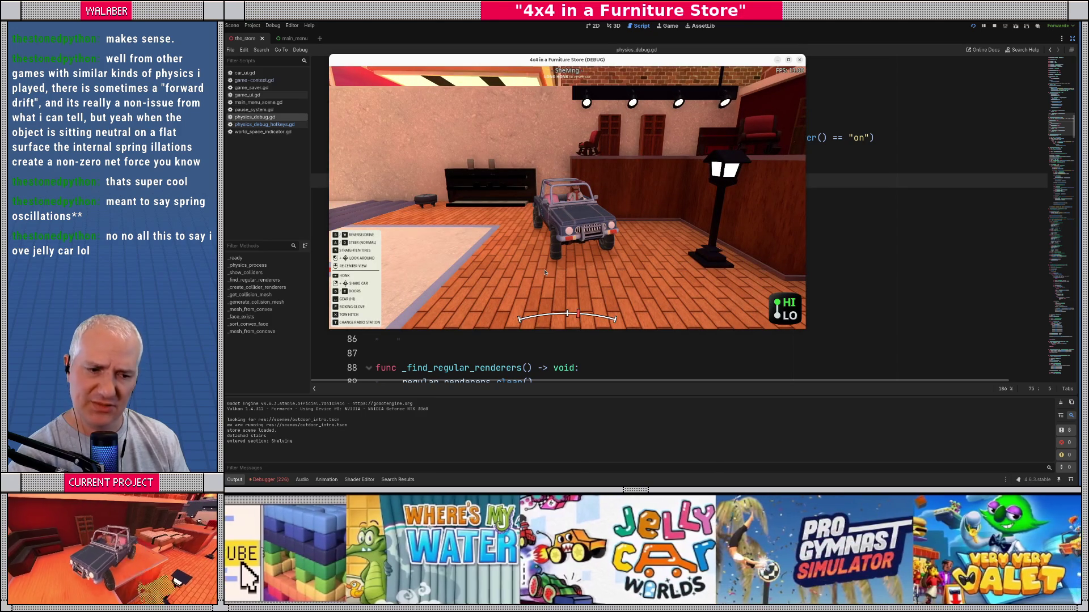
{"action": "key", "text": "c"}
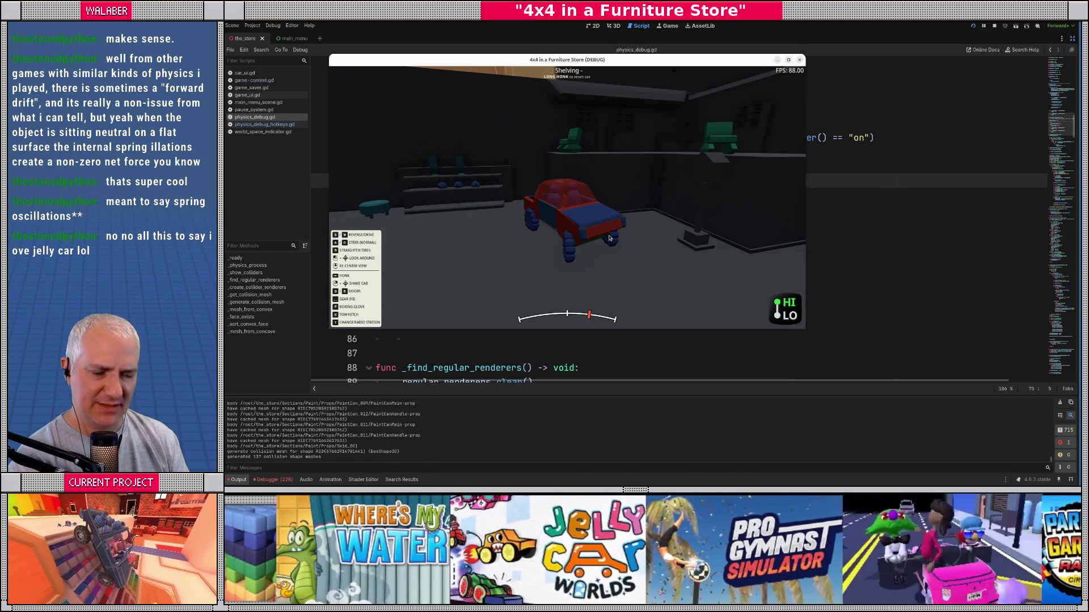
{"action": "key", "text": "F8"}
Step: Set a breakpoint on line 72 and relaunch the game, toggling colliders to hit it
{"action": "left_click", "coordinate": [320, 137]}
{"action": "key", "text": "F5"}
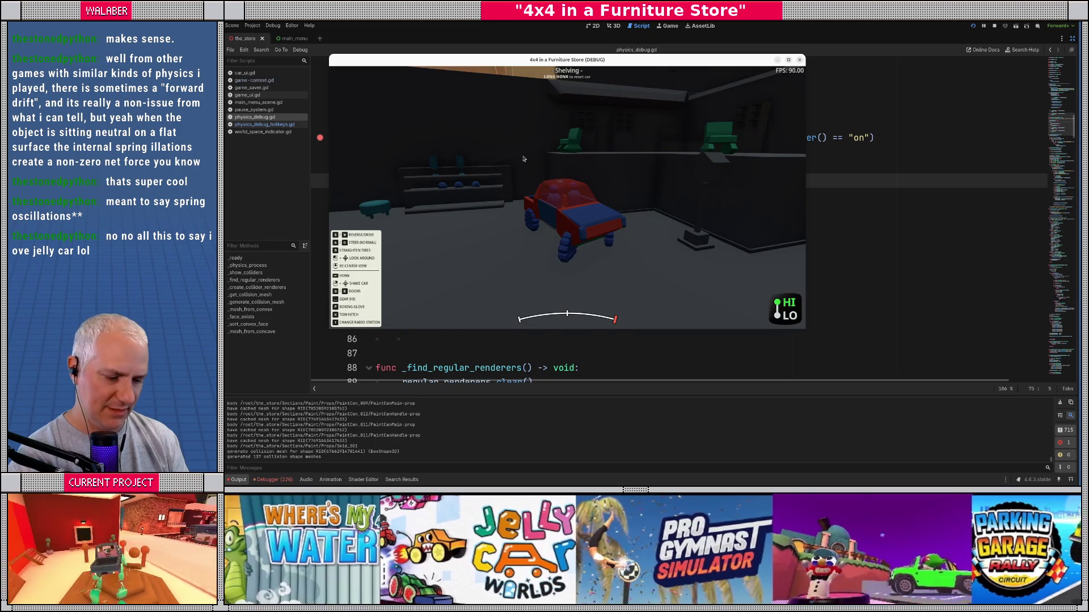
{"action": "key", "text": "c"}
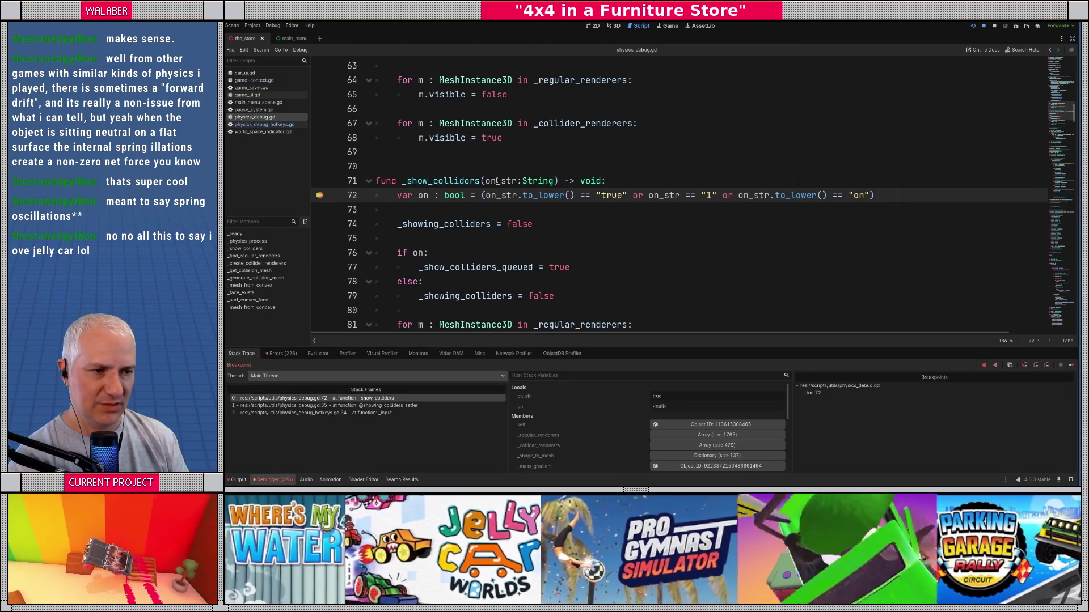
Step: Step to line 74, inspect the setter and _input stack frames, and set a breakpoint on line 35
{"action": "key", "text": "F10"}
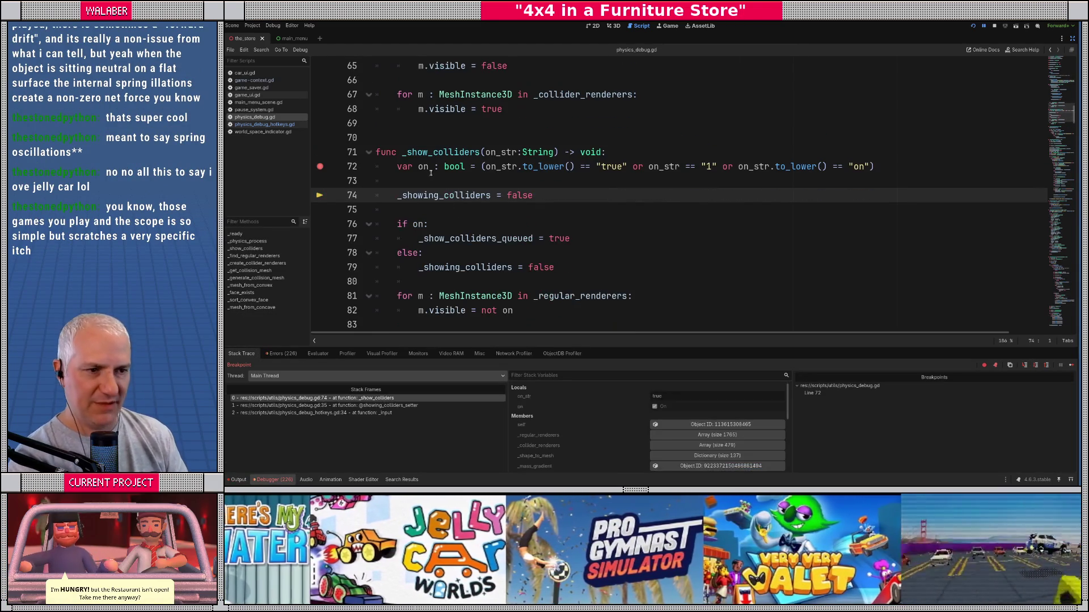
{"action": "mouse_move", "coordinate": [425, 168]}
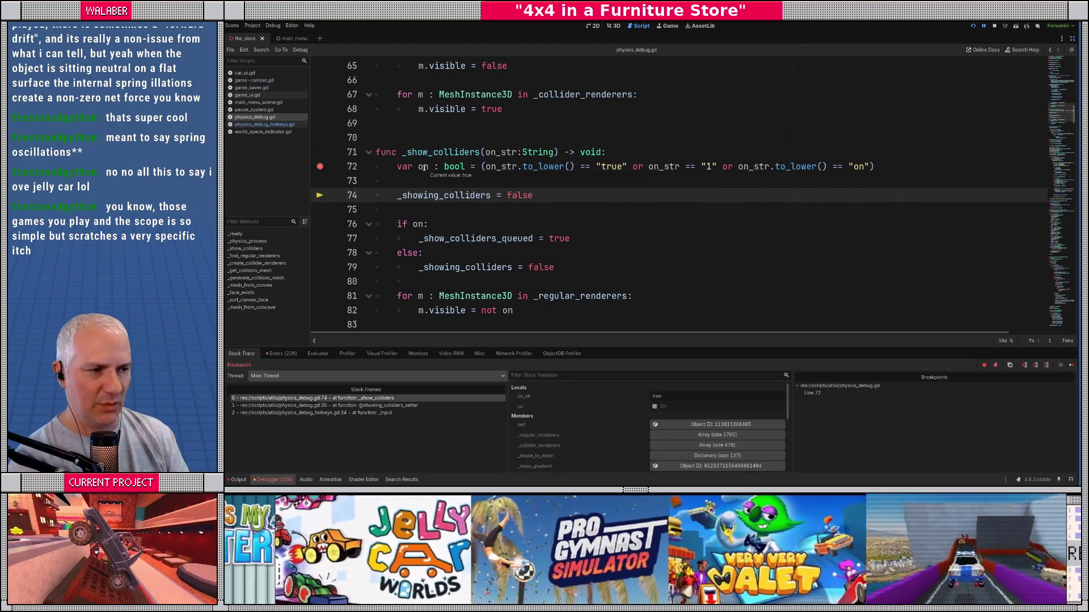
{"action": "mouse_move", "coordinate": [503, 153]}
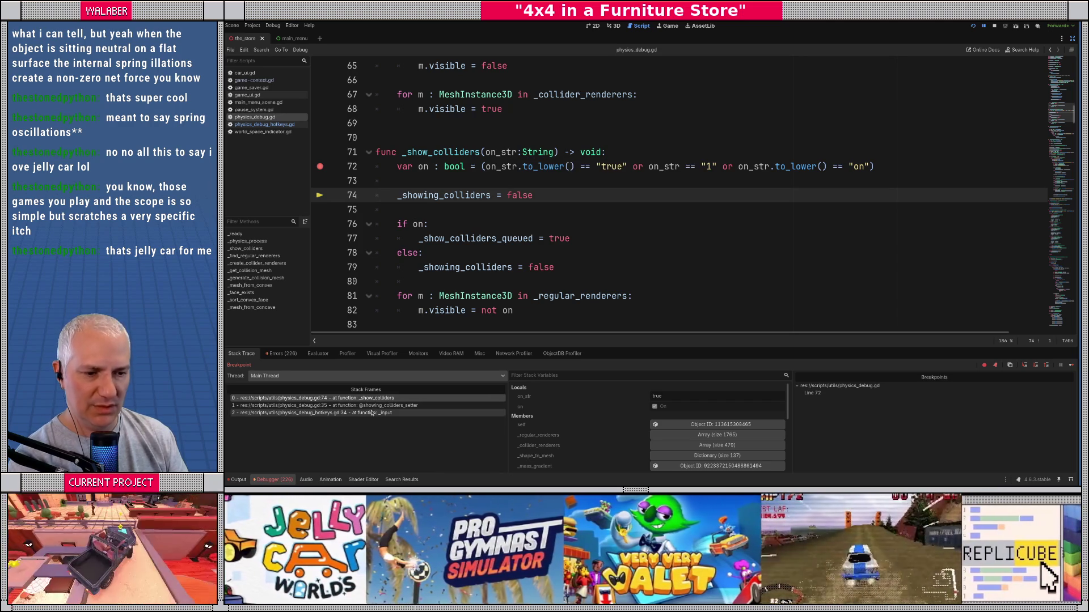
{"action": "left_click", "coordinate": [394, 406]}
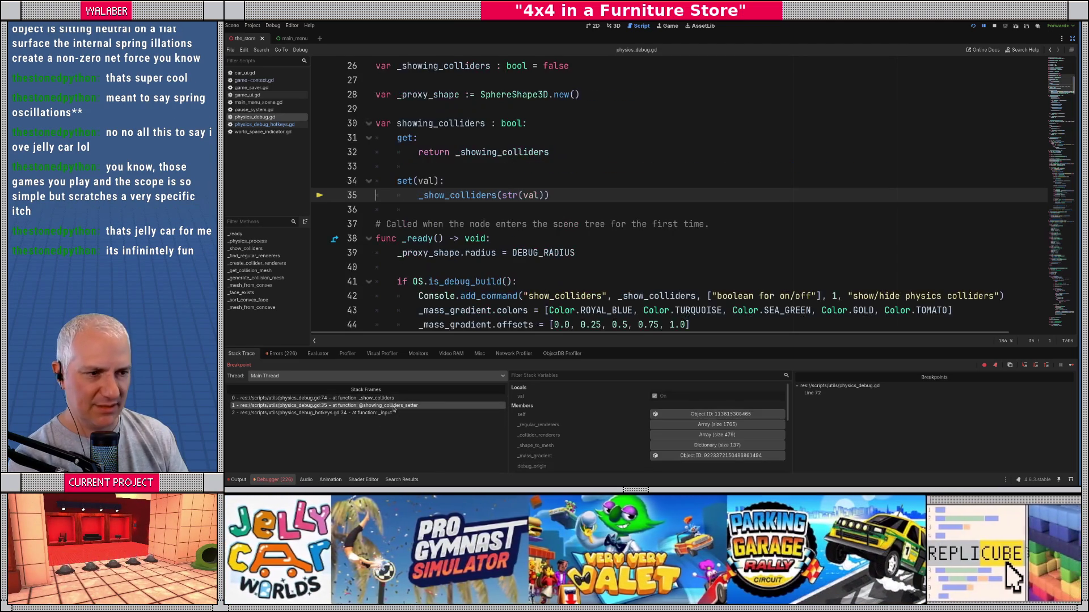
{"action": "left_click", "coordinate": [371, 413]}
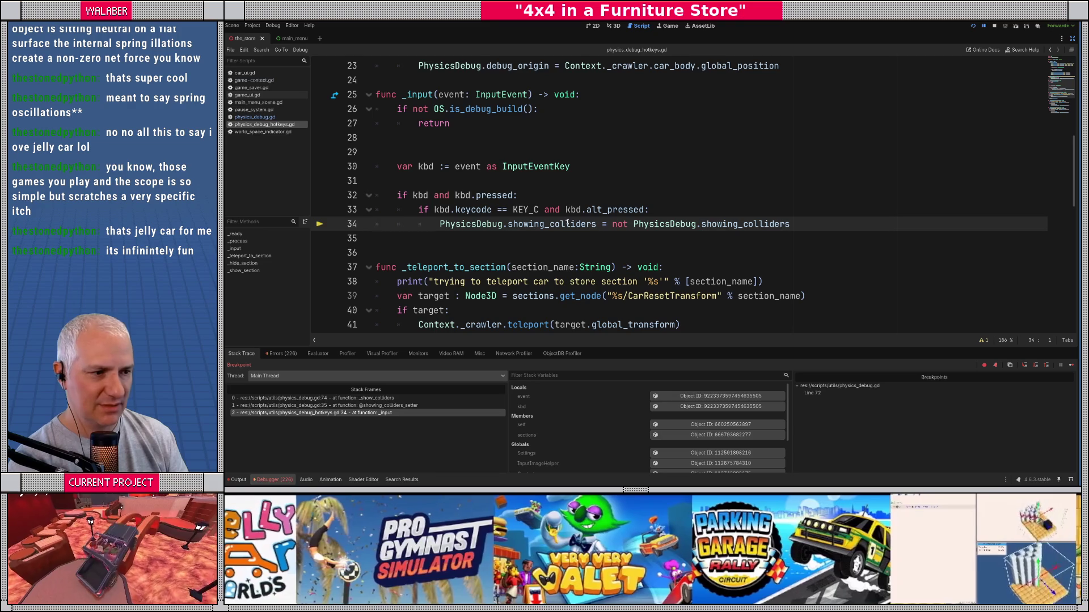
{"action": "left_click", "coordinate": [559, 226], "text": "ctrl"}
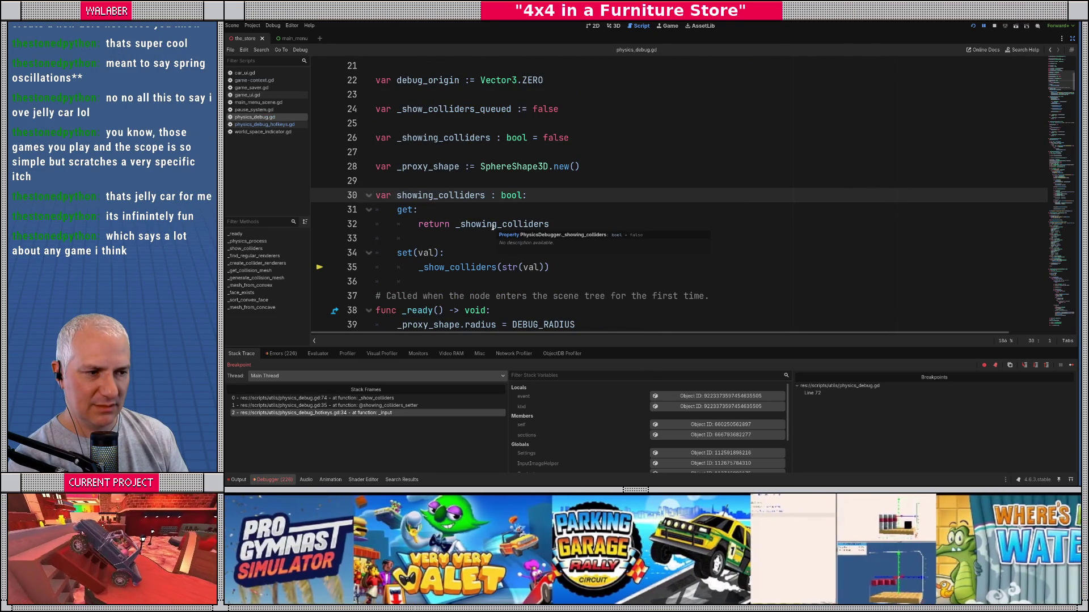
{"action": "left_click", "coordinate": [320, 269]}
Step: Resume and toggle colliders to hit the line 35 breakpoint, inspecting the _input and setter frames
{"action": "key", "text": "F12"}
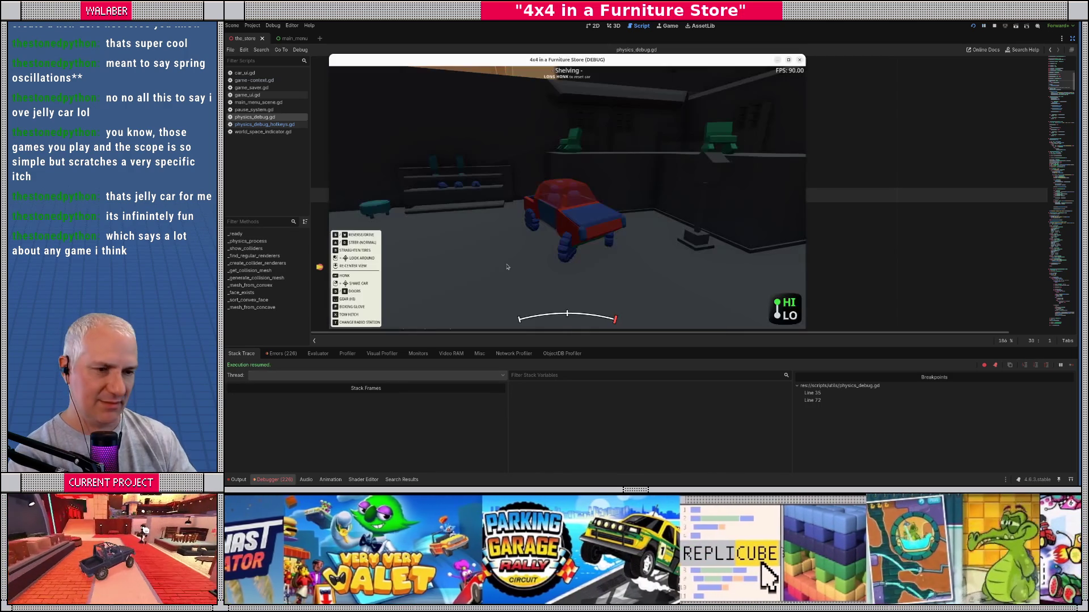
{"action": "key", "text": "F3"}
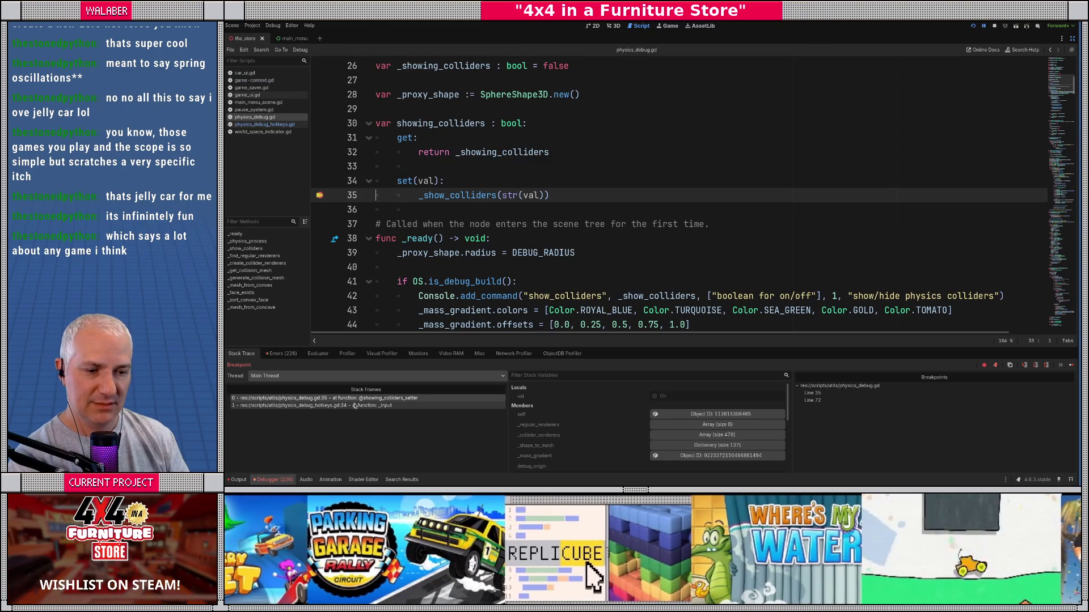
{"action": "left_click", "coordinate": [344, 405]}
{"action": "mouse_move", "coordinate": [532, 197]}
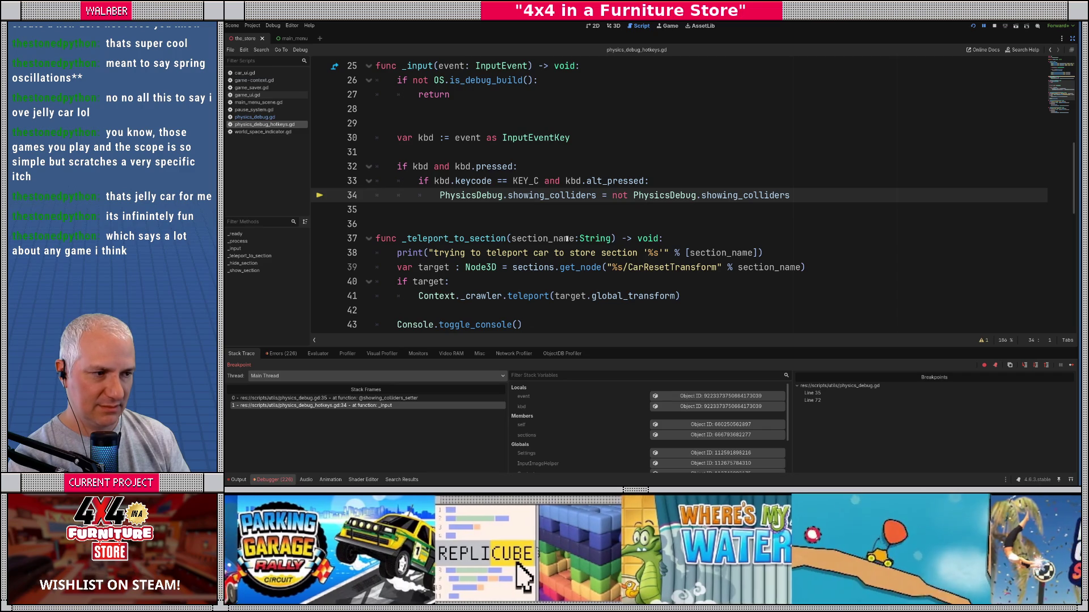
{"action": "left_click", "coordinate": [391, 399]}
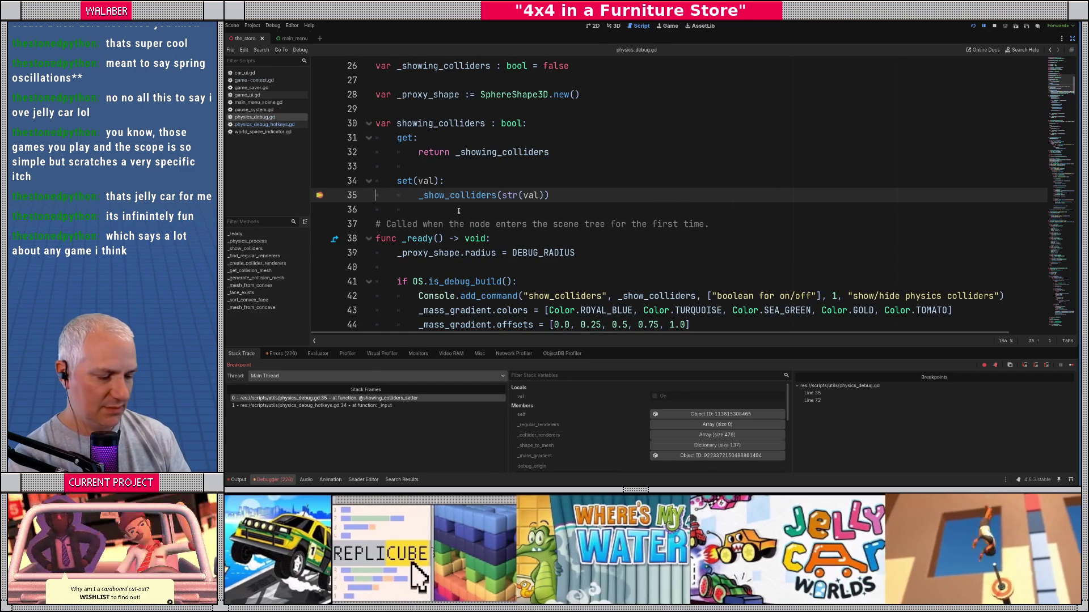
Step: Continue to the line 72 breakpoint, step to line 74 to check on, then resume
{"action": "key", "text": "F12"}
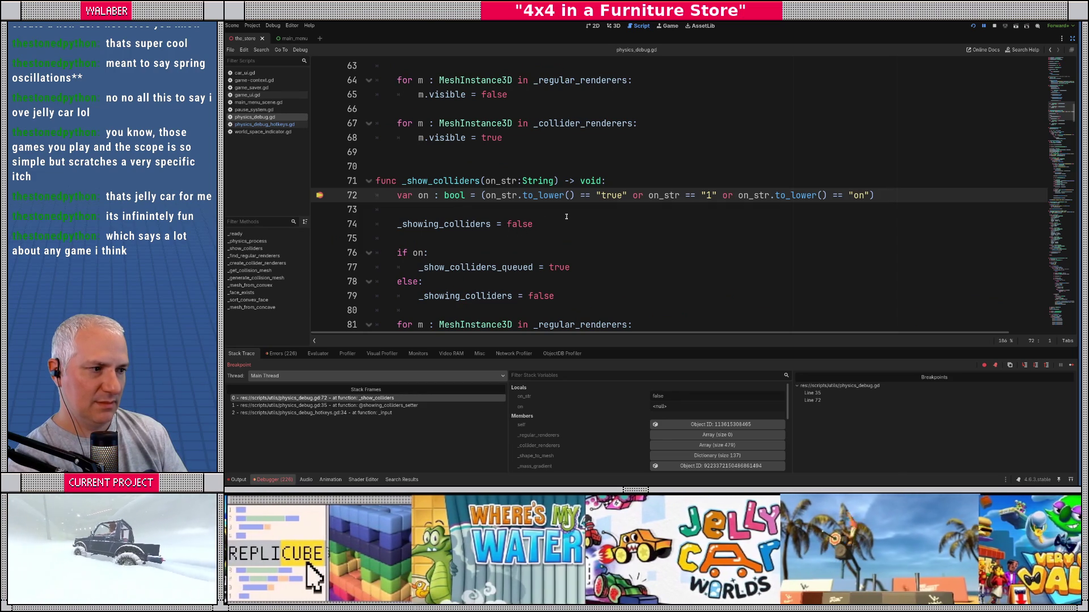
{"action": "key", "text": "F10"}
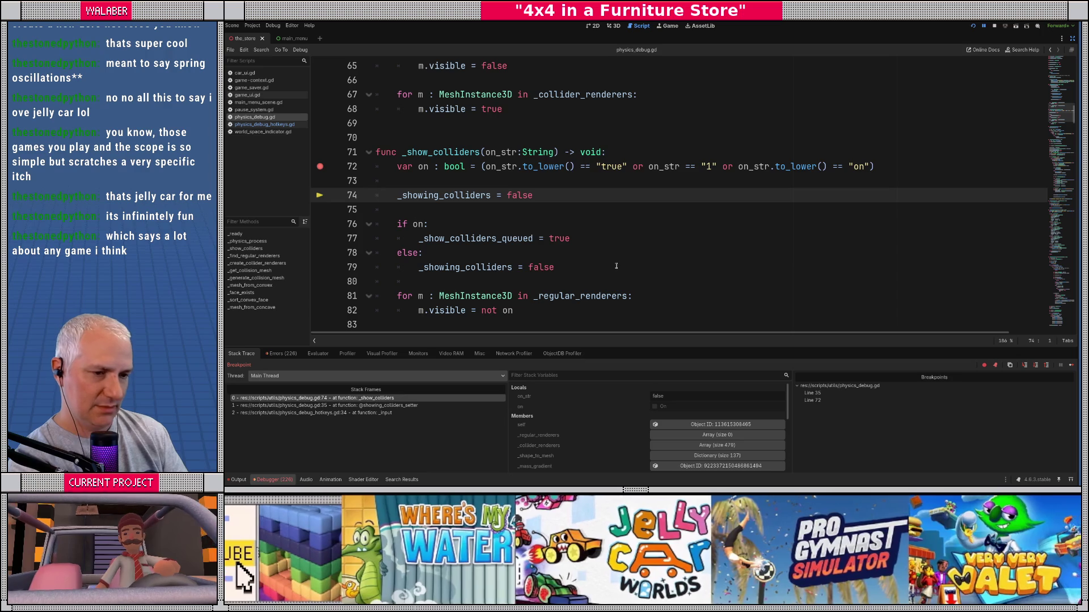
{"action": "key", "text": "F12"}
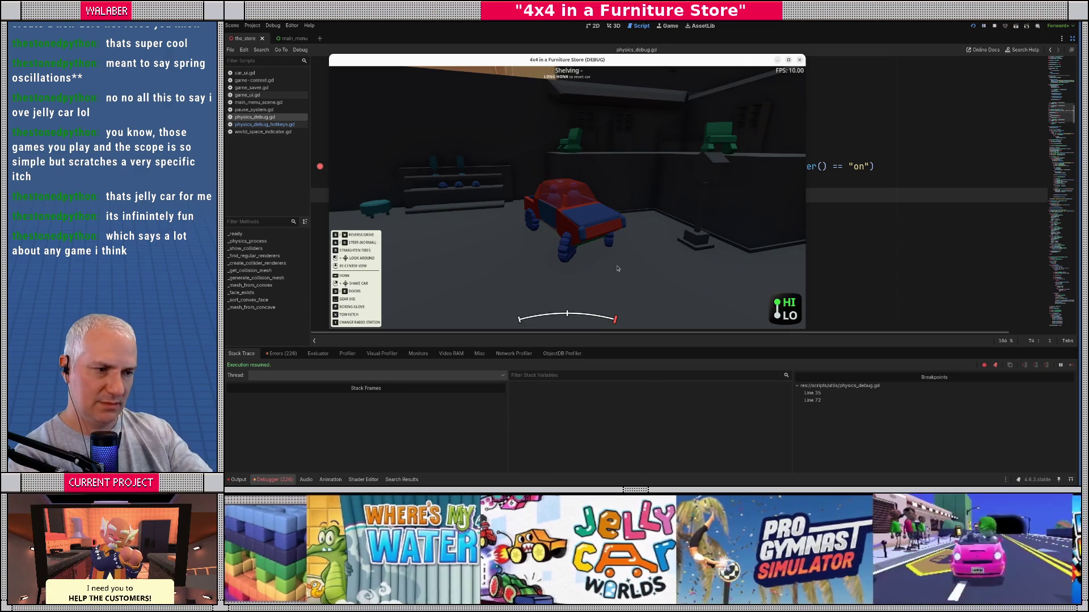
Step: Toggle colliders again, continue to line 72, step once, and resume to the setter
{"action": "key", "text": "F3"}
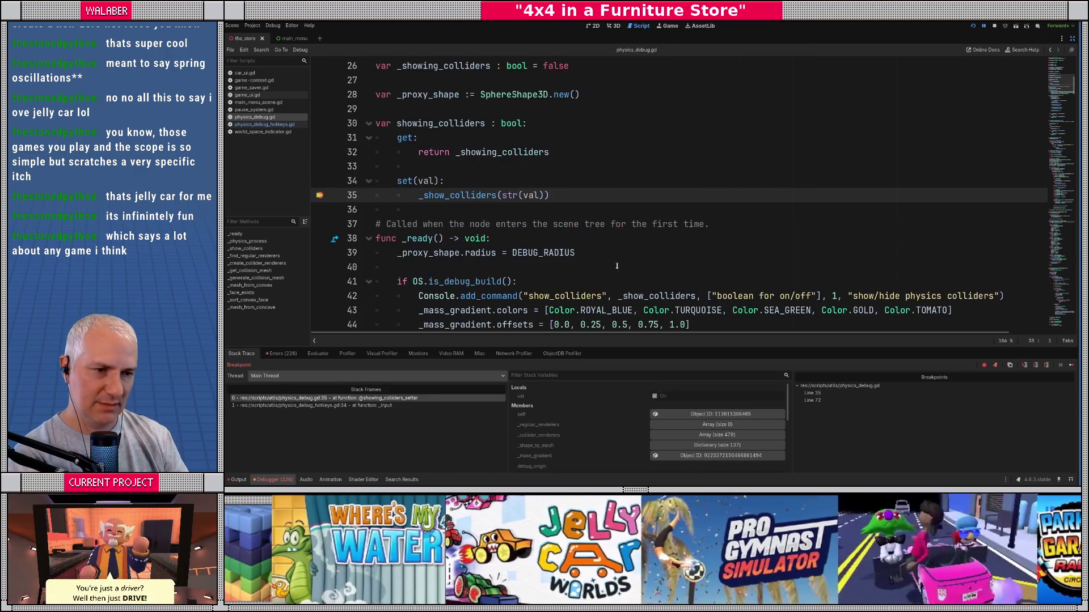
{"action": "key", "text": "F12"}
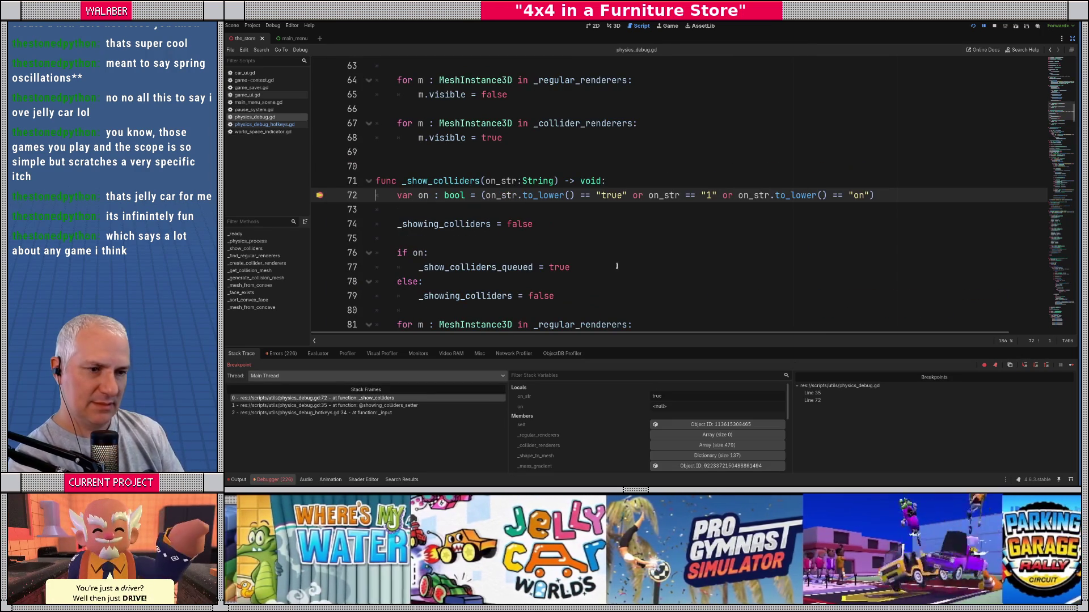
{"action": "key", "text": "F10"}
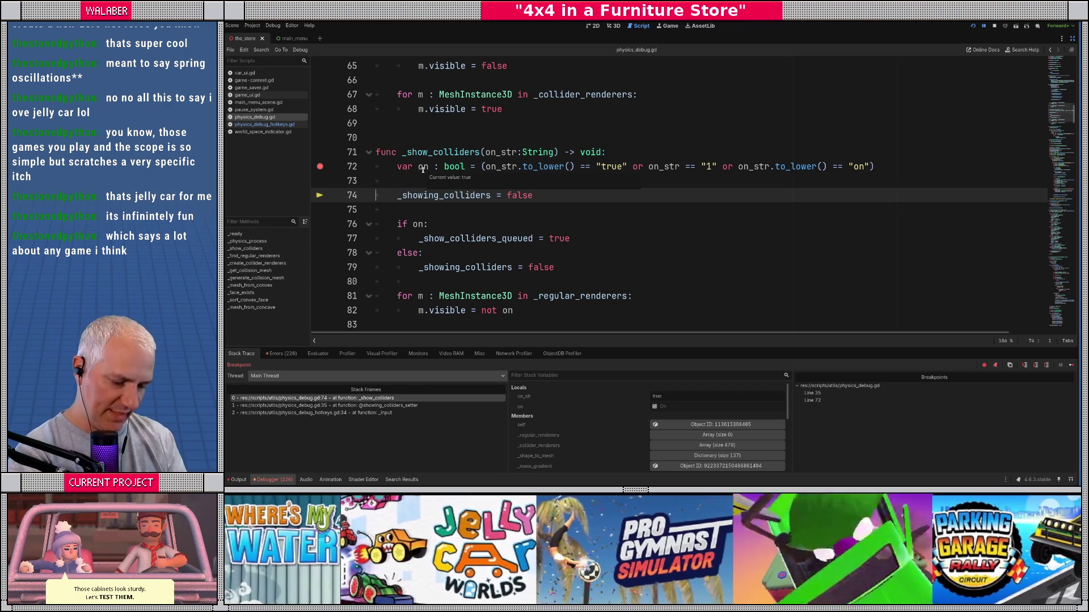
{"action": "key", "text": "F12"}
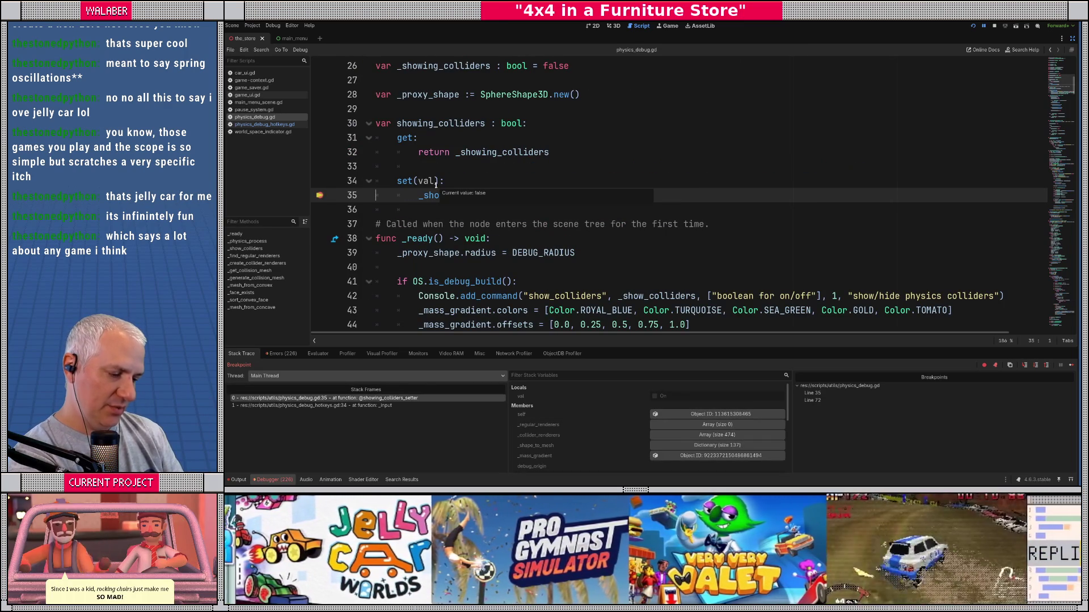
Step: Step through _show_colliders to line 81, inspect on and _regular_renderers, and show the Errors list
{"action": "key", "text": "F10"}
{"action": "key", "text": "F10"}
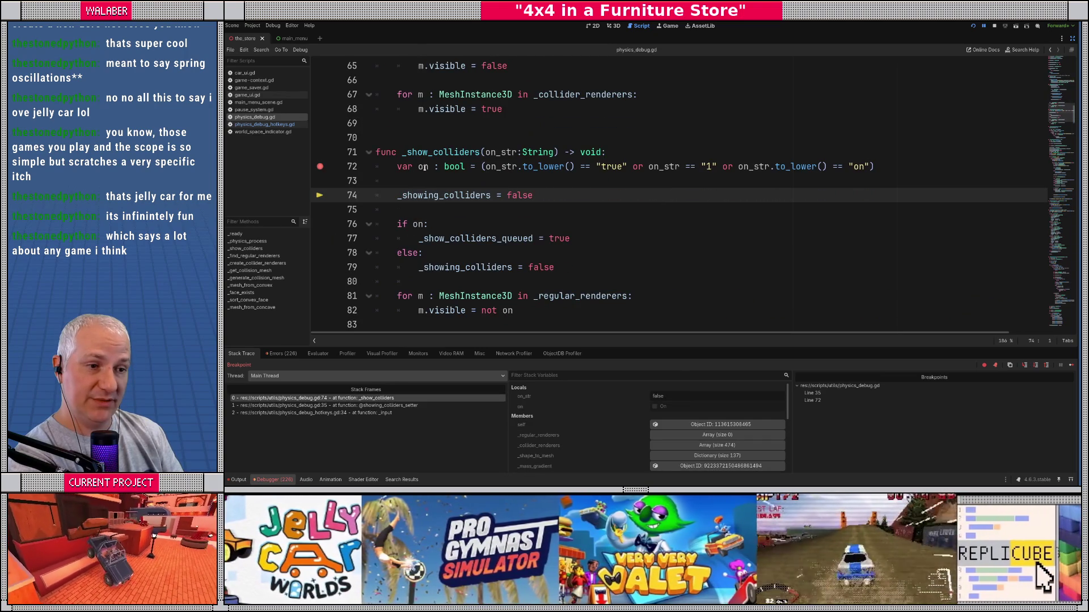
{"action": "key", "text": "F10"}
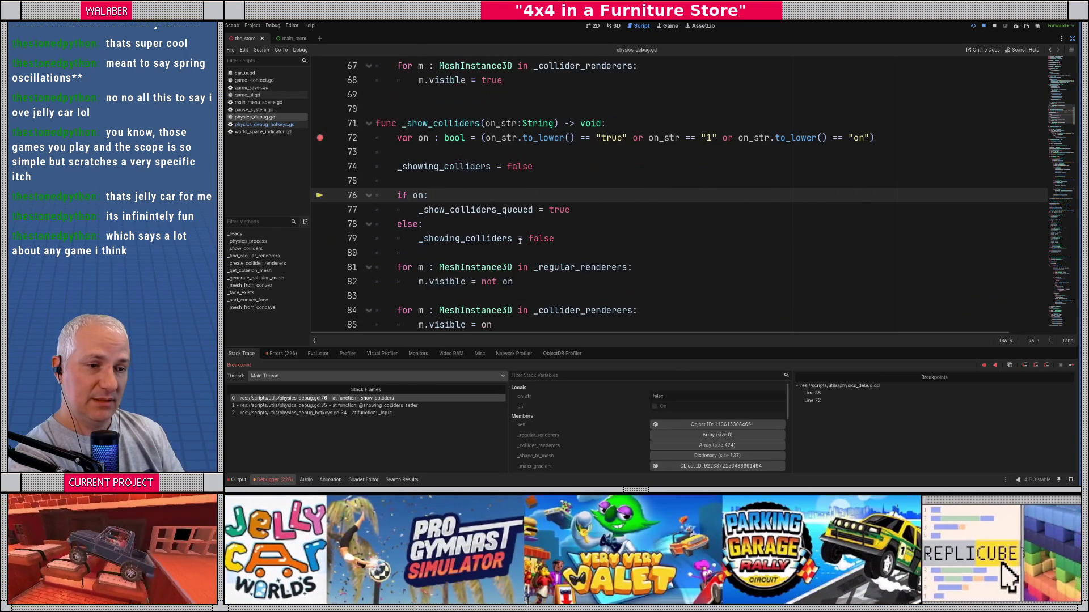
{"action": "key", "text": "F10"}
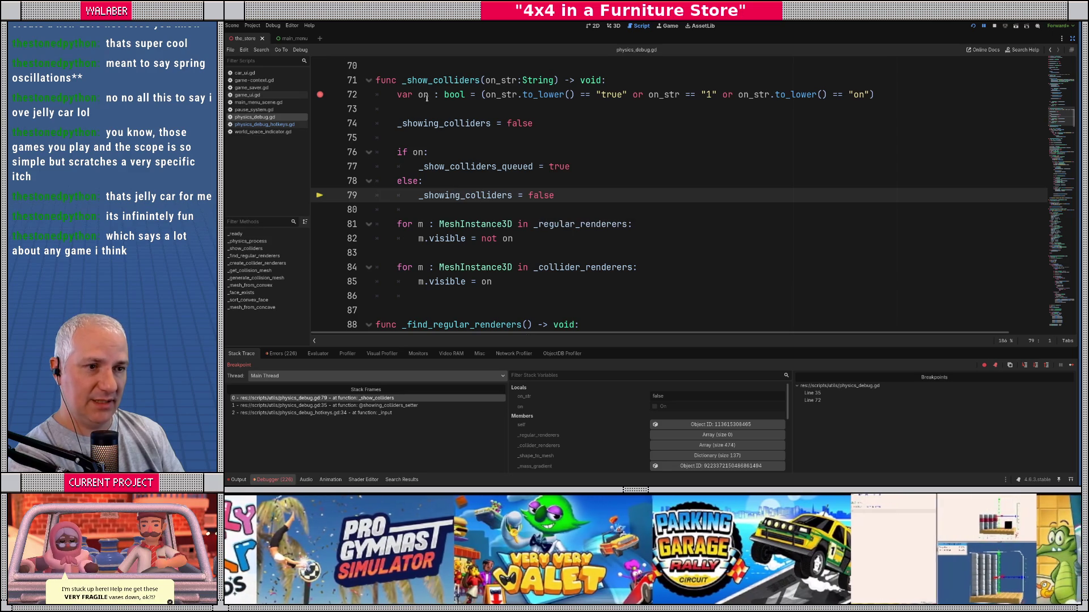
{"action": "mouse_move", "coordinate": [425, 96]}
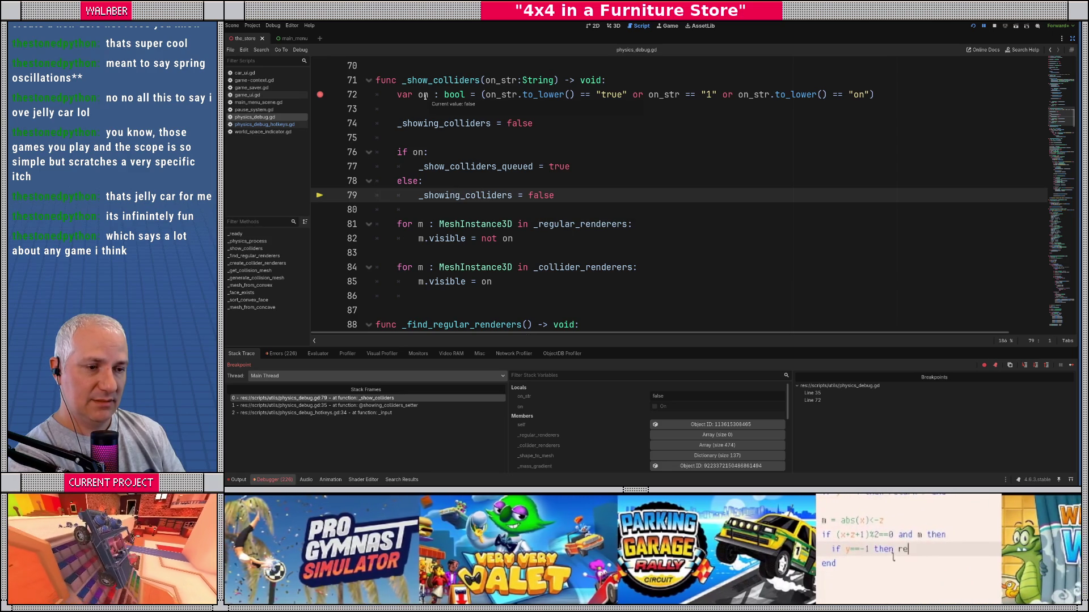
{"action": "key", "text": "F10"}
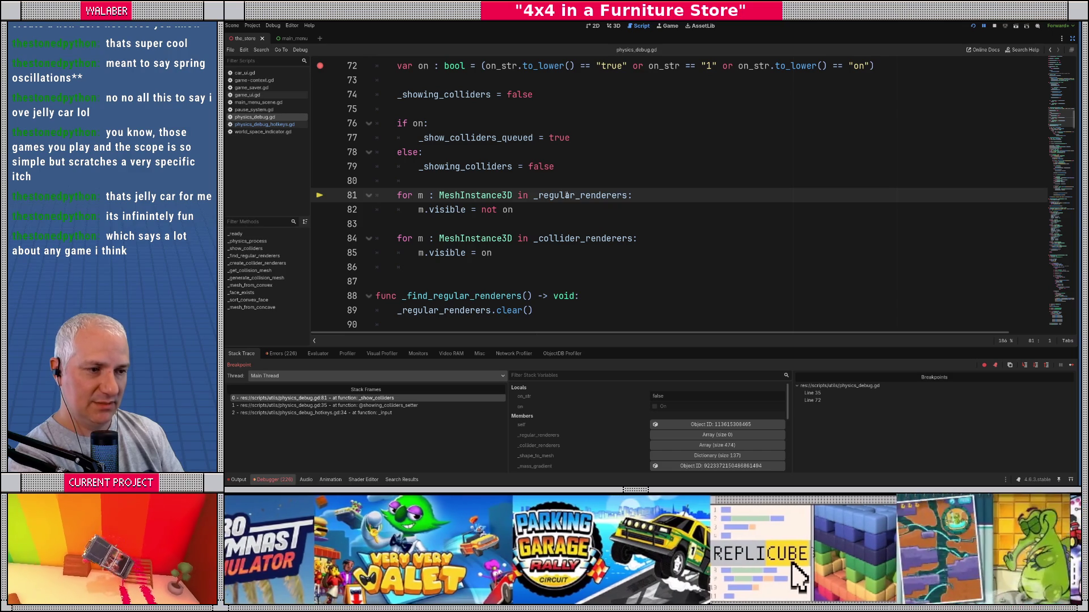
{"action": "mouse_move", "coordinate": [566, 195]}
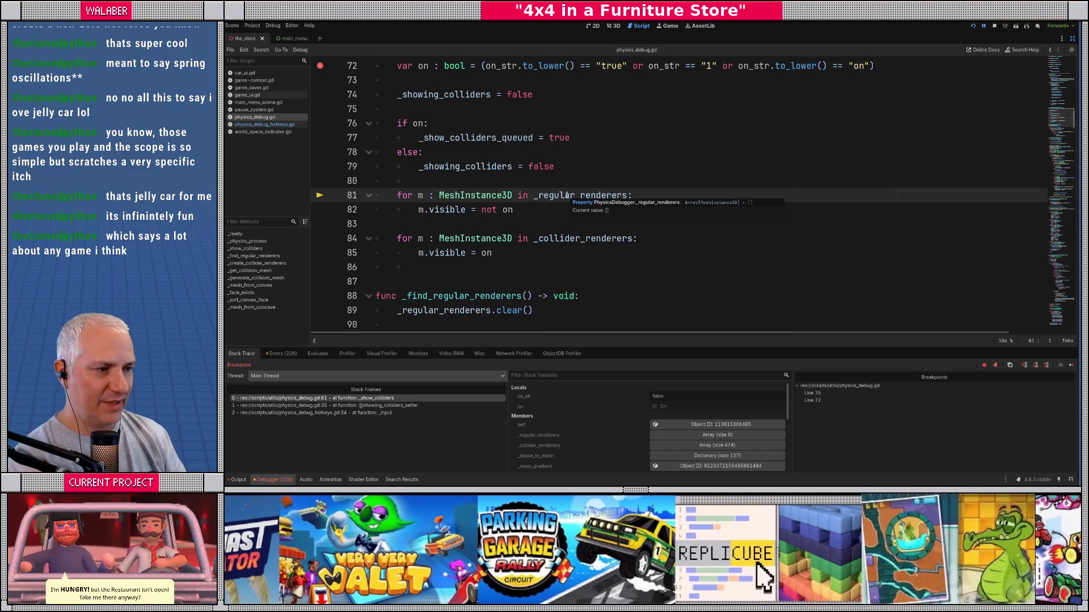
{"action": "mouse_move", "coordinate": [570, 240]}
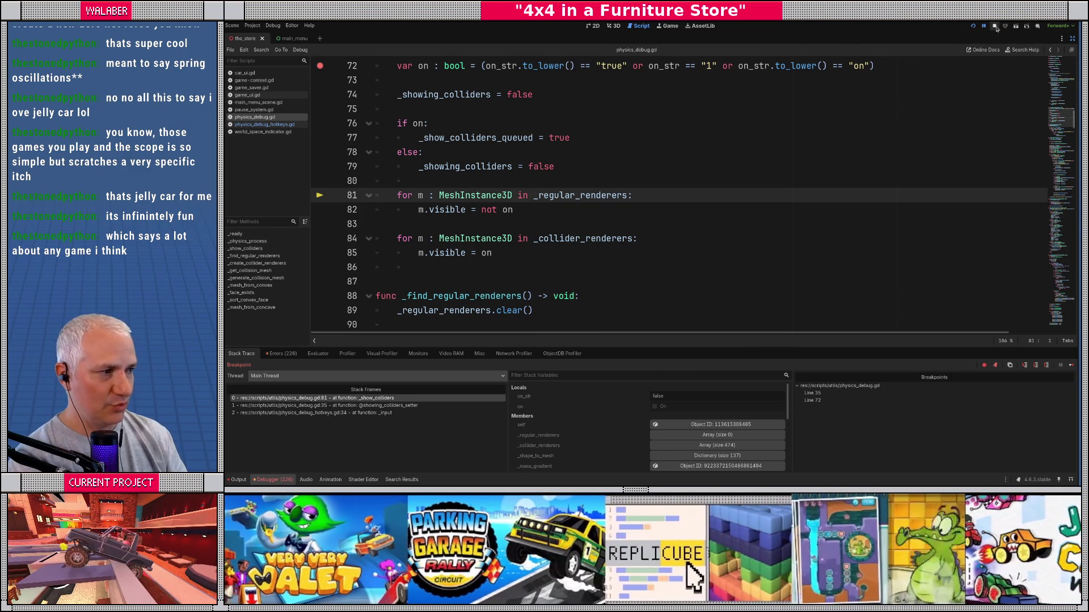
{"action": "left_click", "coordinate": [281, 353]}
Step: Jump to _find_regular_renderers and cycle through the _regular_renderers matches in the script
{"action": "scroll", "coordinate": [434, 427], "scroll_direction": "down", "scroll_amount": 3}
{"action": "scroll", "coordinate": [434, 426], "scroll_direction": "down", "scroll_amount": 5}
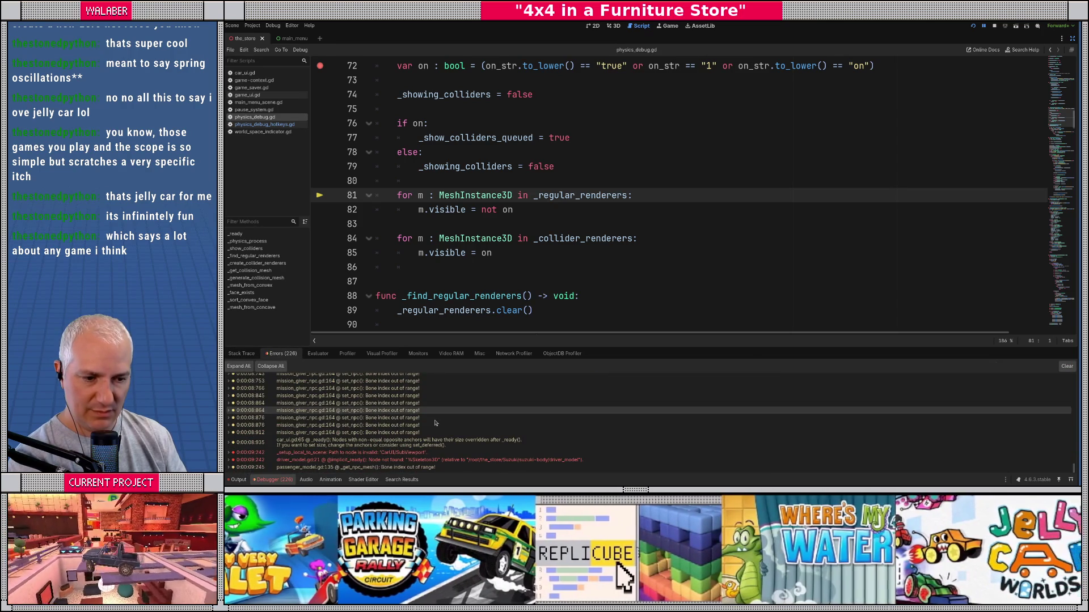
{"action": "scroll", "coordinate": [569, 202], "scroll_direction": "up", "scroll_amount": 9}
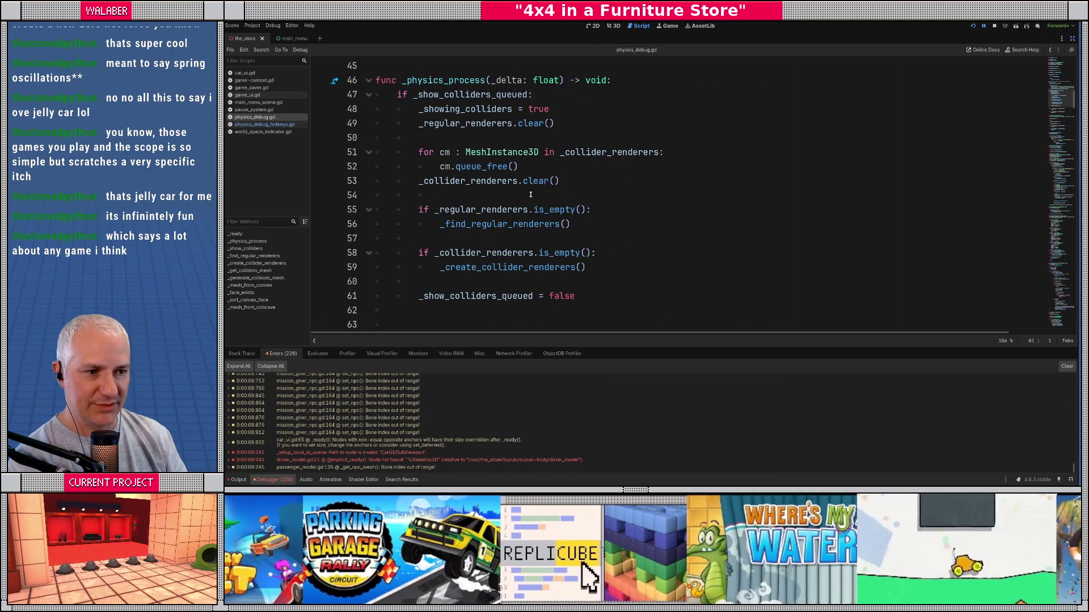
{"action": "mouse_move", "coordinate": [491, 225]}
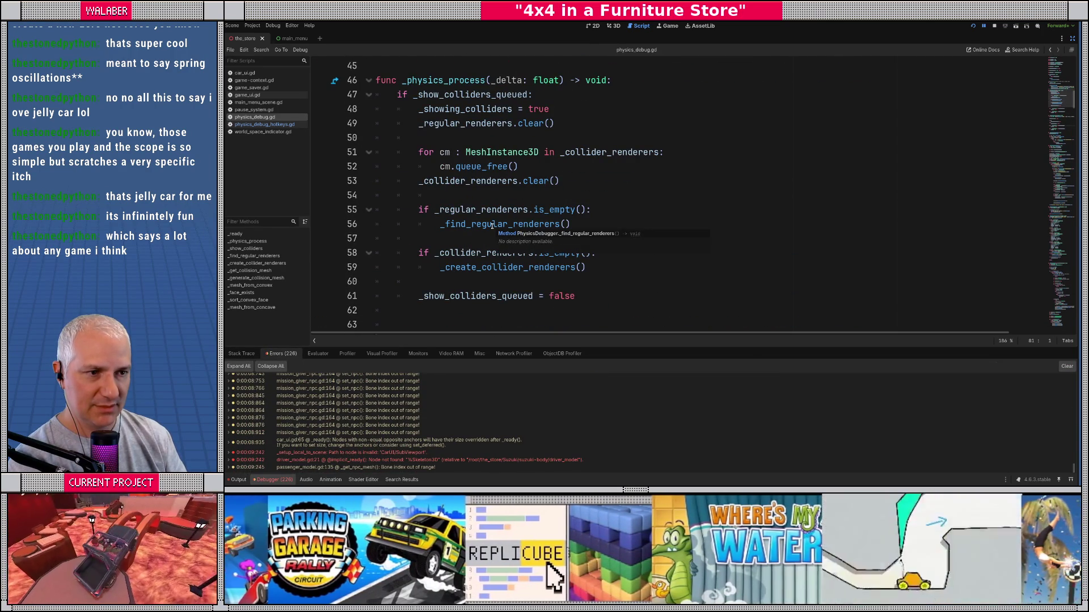
{"action": "left_click", "coordinate": [491, 226], "text": "ctrl"}
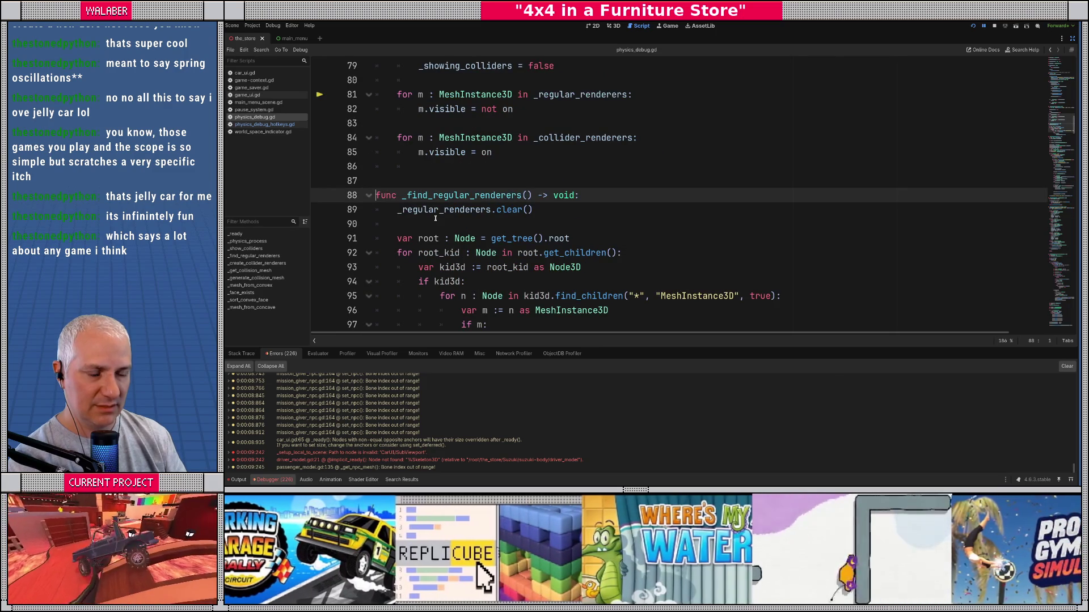
{"action": "scroll", "coordinate": [435, 218], "scroll_direction": "down", "scroll_amount": 3}
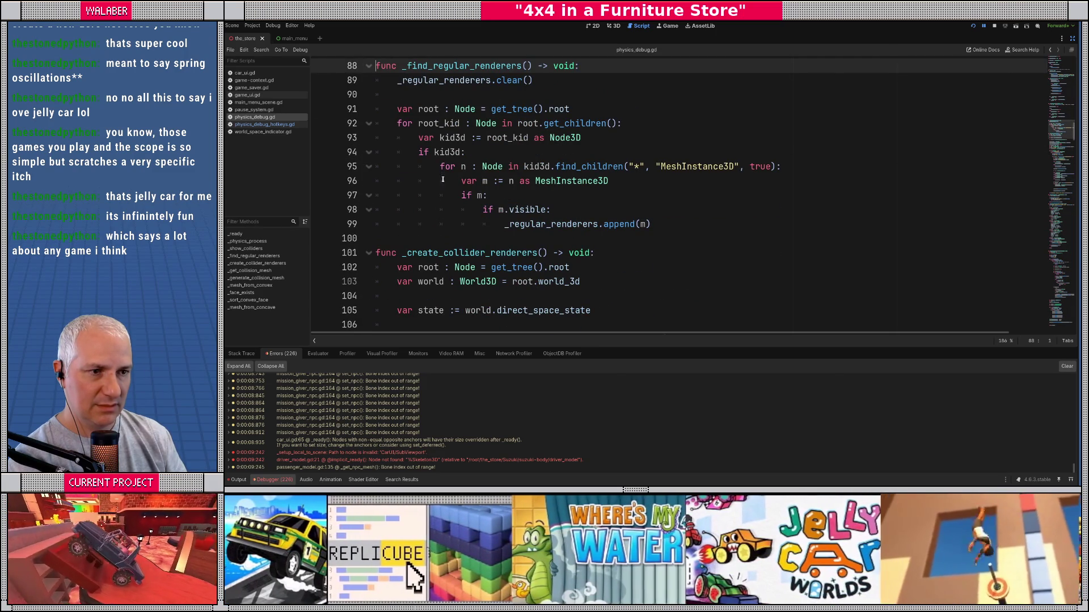
{"action": "double_click", "coordinate": [437, 80]}
{"action": "key", "text": "ctrl+f"}
{"action": "key", "text": "Return"}
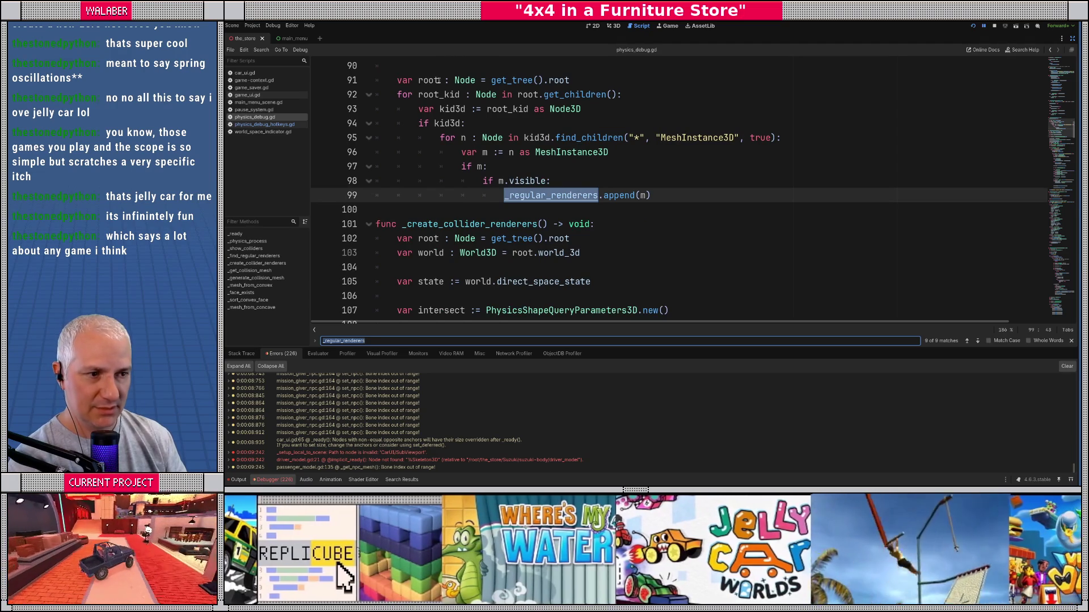
{"action": "key", "text": "Return"}
{"action": "key", "text": "Return"}
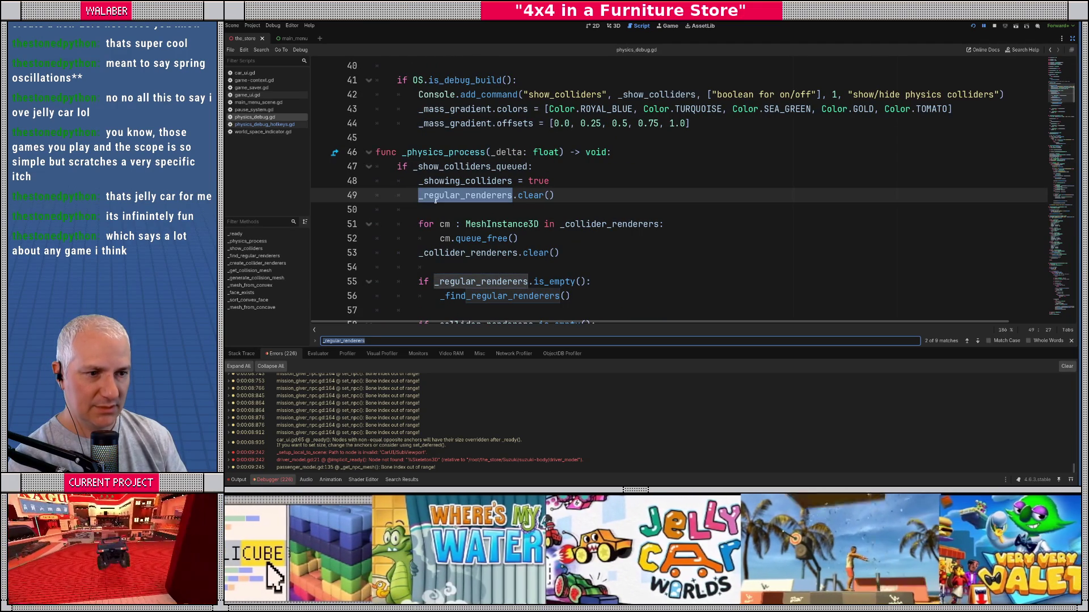
Step: Delete the _regular_renderers.clear() call on line 49 and stop the running game
{"action": "left_click", "coordinate": [435, 200]}
{"action": "scroll", "coordinate": [443, 189], "scroll_direction": "down", "scroll_amount": 1}
{"action": "left_click_drag", "start_coordinate": [417, 153], "coordinate": [573, 153]}
{"action": "key", "text": "ctrl+c"}
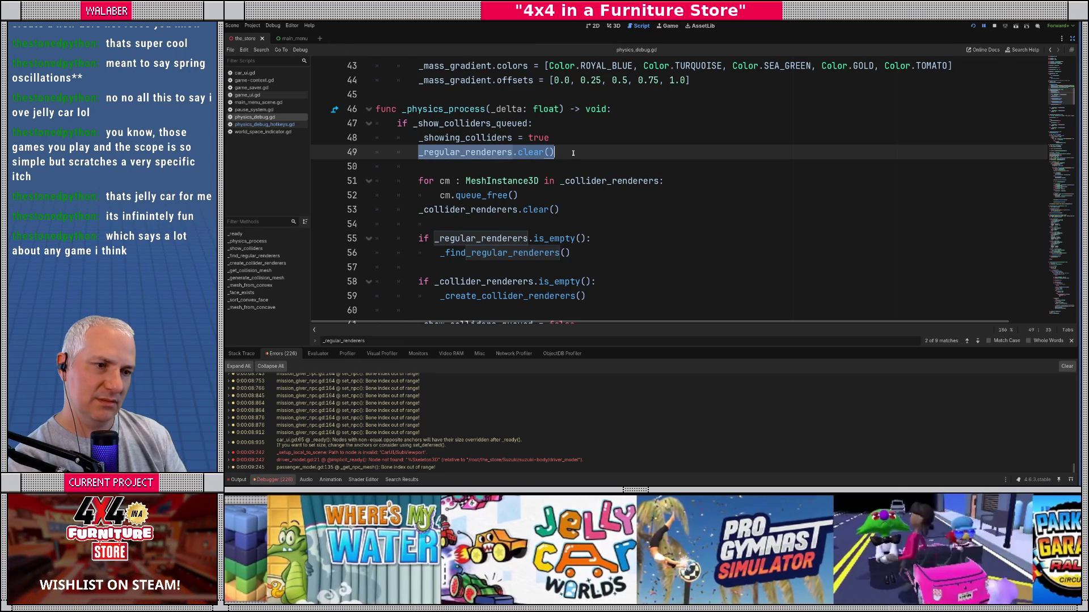
{"action": "left_click", "coordinate": [434, 170]}
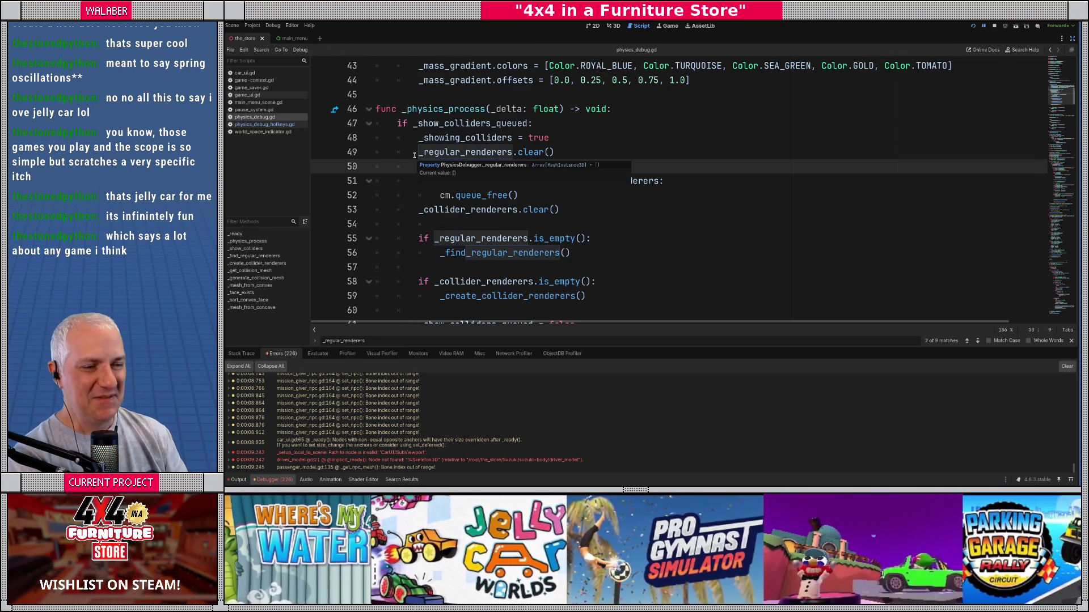
{"action": "left_click", "coordinate": [414, 154]}
{"action": "left_click", "coordinate": [569, 149], "text": "shift"}
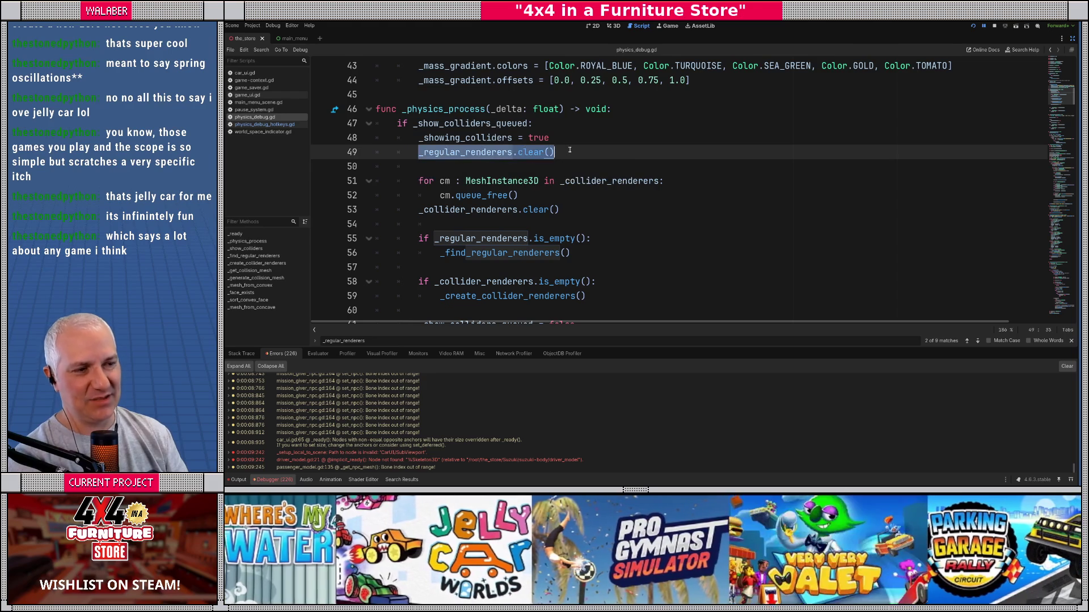
{"action": "key", "text": "BackSpace"}
{"action": "scroll", "coordinate": [681, 141], "scroll_direction": "down", "scroll_amount": 8}
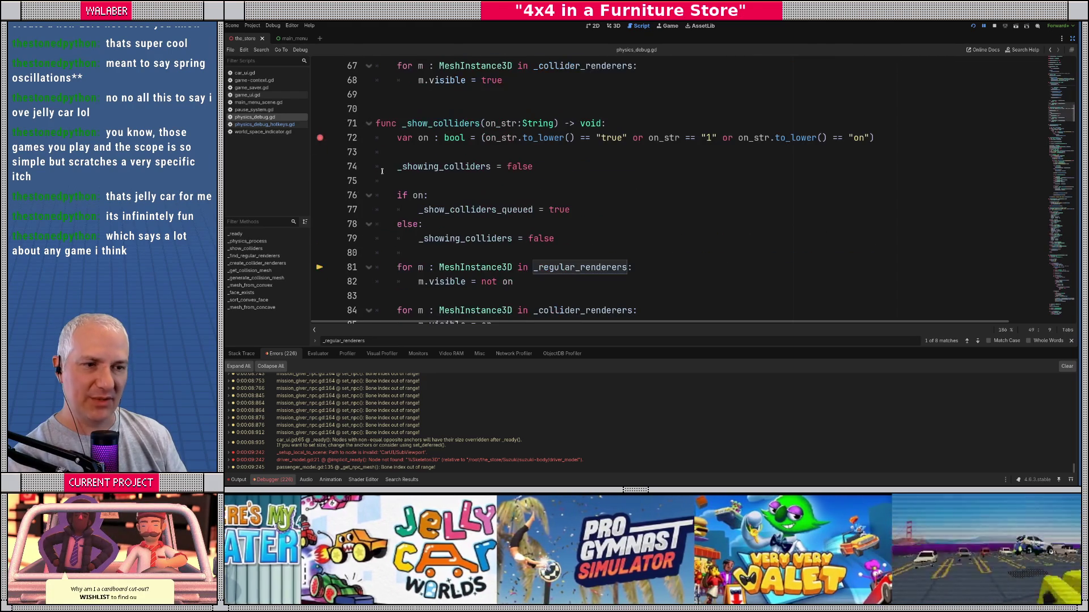
{"action": "key", "text": "F8"}
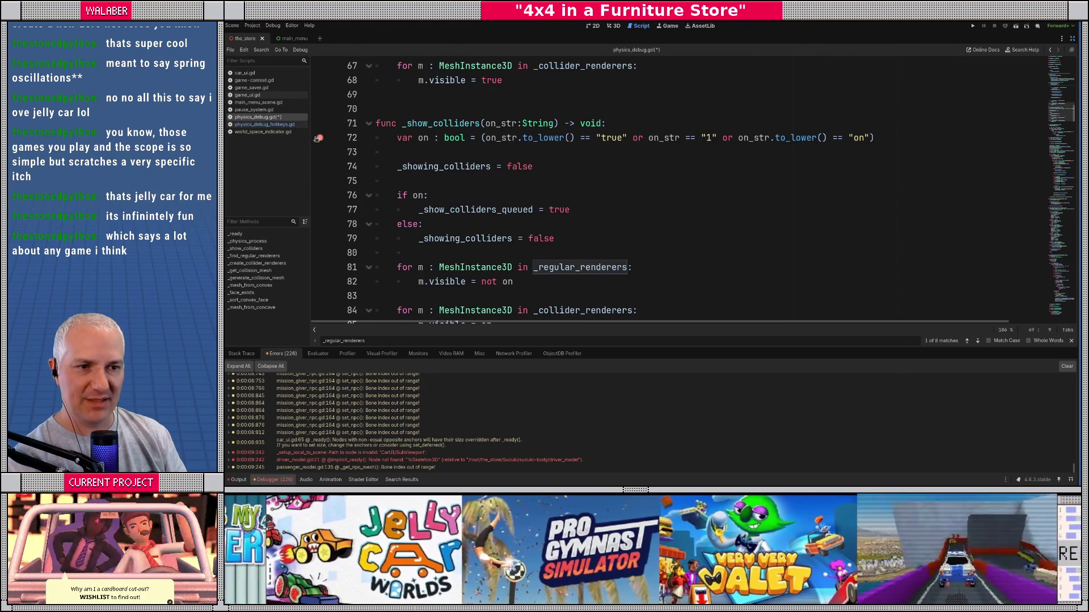
Step: Paste _regular_renderers.clear() on a new line below _show_colliders_queued = true
{"action": "left_click", "coordinate": [465, 195]}
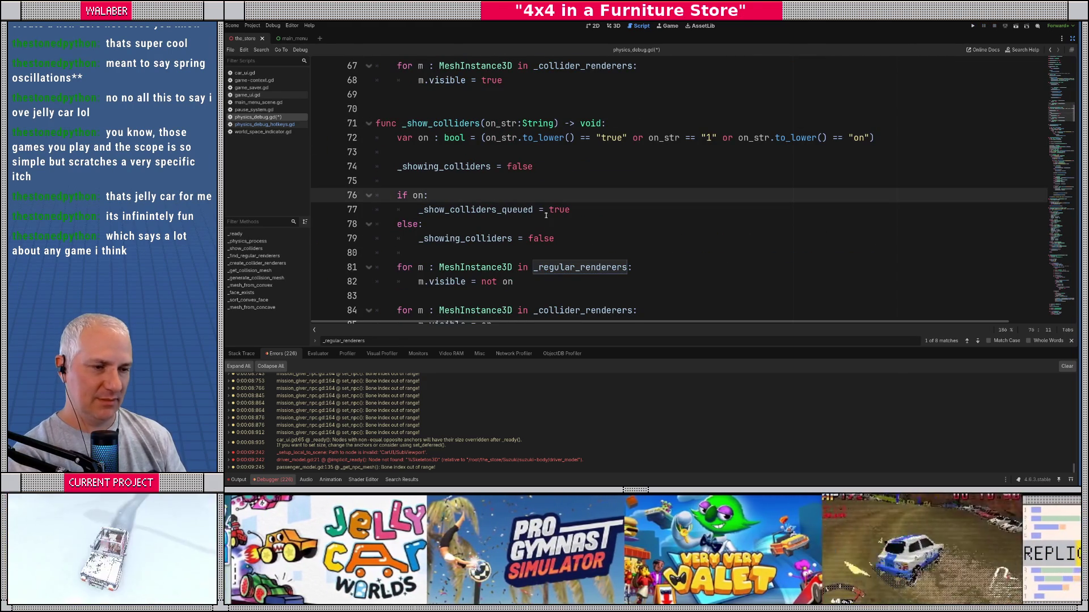
{"action": "key", "text": "Down"}
{"action": "key", "text": "End"}
{"action": "key", "text": "Return"}
{"action": "key", "text": "ctrl+v"}
{"action": "key", "text": "Return"}
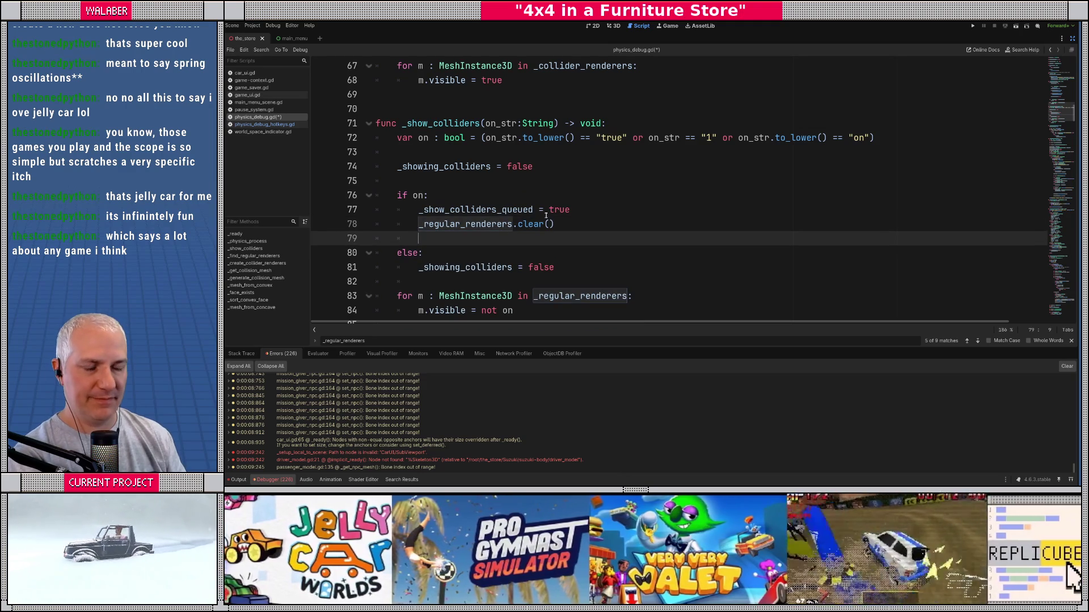
Step: Cut the _regular_renderers empty-check block out of _physics_process and remove the leftover blank lines
{"action": "scroll", "coordinate": [497, 211], "scroll_direction": "up", "scroll_amount": 7}
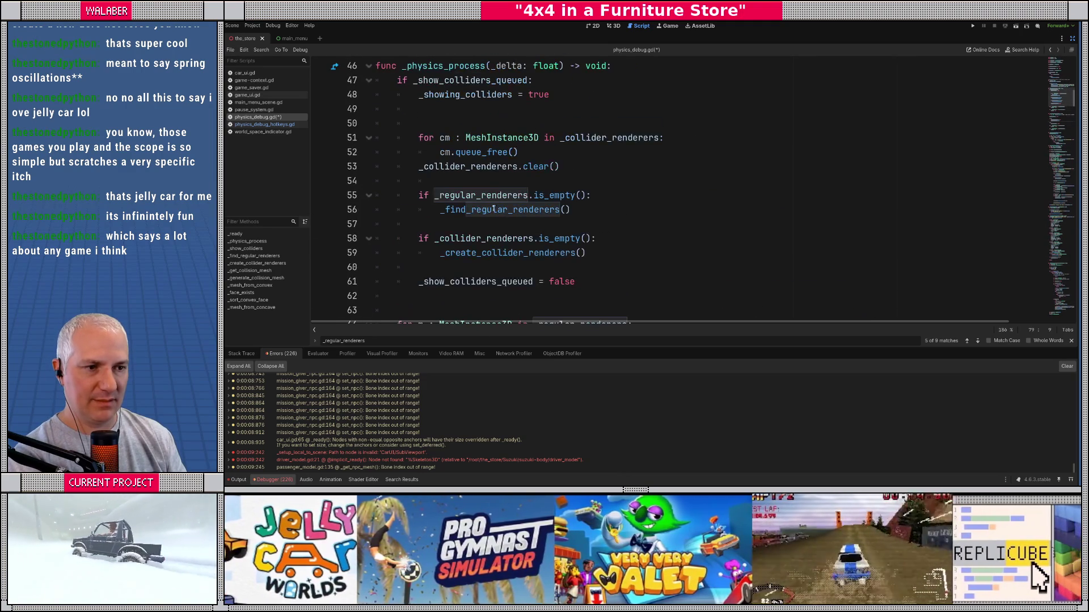
{"action": "mouse_move", "coordinate": [419, 195]}
{"action": "left_mouse_down"}
{"action": "mouse_move", "coordinate": [527, 196]}
{"action": "mouse_move", "coordinate": [605, 212]}
{"action": "left_mouse_up"}
{"action": "key", "text": "ctrl+c"}
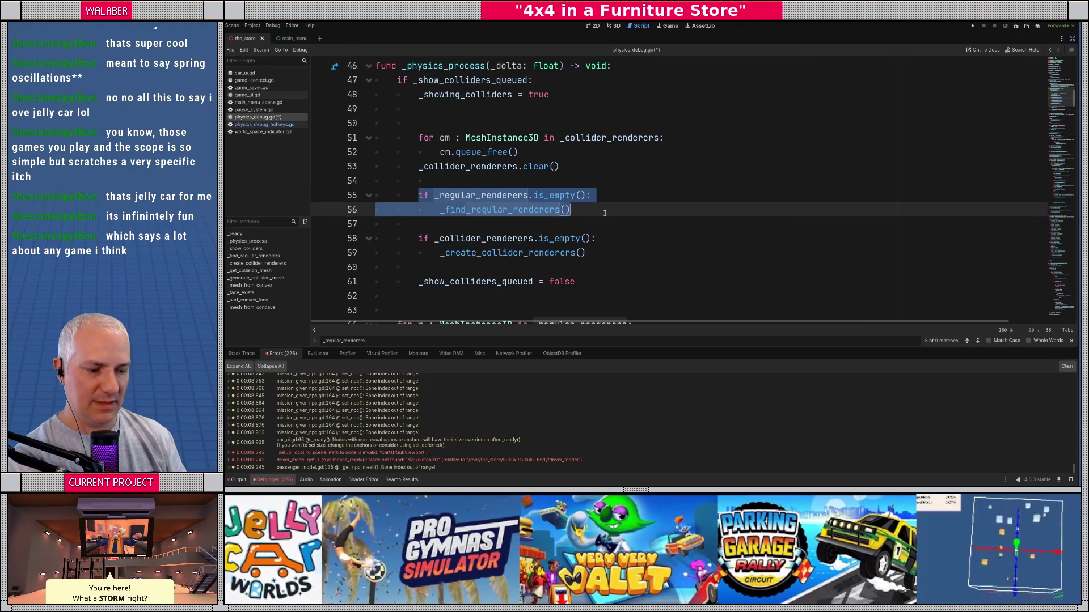
{"action": "key", "text": "BackSpace"}
{"action": "key", "text": "Up"}
{"action": "key", "text": "shift+Down"}
{"action": "key", "text": "shift+Down"}
{"action": "key", "text": "BackSpace"}
{"action": "scroll", "coordinate": [604, 215], "scroll_direction": "down", "scroll_amount": 6}
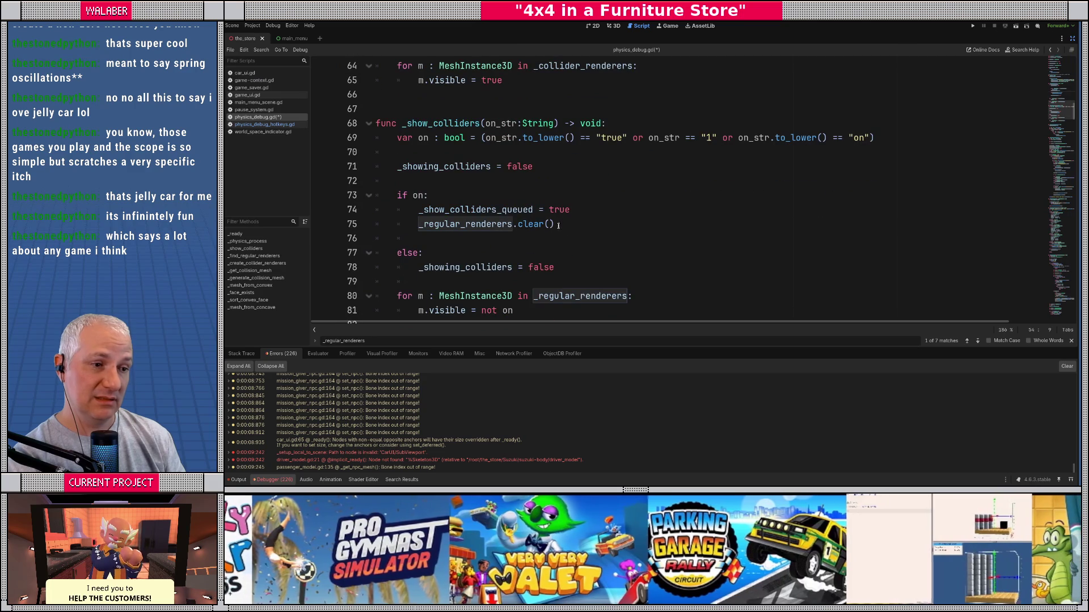
Step: Paste the empty-check block below the clear call on line 75, then save and run the game
{"action": "left_click", "coordinate": [552, 226]}
{"action": "key", "text": "Return"}
{"action": "key", "text": "ctrl+v"}
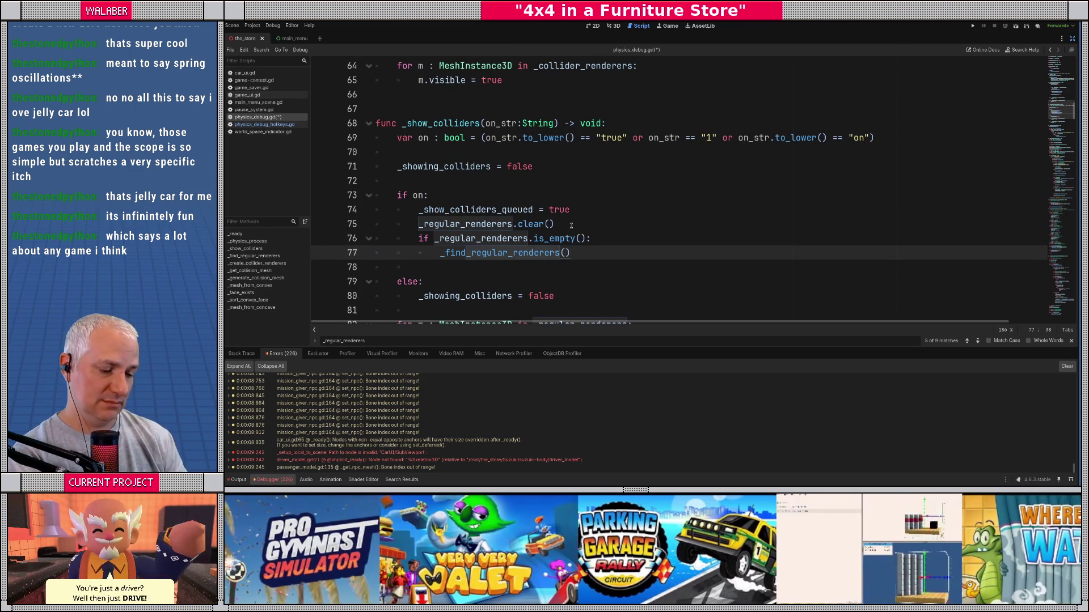
{"action": "key", "text": "F5"}
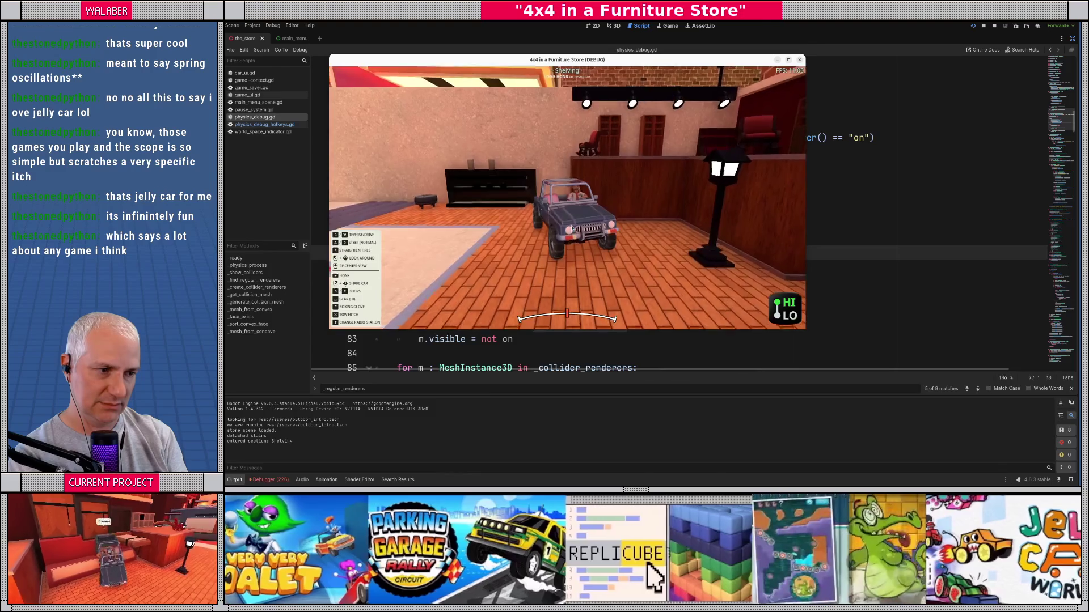
Step: Toggle colliders in the game, continue past the breakpoints, then stop the debug session
{"action": "key", "text": "F1"}
{"action": "key", "text": "F12"}
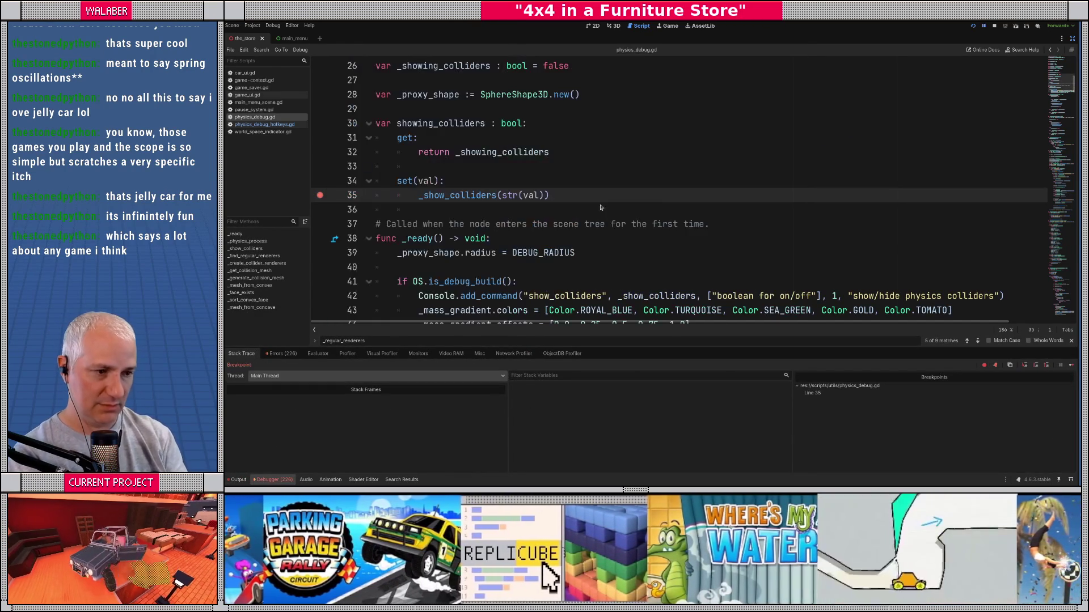
{"action": "key", "text": "F12"}
{"action": "key", "text": "d"}
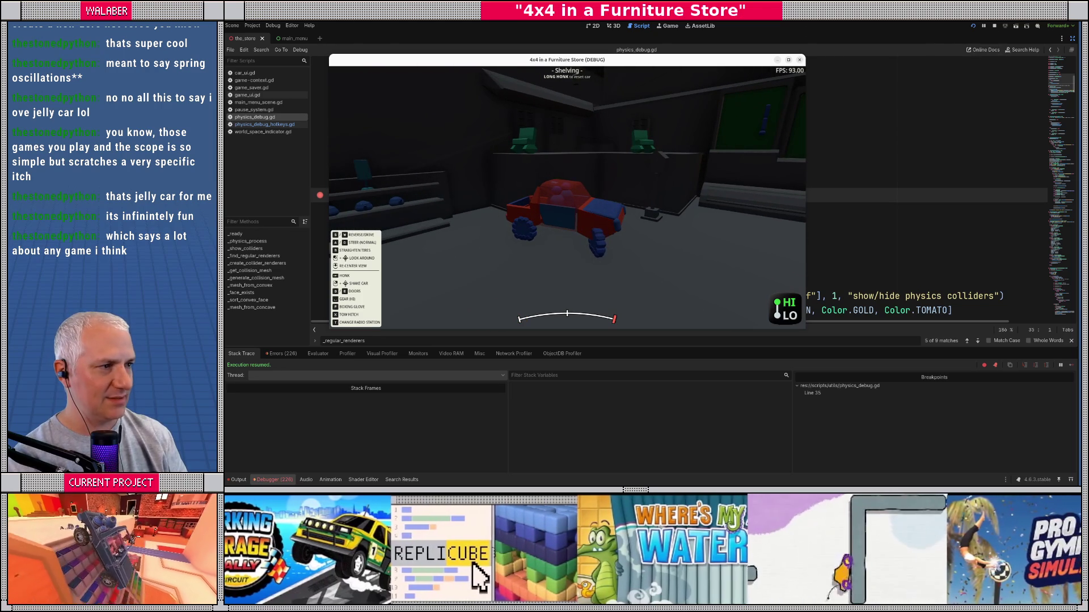
{"action": "left_click", "coordinate": [994, 25]}
Step: Remove the line 35 breakpoint and go to the _show_colliders definition in physics_debug.gd
{"action": "left_click", "coordinate": [321, 196]}
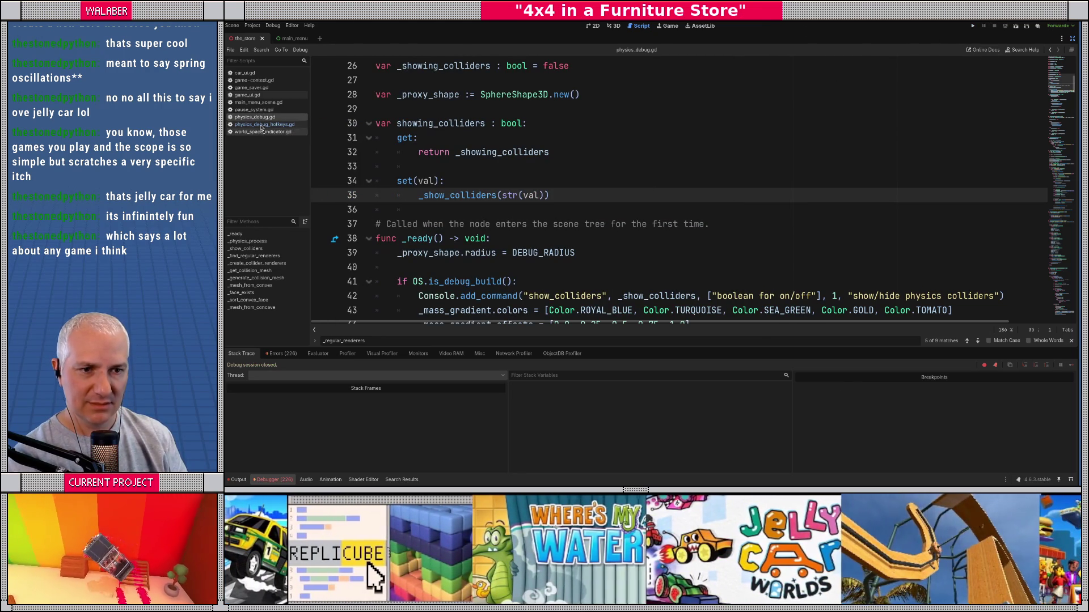
{"action": "left_click", "coordinate": [262, 124]}
{"action": "left_click", "coordinate": [262, 132]}
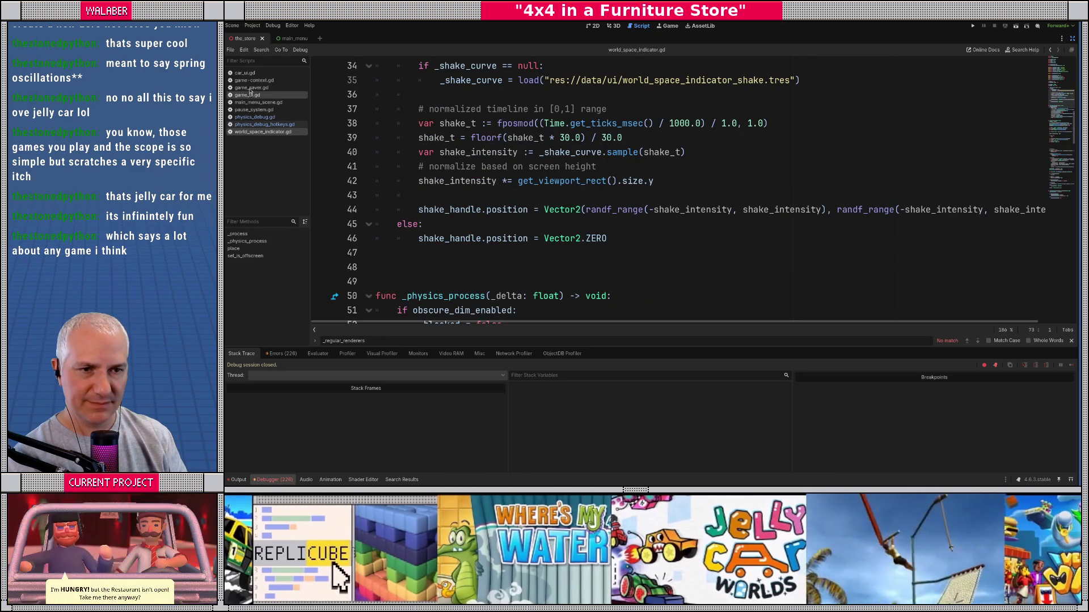
{"action": "left_click", "coordinate": [256, 117]}
{"action": "left_click", "coordinate": [459, 195], "text": "ctrl"}
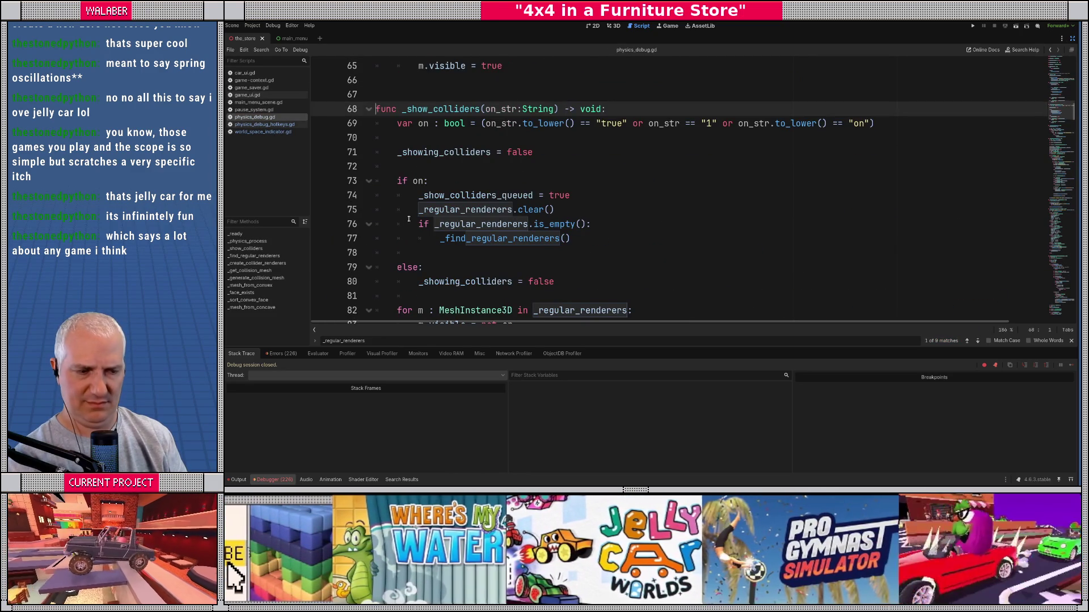
Step: Delete the empty line 78 in physics_debug.gd
{"action": "scroll", "coordinate": [408, 219], "scroll_direction": "down", "scroll_amount": 1}
{"action": "left_click", "coordinate": [424, 210]}
{"action": "key", "text": "BackSpace"}
{"action": "key", "text": "BackSpace"}
{"action": "key", "text": "BackSpace"}
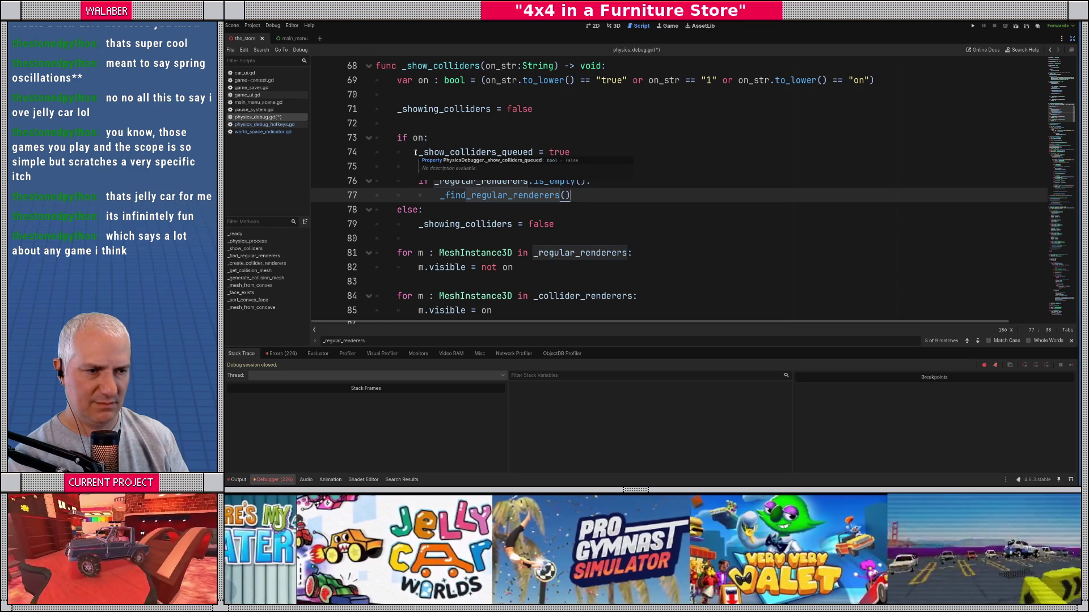
Step: Remove the _regular_renderers.clear() line from _show_colliders, then save and run the game
{"action": "left_click", "coordinate": [387, 160]}
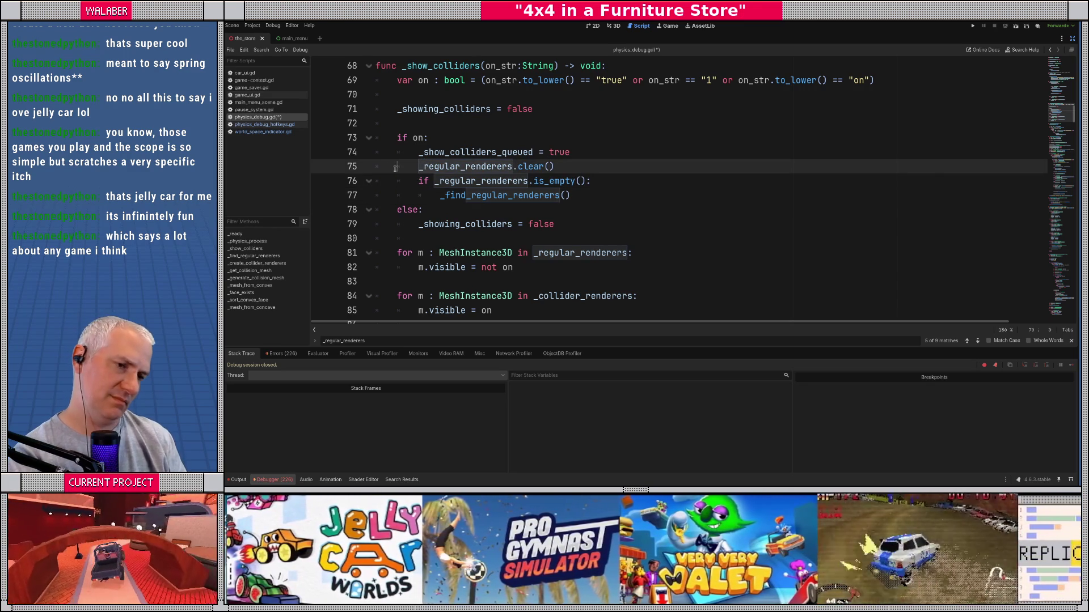
{"action": "scroll", "coordinate": [431, 173], "scroll_direction": "down", "scroll_amount": 1}
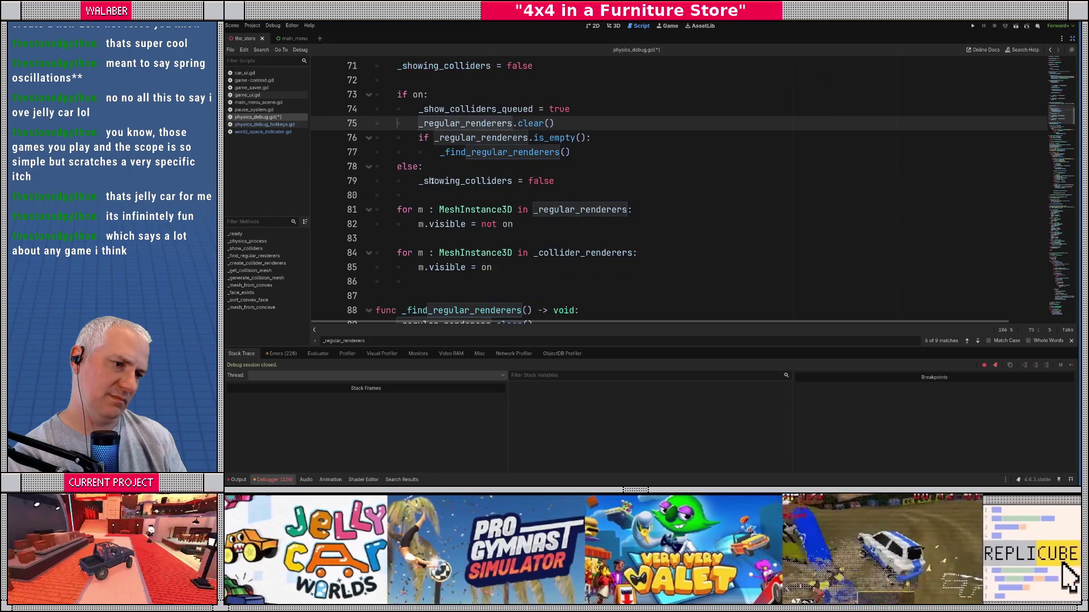
{"action": "scroll", "coordinate": [450, 183], "scroll_direction": "down", "scroll_amount": 1}
{"action": "scroll", "coordinate": [451, 187], "scroll_direction": "down", "scroll_amount": 2}
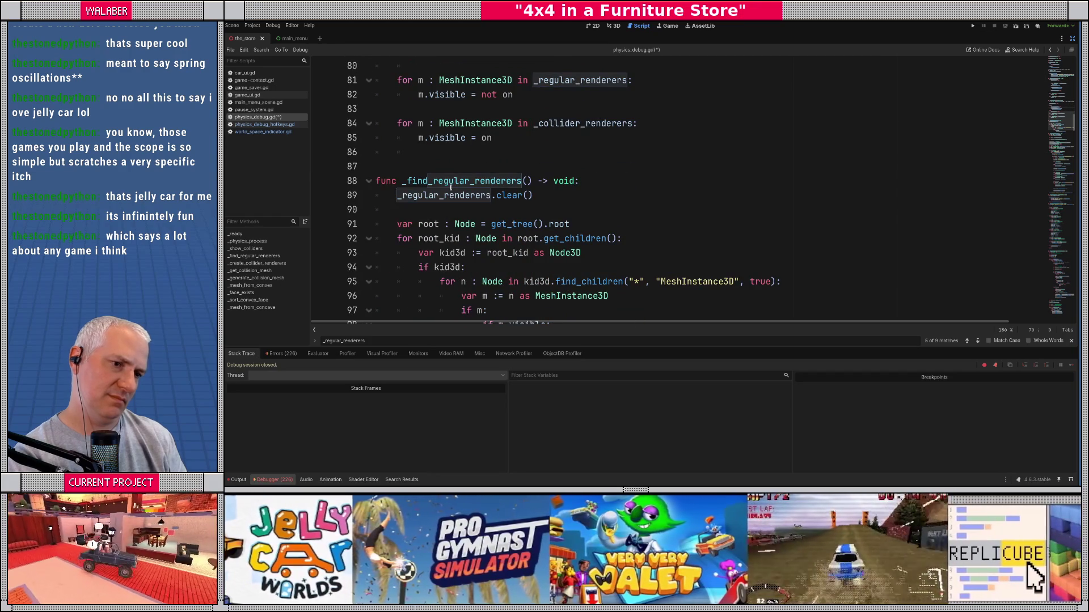
{"action": "scroll", "coordinate": [415, 201], "scroll_direction": "up", "scroll_amount": 4}
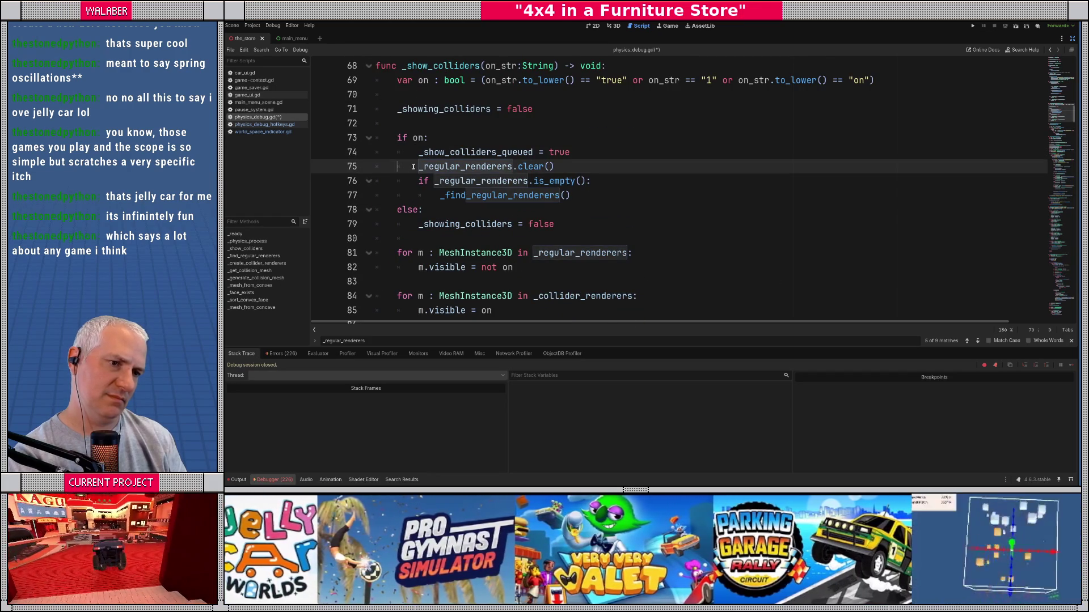
{"action": "triple_click", "coordinate": [411, 166]}
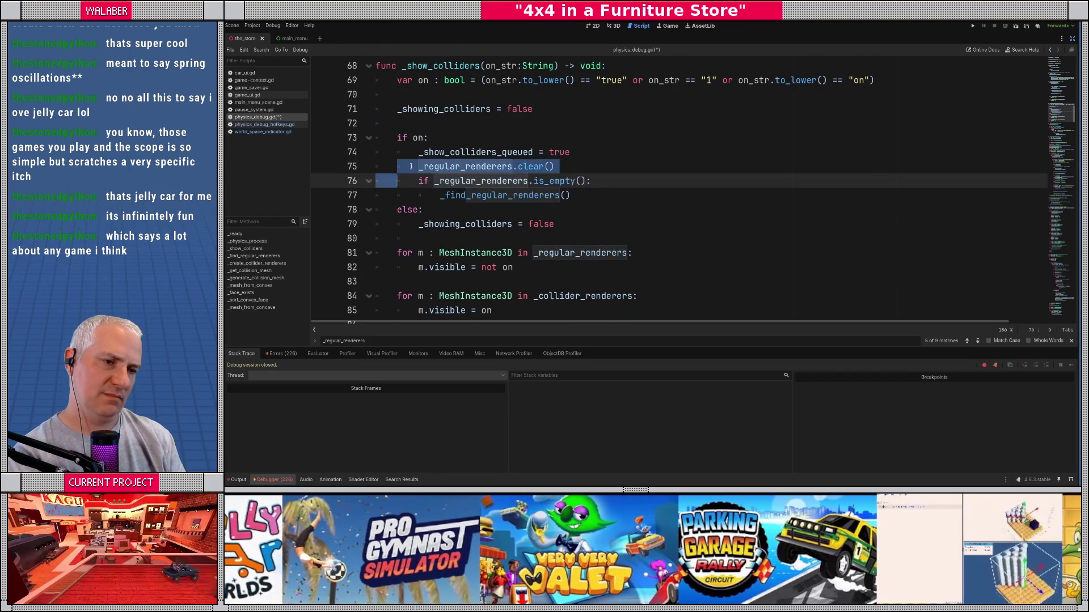
{"action": "key", "text": "BackSpace"}
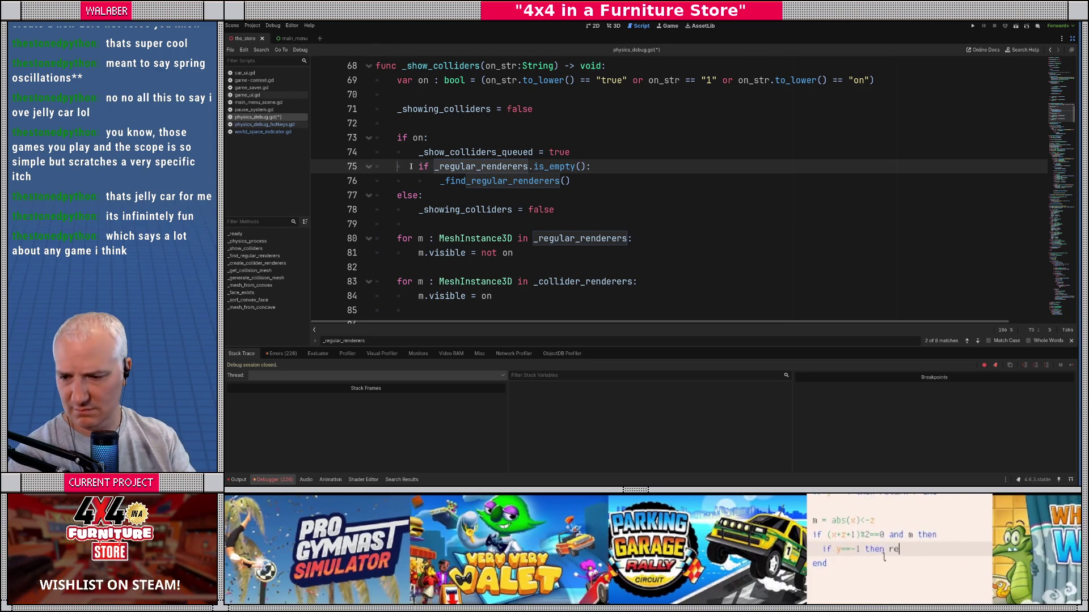
{"action": "key", "text": "F5"}
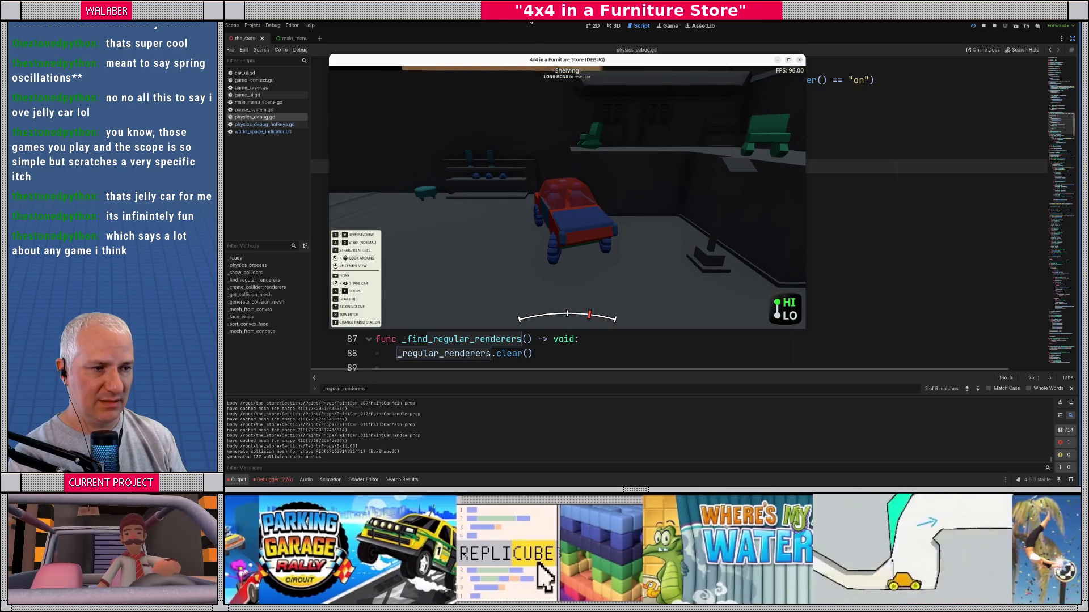
Step: Stop the game, add a breakpoint on line 73, and rerun it under the debugger
{"action": "key", "text": "F8"}
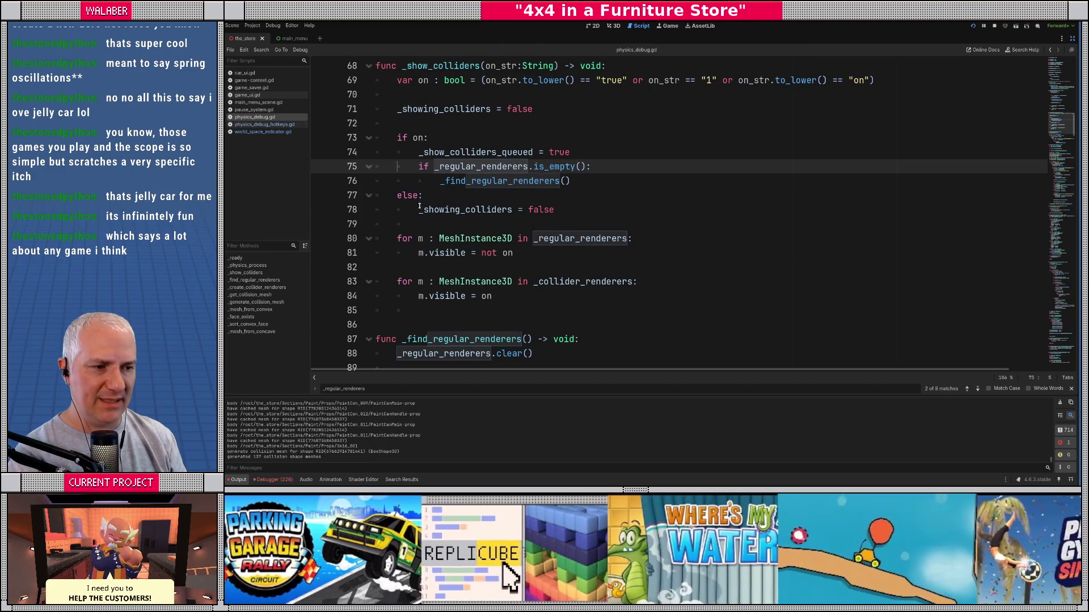
{"action": "left_click", "coordinate": [320, 138]}
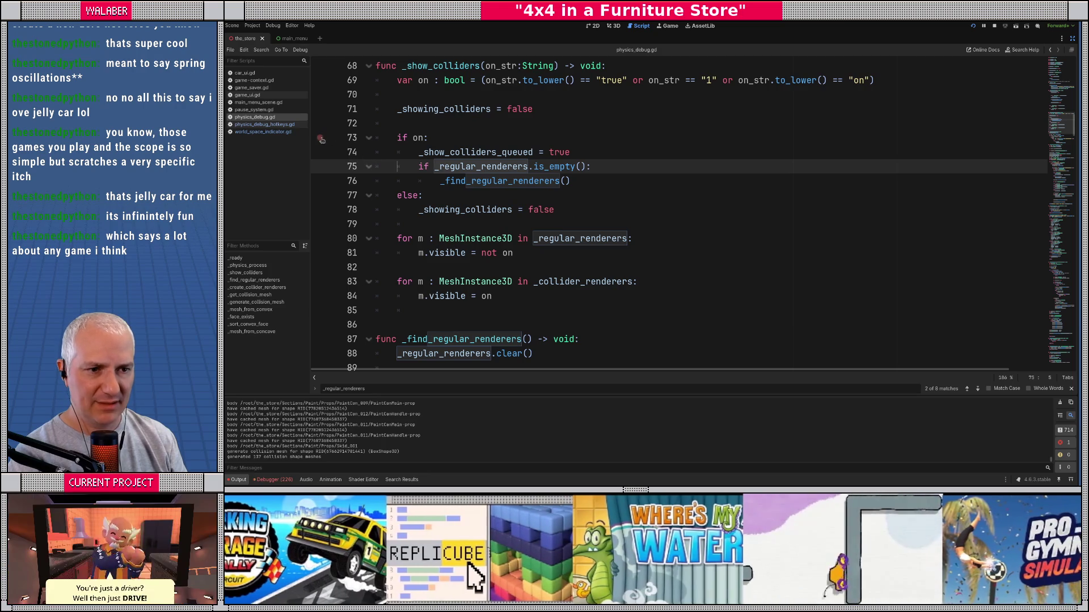
{"action": "key", "text": "F5"}
{"action": "key", "text": "F1"}
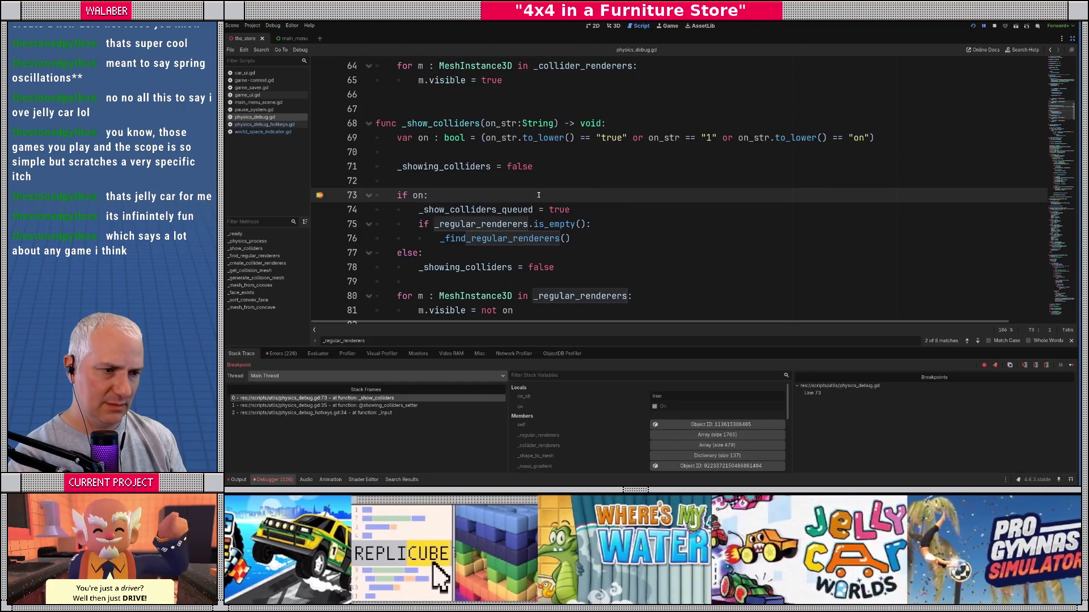
{"action": "key", "text": "F12"}
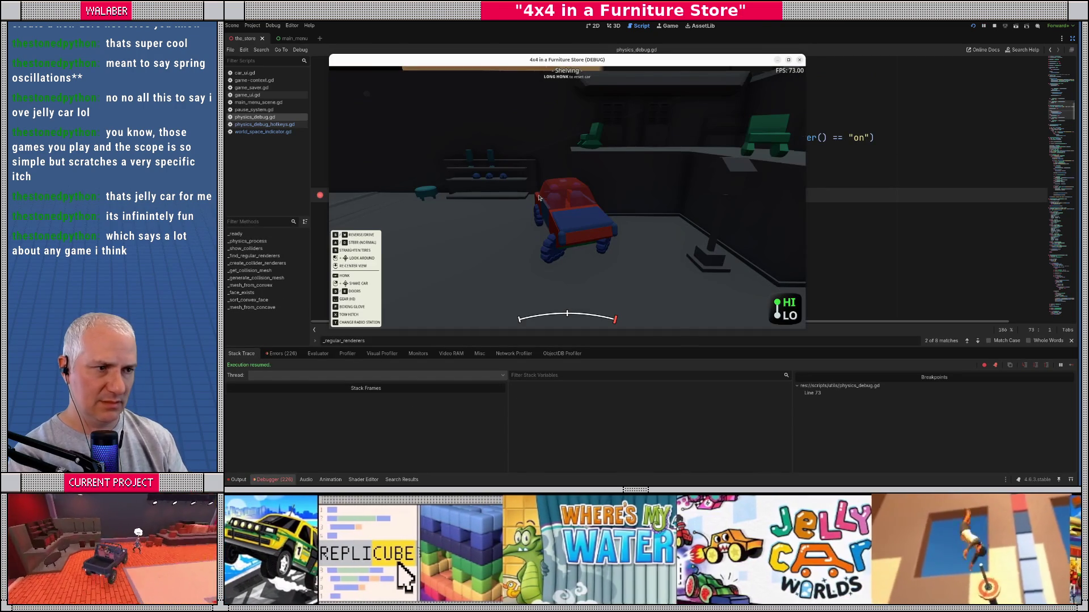
Step: Toggle colliders to hit the breakpoint, inspect variables, step to line 80, and resume
{"action": "key", "text": "F1"}
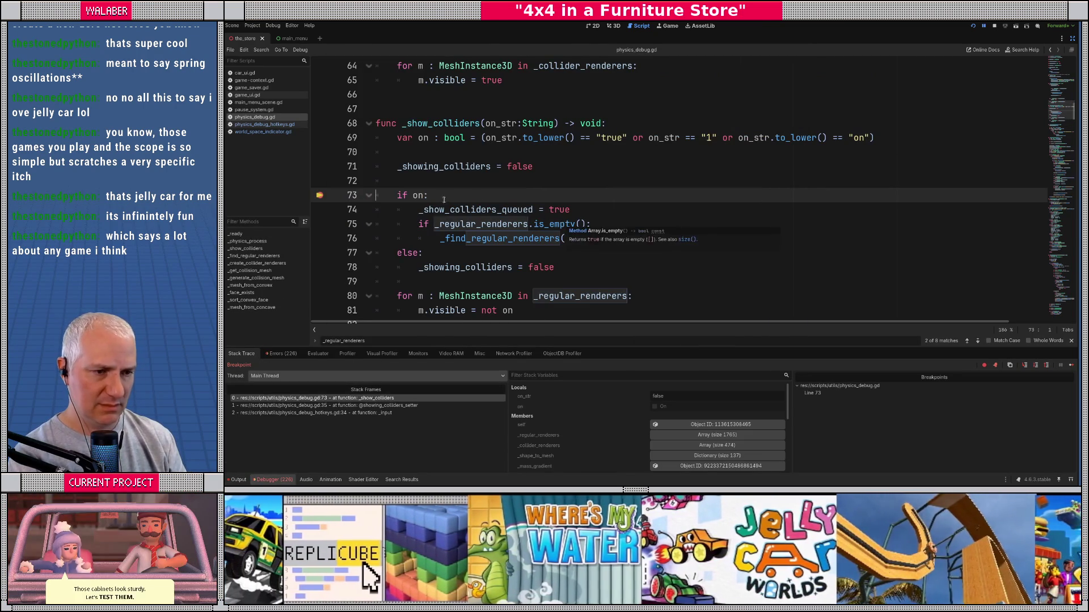
{"action": "mouse_move", "coordinate": [420, 197]}
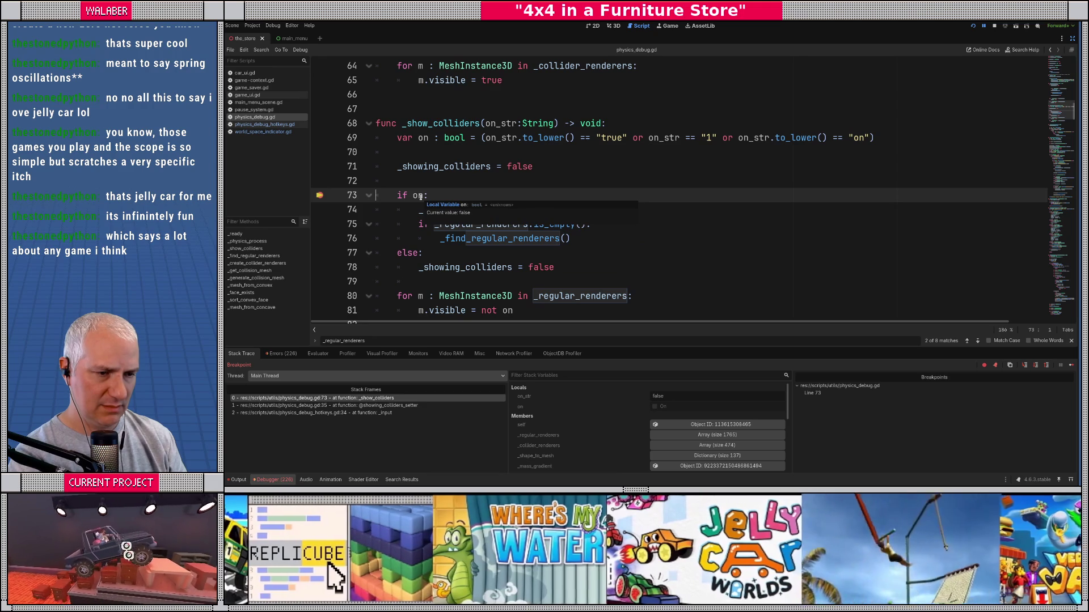
{"action": "mouse_move", "coordinate": [461, 225]}
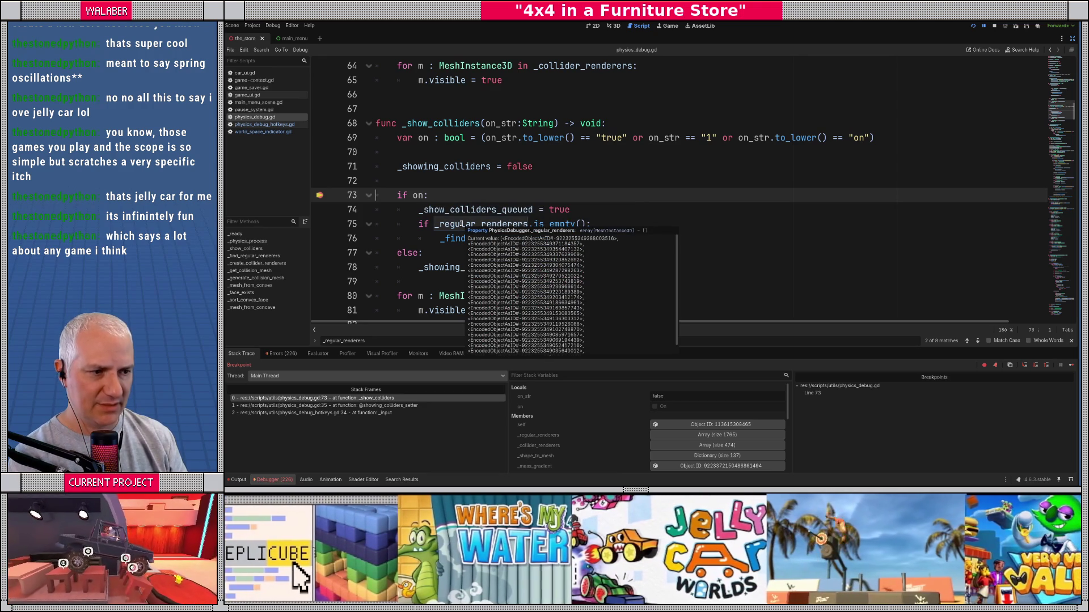
{"action": "scroll", "coordinate": [426, 235], "scroll_direction": "down", "scroll_amount": 1}
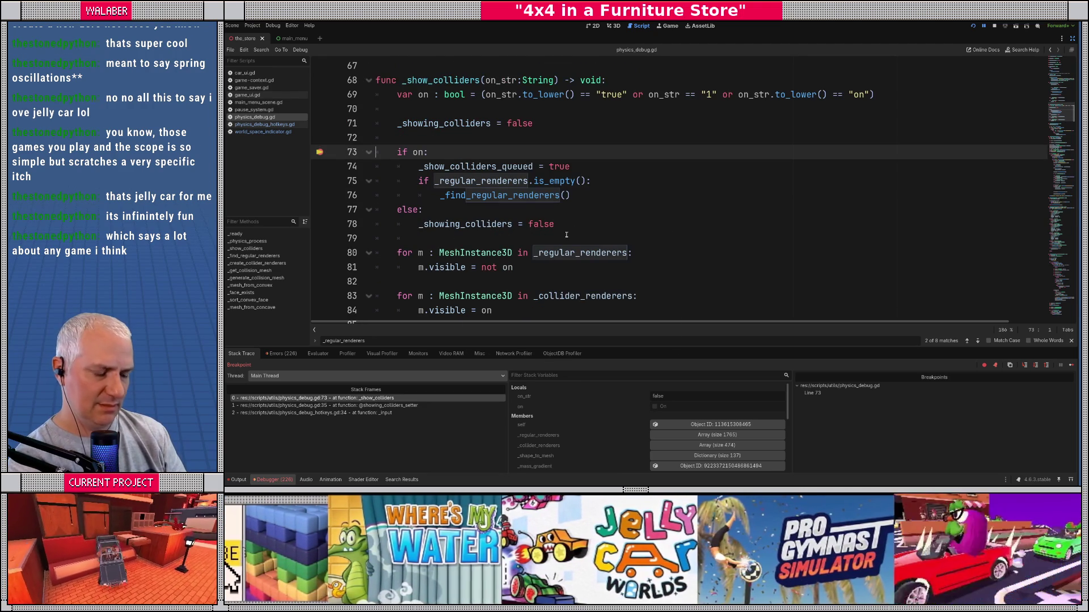
{"action": "key", "text": "F10"}
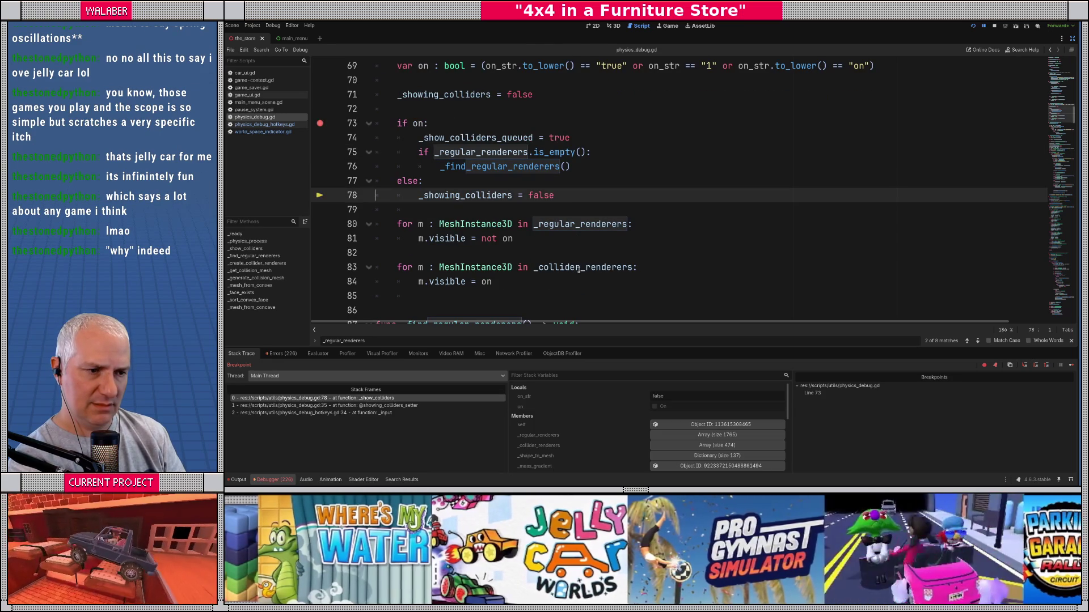
{"action": "key", "text": "F10"}
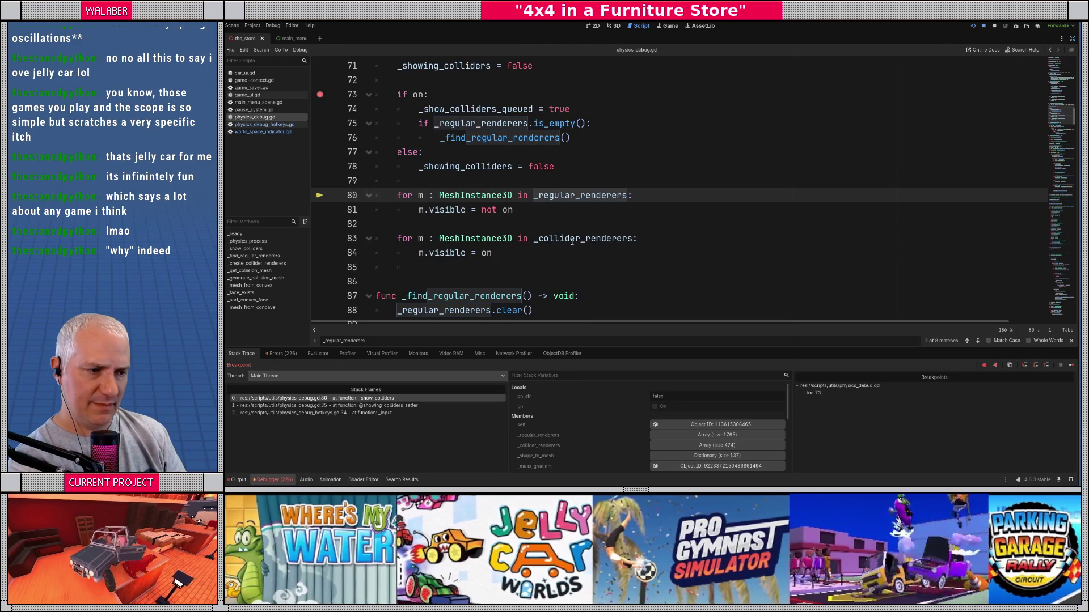
{"action": "mouse_move", "coordinate": [572, 241]}
{"action": "mouse_move", "coordinate": [567, 195]}
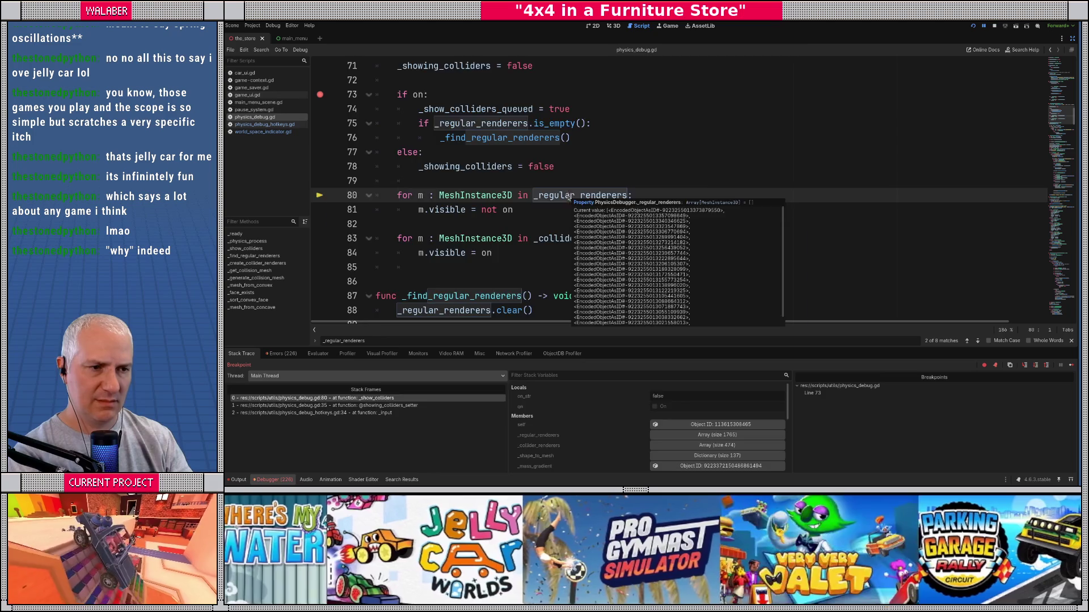
{"action": "key", "text": "F12"}
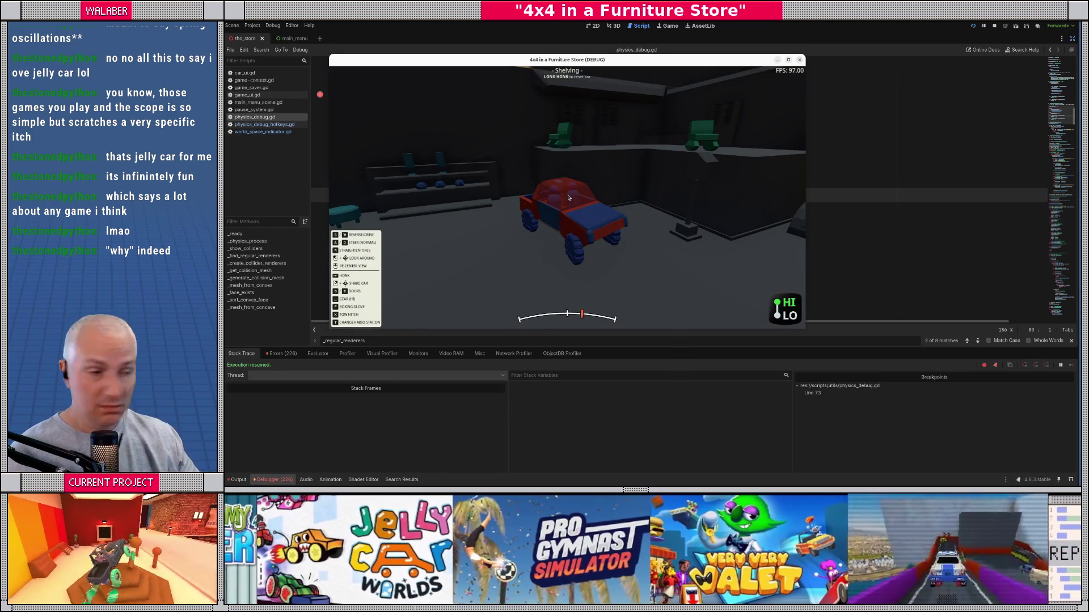
{"action": "key", "text": "alt+Tab"}
{"action": "scroll", "coordinate": [521, 144], "scroll_direction": "up", "scroll_amount": 7}
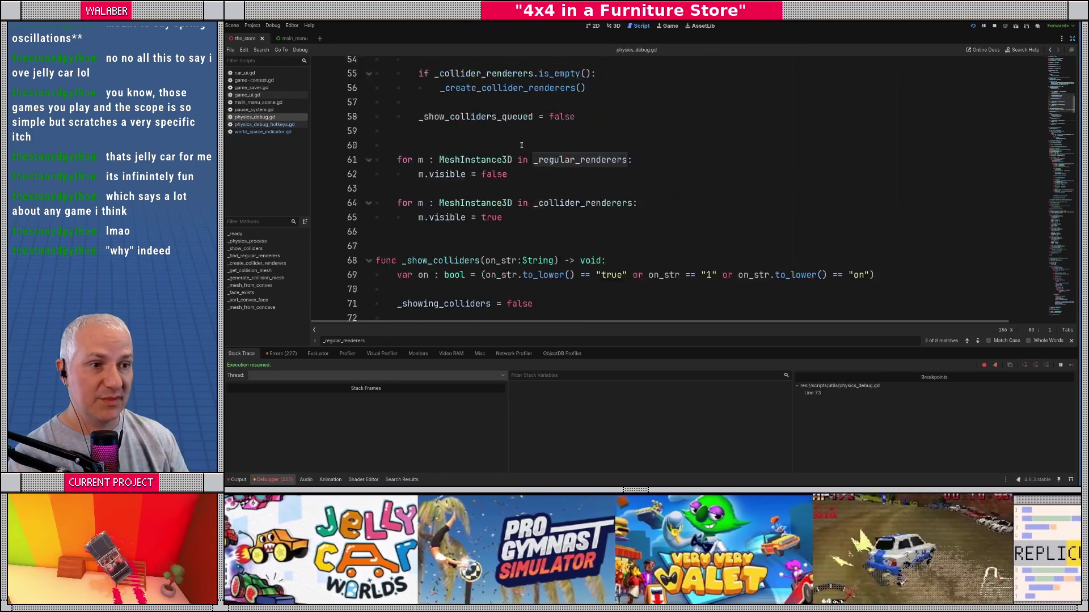
Step: Indent lines 61–65 of physics_debug.gd one level deeper
{"action": "scroll", "coordinate": [413, 200], "scroll_direction": "up", "scroll_amount": 2}
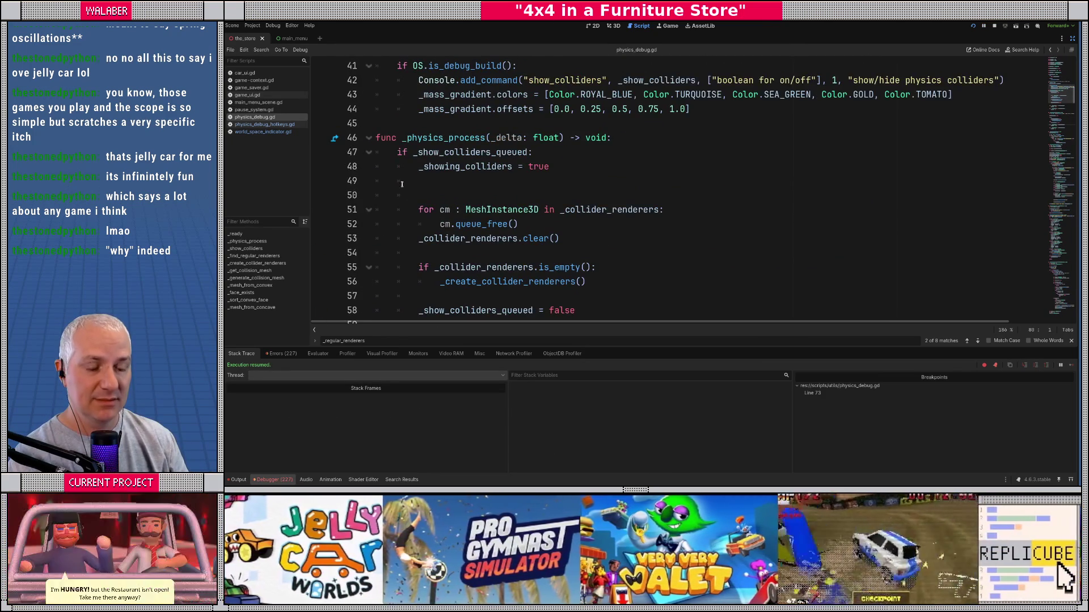
{"action": "scroll", "coordinate": [397, 178], "scroll_direction": "down", "scroll_amount": 2}
{"action": "scroll", "coordinate": [394, 175], "scroll_direction": "up", "scroll_amount": 1}
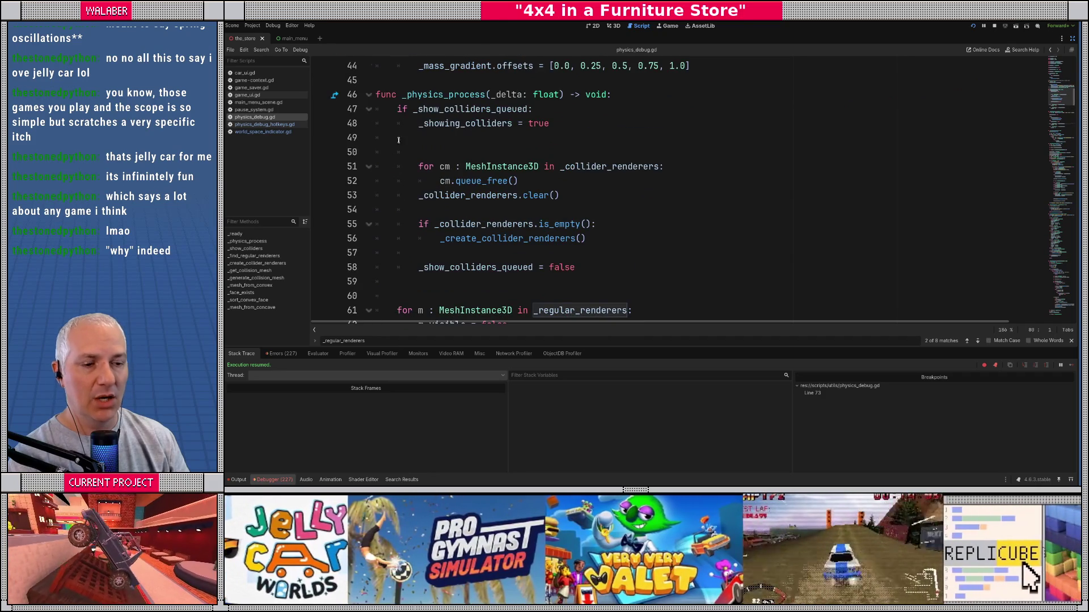
{"action": "scroll", "coordinate": [399, 140], "scroll_direction": "down", "scroll_amount": 3}
{"action": "mouse_move", "coordinate": [397, 180]}
{"action": "left_mouse_down"}
{"action": "mouse_move", "coordinate": [510, 199]}
{"action": "mouse_move", "coordinate": [504, 238]}
{"action": "left_mouse_up"}
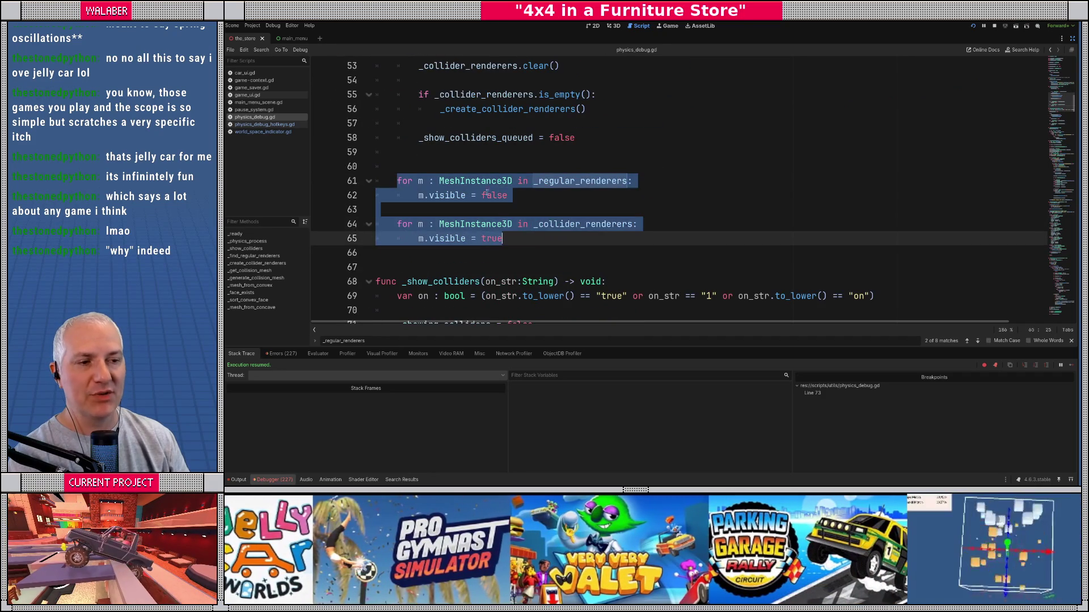
{"action": "scroll", "coordinate": [397, 144], "scroll_direction": "up", "scroll_amount": 3}
{"action": "scroll", "coordinate": [403, 136], "scroll_direction": "down", "scroll_amount": 3}
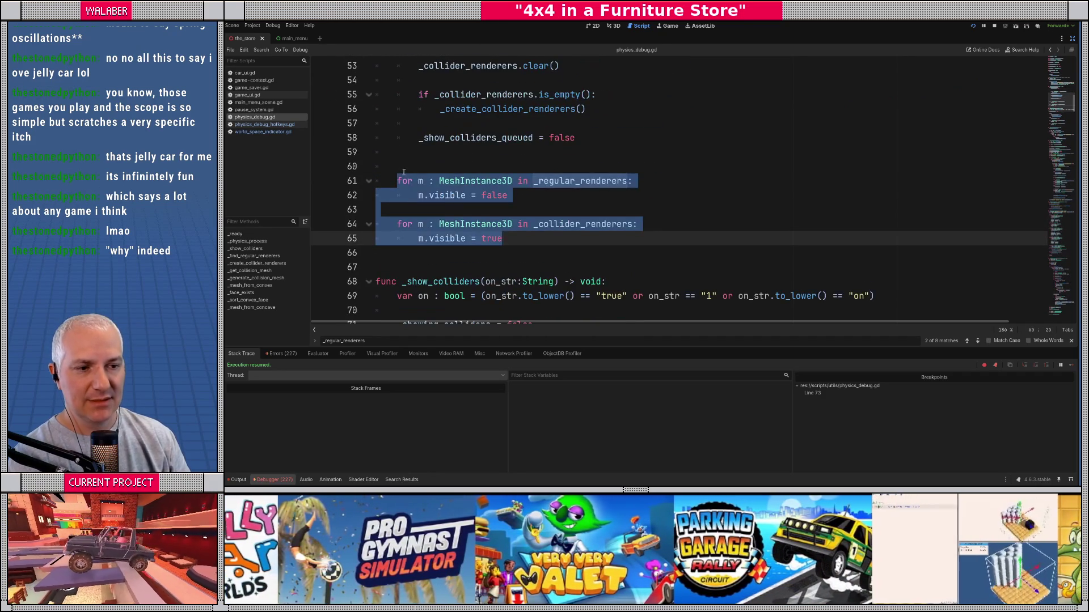
{"action": "key", "text": "Tab"}
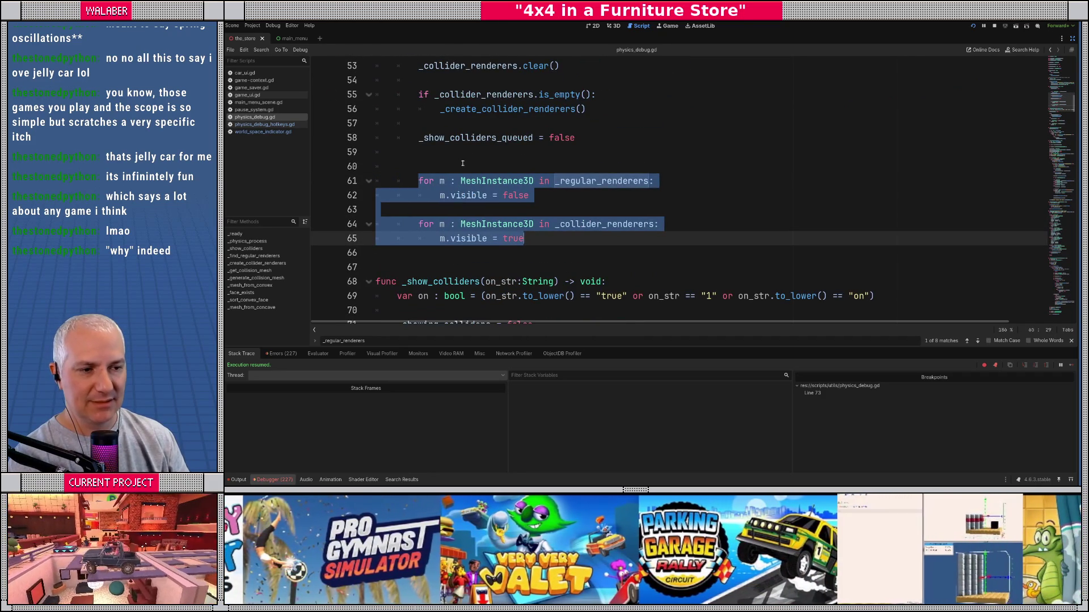
{"action": "left_click", "coordinate": [463, 163]}
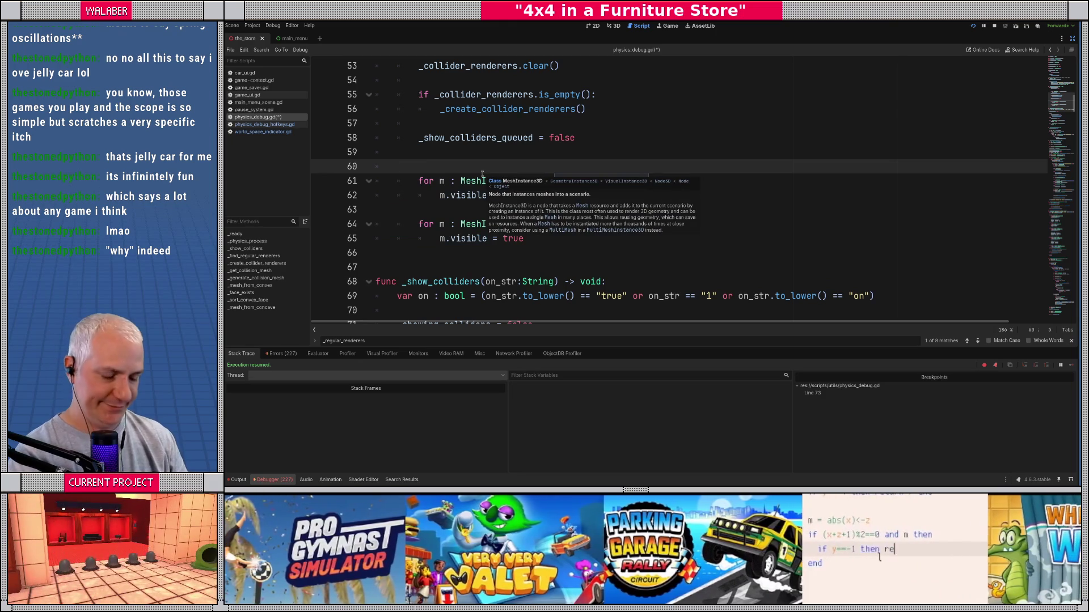
Step: Save and rerun the game, toggle the collider debug view twice, then stop debugging
{"action": "key", "text": "F5"}
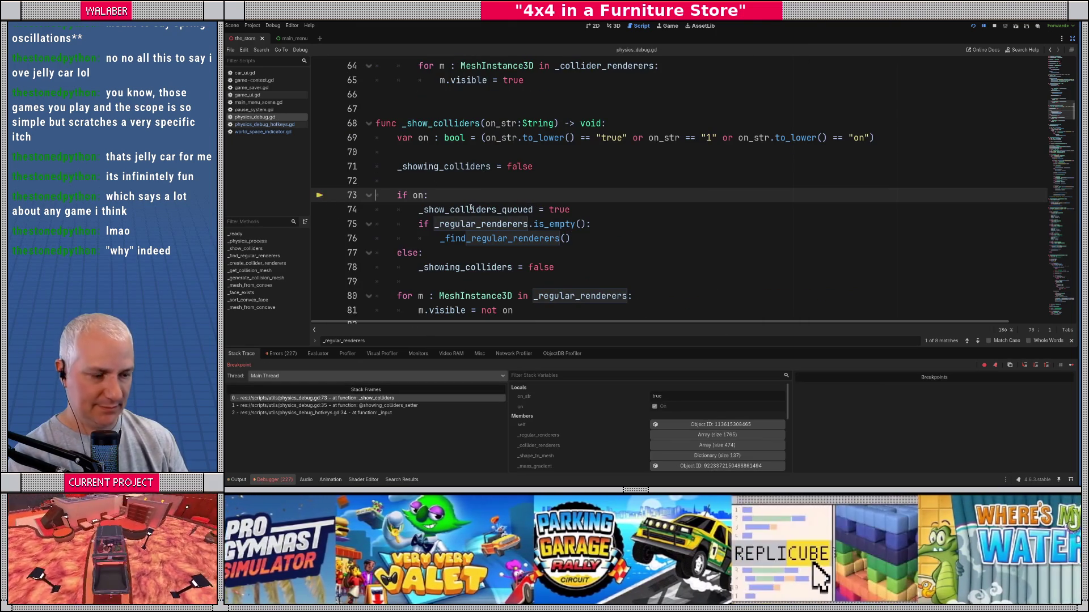
{"action": "key", "text": "F12"}
{"action": "key", "text": "F3"}
{"action": "key", "text": "F3"}
{"action": "key", "text": "F3"}
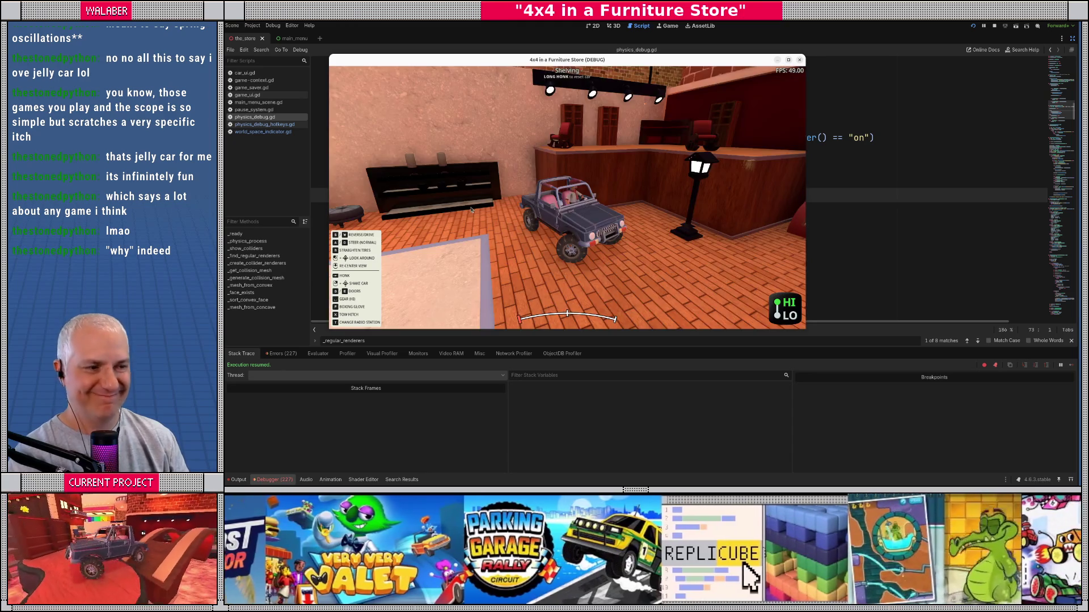
{"action": "key", "text": "F3"}
{"action": "key", "text": "F3"}
{"action": "key", "text": "F3"}
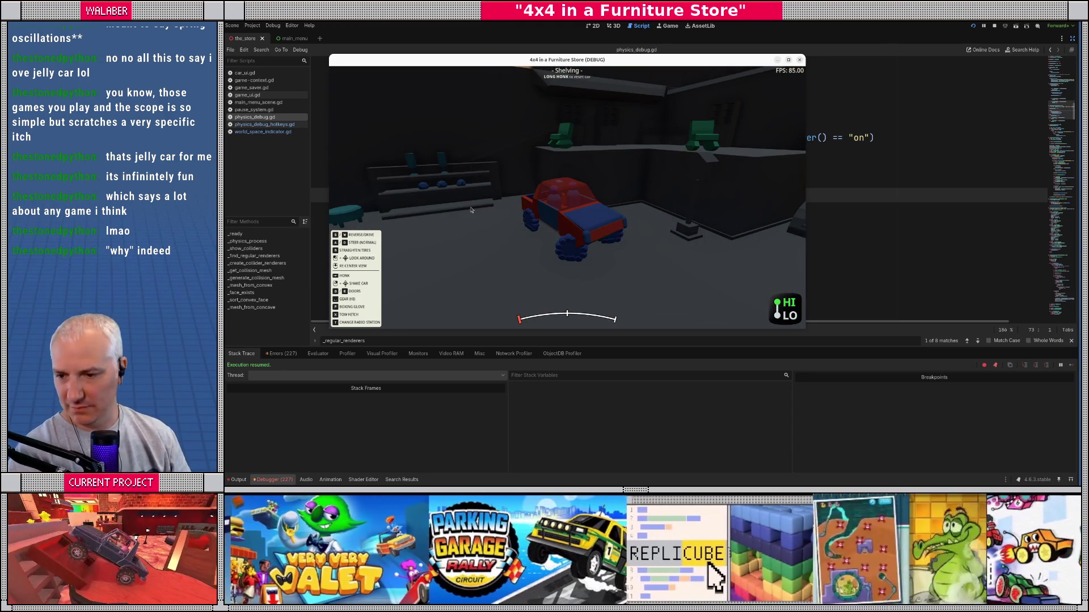
{"action": "key", "text": "F8"}
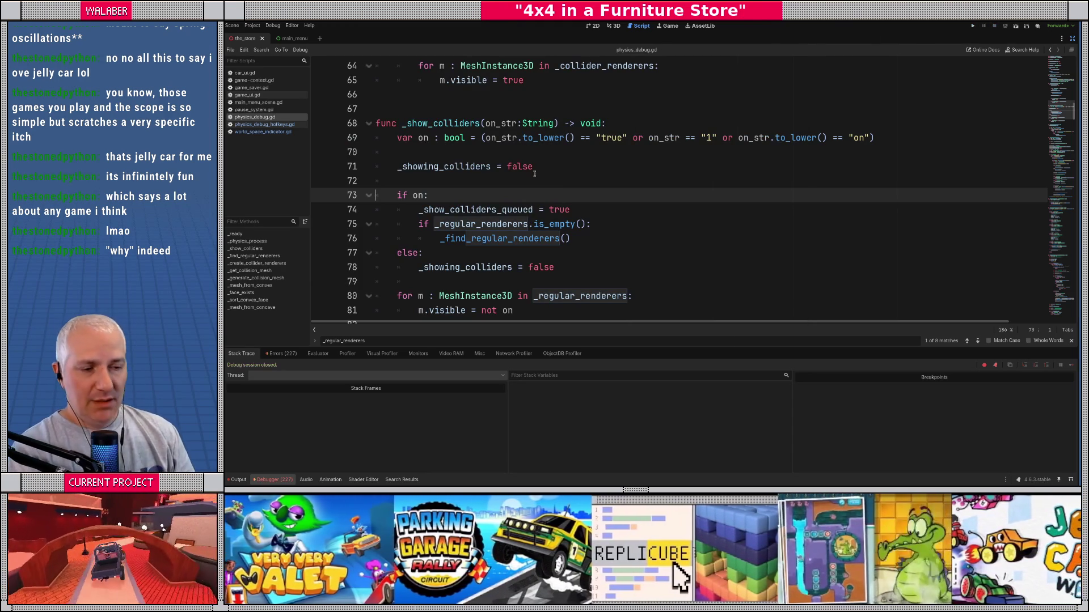
Step: Widen the open-scripts list and review the _show_colliders code down to line 94
{"action": "left_click", "coordinate": [415, 170]}
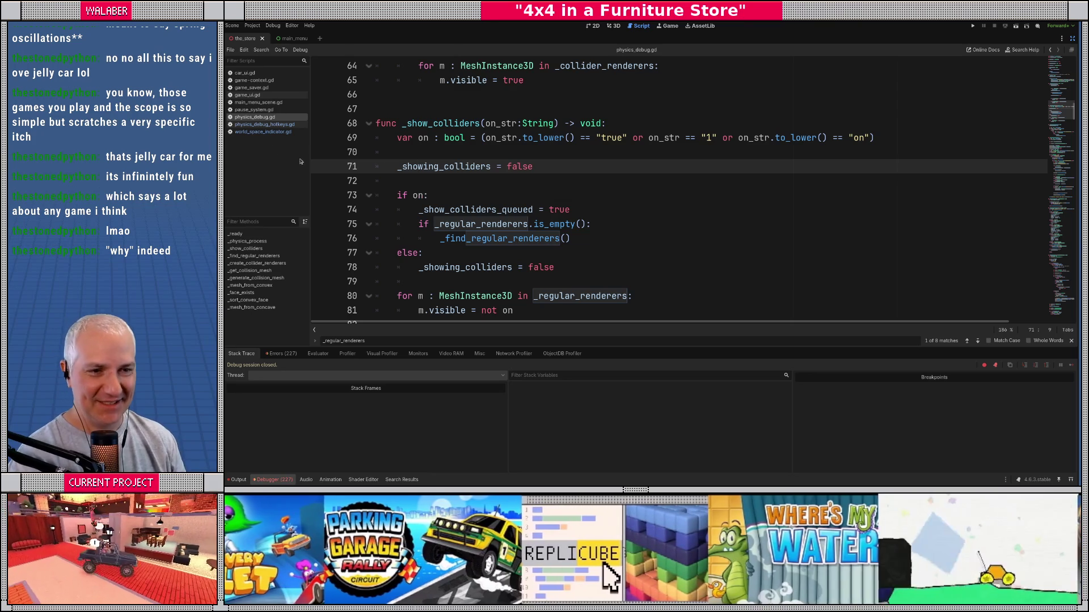
{"action": "left_click_drag", "start_coordinate": [310, 163], "coordinate": [319, 163]}
{"action": "left_click", "coordinate": [526, 179]}
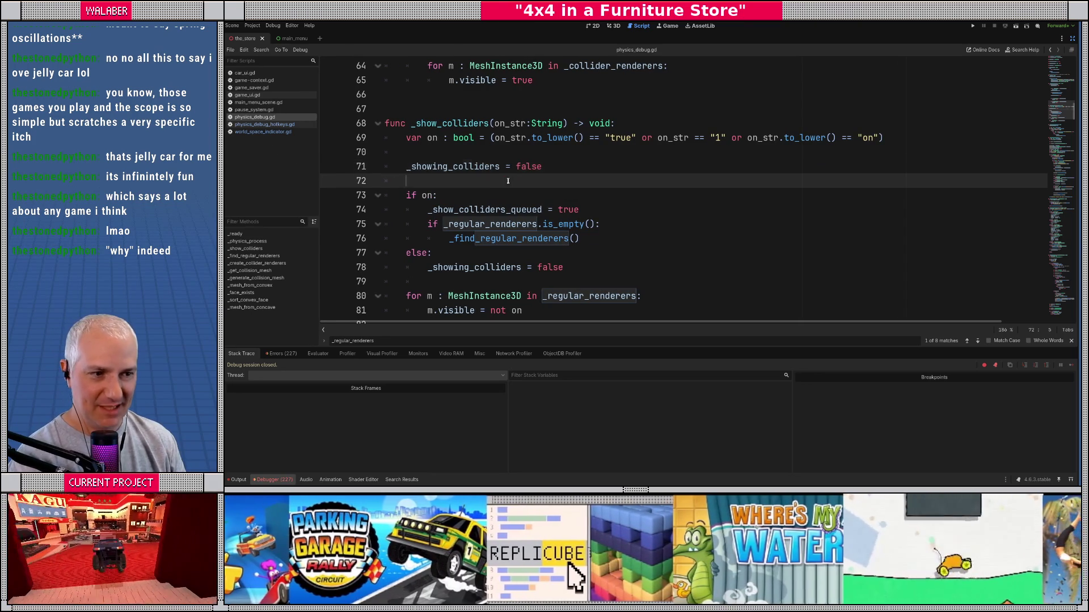
{"action": "scroll", "coordinate": [526, 179], "scroll_direction": "down", "scroll_amount": 3}
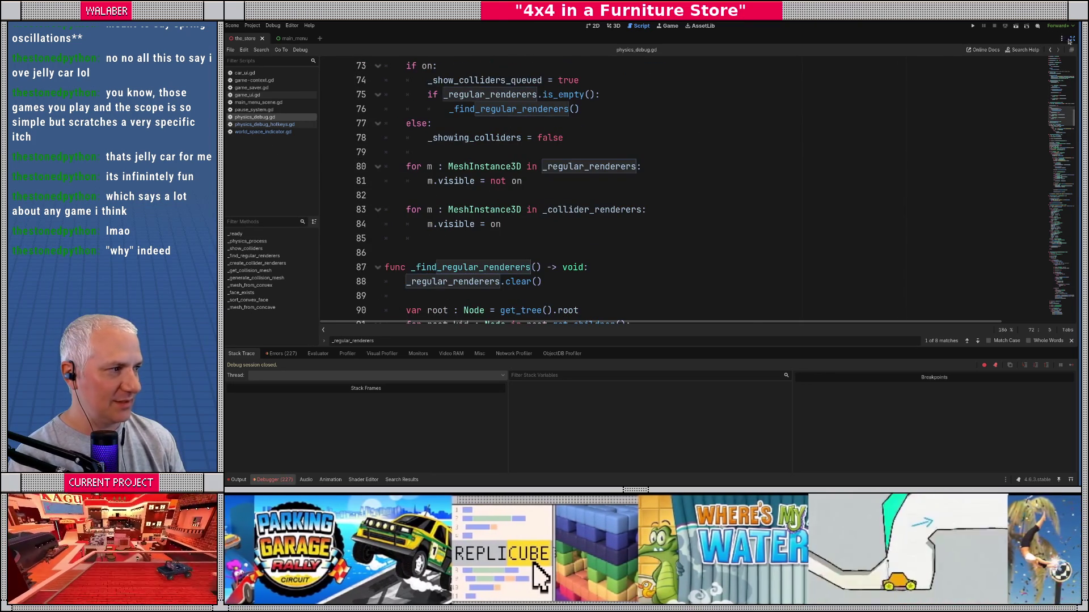
{"action": "left_click", "coordinate": [1072, 38]}
{"action": "left_click", "coordinate": [898, 39]}
{"action": "left_click", "coordinate": [595, 166]}
{"action": "scroll", "coordinate": [457, 199], "scroll_direction": "down", "scroll_amount": 4}
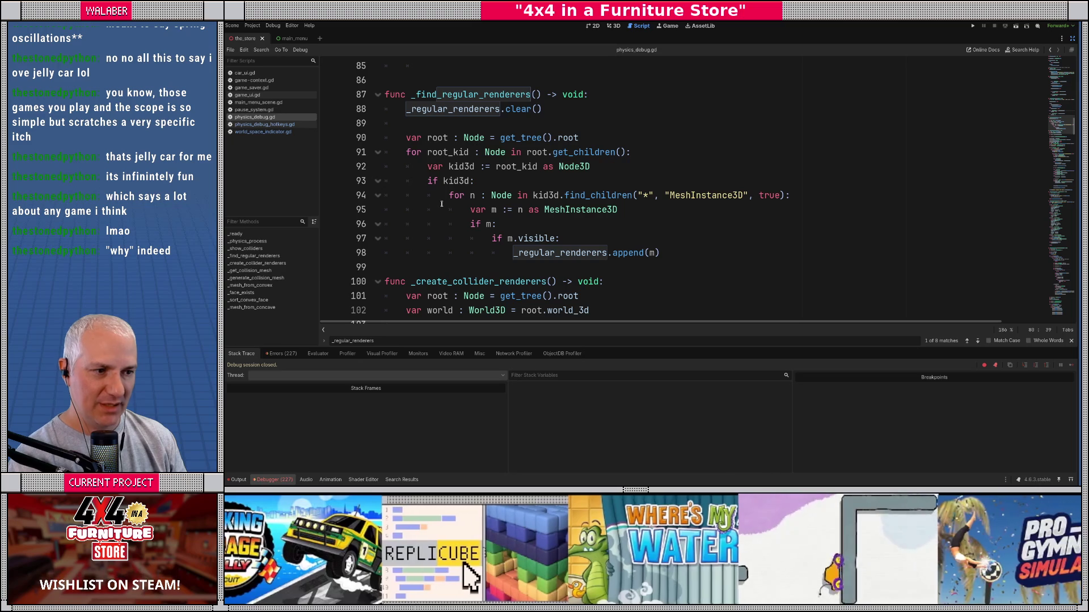
{"action": "left_click", "coordinate": [466, 193]}
Step: Search for 'MeshInstance3D.new' and move to the surface_set_material line near 155
{"action": "key", "text": "ctrl+f"}
{"action": "type", "text": "Mesh"}
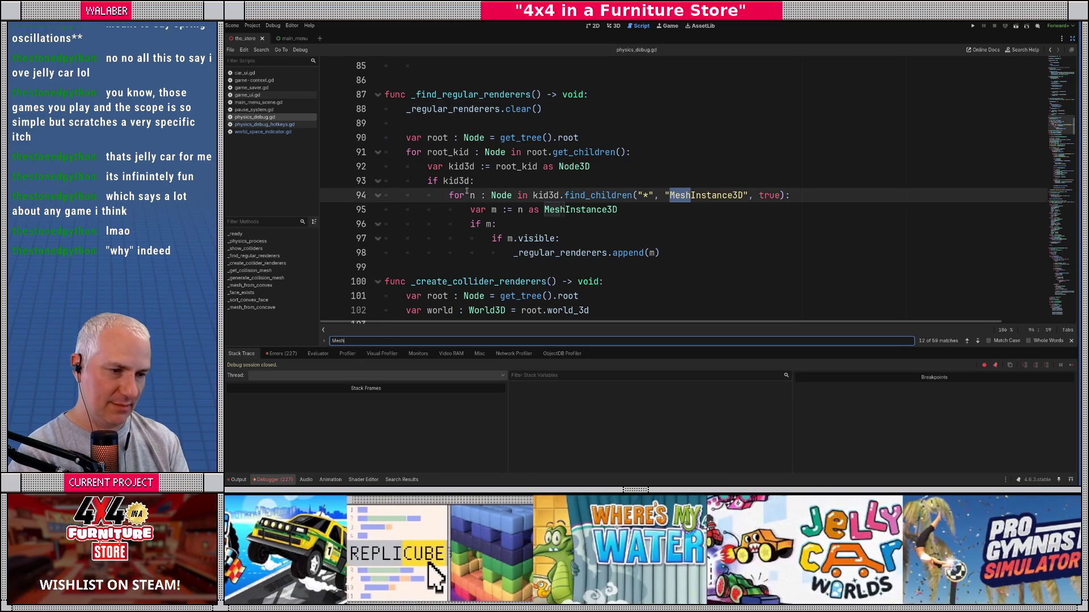
{"action": "type", "text": "Instance3"}
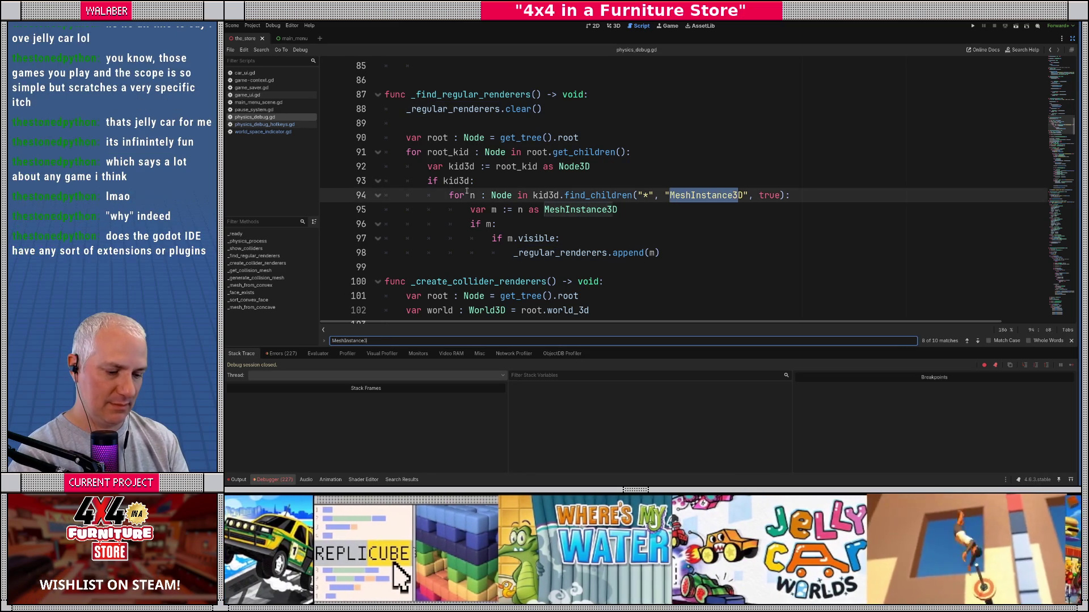
{"action": "type", "text": "D.new"}
{"action": "key", "text": "Escape"}
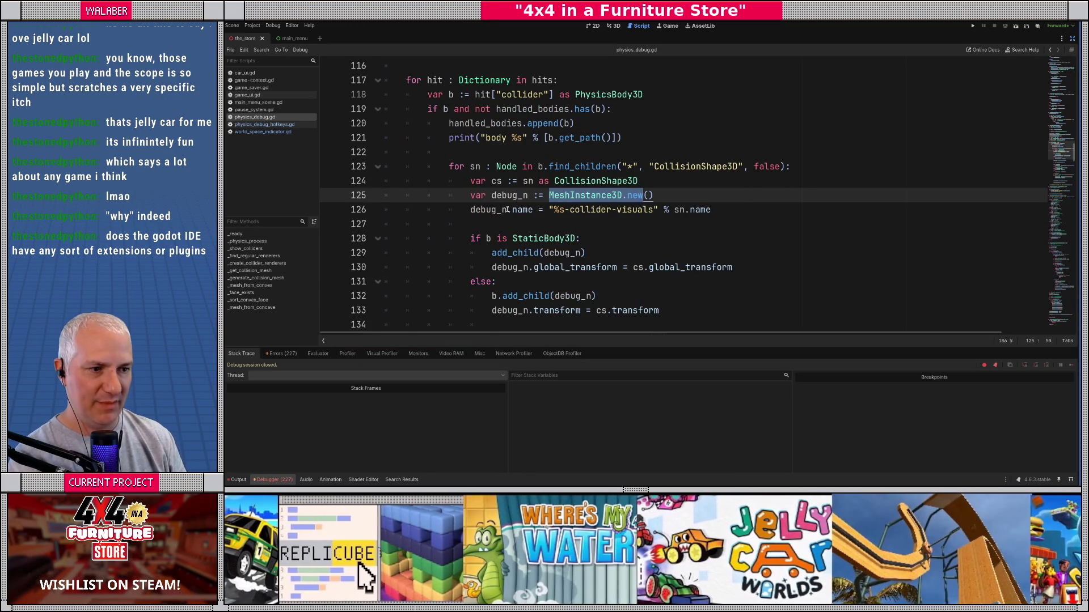
{"action": "scroll", "coordinate": [595, 177], "scroll_direction": "down", "scroll_amount": 1}
{"action": "scroll", "coordinate": [581, 187], "scroll_direction": "down", "scroll_amount": 2}
{"action": "scroll", "coordinate": [567, 193], "scroll_direction": "up", "scroll_amount": 2}
{"action": "scroll", "coordinate": [479, 224], "scroll_direction": "down", "scroll_amount": 3}
{"action": "scroll", "coordinate": [476, 226], "scroll_direction": "down", "scroll_amount": 5}
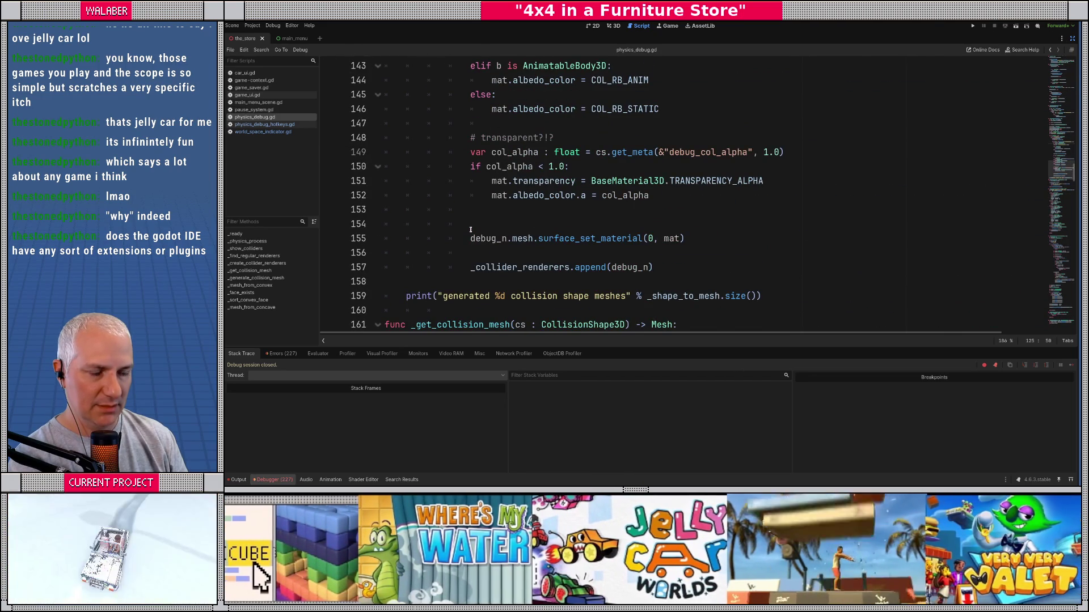
{"action": "scroll", "coordinate": [470, 229], "scroll_direction": "up", "scroll_amount": 8}
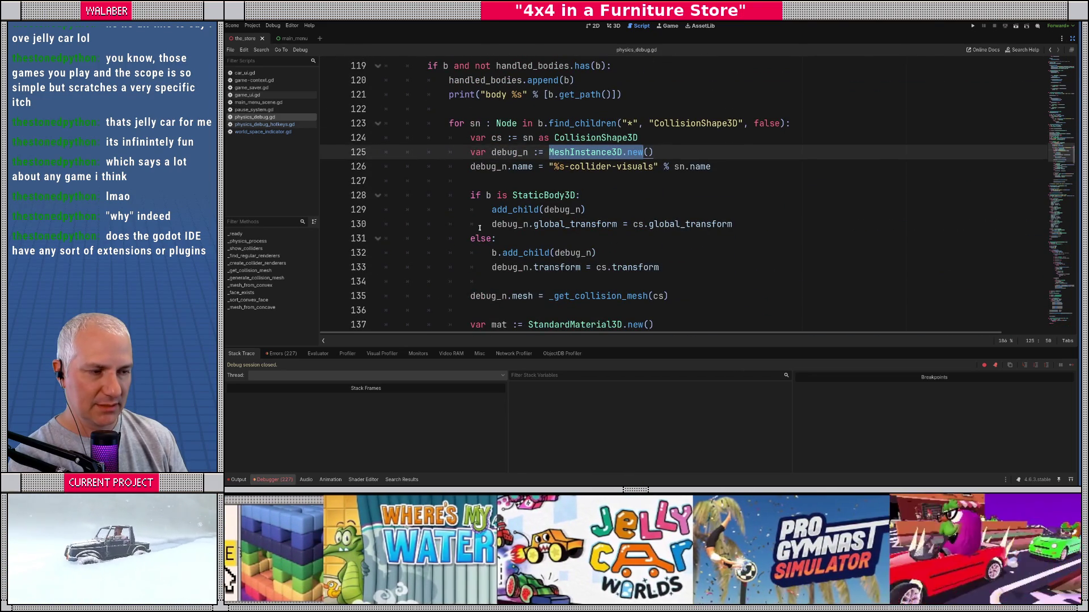
{"action": "scroll", "coordinate": [472, 234], "scroll_direction": "down", "scroll_amount": 8}
{"action": "left_click", "coordinate": [693, 239]}
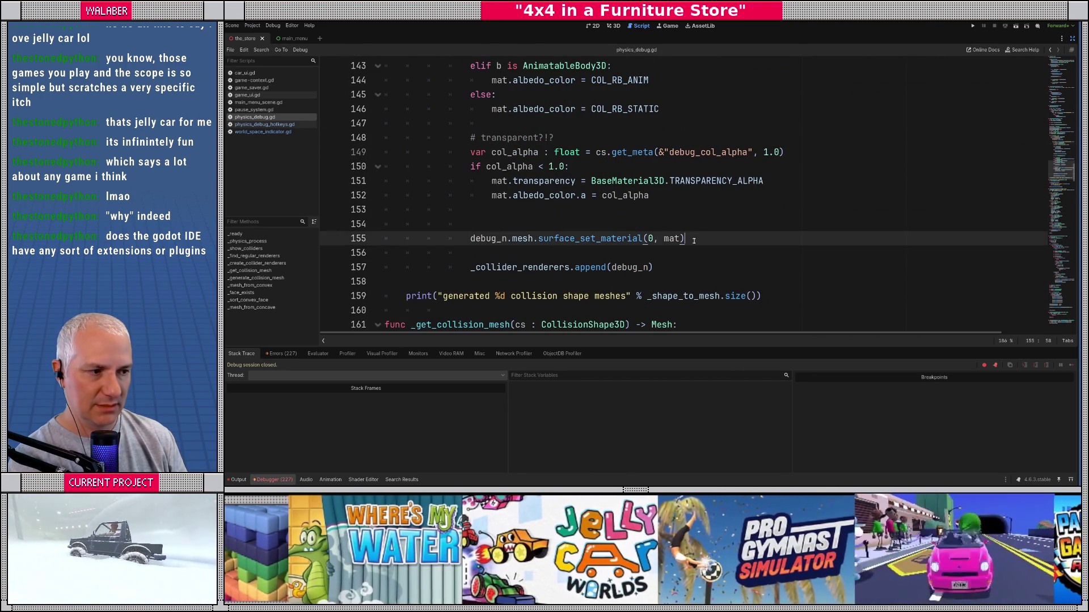
Step: Start line 156 with 'debug_n.', trying 'glo' and 'illu' completions, then restore the side docks
{"action": "key", "text": "Return"}
{"action": "type", "text": "debug_n.glo"}
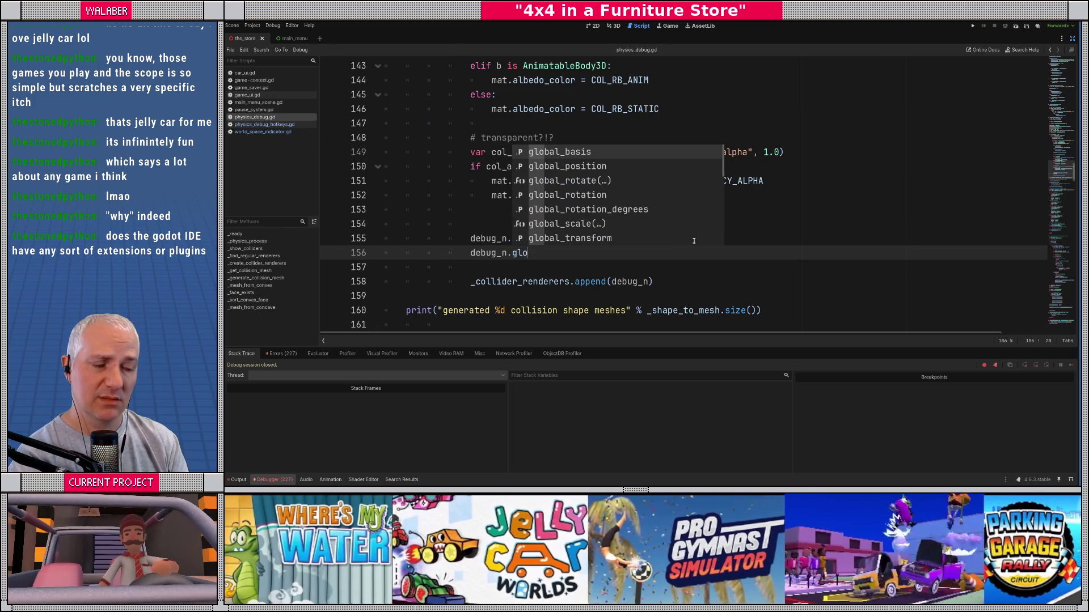
{"action": "key", "text": "BackSpace"}
{"action": "key", "text": "BackSpace"}
{"action": "key", "text": "BackSpace"}
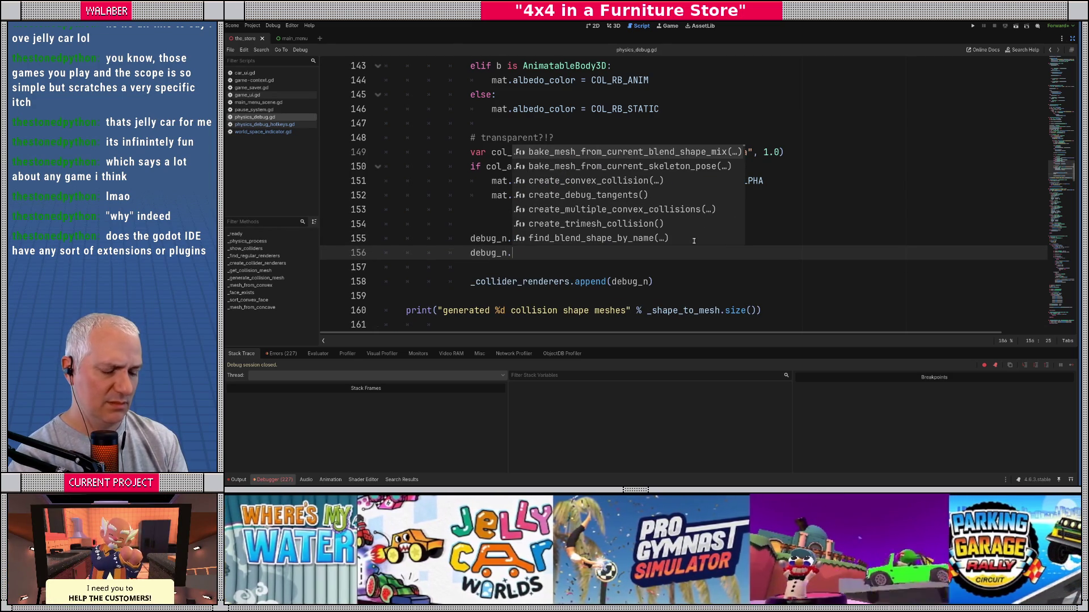
{"action": "type", "text": "illu"}
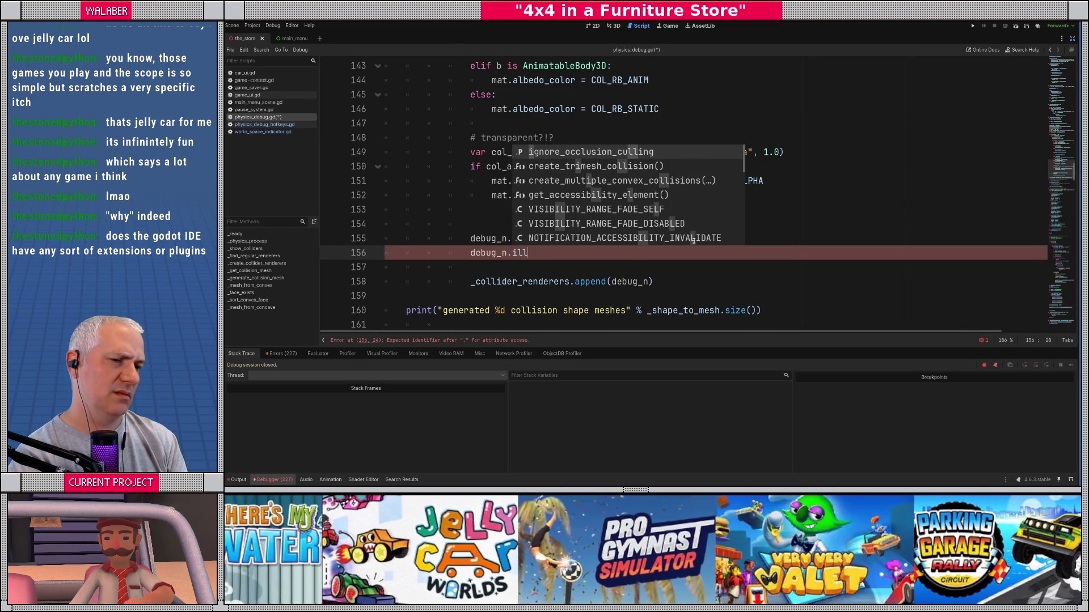
{"action": "key", "text": "BackSpace"}
{"action": "key", "text": "BackSpace"}
{"action": "key", "text": "BackSpace"}
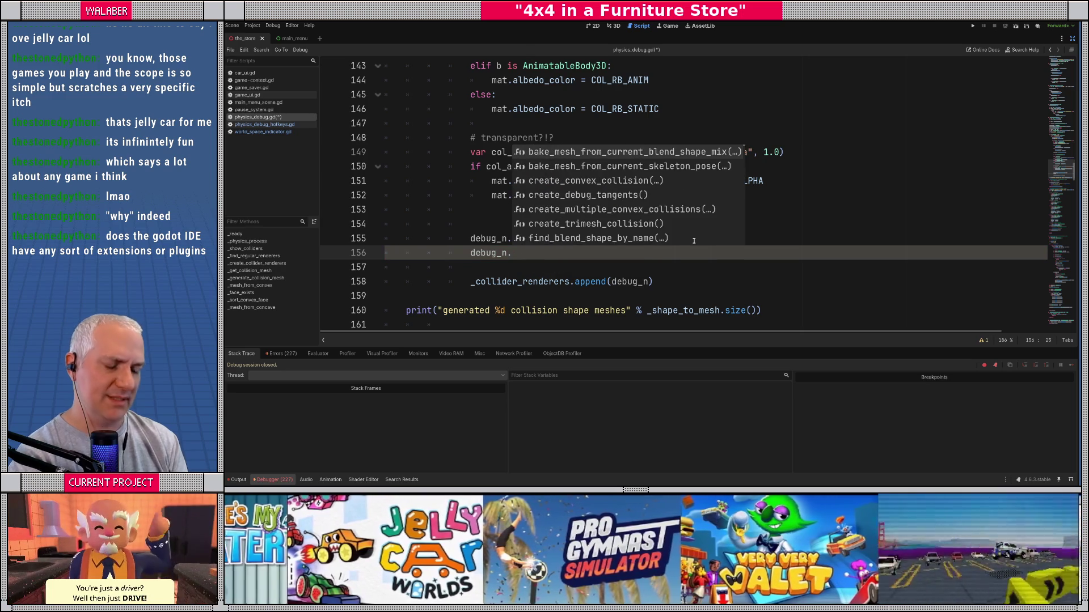
{"action": "type", "text": "d"}
{"action": "key", "text": "BackSpace"}
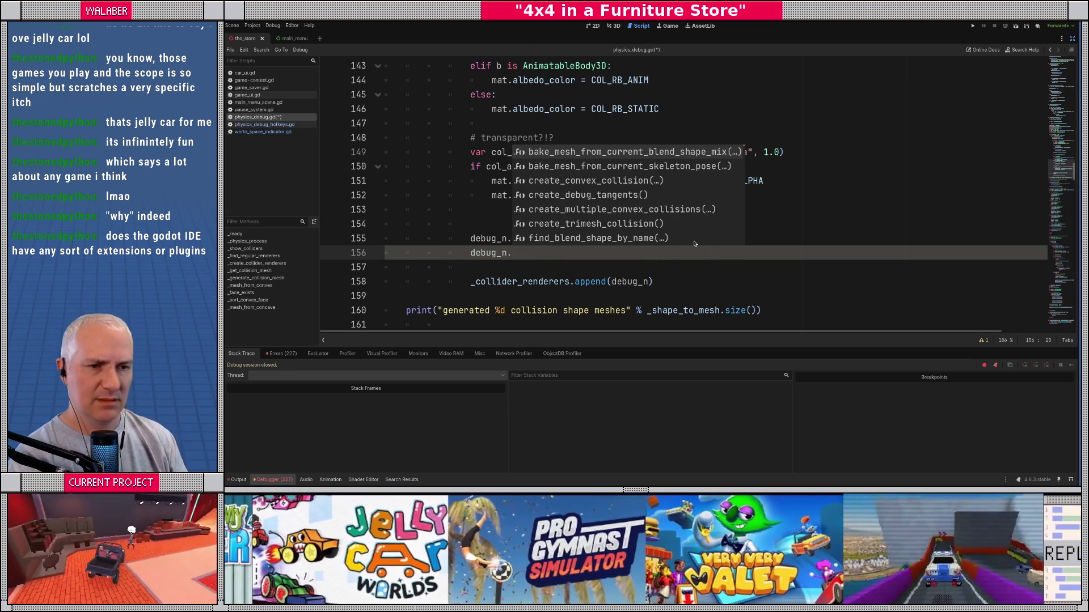
{"action": "left_click", "coordinate": [1073, 38]}
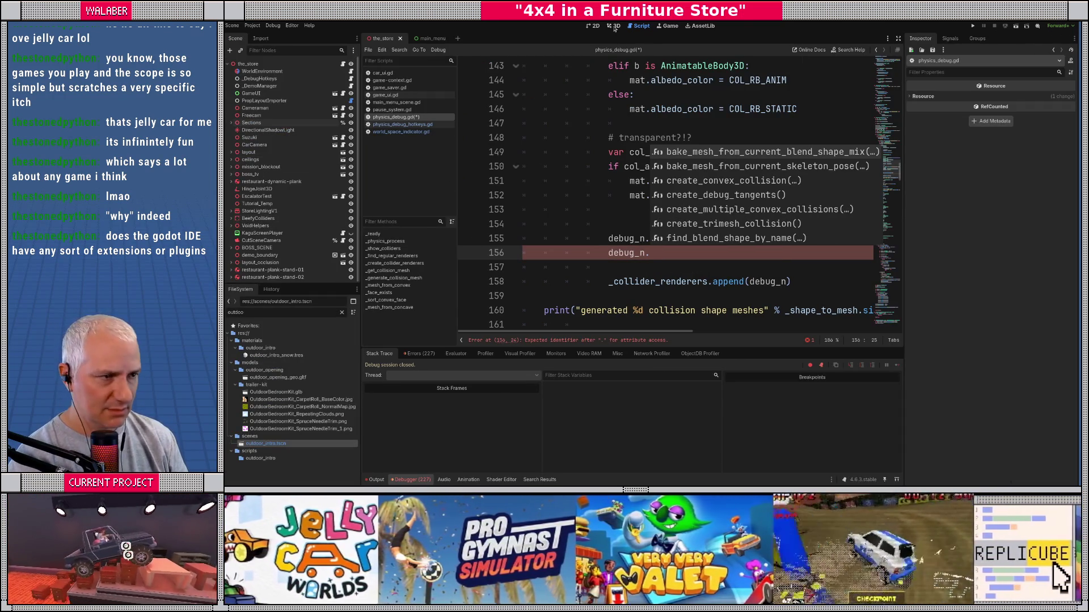
Step: Open the RoundDisplayShelf scene from the store's 3D view and check its Global Illumination mode
{"action": "key", "text": "ctrl+F2"}
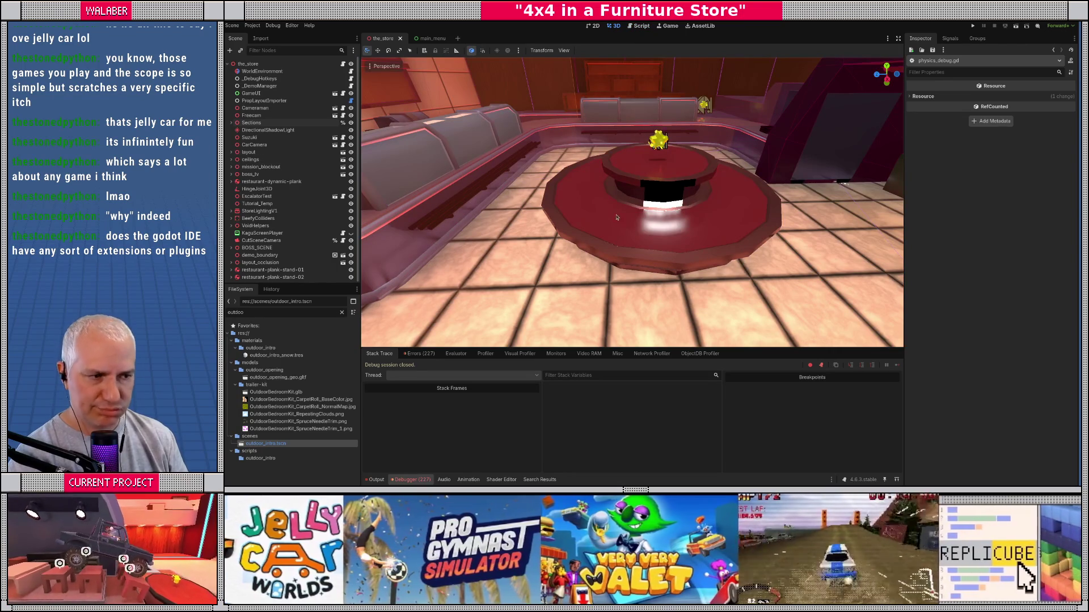
{"action": "left_click", "coordinate": [607, 225]}
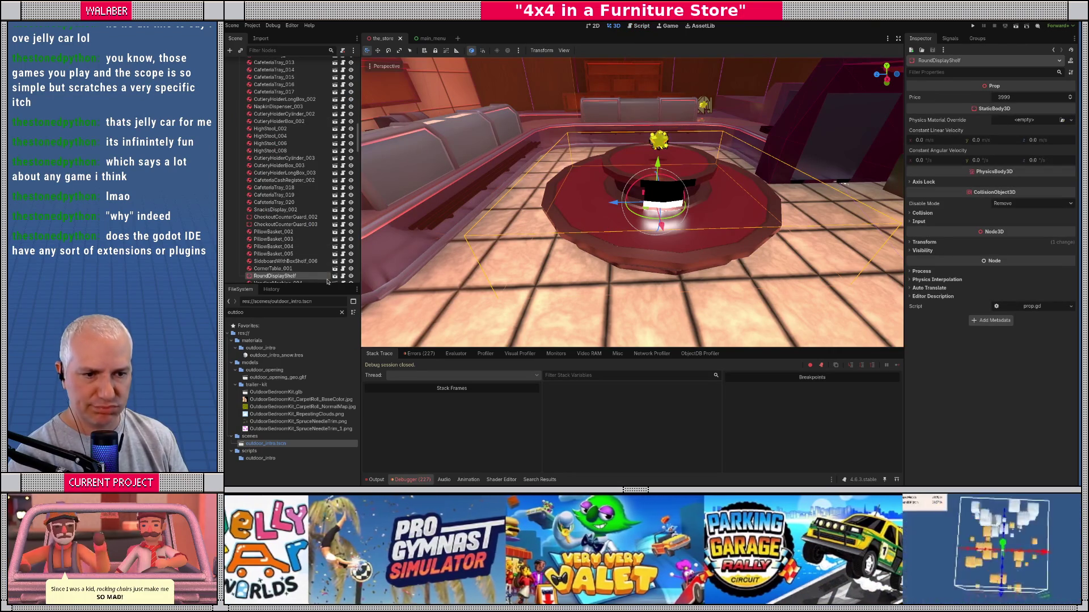
{"action": "left_click", "coordinate": [335, 276]}
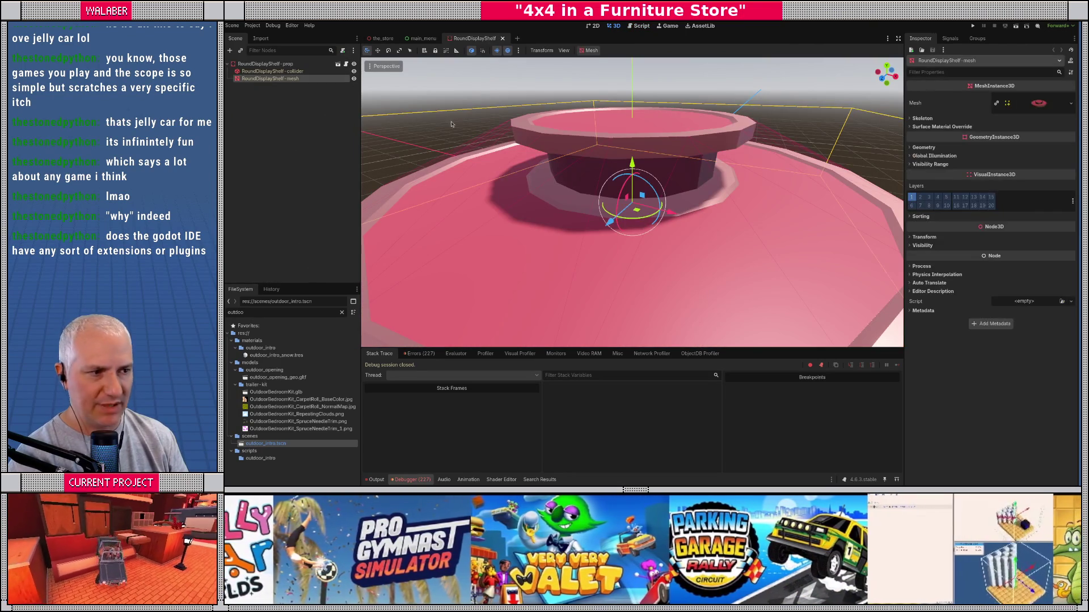
{"action": "left_click", "coordinate": [921, 156]}
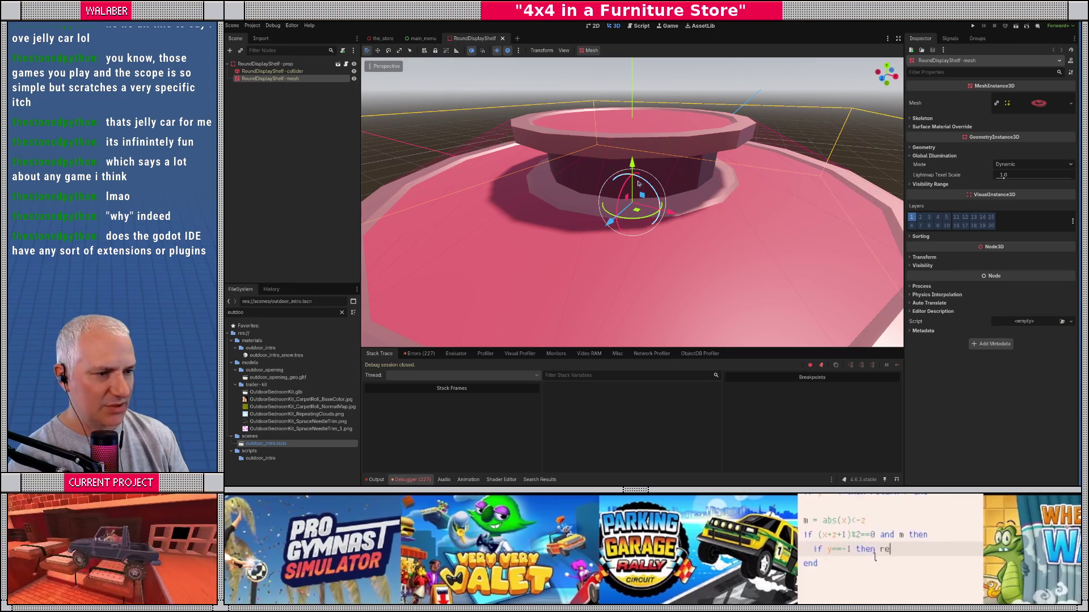
{"action": "left_click", "coordinate": [642, 26]}
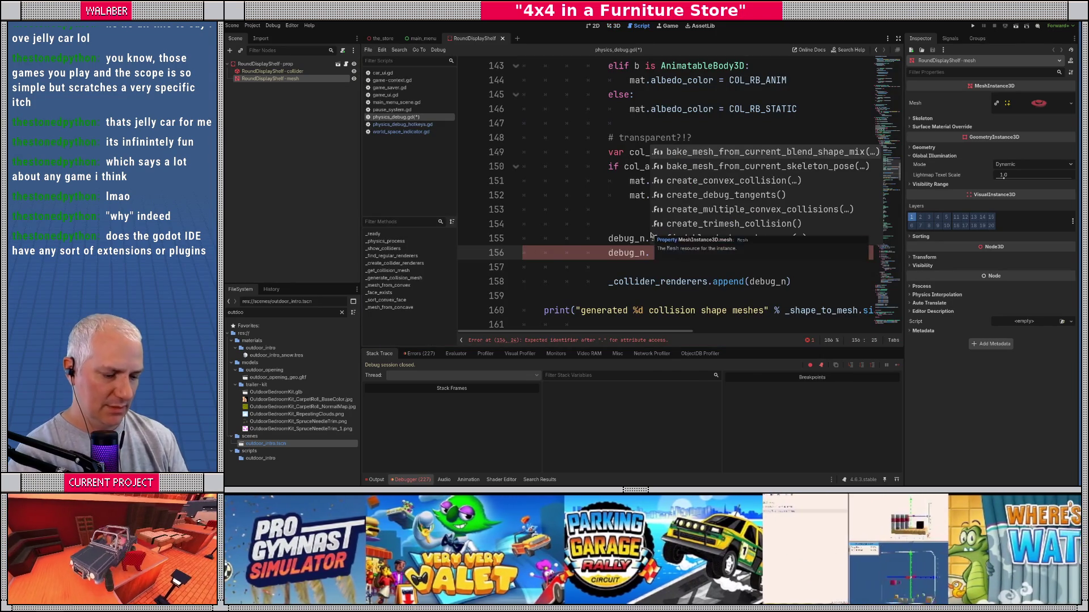
Step: Complete line 156 as debug_n.gi_mode = GeometryInstance3D.GI_MODE_DYNAMIC, save, and close the RoundDisplayShelf tab
{"action": "type", "text": "gi_"}
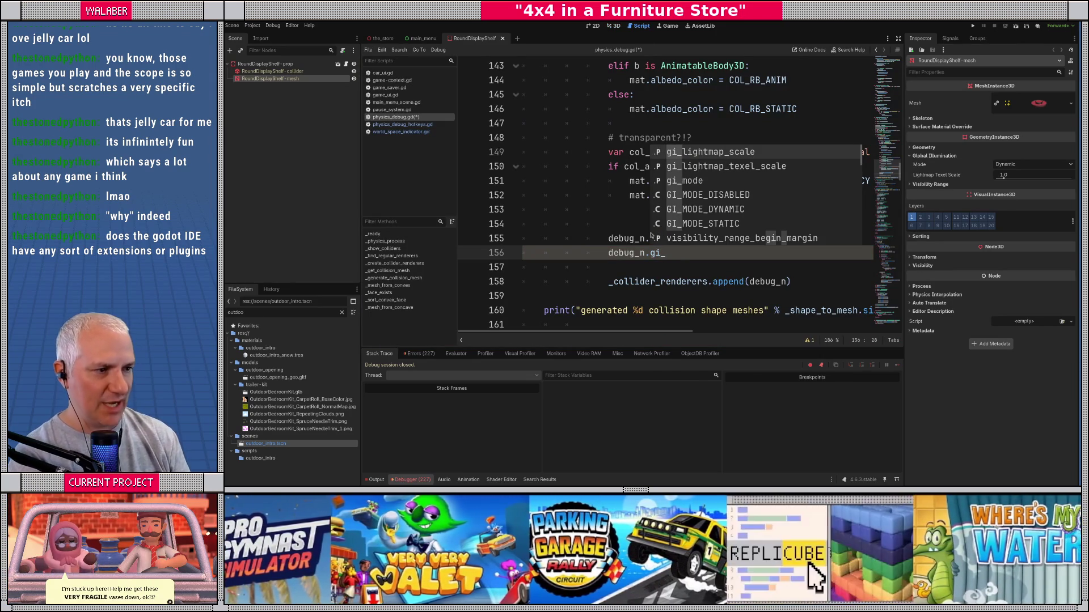
{"action": "type", "text": "m"}
{"action": "key", "text": "Return"}
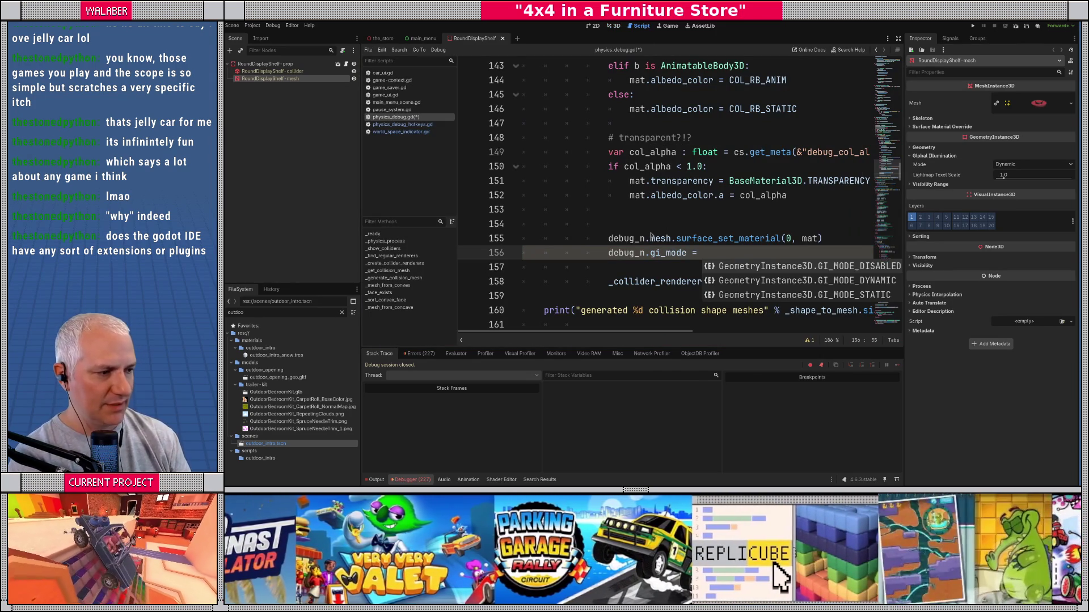
{"action": "key", "text": "Down"}
{"action": "key", "text": "Return"}
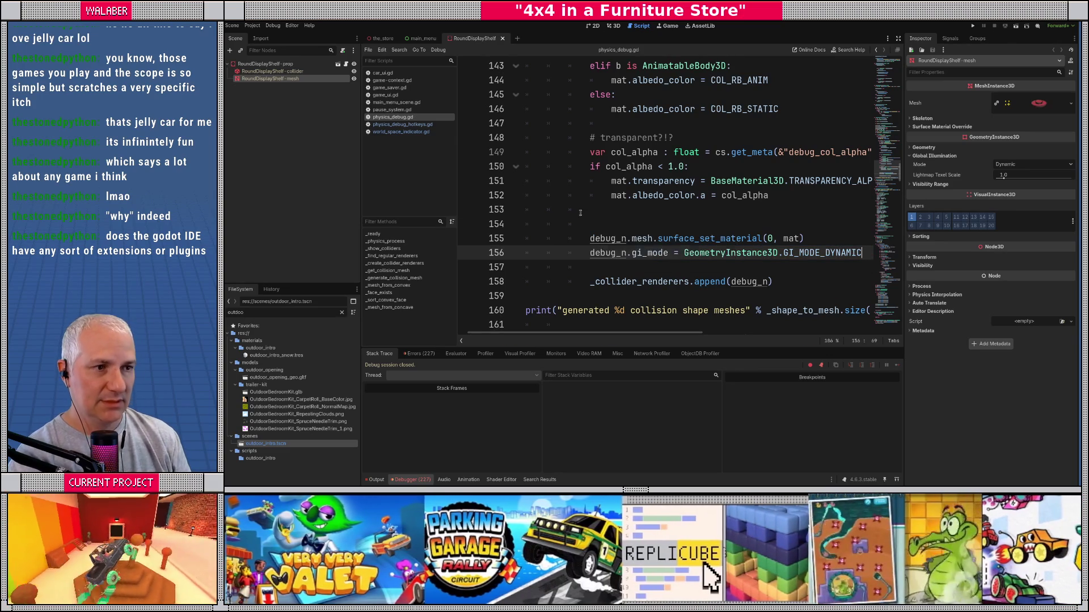
{"action": "left_click", "coordinate": [623, 210]}
{"action": "key", "text": "ctrl+s"}
{"action": "left_click", "coordinate": [502, 38]}
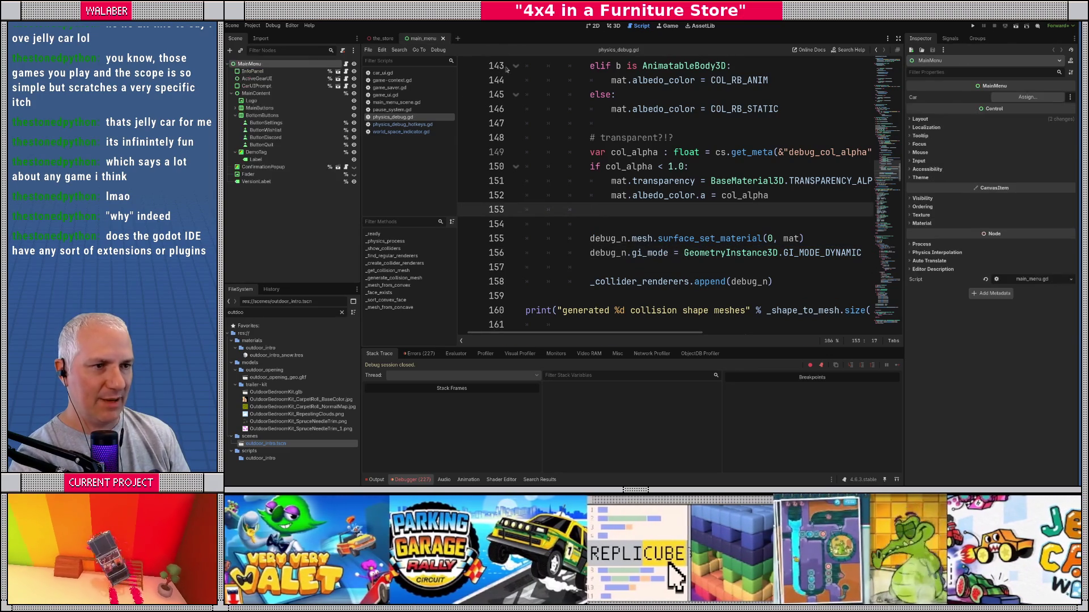
Step: Run the project, continue the saved game, drive the car into the showroom, then stop it
{"action": "key", "text": "F5"}
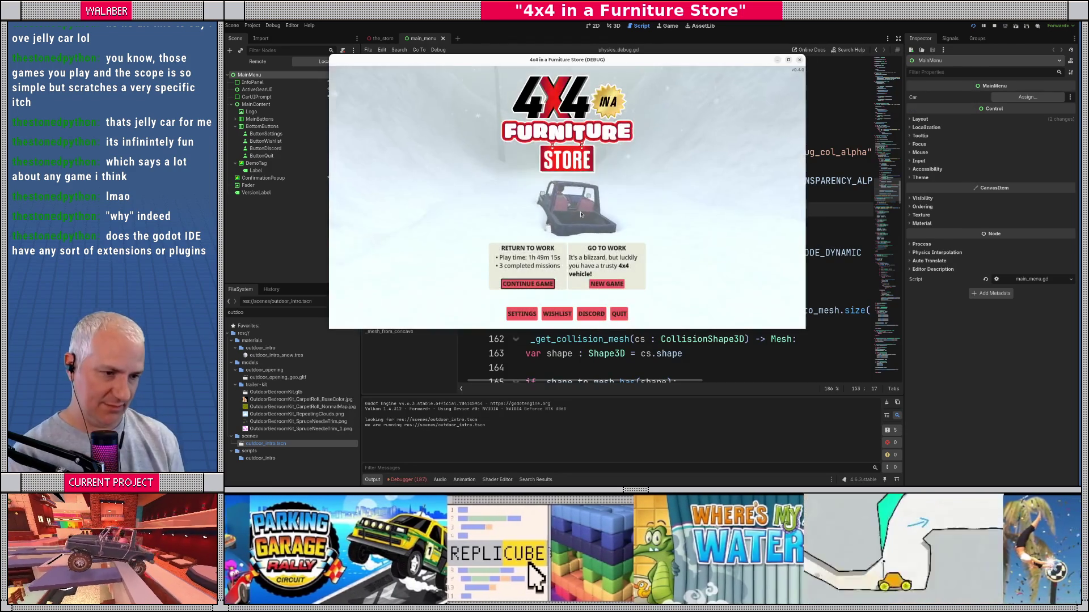
{"action": "key", "text": "Return"}
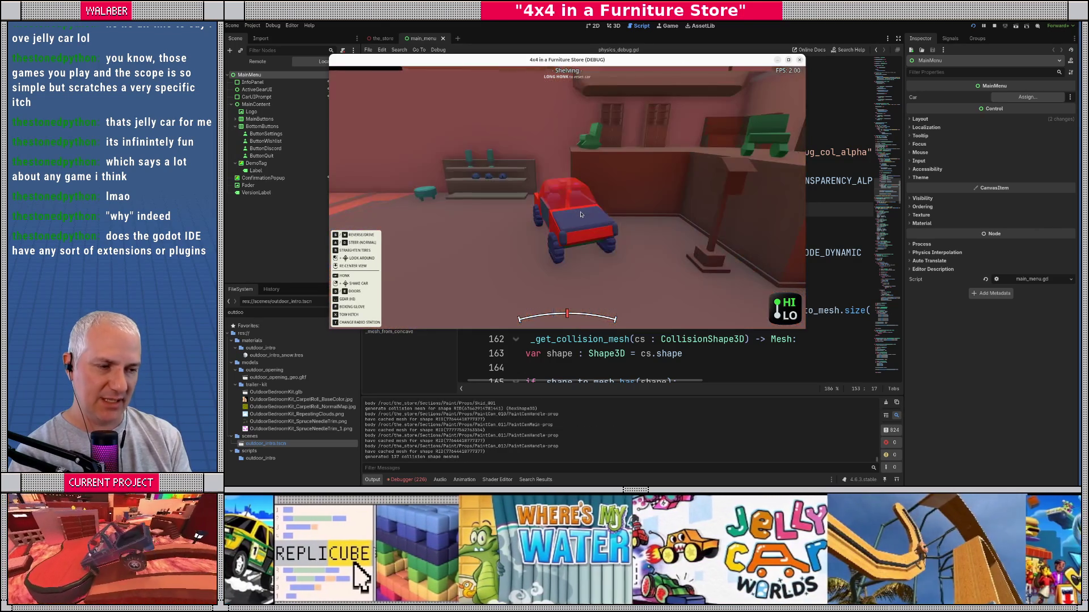
{"action": "key", "text": "a"}
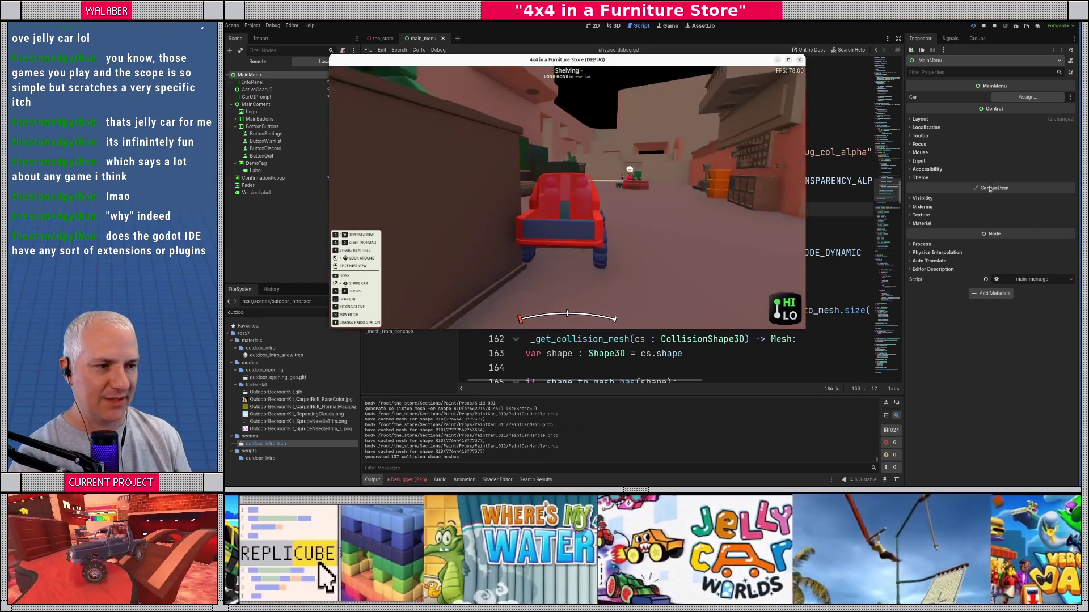
{"action": "key", "text": "d"}
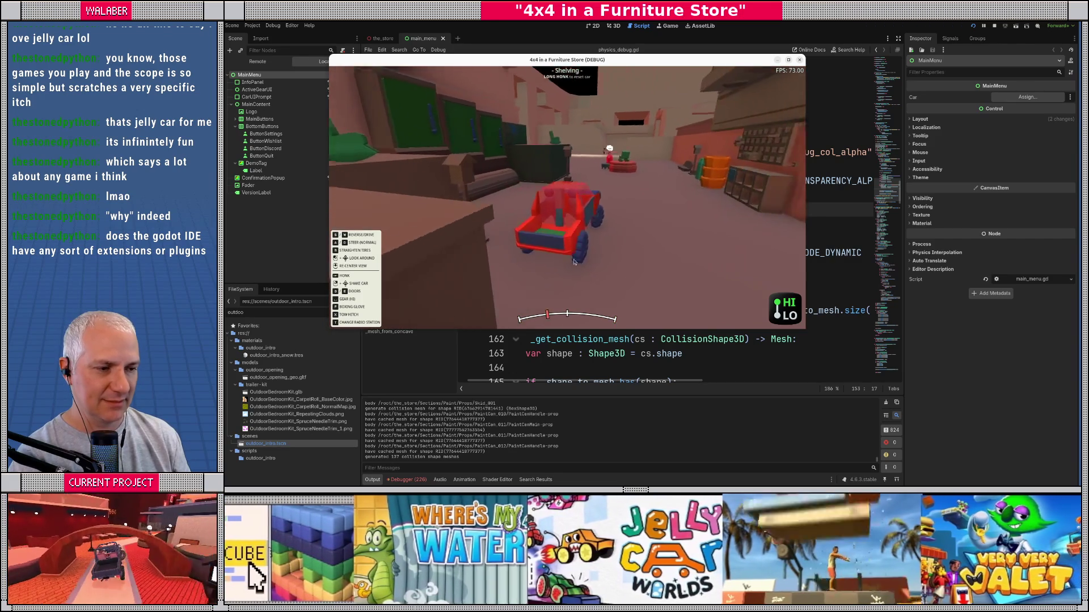
{"action": "key", "text": "a"}
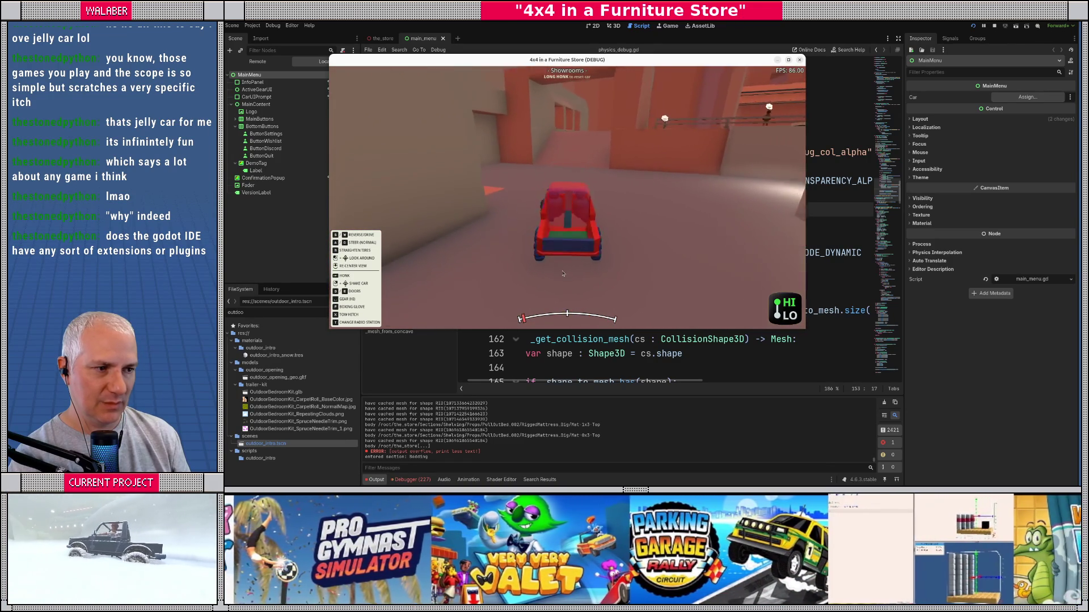
{"action": "key", "text": "a"}
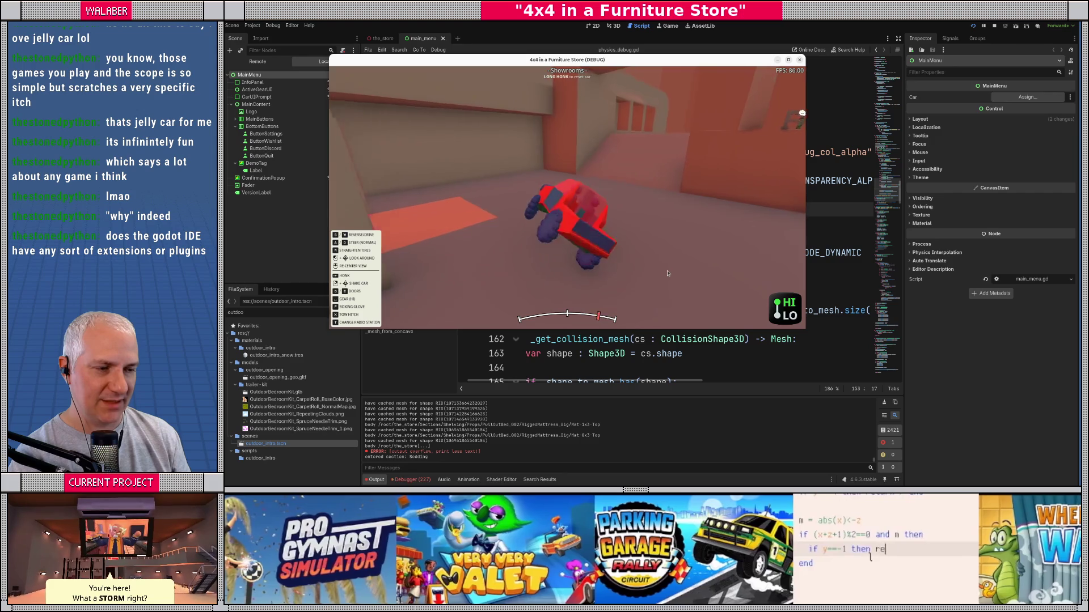
{"action": "key", "text": "d"}
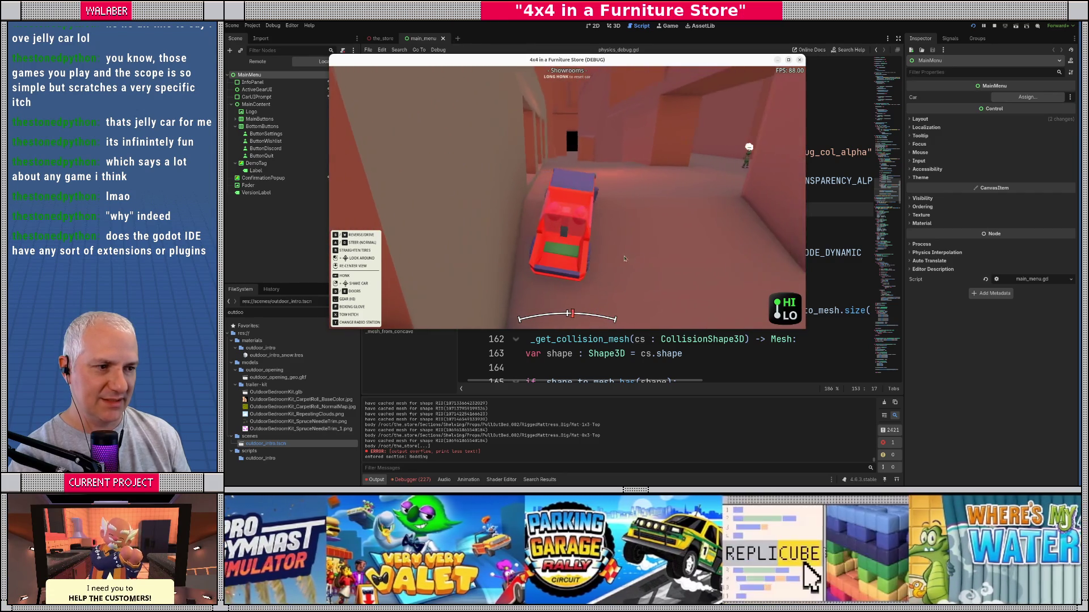
{"action": "key", "text": "a"}
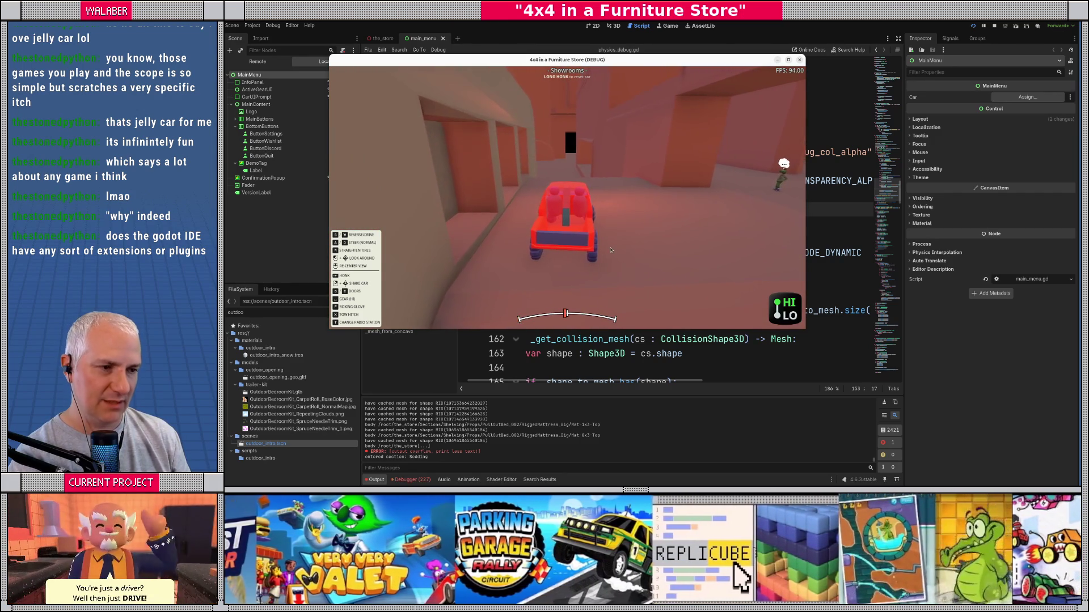
{"action": "key", "text": "w"}
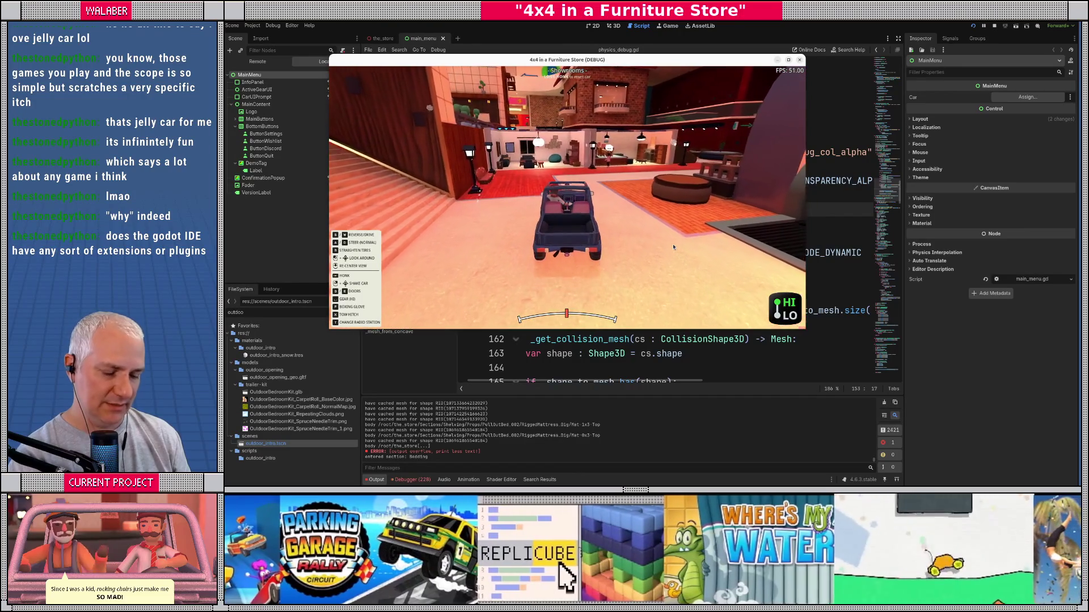
{"action": "left_click", "coordinate": [996, 25]}
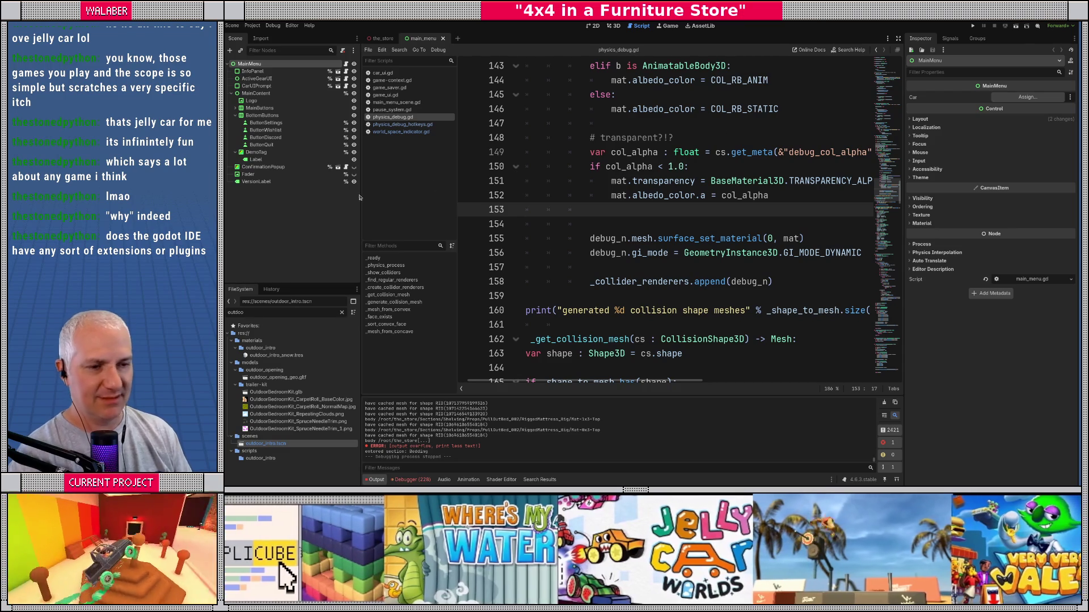
Step: Resize the dock splitters to widen the code editor and inspector
{"action": "left_click_drag", "start_coordinate": [360, 212], "coordinate": [357, 214]}
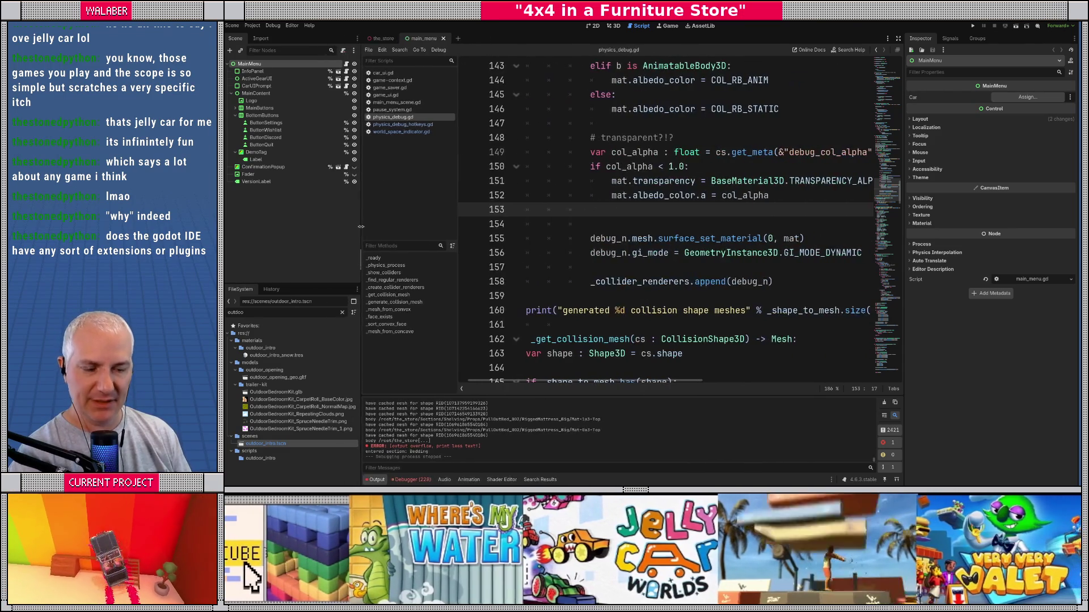
{"action": "left_click_drag", "start_coordinate": [454, 216], "coordinate": [442, 217]}
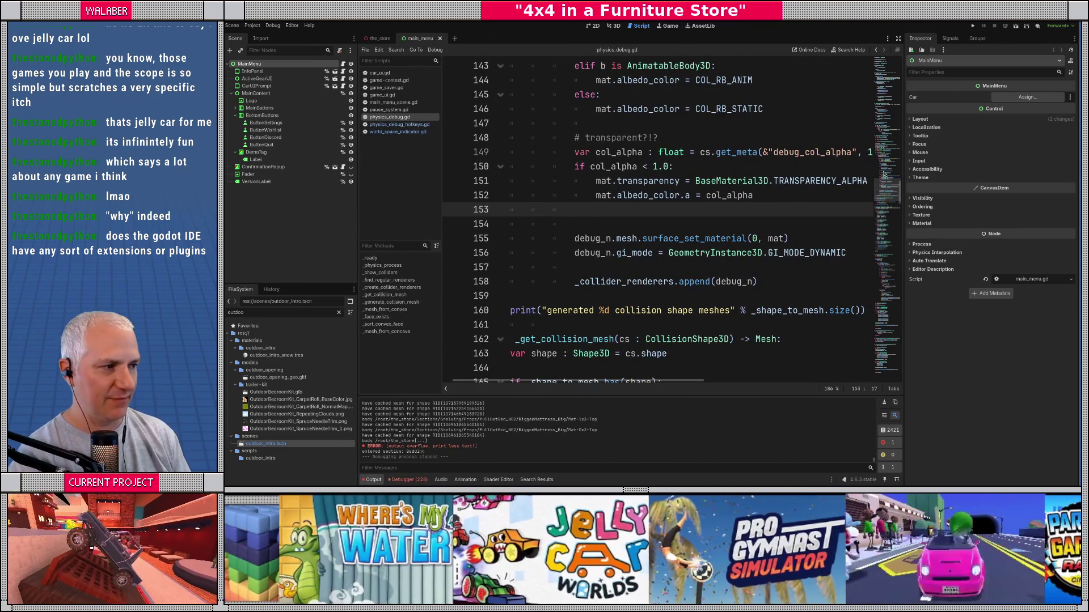
{"action": "left_click_drag", "start_coordinate": [902, 208], "coordinate": [892, 208]}
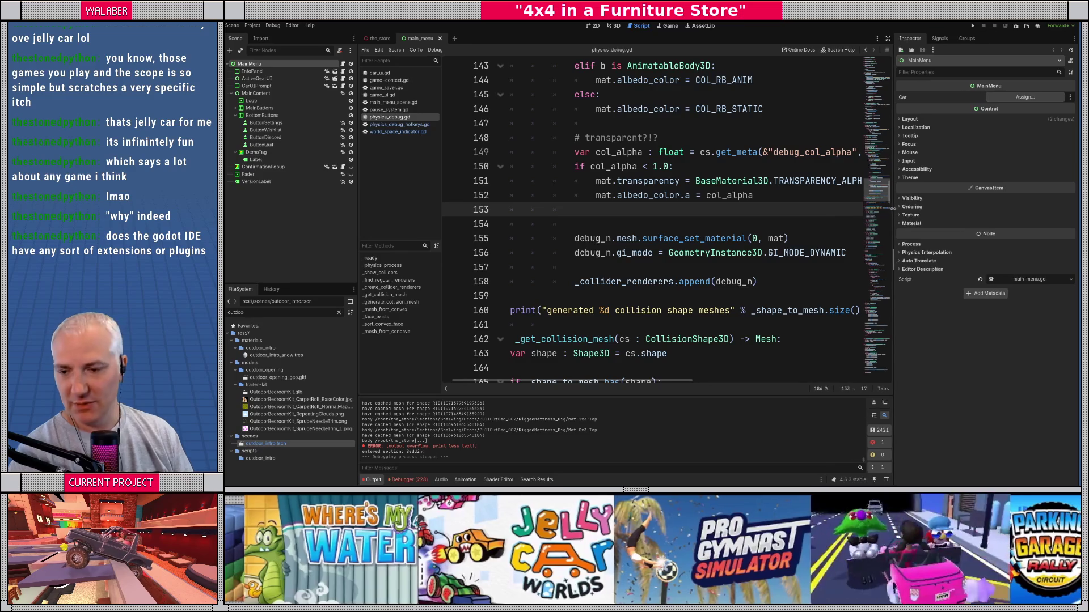
{"action": "left_click_drag", "start_coordinate": [358, 340], "coordinate": [343, 339]}
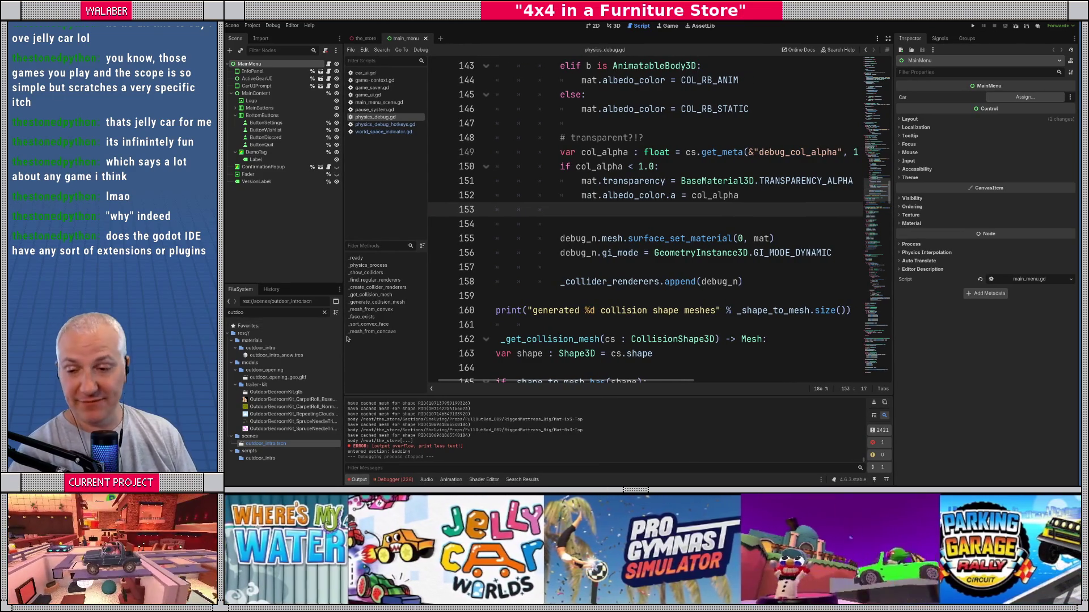
Step: Select and review the hit-loop code around lines 111–127 of physics_debug.gd
{"action": "key", "text": "ctrl+z"}
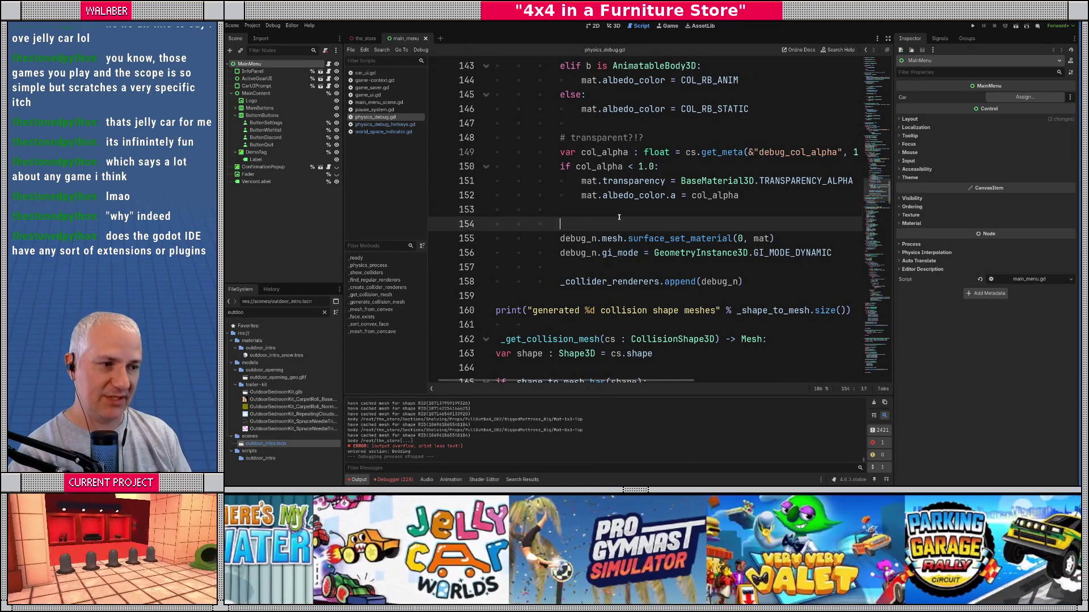
{"action": "key", "text": "shift+Down"}
{"action": "key", "text": "shift+Down"}
{"action": "key", "text": "shift+Down"}
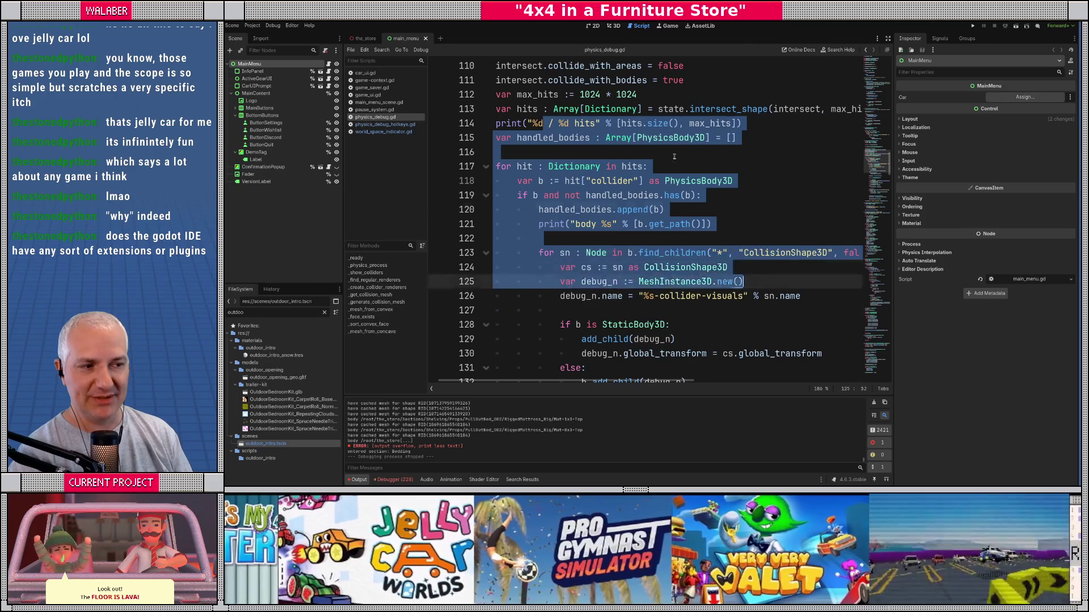
{"action": "mouse_move", "coordinate": [540, 80]}
{"action": "left_mouse_down"}
{"action": "mouse_move", "coordinate": [567, 113]}
{"action": "mouse_move", "coordinate": [652, 158]}
{"action": "mouse_move", "coordinate": [719, 253]}
{"action": "mouse_move", "coordinate": [706, 242]}
{"action": "left_mouse_up"}
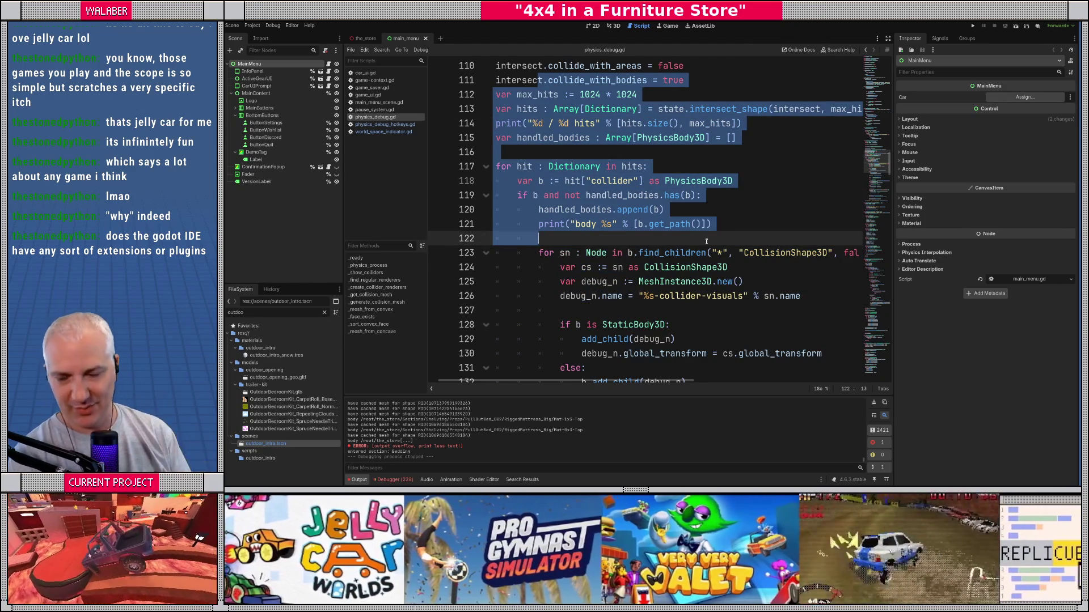
{"action": "left_click", "coordinate": [735, 253]}
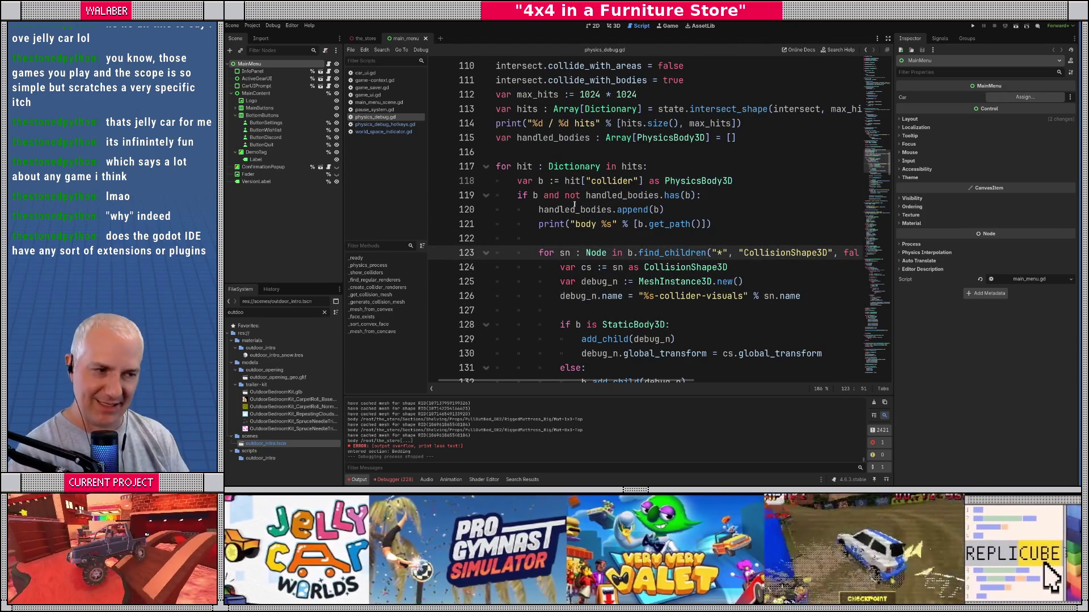
{"action": "mouse_move", "coordinate": [497, 152]}
{"action": "left_mouse_down"}
{"action": "mouse_move", "coordinate": [567, 195]}
{"action": "mouse_move", "coordinate": [638, 281]}
{"action": "left_mouse_up"}
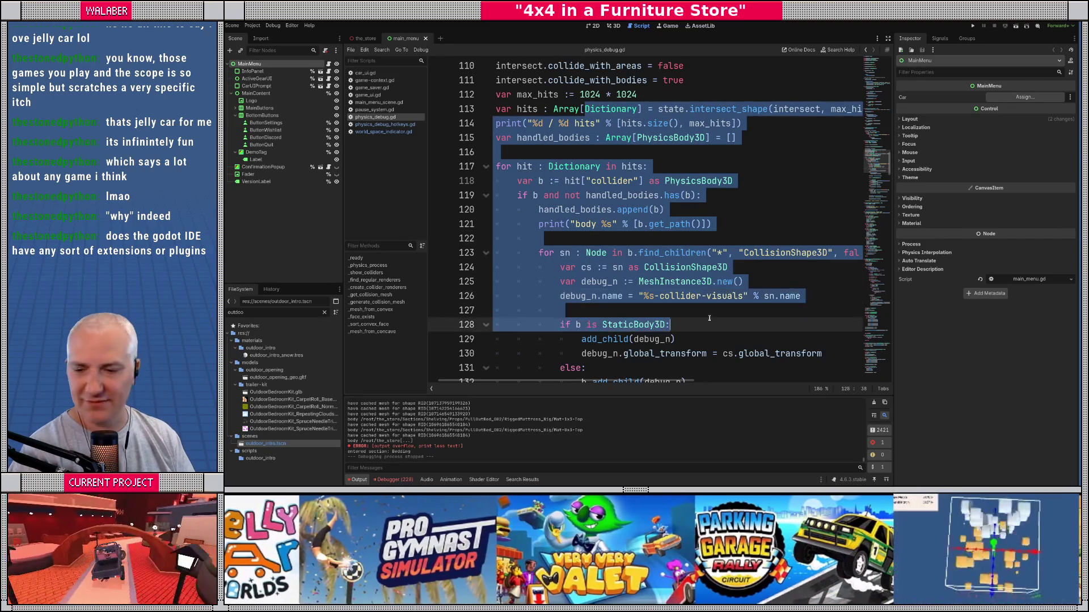
{"action": "left_click", "coordinate": [701, 282]}
{"action": "mouse_move", "coordinate": [524, 152]}
{"action": "left_mouse_down"}
{"action": "mouse_move", "coordinate": [567, 180]}
{"action": "mouse_move", "coordinate": [567, 253]}
{"action": "left_mouse_up"}
{"action": "left_click", "coordinate": [524, 152]}
{"action": "scroll", "coordinate": [597, 173], "scroll_direction": "down", "scroll_amount": 3, "text": "ctrl"}
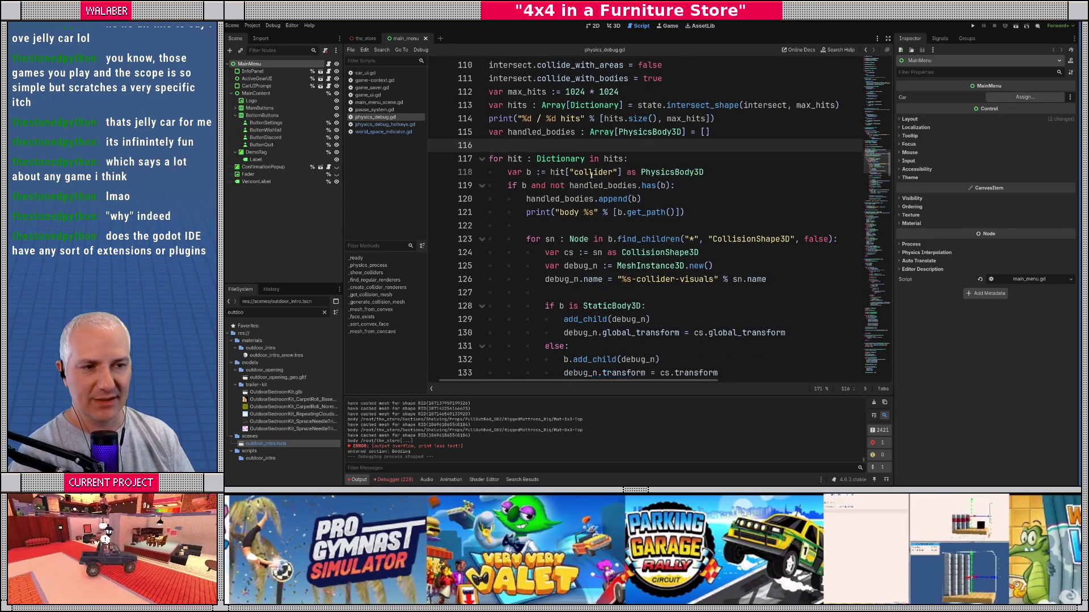
{"action": "scroll", "coordinate": [589, 179], "scroll_direction": "down", "scroll_amount": 2, "text": "ctrl"}
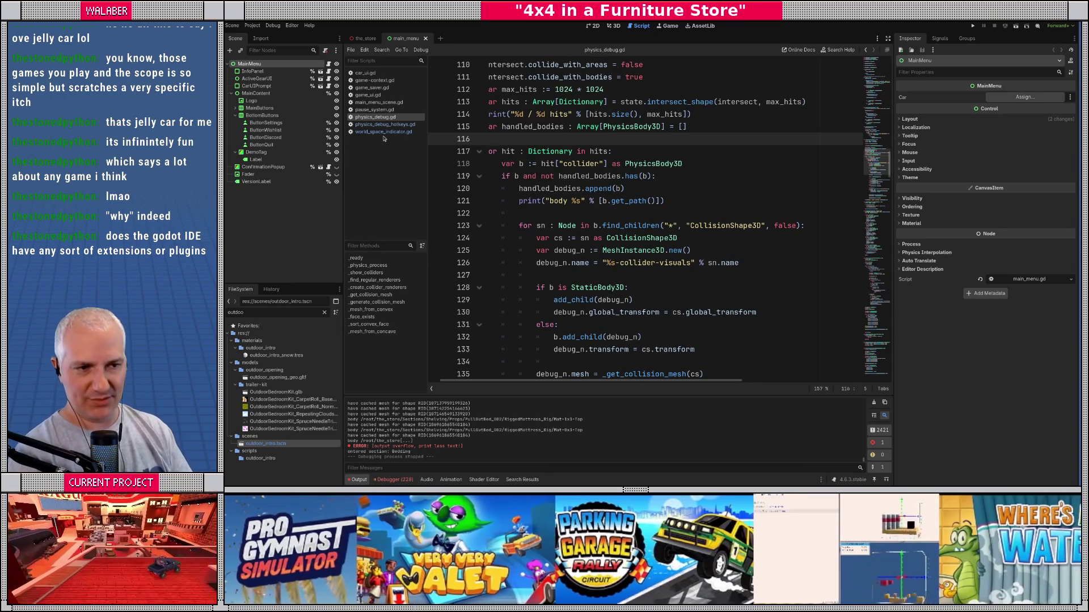
Step: Clear the FileSystem filter to list the whole project tree and collapse the scenes folder
{"action": "left_click_drag", "start_coordinate": [344, 233], "coordinate": [339, 236]}
{"action": "left_click", "coordinate": [319, 312]}
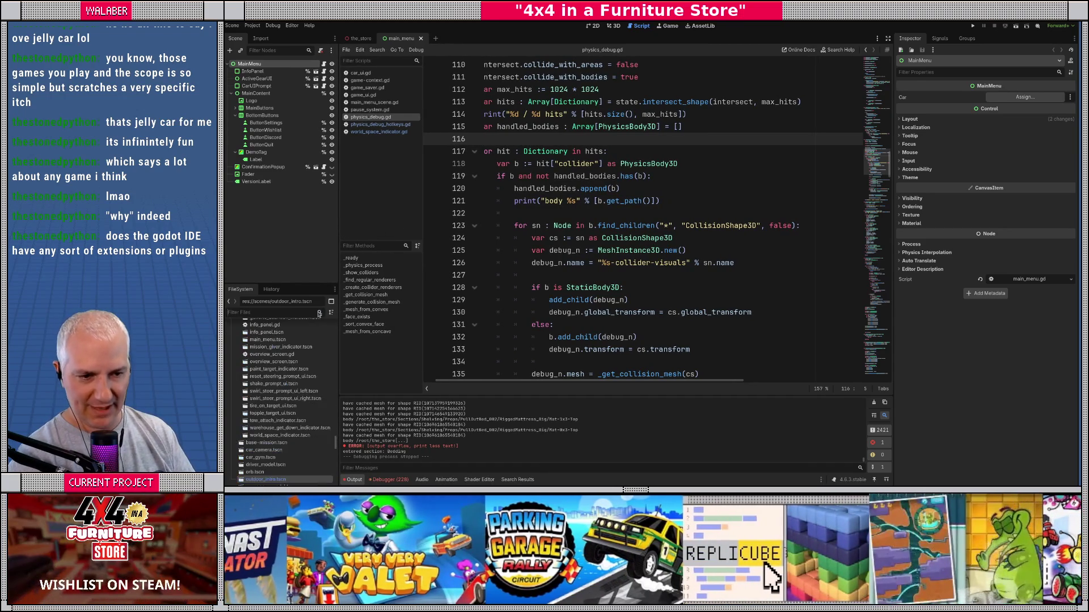
{"action": "scroll", "coordinate": [271, 379], "scroll_direction": "down", "scroll_amount": 15}
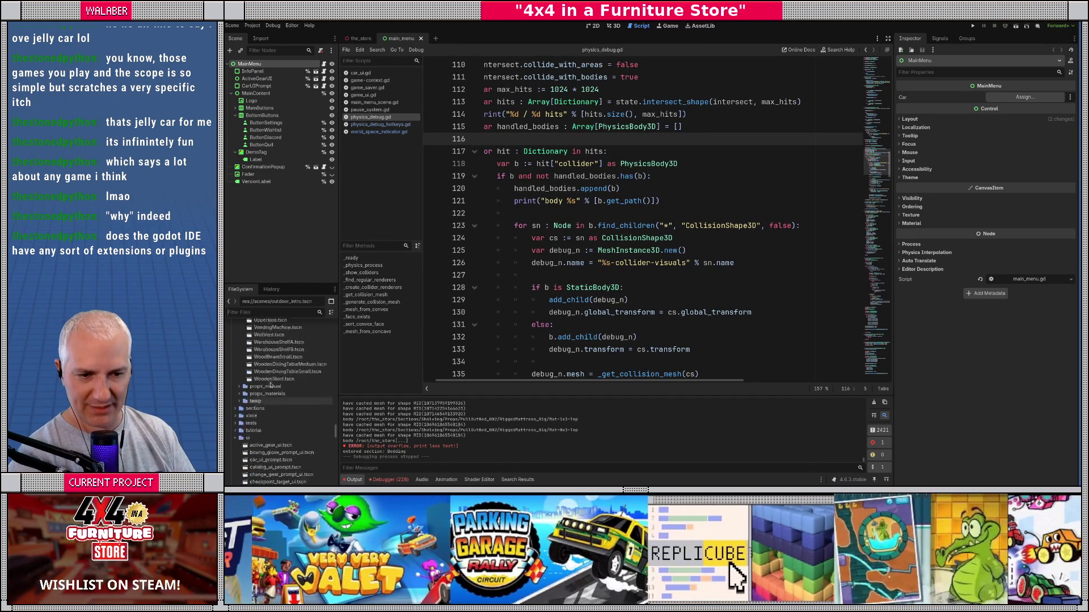
{"action": "scroll", "coordinate": [271, 378], "scroll_direction": "up", "scroll_amount": 20}
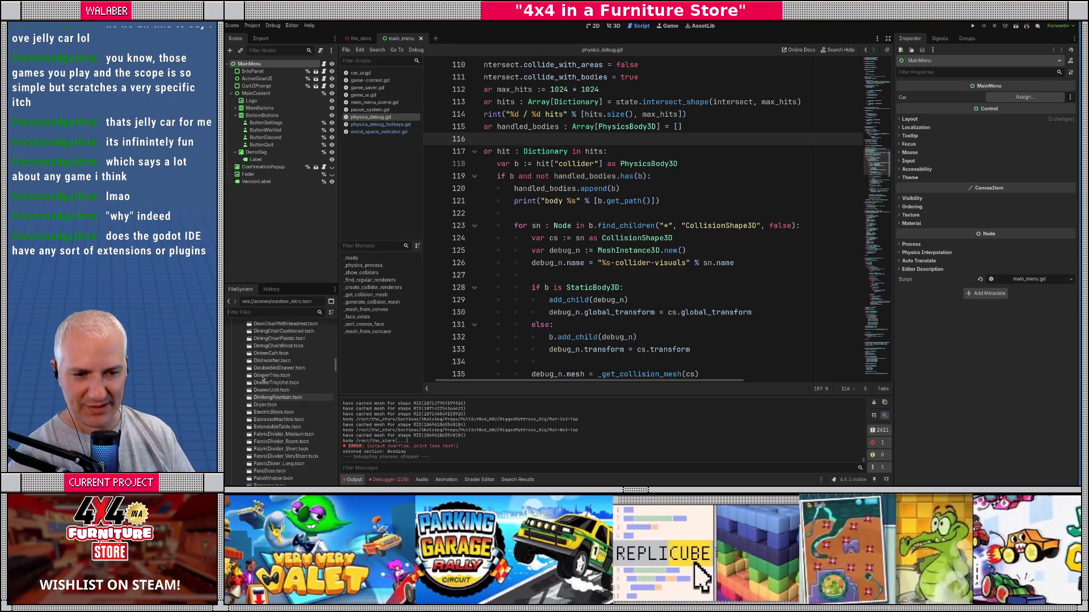
{"action": "scroll", "coordinate": [263, 379], "scroll_direction": "up", "scroll_amount": 6}
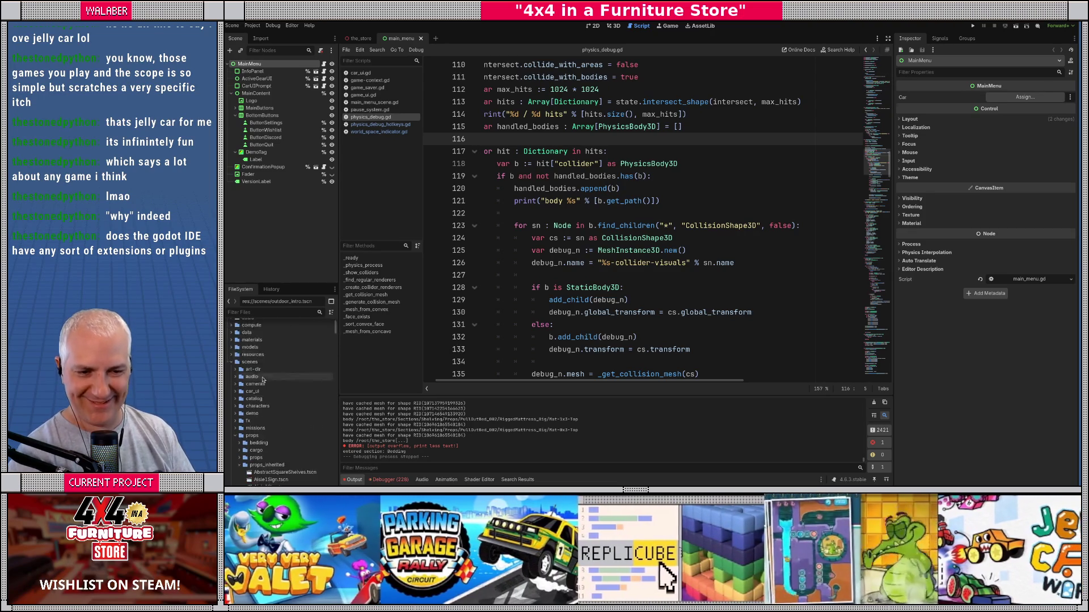
{"action": "scroll", "coordinate": [235, 398], "scroll_direction": "up", "scroll_amount": 3}
{"action": "left_click", "coordinate": [232, 391]}
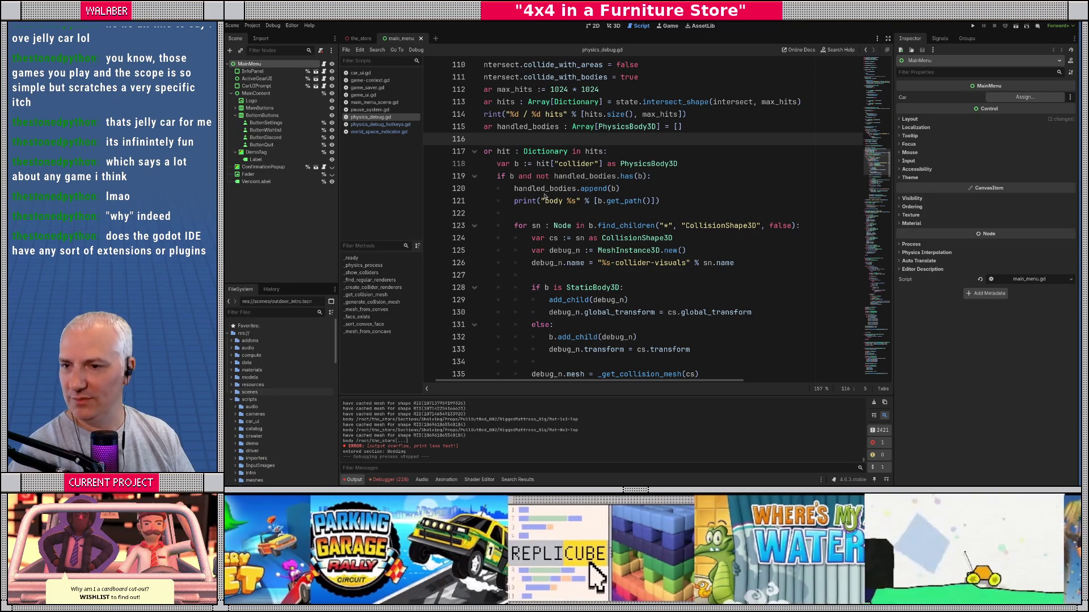
{"action": "key", "text": "alt+Tab"}
Step: Begin a new Done bullet with 'fixe', scroll up to Current Todo, and move the window left
{"action": "scroll", "coordinate": [685, 232], "scroll_direction": "down", "scroll_amount": 5}
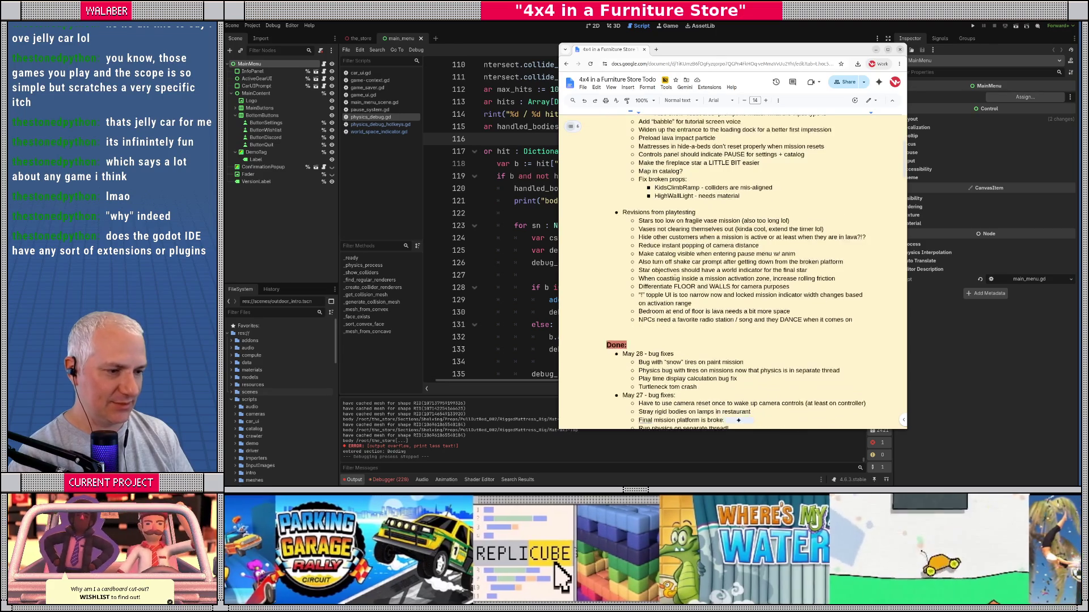
{"action": "key", "text": "Return"}
{"action": "type", "text": "fixe"}
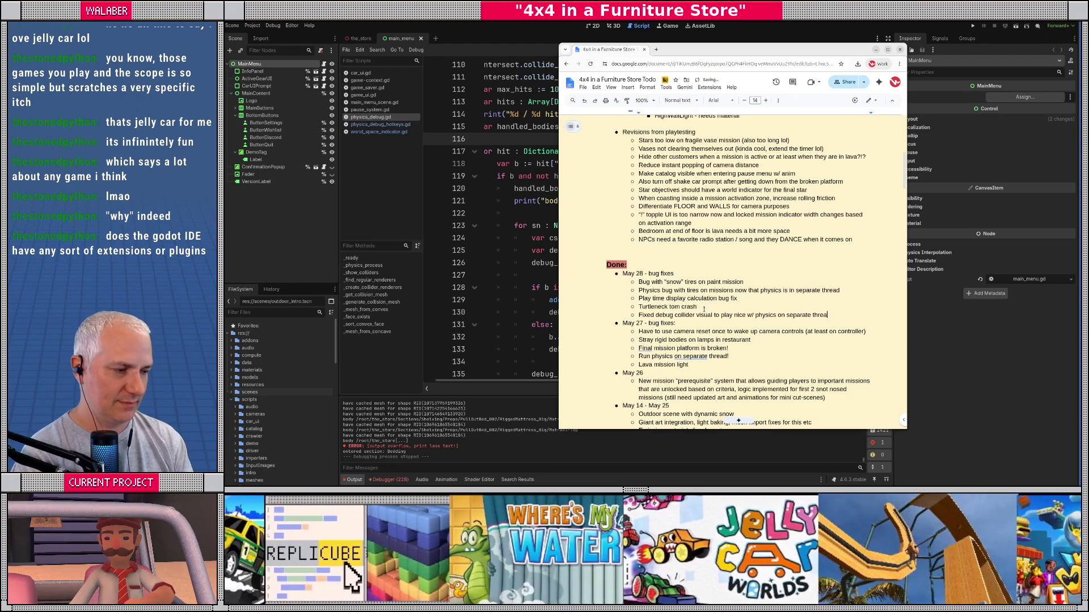
{"action": "scroll", "coordinate": [704, 309], "scroll_direction": "up", "scroll_amount": 5}
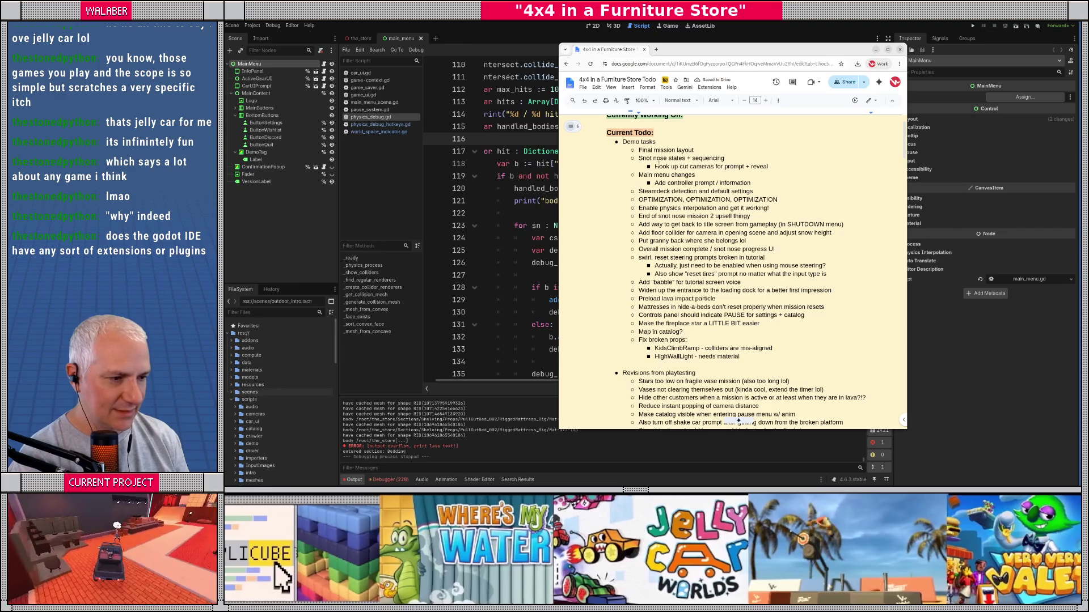
{"action": "left_click_drag", "start_coordinate": [713, 52], "coordinate": [621, 50]}
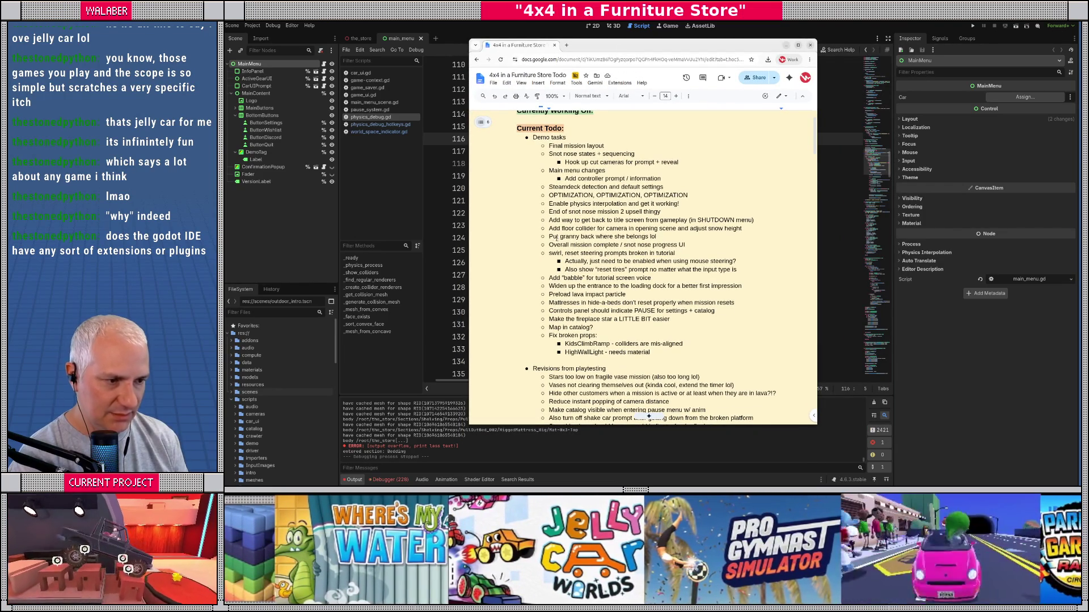
{"action": "key", "text": "Down"}
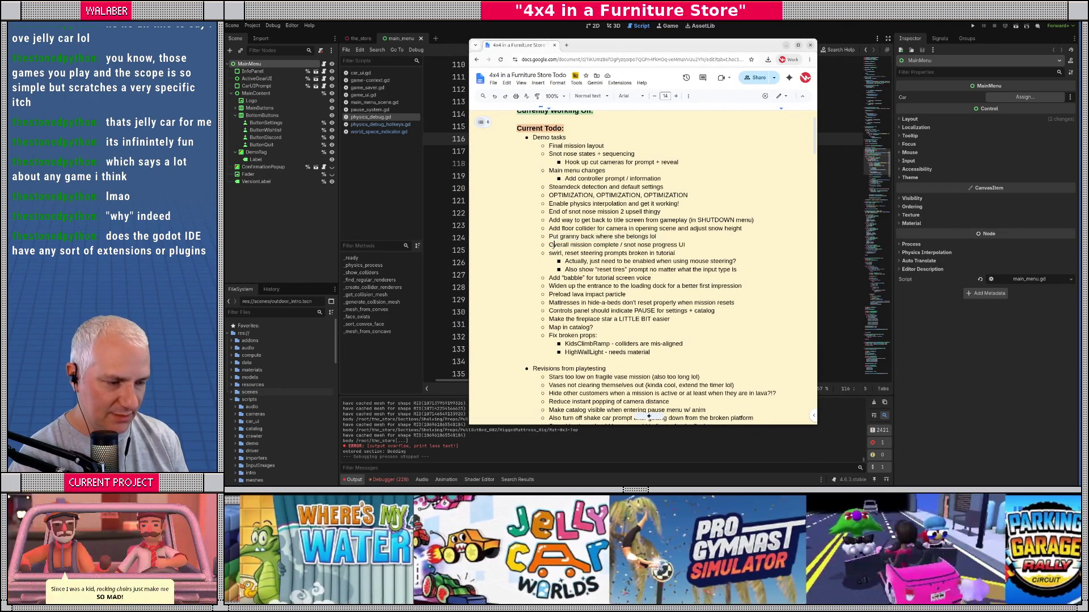
{"action": "key", "text": "shift+Right"}
{"action": "key", "text": "shift+Right"}
{"action": "key", "text": "shift+Right"}
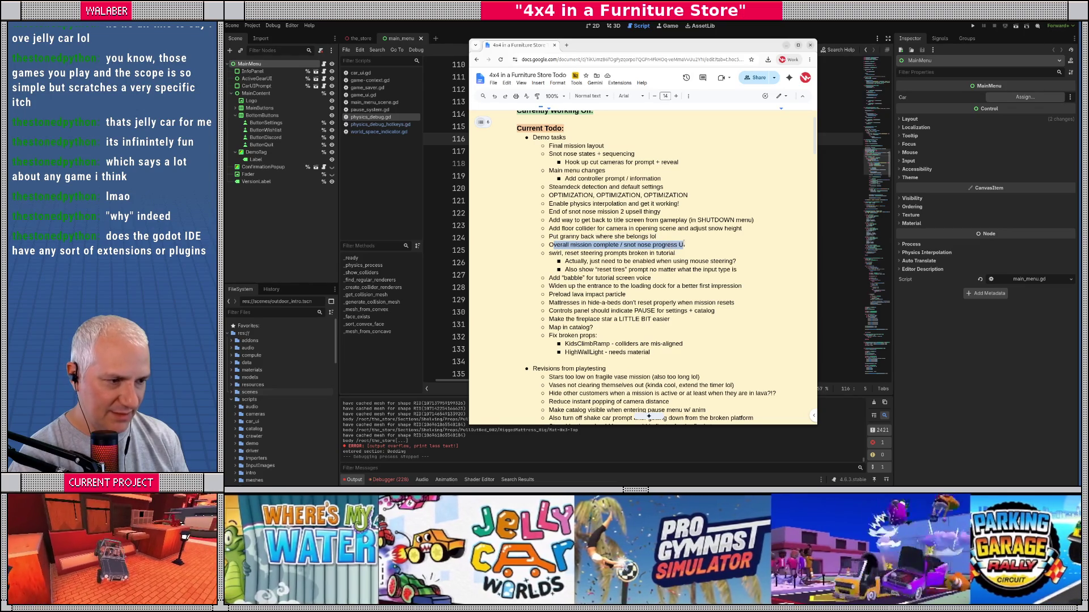
{"action": "key", "text": "Down"}
{"action": "key", "text": "Home"}
{"action": "key", "text": "shift+Down"}
{"action": "key", "text": "shift+Down"}
{"action": "key", "text": "shift+Down"}
{"action": "key", "text": "shift+Up"}
{"action": "left_click_drag", "start_coordinate": [561, 278], "coordinate": [672, 278]}
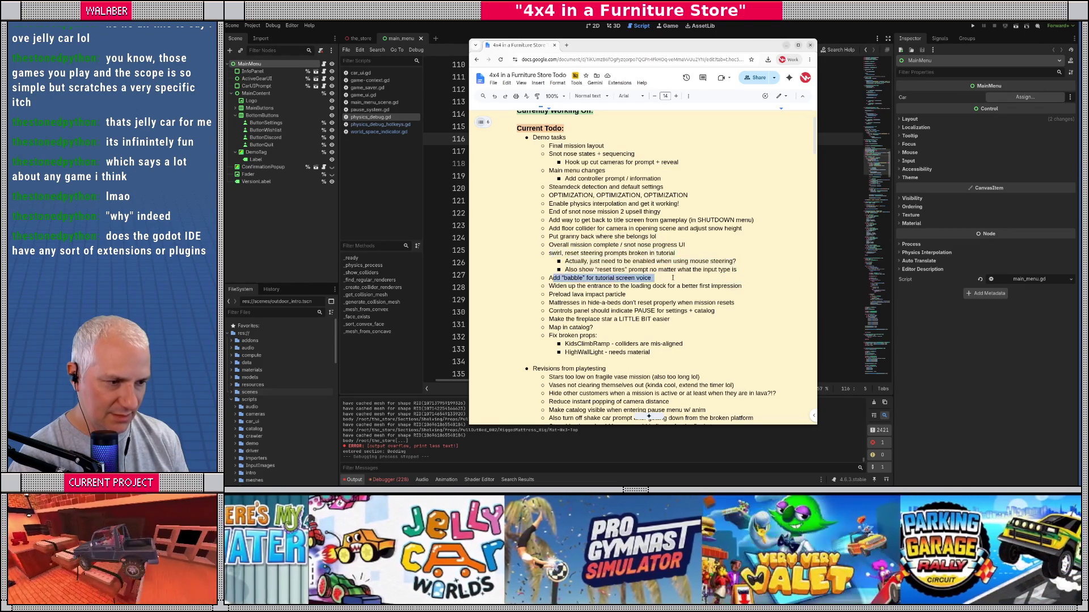
{"action": "left_click_drag", "start_coordinate": [549, 286], "coordinate": [738, 288]}
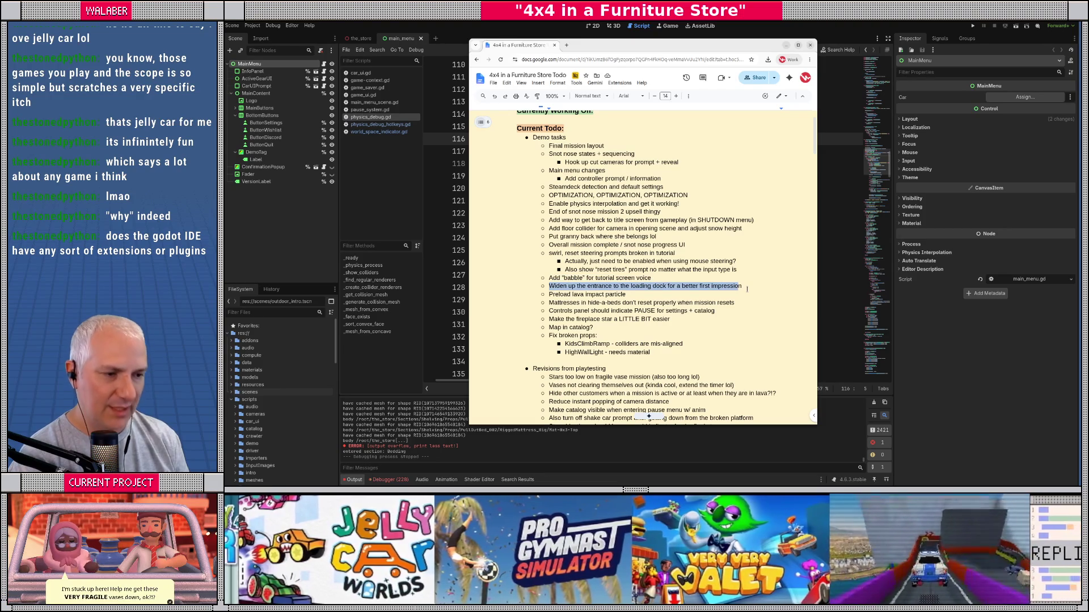
{"action": "left_click_drag", "start_coordinate": [558, 295], "coordinate": [627, 295]}
{"action": "left_click", "coordinate": [556, 295]}
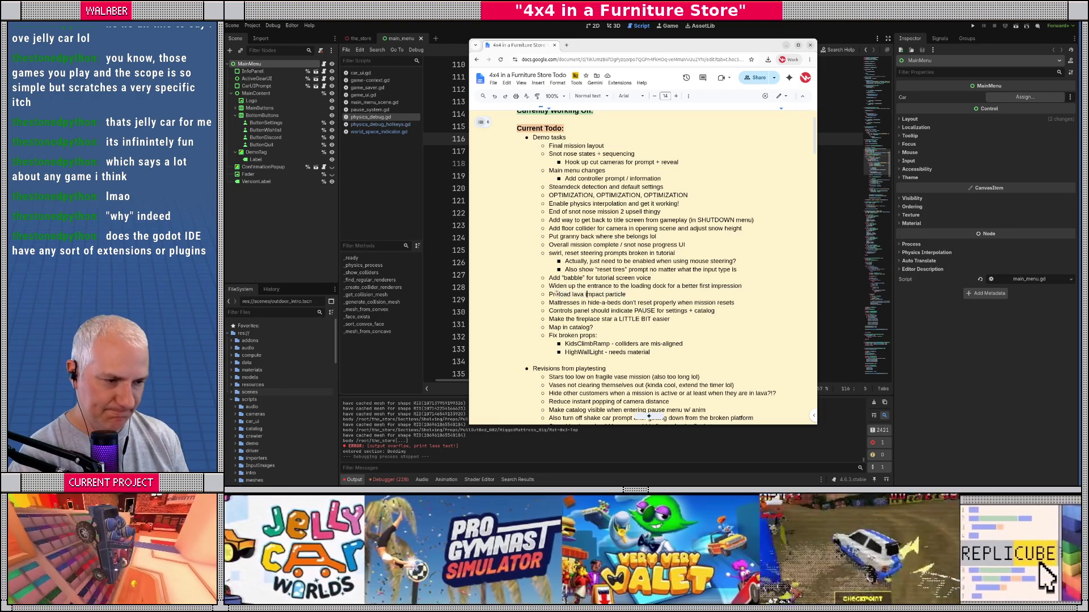
{"action": "left_click_drag", "start_coordinate": [549, 294], "coordinate": [627, 295]}
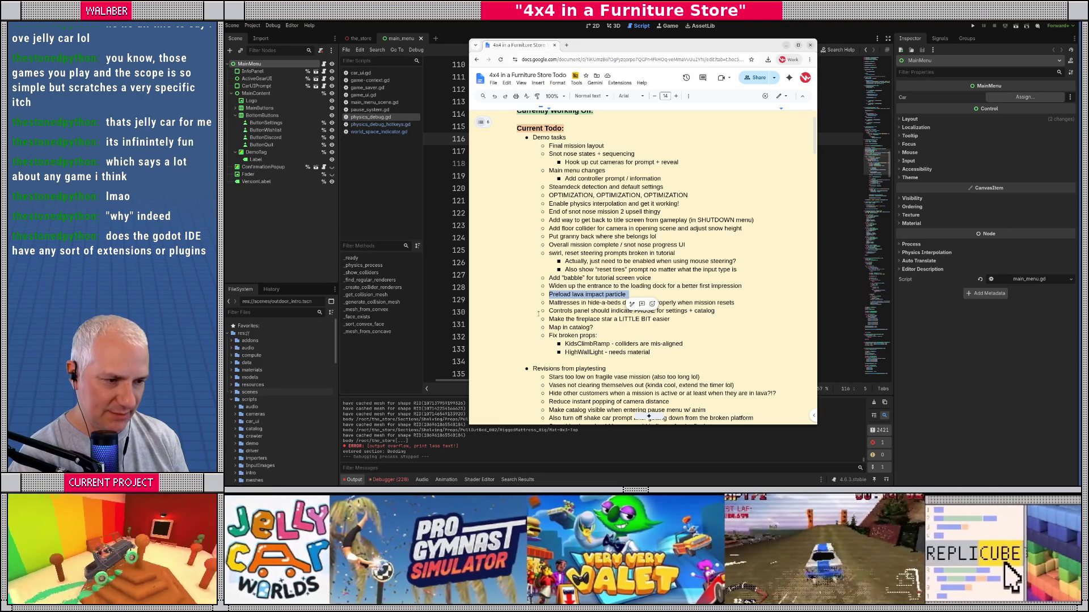
{"action": "left_click", "coordinate": [557, 310]}
{"action": "left_click_drag", "start_coordinate": [549, 302], "coordinate": [725, 303]}
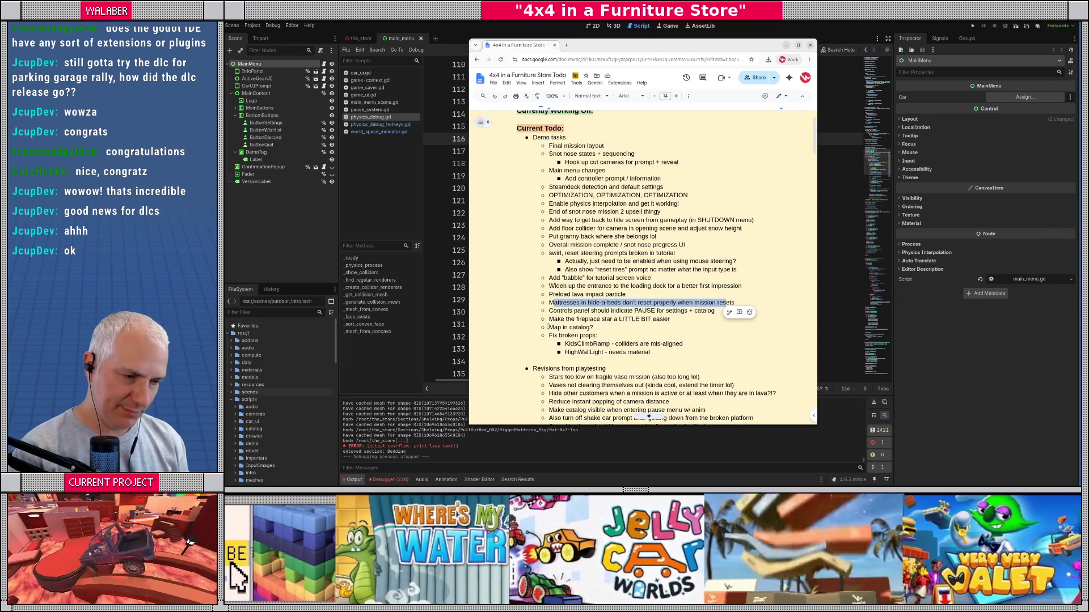
{"action": "scroll", "coordinate": [648, 268], "scroll_direction": "down", "scroll_amount": 1}
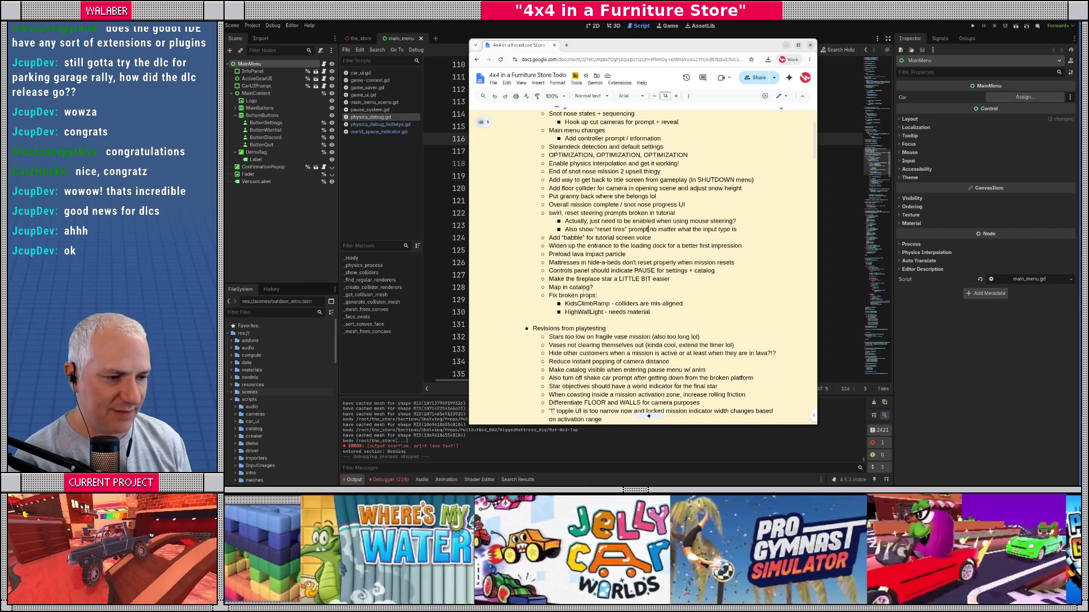
{"action": "left_click_drag", "start_coordinate": [549, 263], "coordinate": [741, 265]}
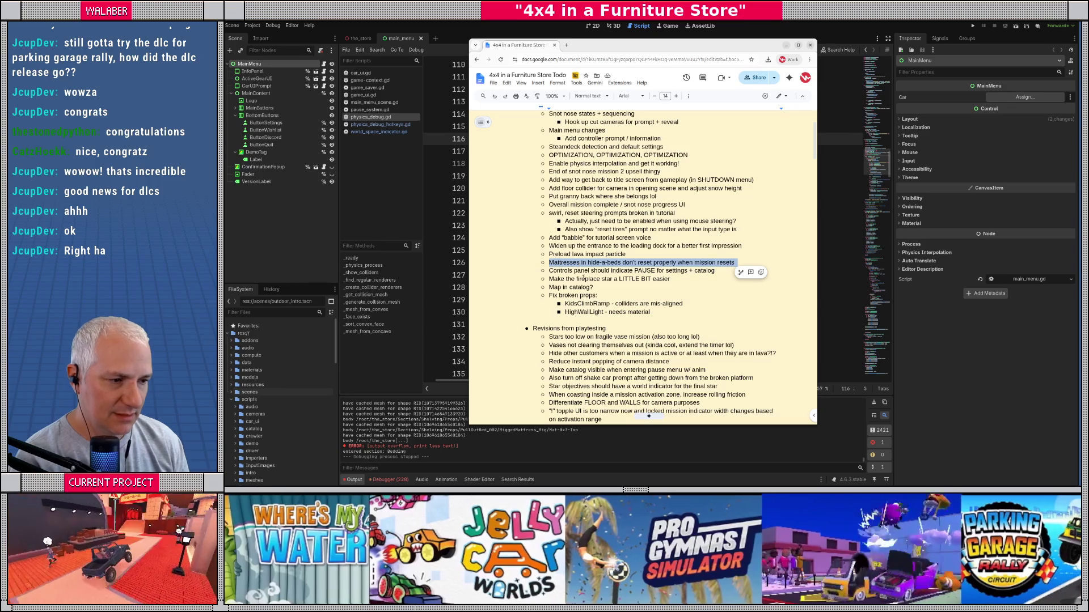
{"action": "left_click_drag", "start_coordinate": [552, 271], "coordinate": [705, 272]}
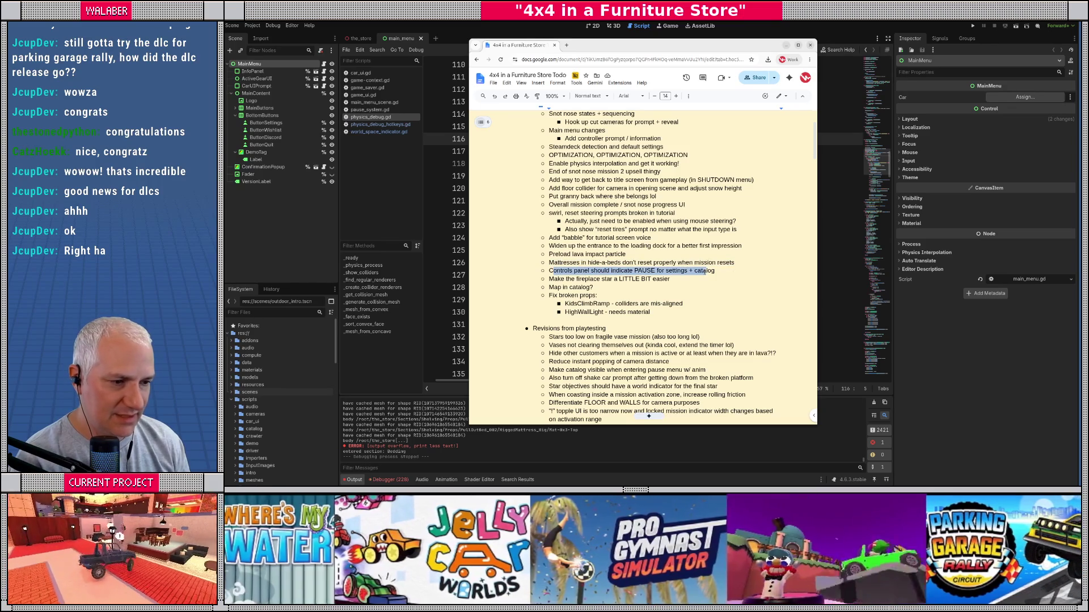
{"action": "left_click_drag", "start_coordinate": [549, 279], "coordinate": [690, 280]}
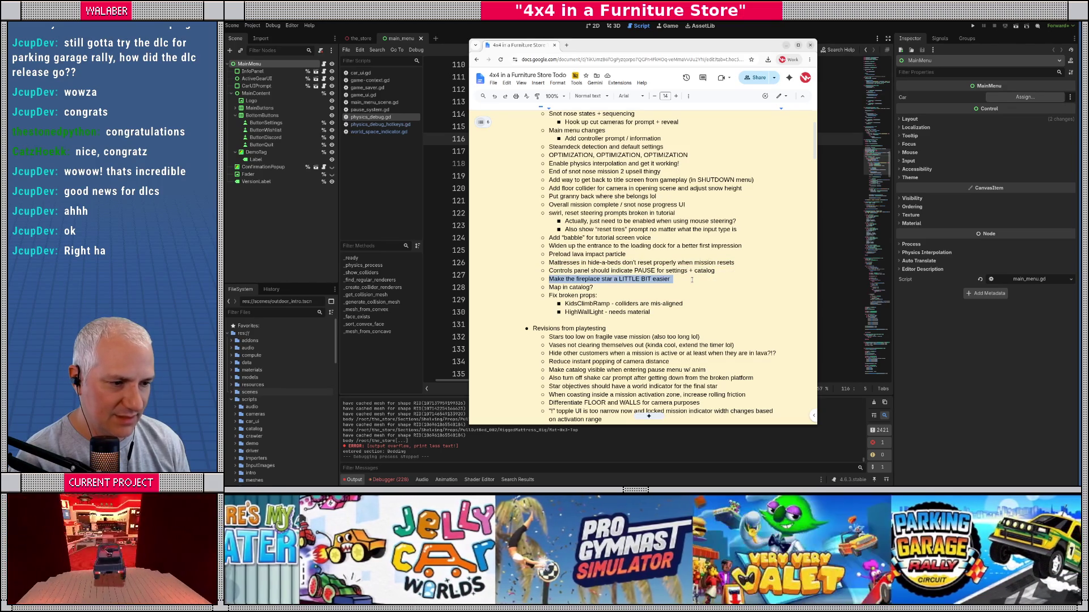
{"action": "left_click", "coordinate": [595, 301]}
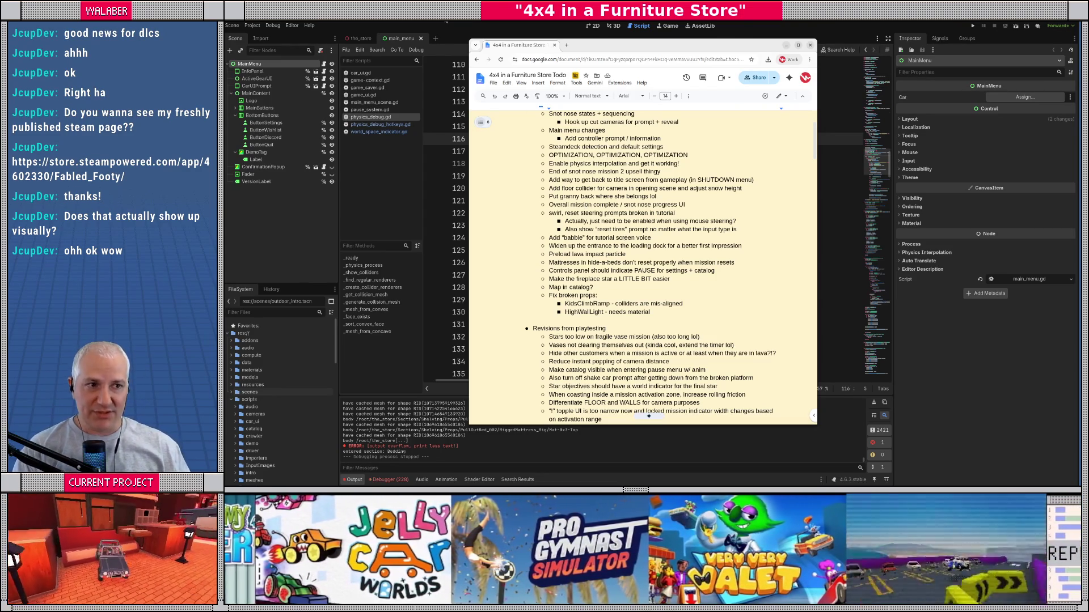
Step: Open Godot's Project Settings and browse the Physics Common, 3D and Jolt Physics 3D pages
{"action": "key", "text": "alt+Tab"}
{"action": "left_click", "coordinate": [252, 26]}
{"action": "left_click", "coordinate": [270, 35]}
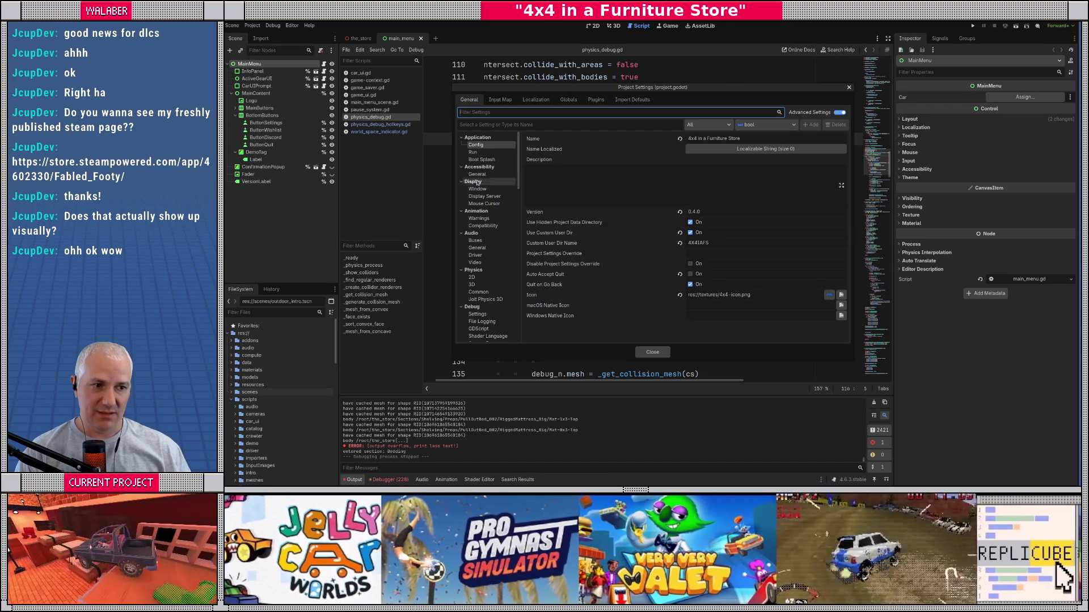
{"action": "left_click", "coordinate": [478, 292]}
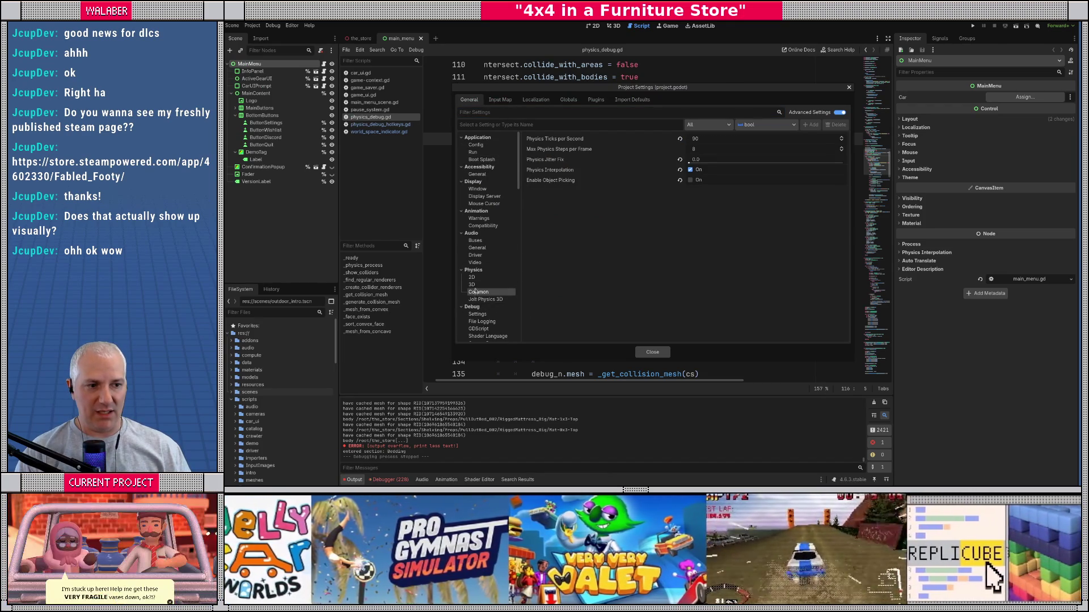
{"action": "left_click", "coordinate": [474, 284]}
{"action": "left_click", "coordinate": [481, 299]}
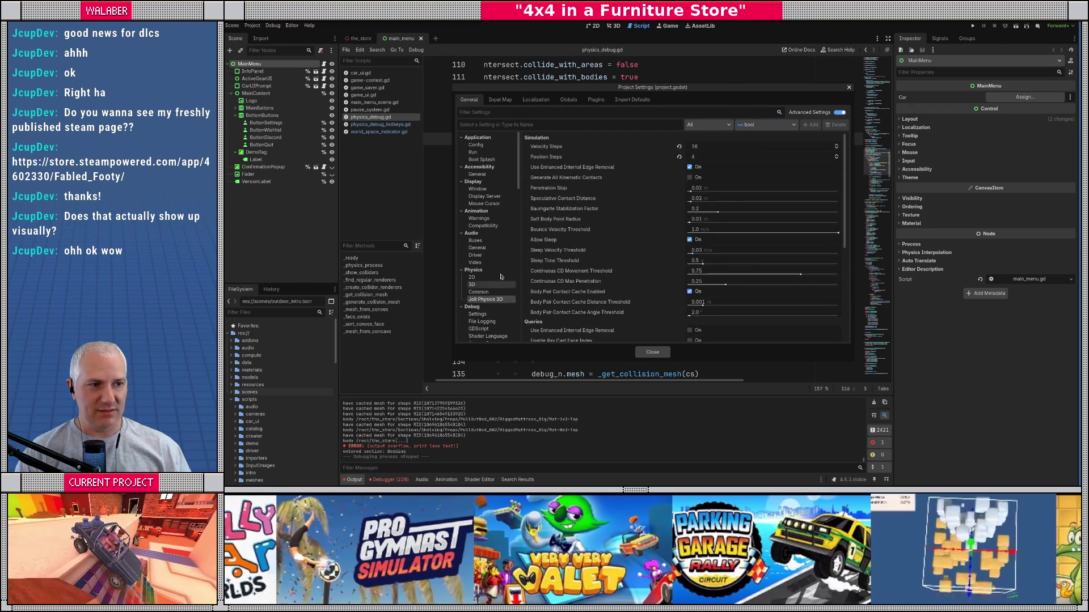
{"action": "scroll", "coordinate": [567, 175], "scroll_direction": "down", "scroll_amount": 2}
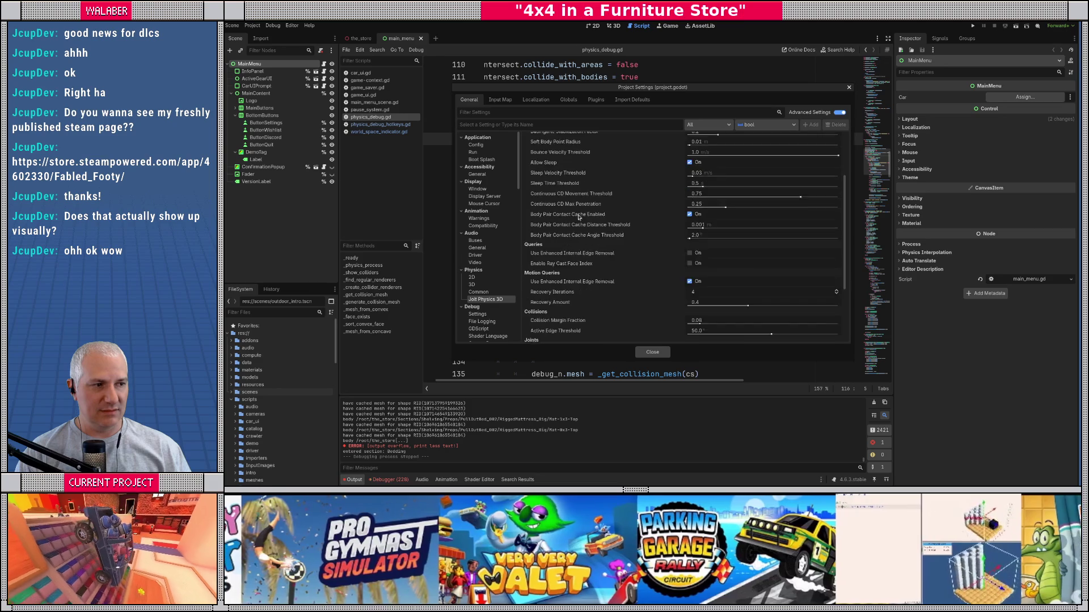
Step: Toggle Advanced Settings off and back on, ending on Physics > Common showing 90 ticks per second
{"action": "left_click", "coordinate": [840, 112]}
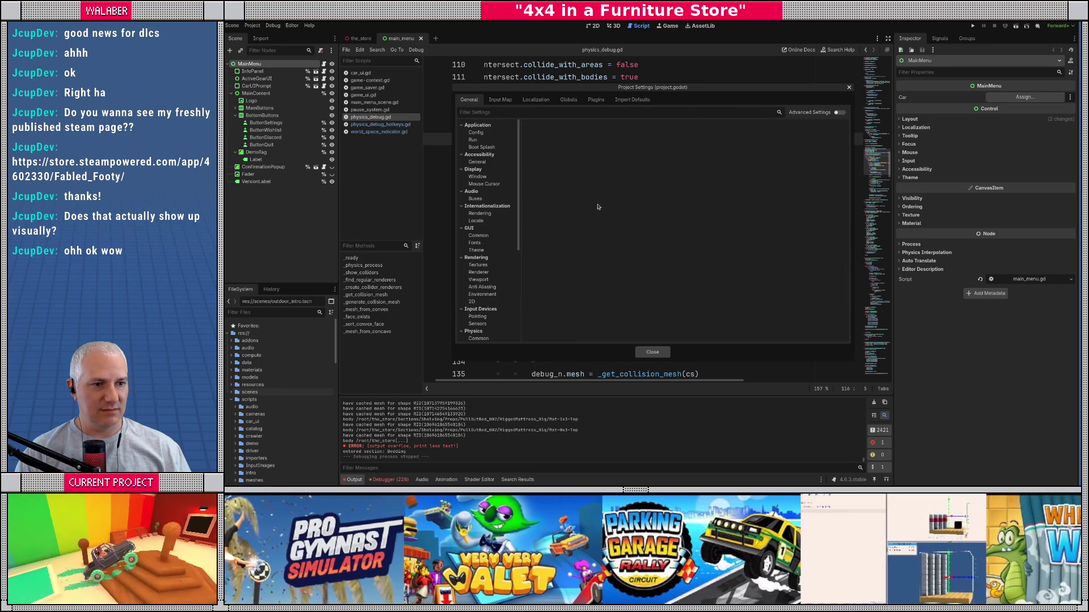
{"action": "scroll", "coordinate": [482, 238], "scroll_direction": "down", "scroll_amount": 4}
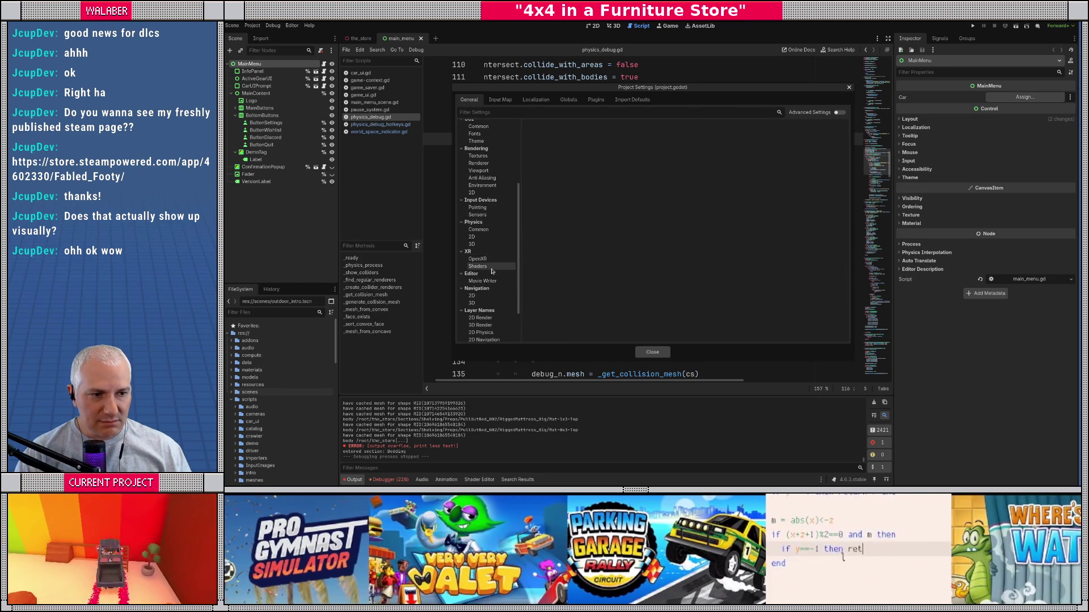
{"action": "left_click", "coordinate": [479, 230]}
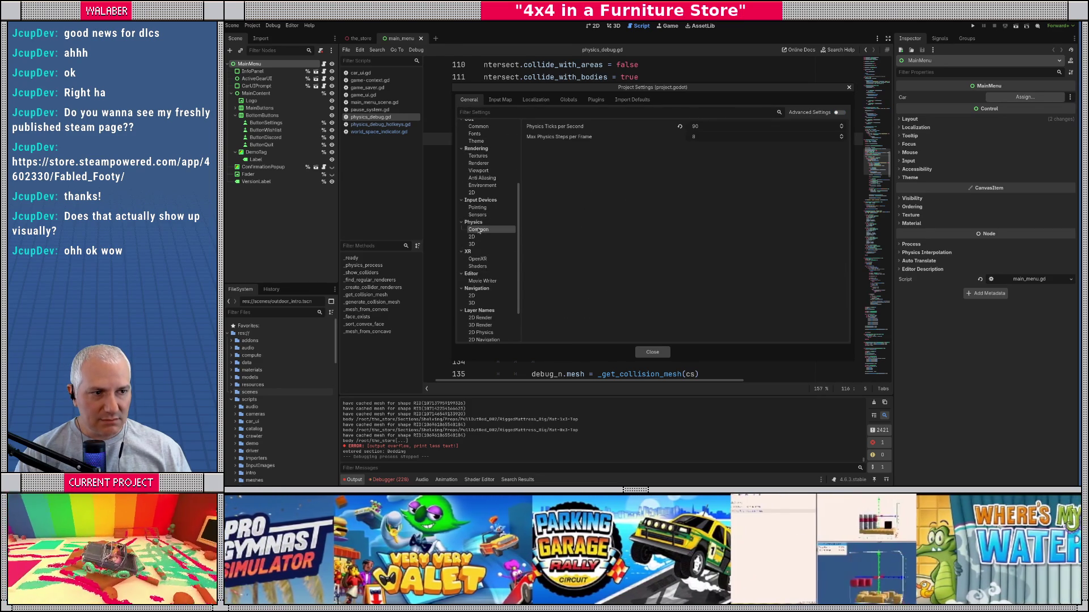
{"action": "left_click", "coordinate": [472, 243]}
{"action": "left_click", "coordinate": [478, 229]}
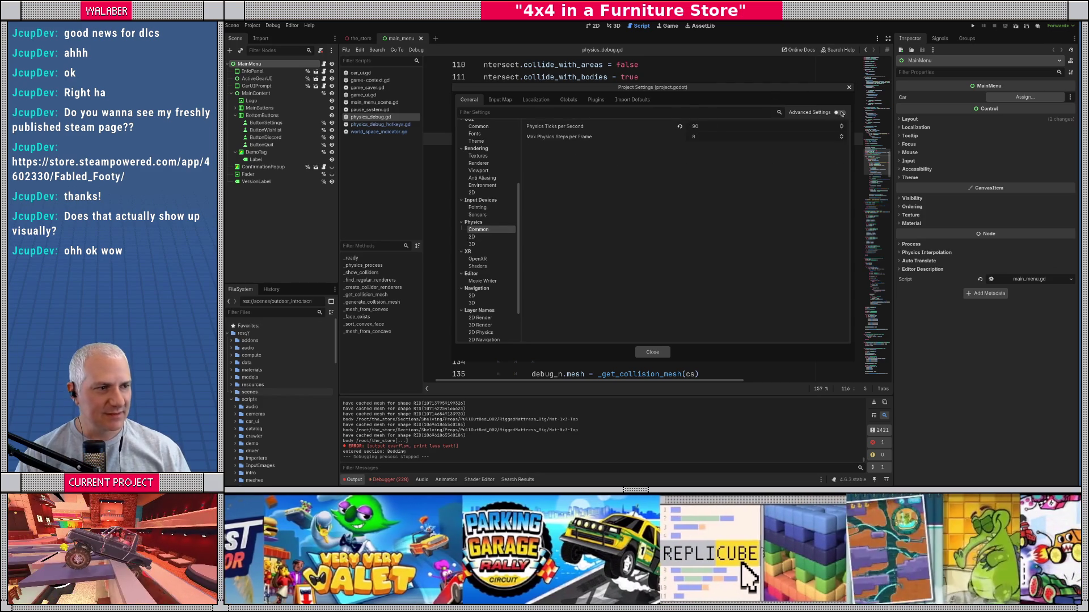
{"action": "left_click", "coordinate": [840, 113]}
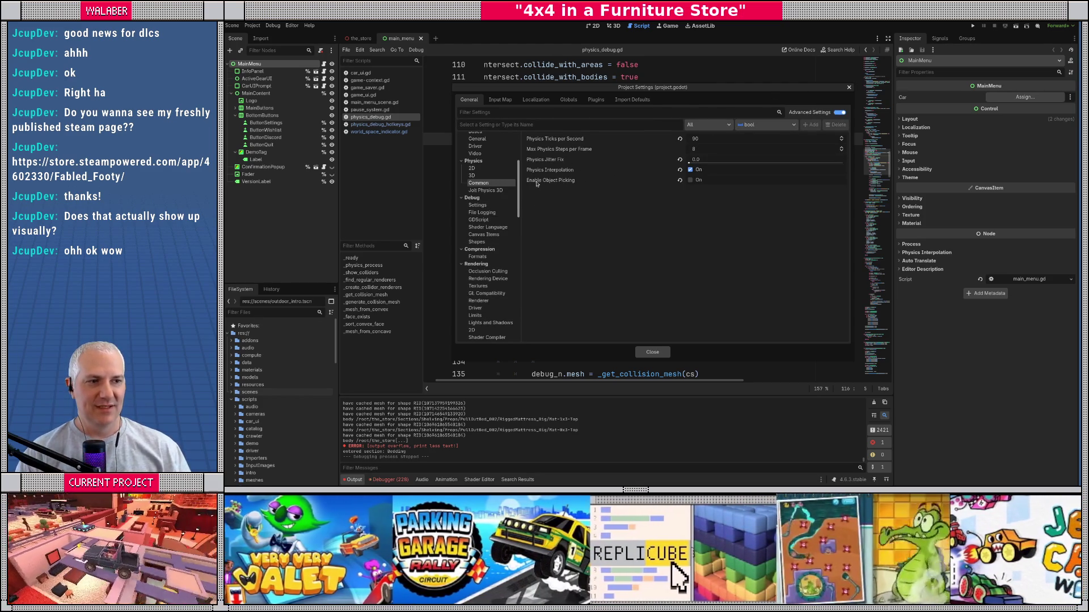
{"action": "mouse_move", "coordinate": [605, 175]}
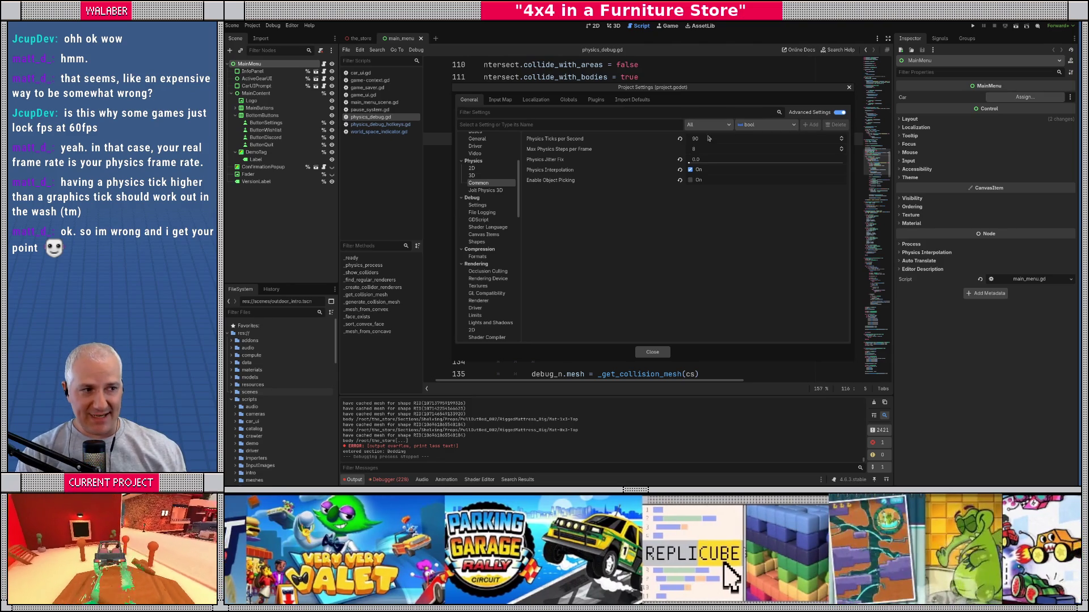
Step: Select the Physics Ticks per Second field (value 90) on the Physics > Common settings page
{"action": "left_click", "coordinate": [710, 139]}
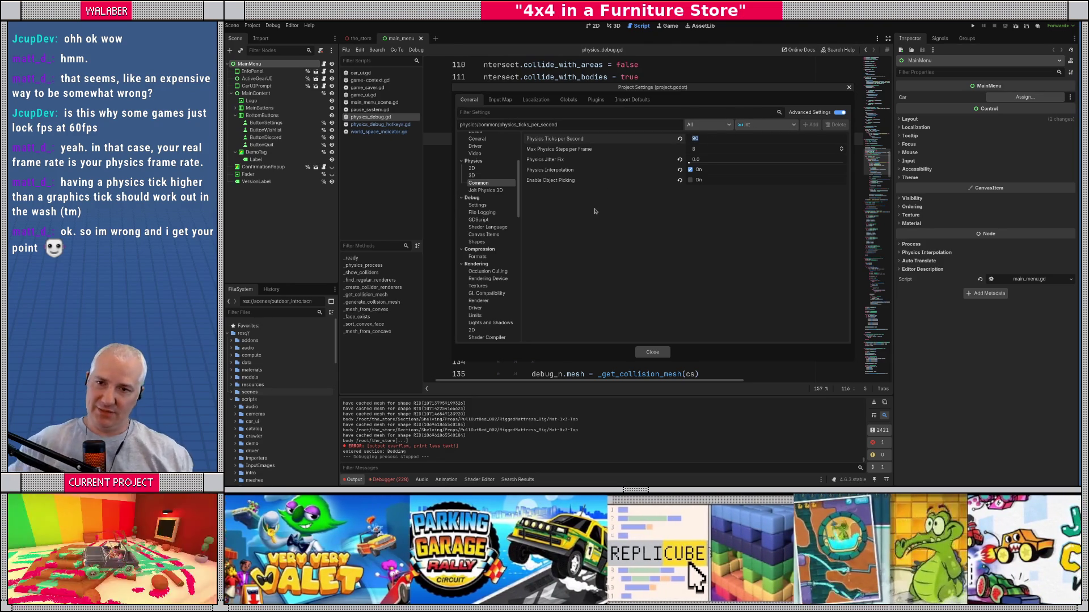
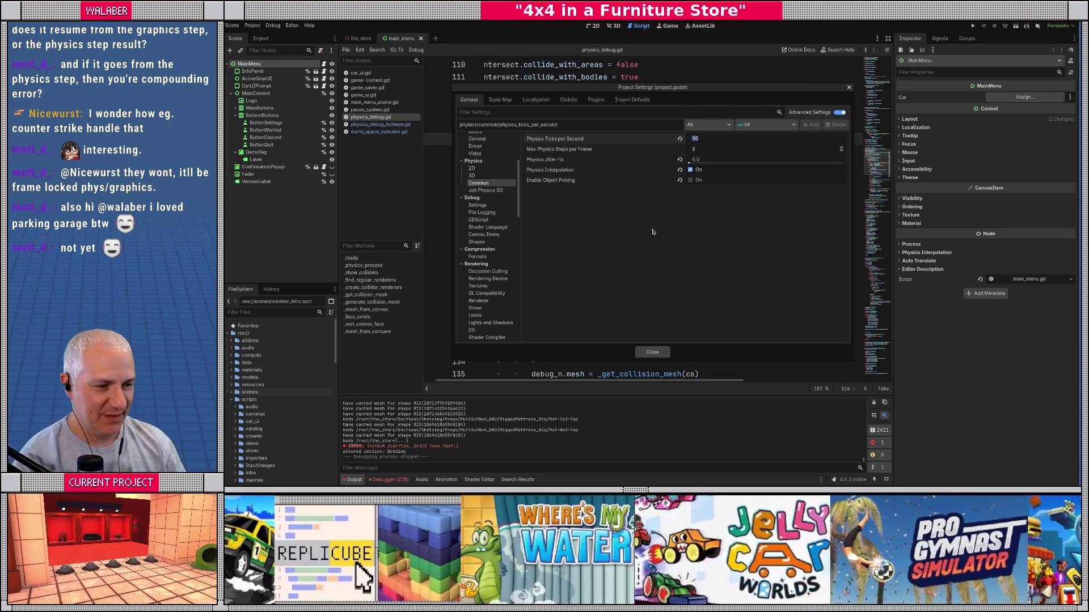
Step: Close Project Settings, highlight the hide-a-bed mattress reset todo, then launch the game with F5
{"action": "left_click", "coordinate": [646, 351]}
{"action": "key", "text": "alt+Tab"}
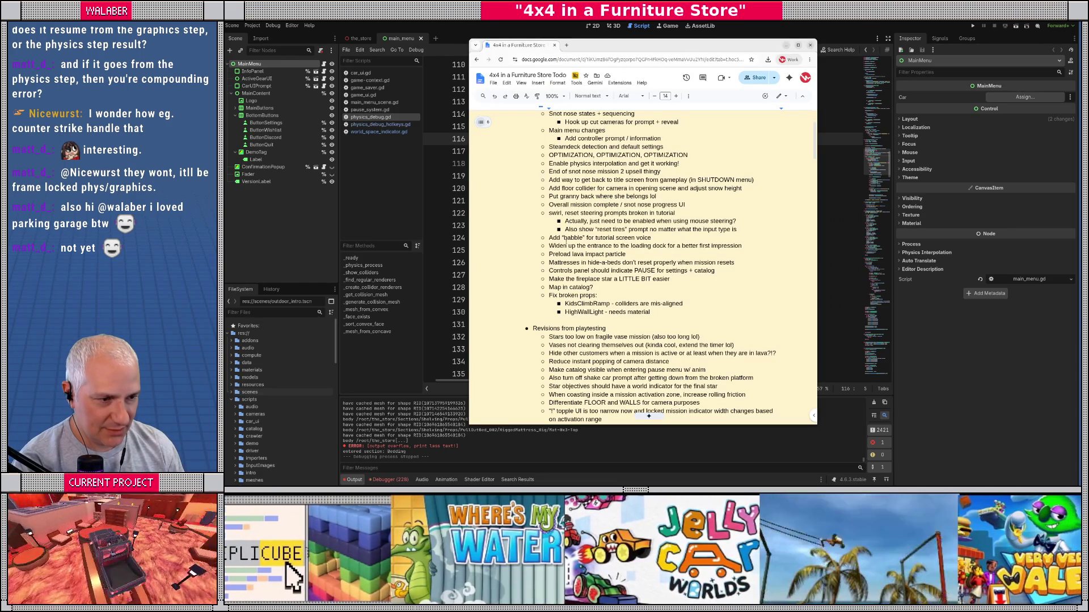
{"action": "left_click_drag", "start_coordinate": [549, 262], "coordinate": [736, 263]}
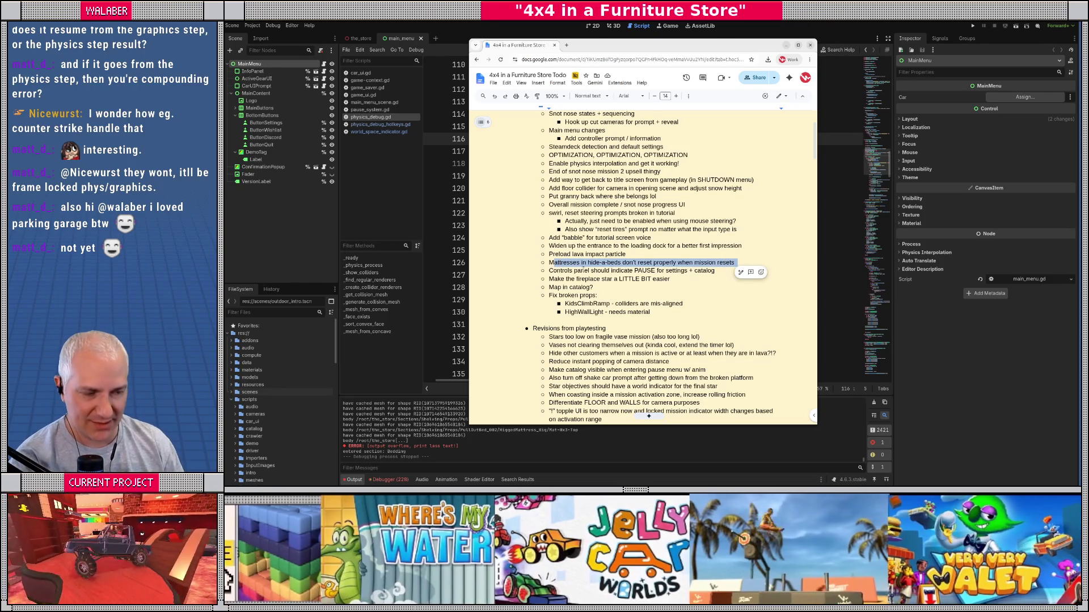
{"action": "key", "text": "alt+Tab"}
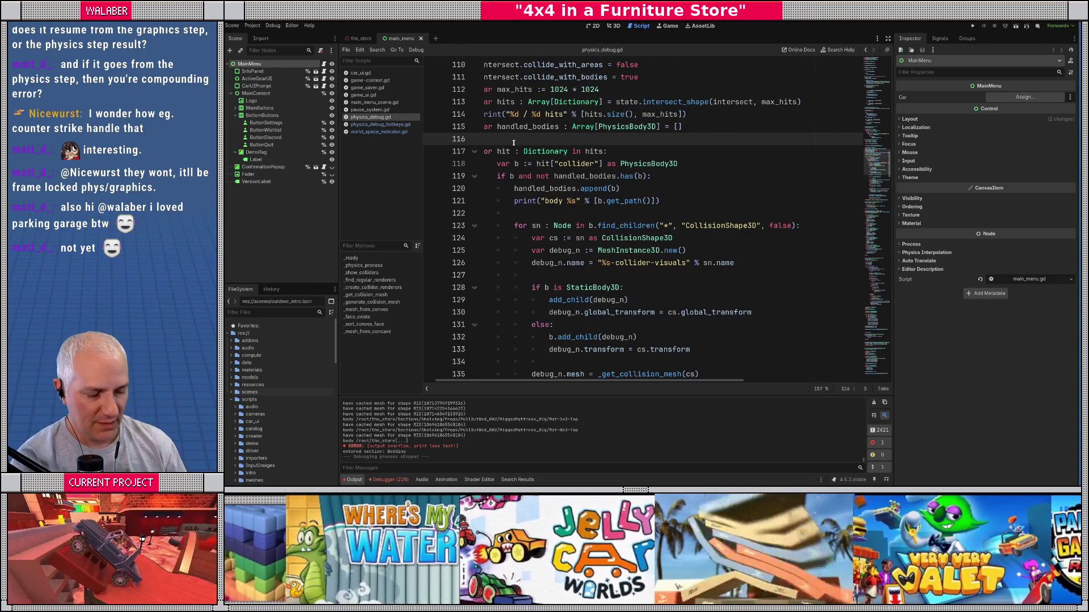
{"action": "key", "text": "F5"}
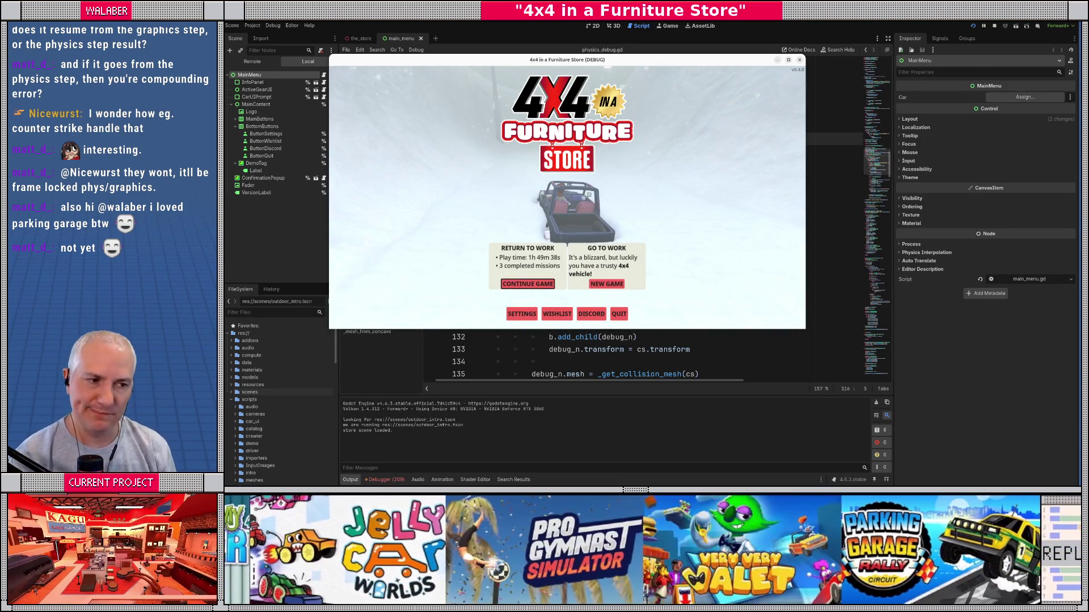
Step: Continue the saved game, set General Settings Window Mode to Fullscreen, apply it, and back out
{"action": "key", "text": "Return"}
{"action": "key", "text": "Down"}
{"action": "key", "text": "Down"}
{"action": "key", "text": "Down"}
{"action": "key", "text": "Up"}
{"action": "key", "text": "Return"}
{"action": "key", "text": "Down"}
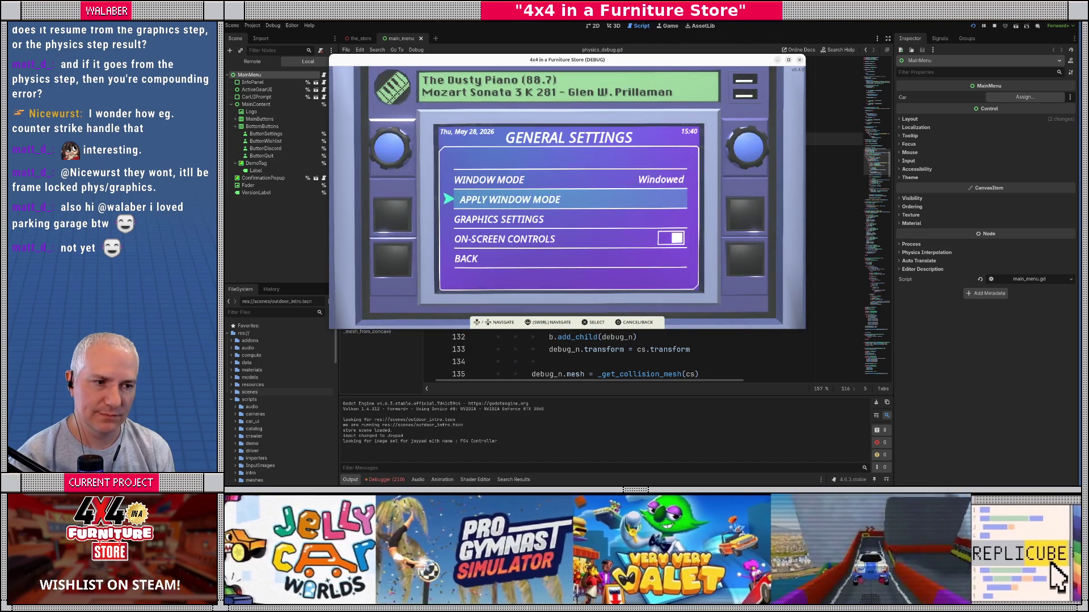
{"action": "key", "text": "Up"}
{"action": "key", "text": "Right"}
{"action": "key", "text": "Down"}
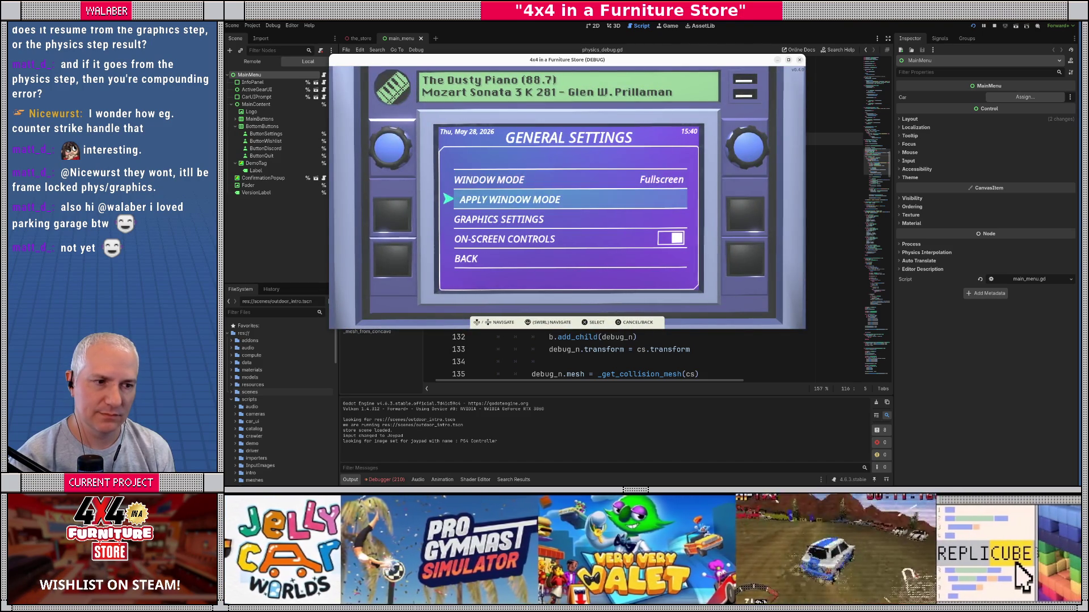
{"action": "key", "text": "Return"}
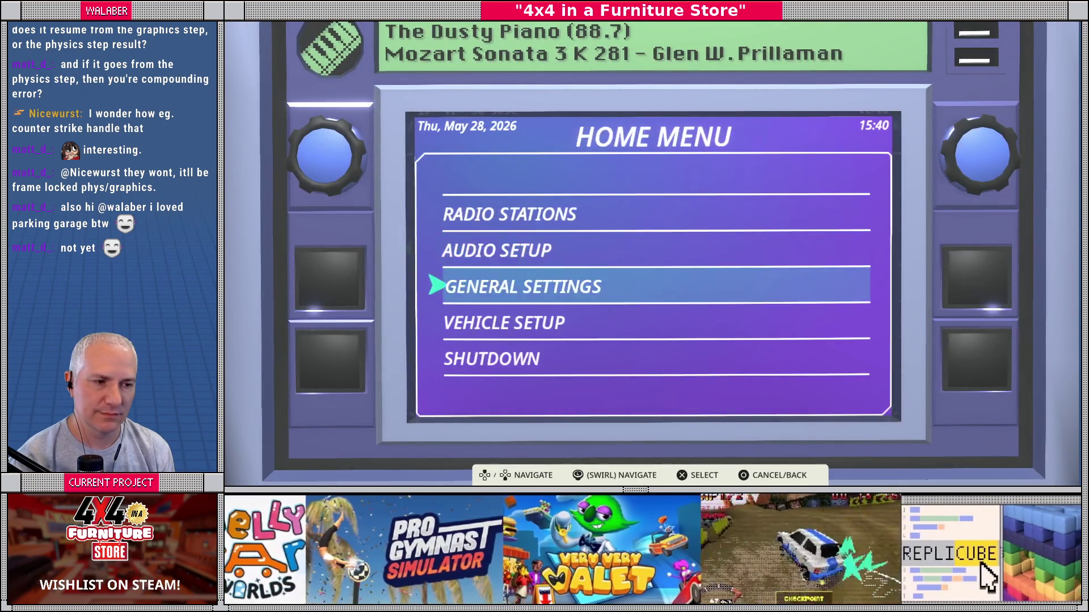
{"action": "key", "text": "Escape"}
{"action": "key", "text": "Return"}
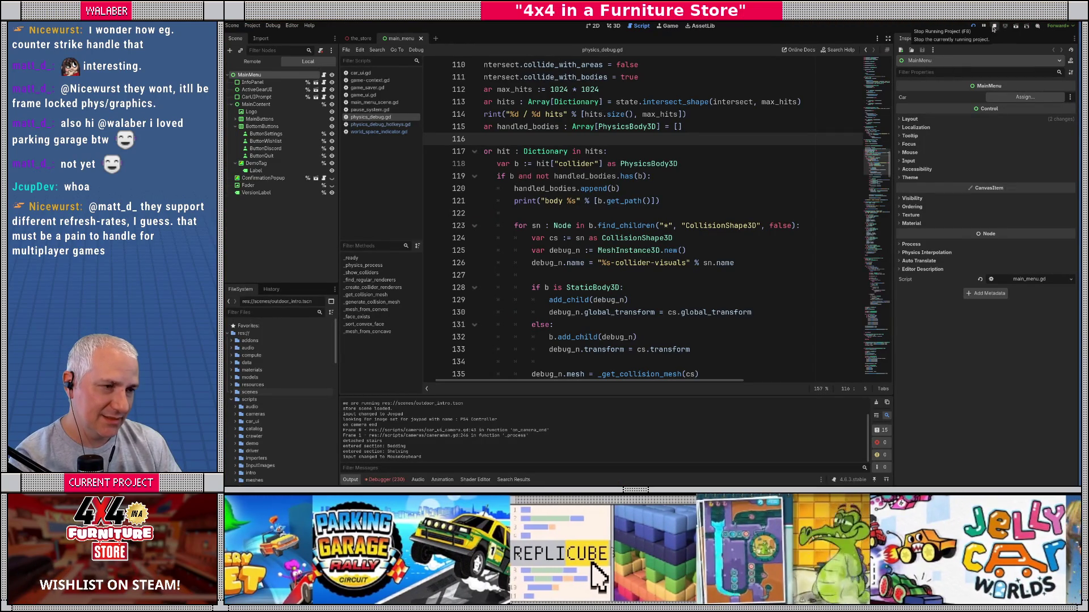
Step: Quick-open the prop.gd script by searching 'prop'
{"action": "left_click", "coordinate": [586, 140]}
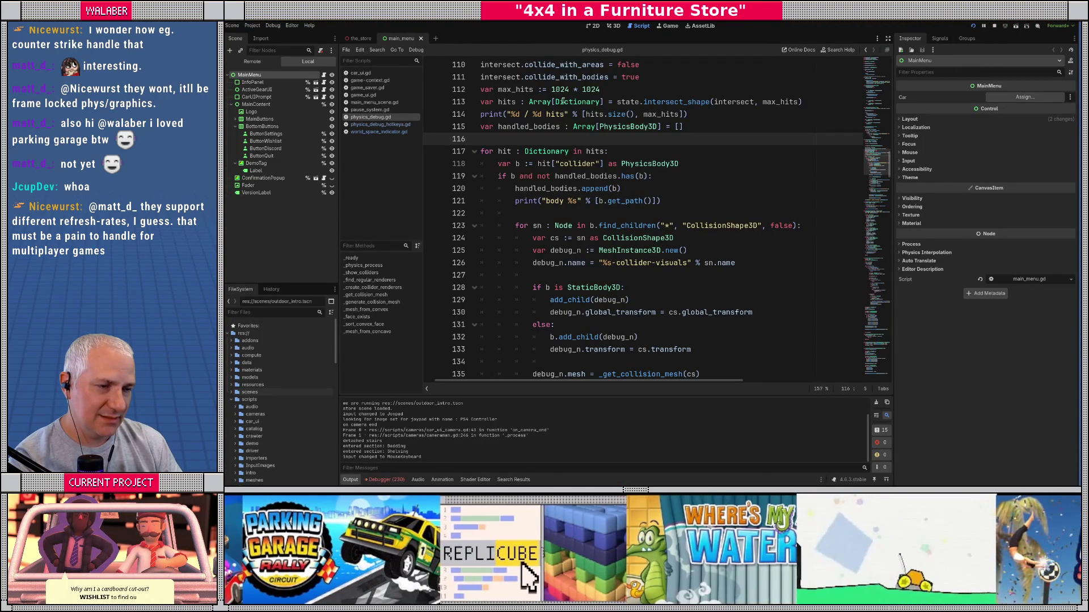
{"action": "key", "text": "ctrl+alt+o"}
{"action": "type", "text": "prop"}
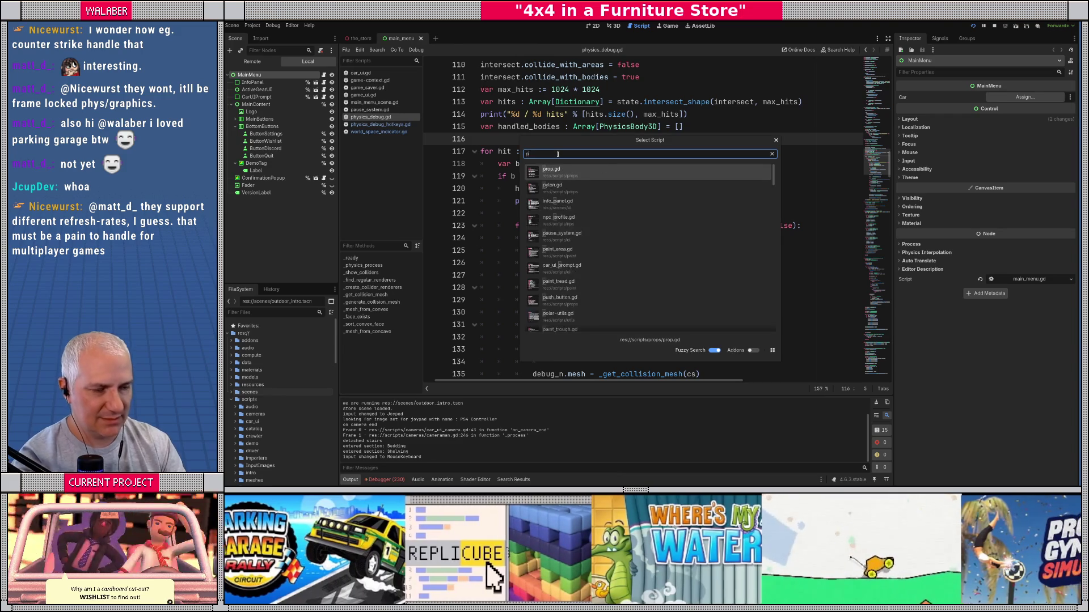
{"action": "key", "text": "Return"}
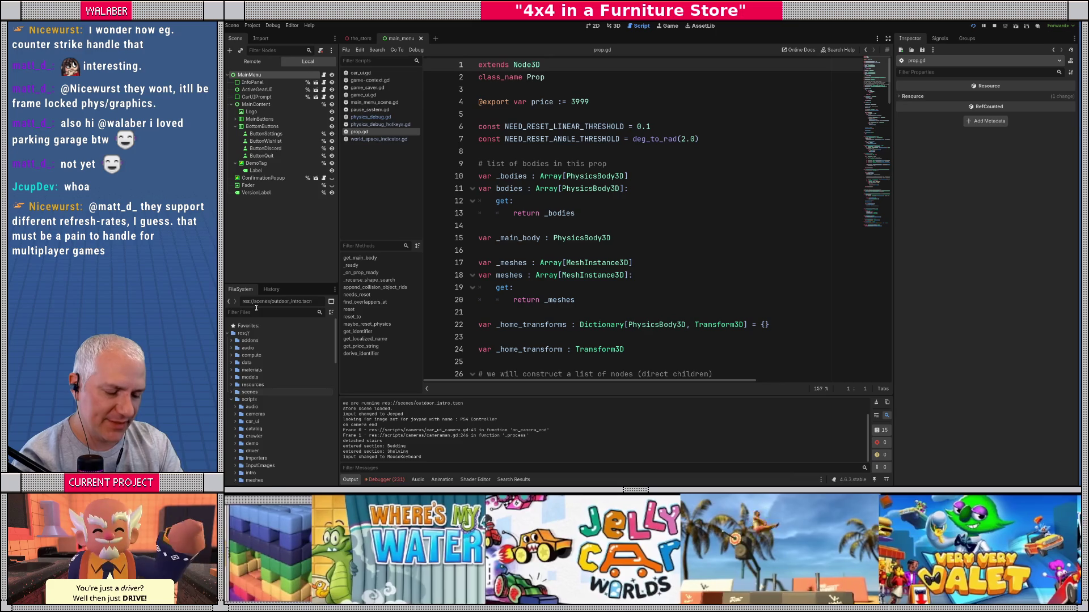
Step: Filter the FileSystem dock for 'pull' and open PullOutBed.tscn, orbiting to view the bed's side
{"action": "left_click", "coordinate": [256, 308]}
{"action": "type", "text": "bed"}
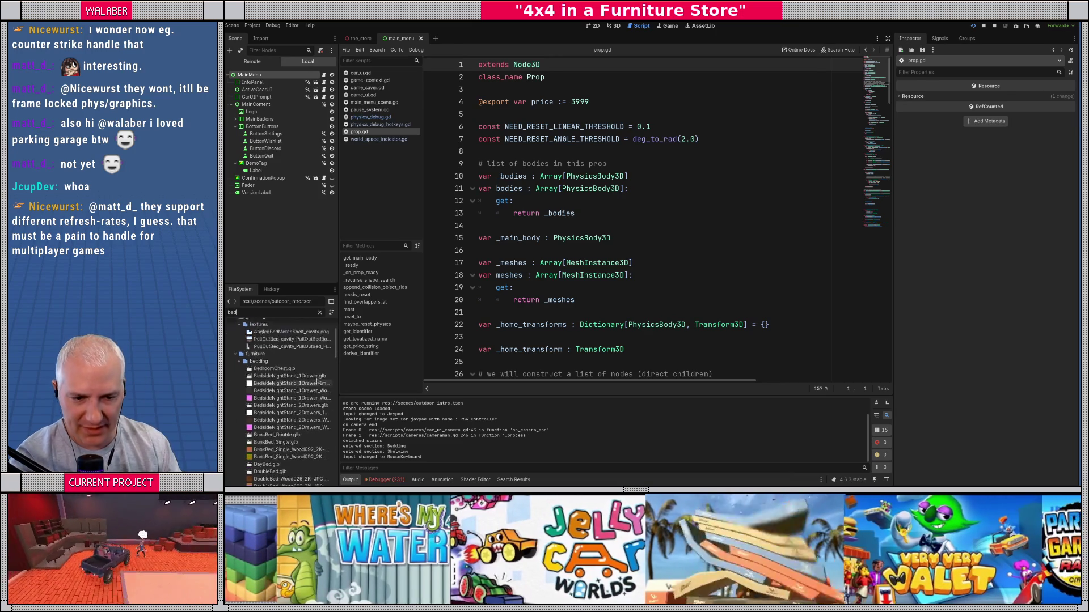
{"action": "key", "text": "BackSpace"}
{"action": "key", "text": "BackSpace"}
{"action": "key", "text": "BackSpace"}
{"action": "type", "text": "pull"}
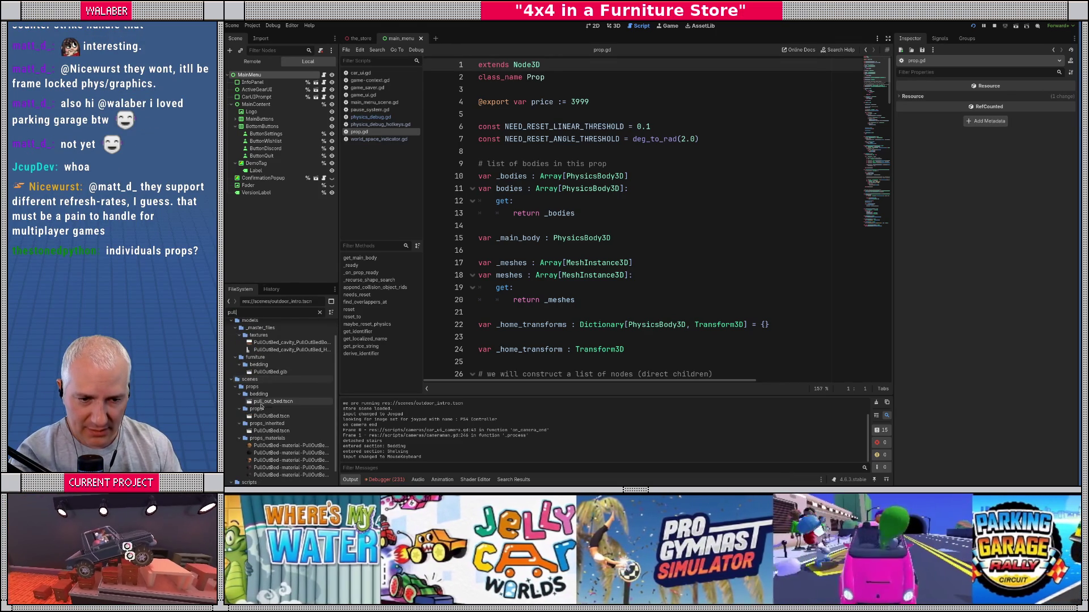
{"action": "double_click", "coordinate": [273, 432]}
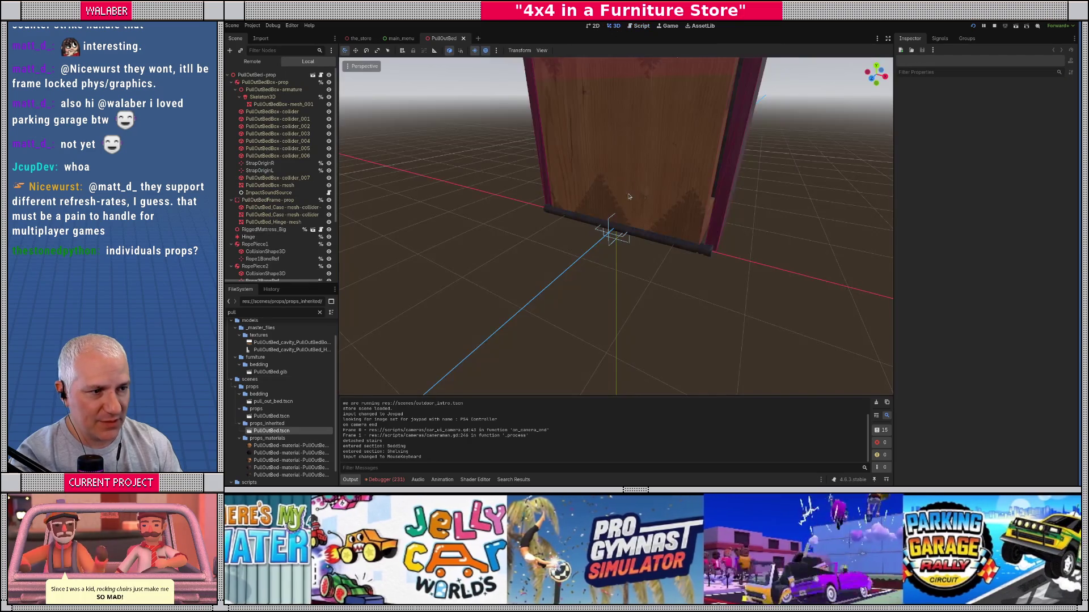
{"action": "left_click_drag", "start_coordinate": [629, 197], "coordinate": [482, 204]}
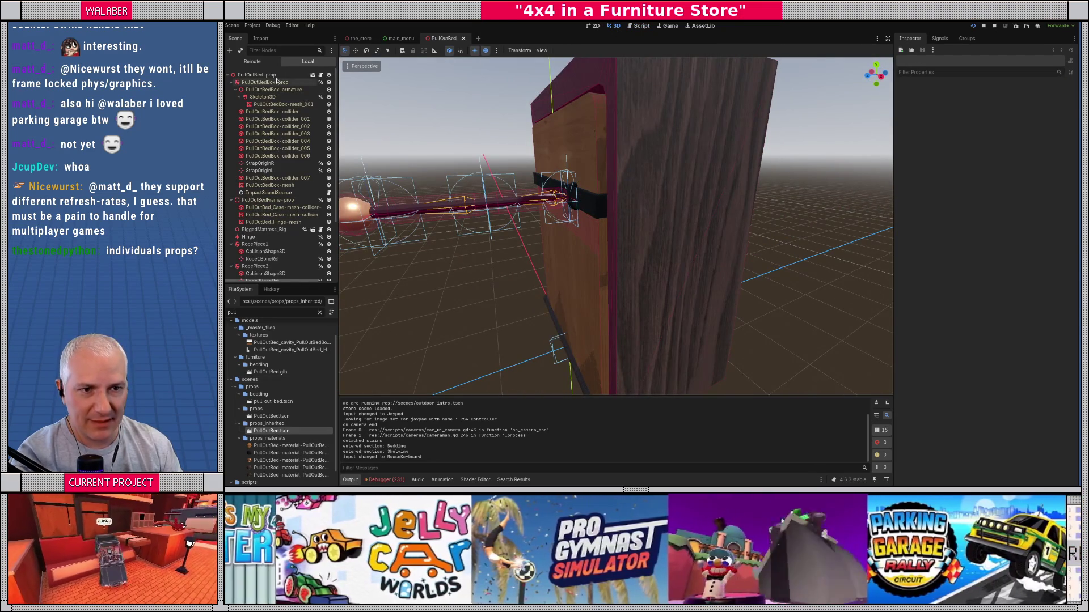
Step: Select the PullOutBed box and frame nodes, test-rotate the box, then undo it
{"action": "left_click", "coordinate": [272, 75]}
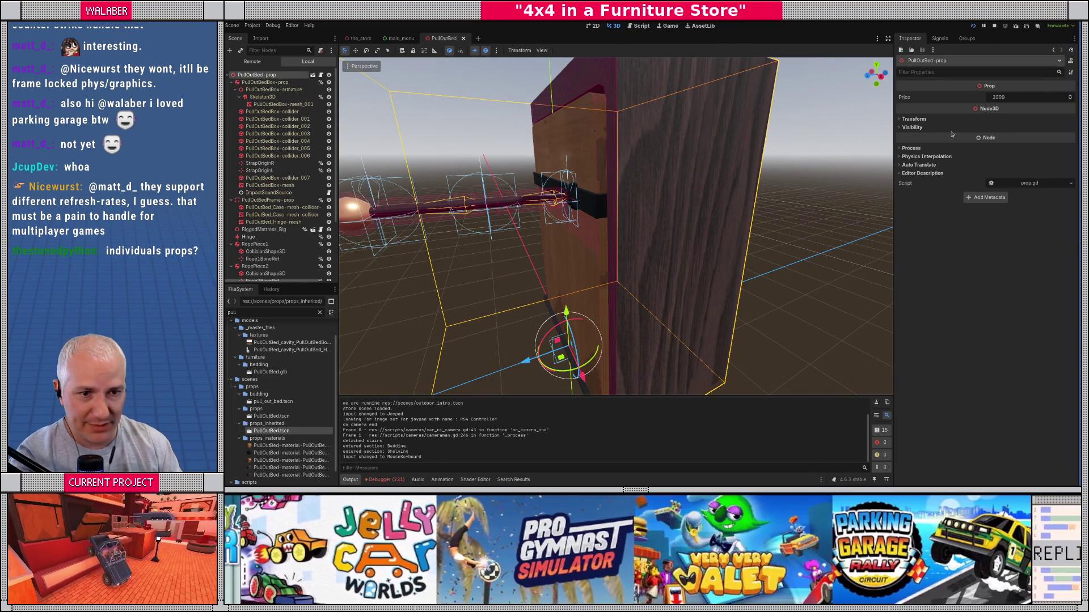
{"action": "left_click", "coordinate": [231, 82]}
{"action": "left_click", "coordinate": [273, 90]}
{"action": "left_click", "coordinate": [266, 82]}
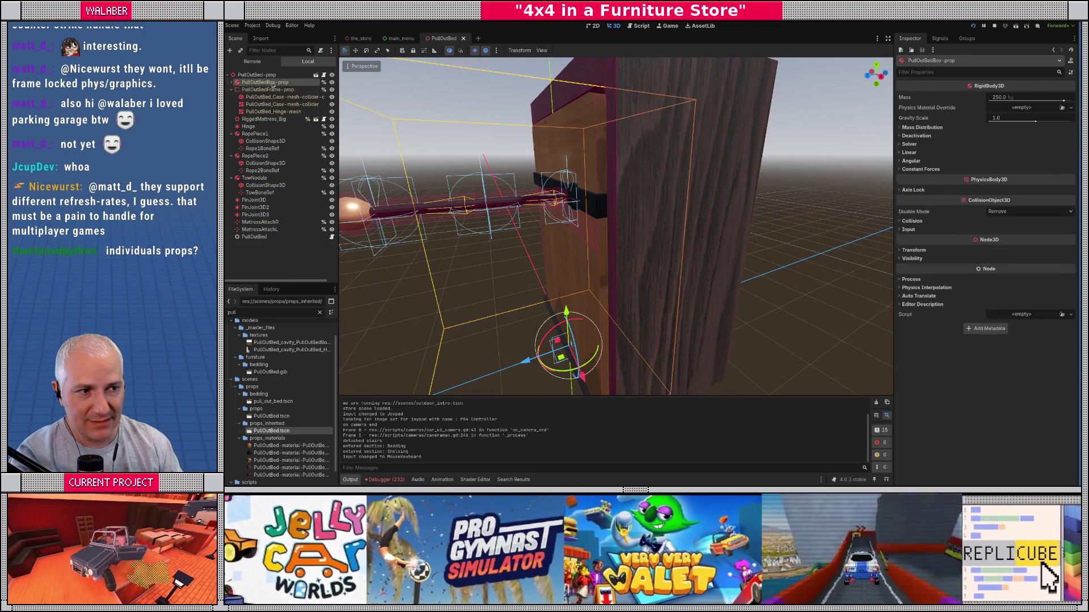
{"action": "left_click_drag", "start_coordinate": [578, 195], "coordinate": [541, 189]}
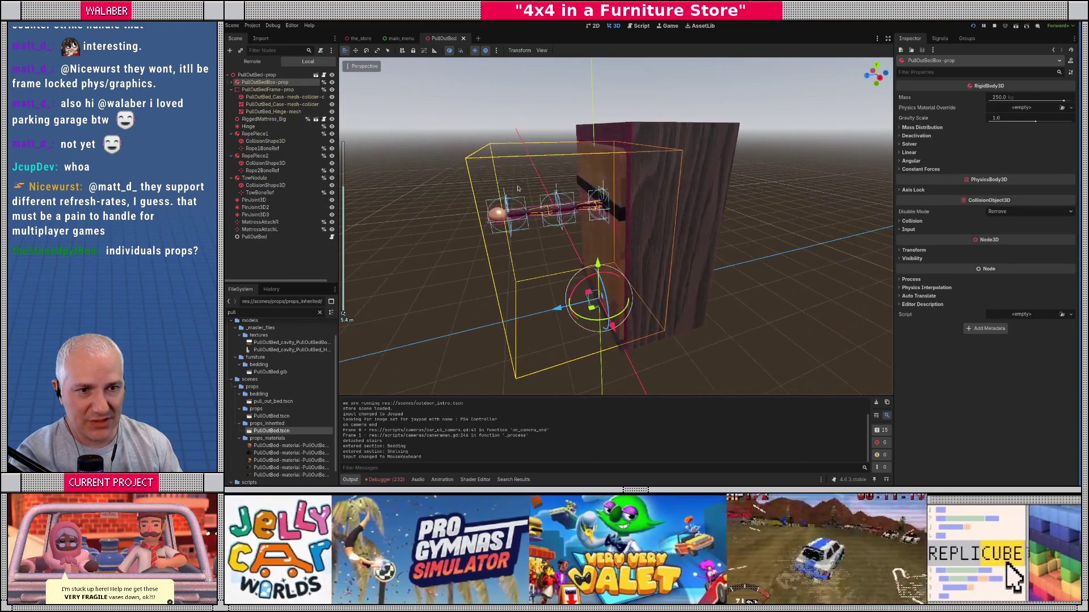
{"action": "left_click_drag", "start_coordinate": [567, 291], "coordinate": [584, 283]}
{"action": "key", "text": "ctrl+z"}
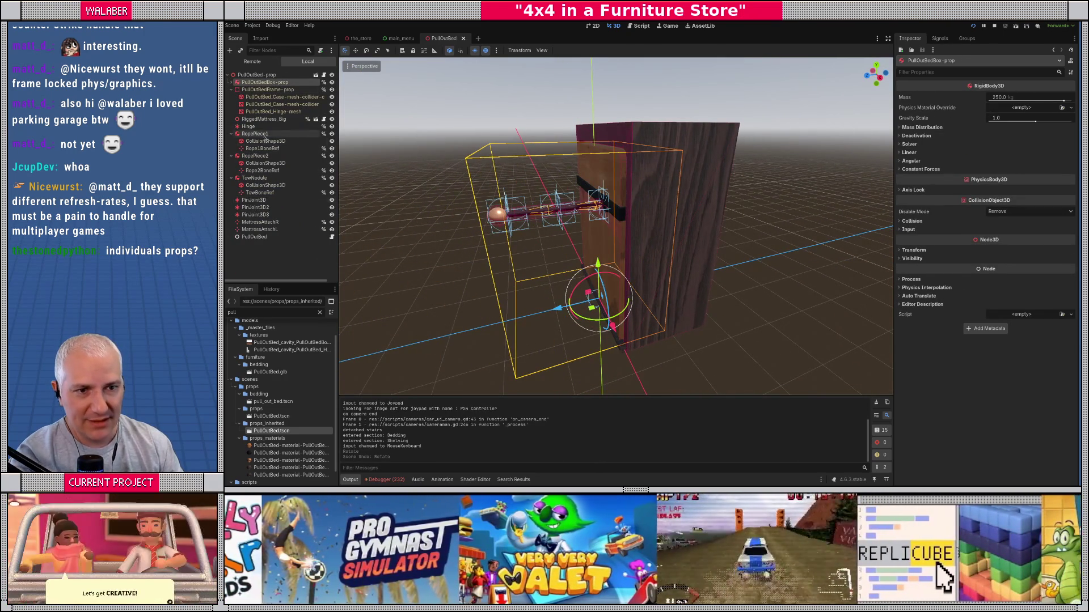
Step: Collapse and inspect the RopePiece1, RopePiece2 and TowNodule nodes
{"action": "left_click", "coordinate": [263, 133]}
{"action": "left_click", "coordinate": [231, 134]}
{"action": "left_click", "coordinate": [231, 142]}
{"action": "left_click", "coordinate": [231, 148]}
{"action": "left_click", "coordinate": [255, 141]}
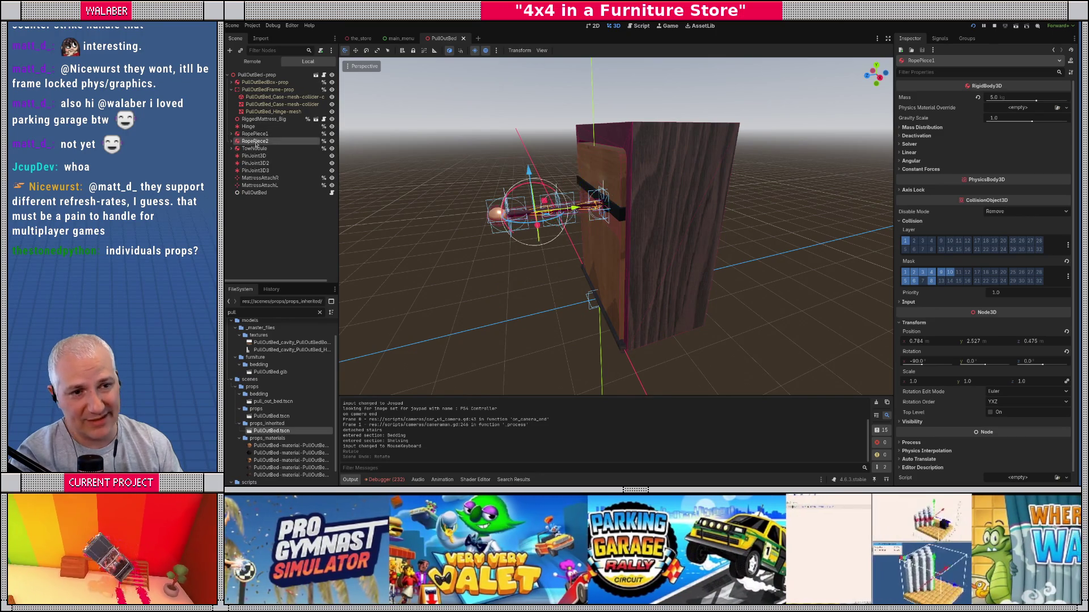
{"action": "left_click", "coordinate": [255, 134]}
{"action": "left_click", "coordinate": [253, 149]}
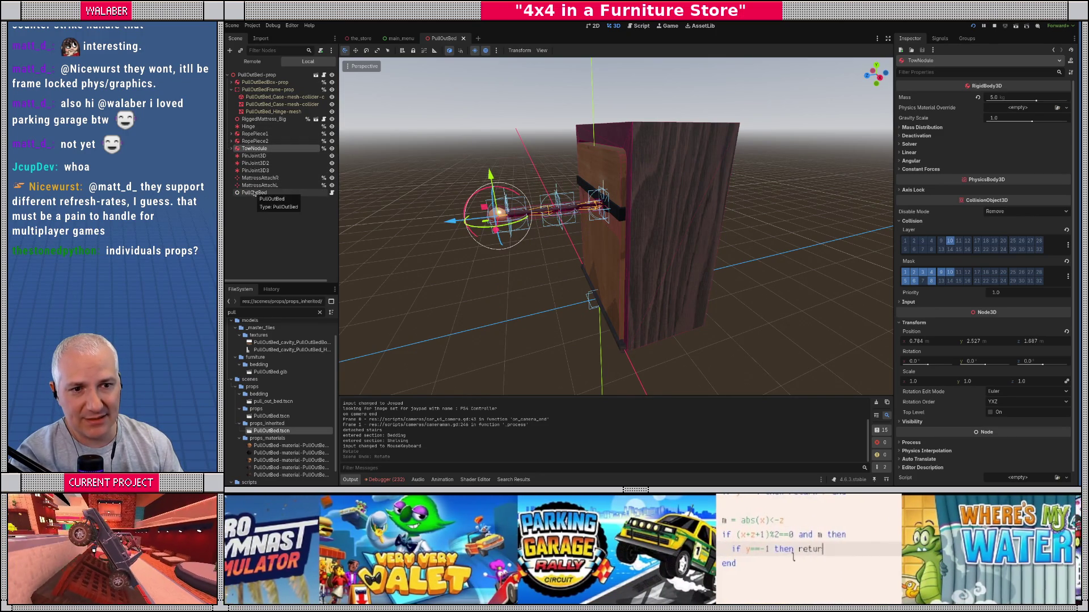
Step: Focus the view on RiggedMattress_Big and open its prop.gd script
{"action": "left_click", "coordinate": [261, 119]}
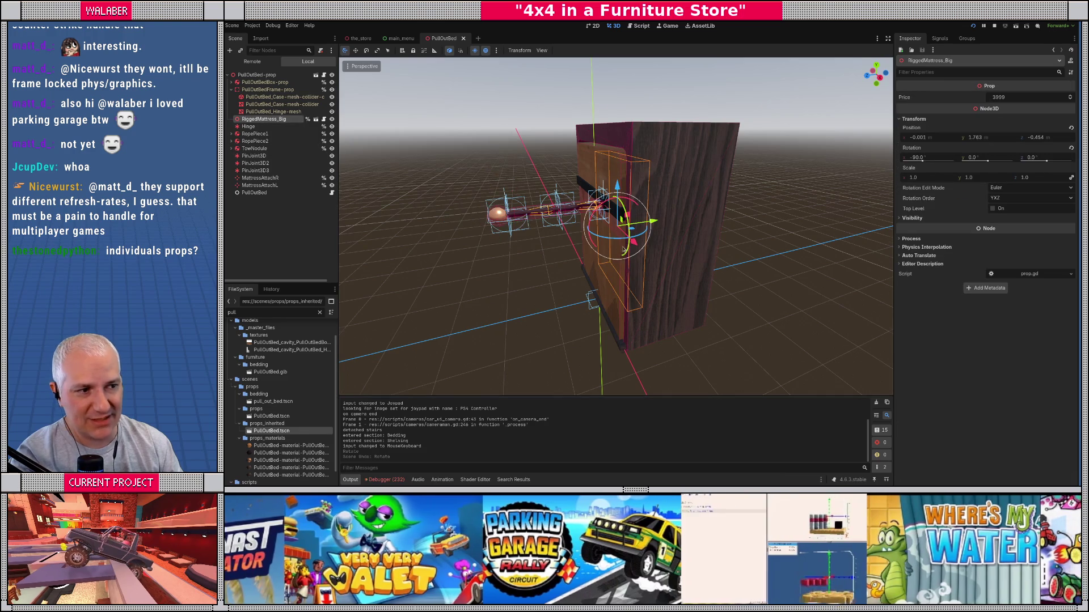
{"action": "key", "text": "f"}
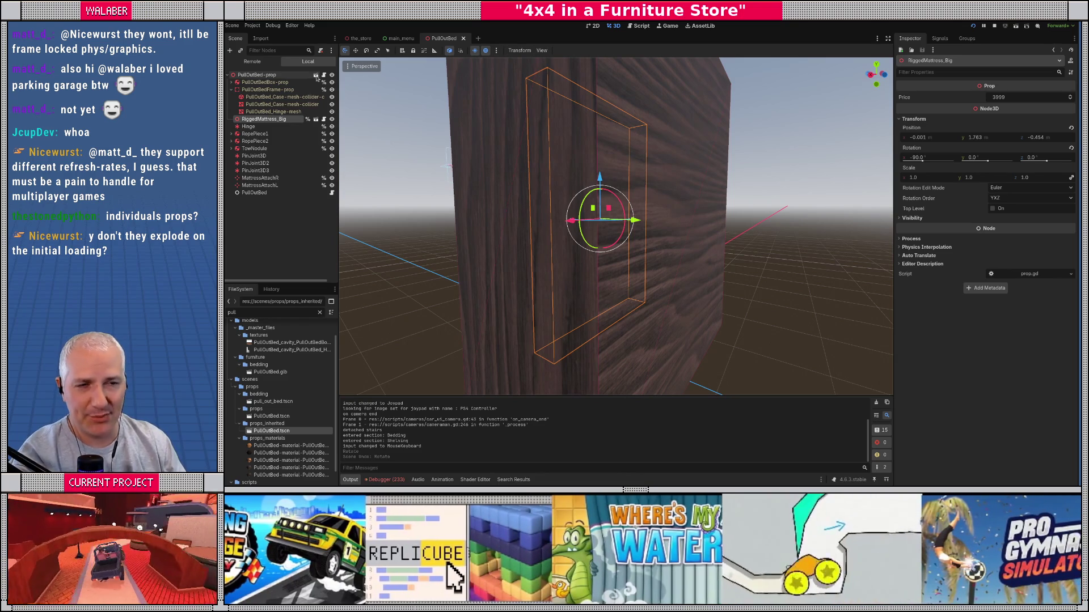
{"action": "key", "text": "ctrl+F3"}
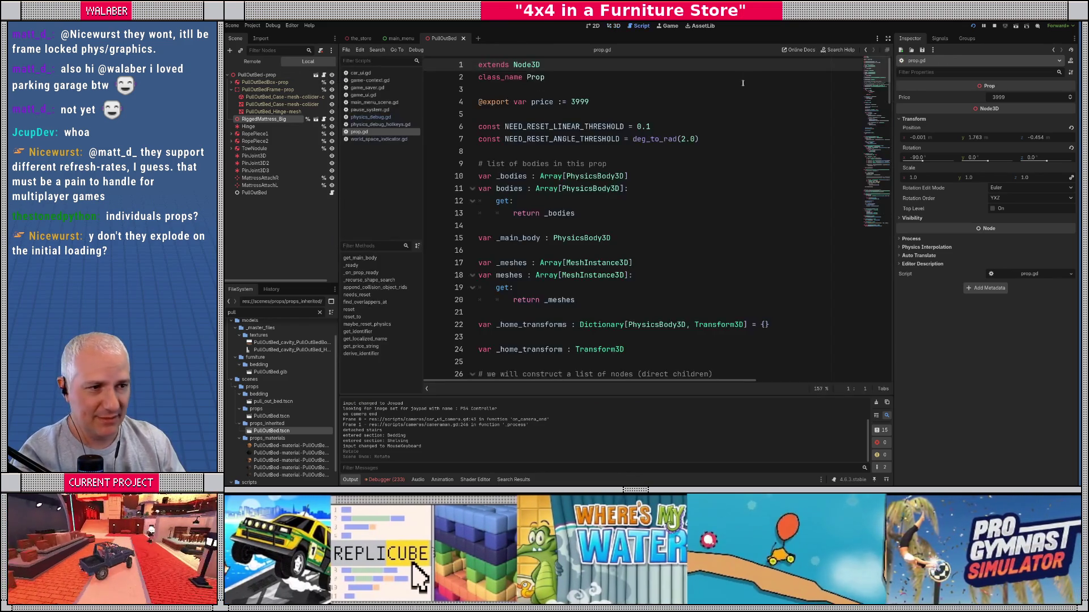
Step: Search prop.gd for 'reset', then close the find bar
{"action": "left_click", "coordinate": [682, 109]}
{"action": "key", "text": "ctrl+f"}
{"action": "type", "text": "reset"}
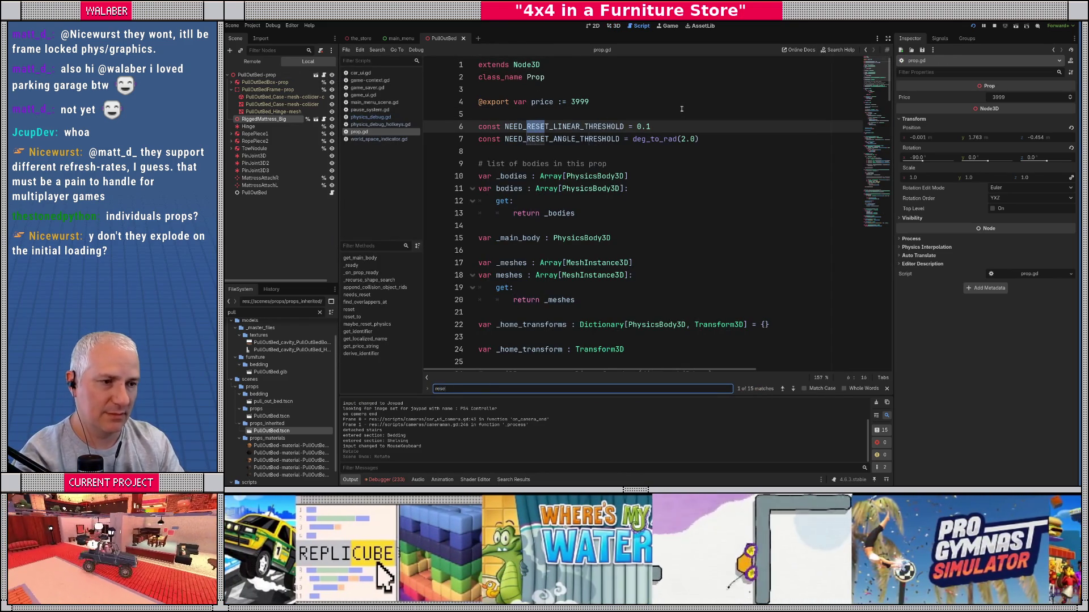
{"action": "key", "text": "Escape"}
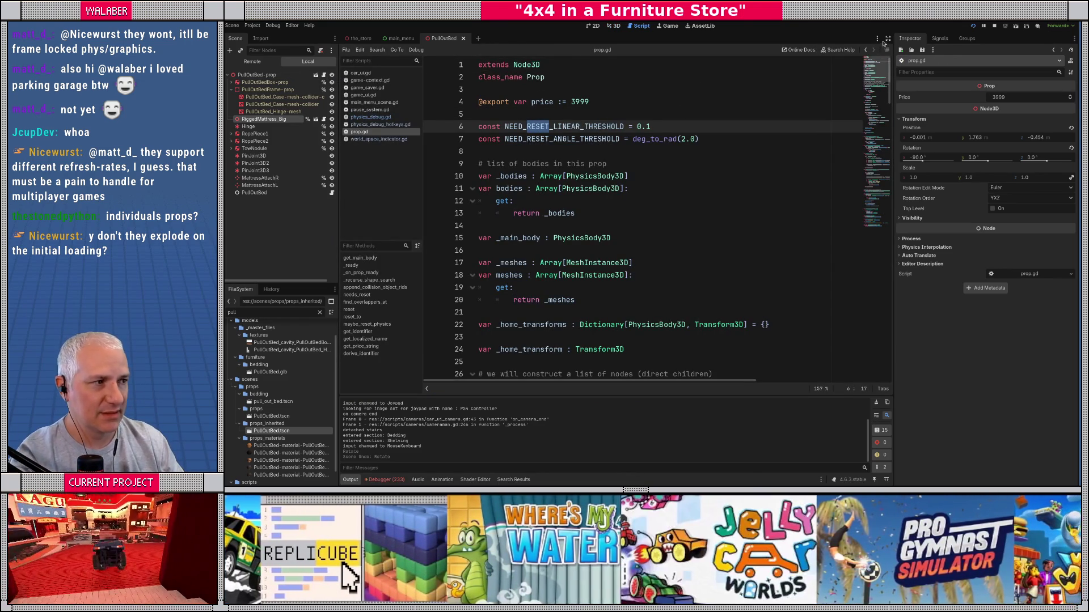
Step: Enter distraction-free mode and scroll down to the _ready function
{"action": "left_click", "coordinate": [889, 39]}
{"action": "scroll", "coordinate": [443, 183], "scroll_direction": "down", "scroll_amount": 1}
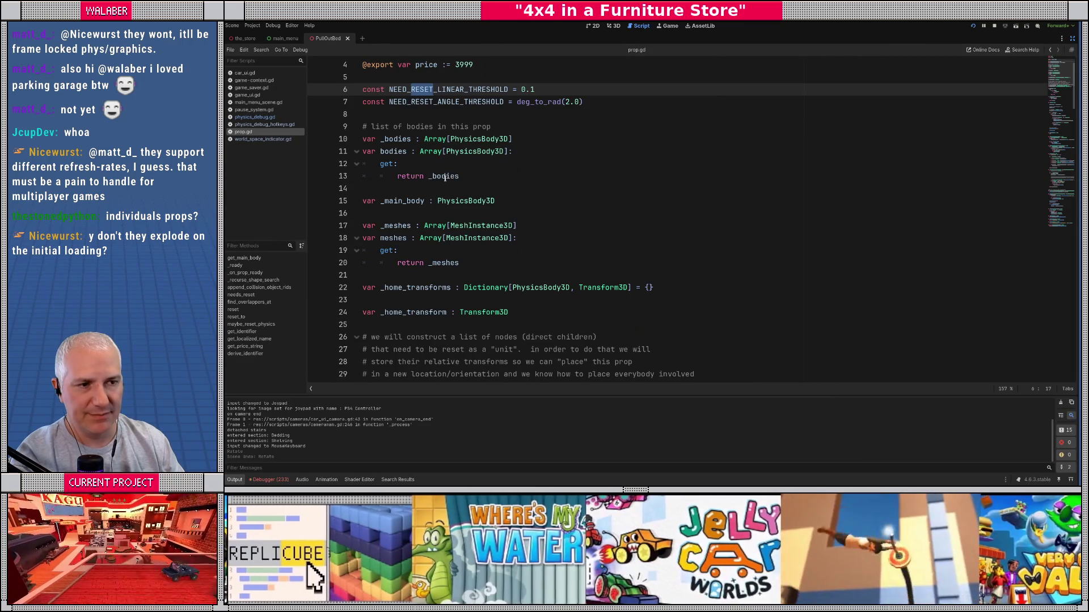
{"action": "scroll", "coordinate": [443, 182], "scroll_direction": "down", "scroll_amount": 7}
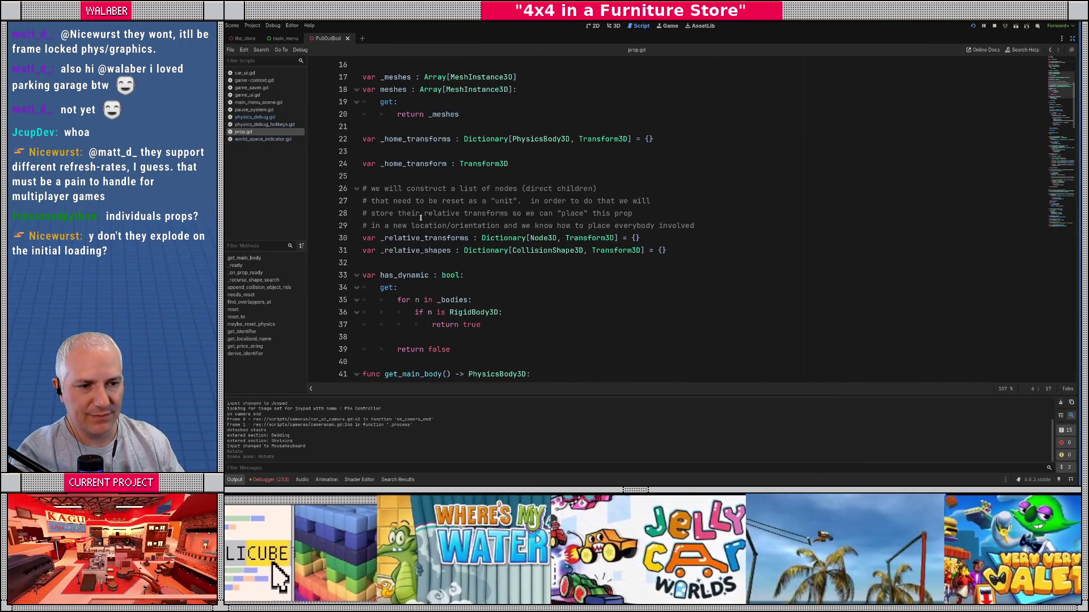
{"action": "scroll", "coordinate": [419, 216], "scroll_direction": "down", "scroll_amount": 8}
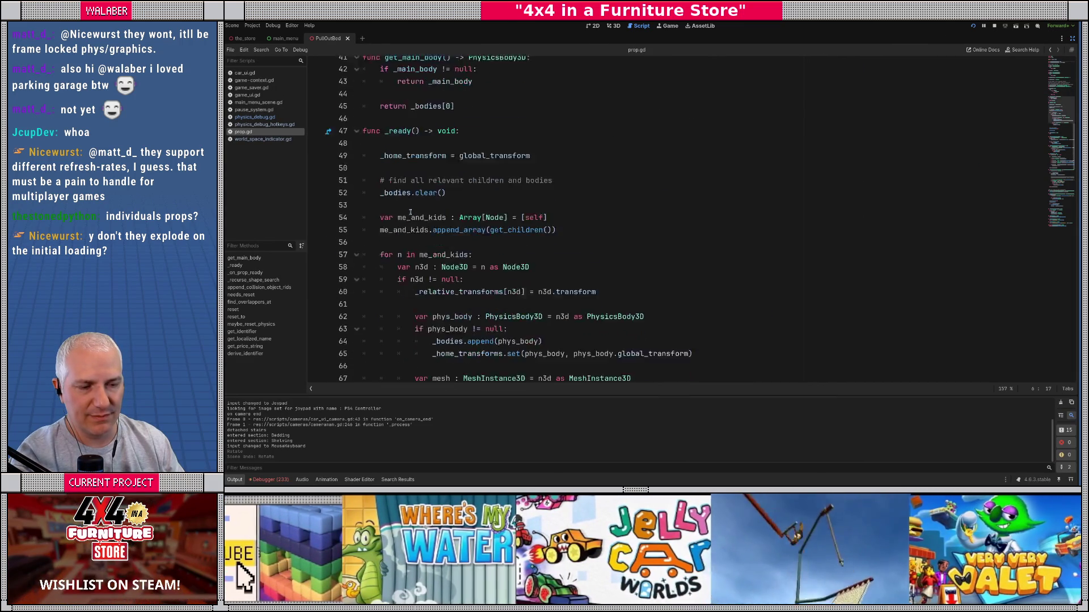
{"action": "scroll", "coordinate": [409, 210], "scroll_direction": "down", "scroll_amount": 2}
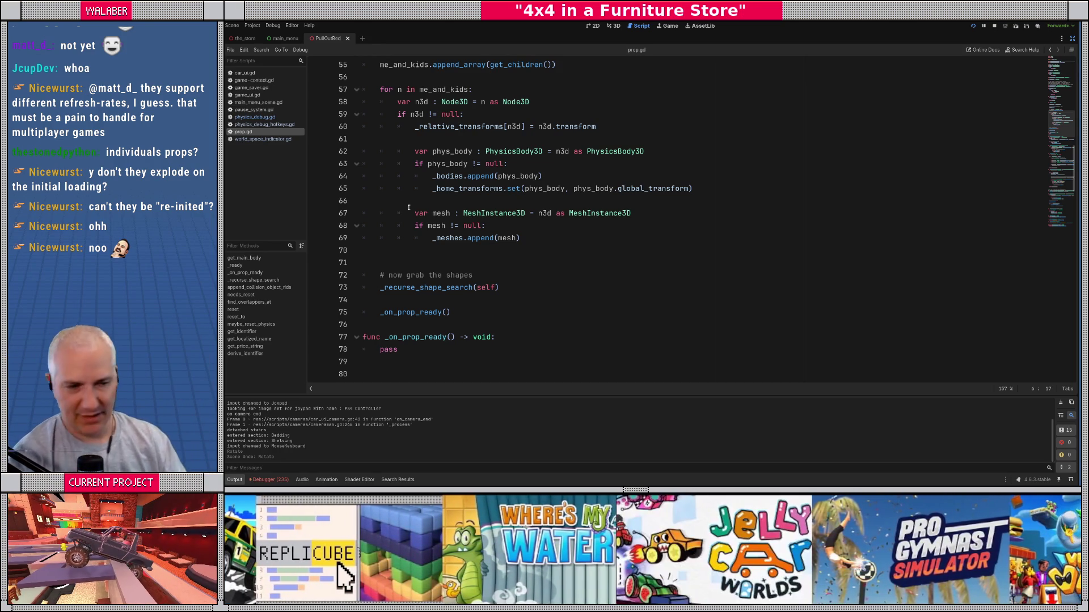
Step: Scroll down and highlight the needs_reset function name
{"action": "left_click", "coordinate": [454, 134]}
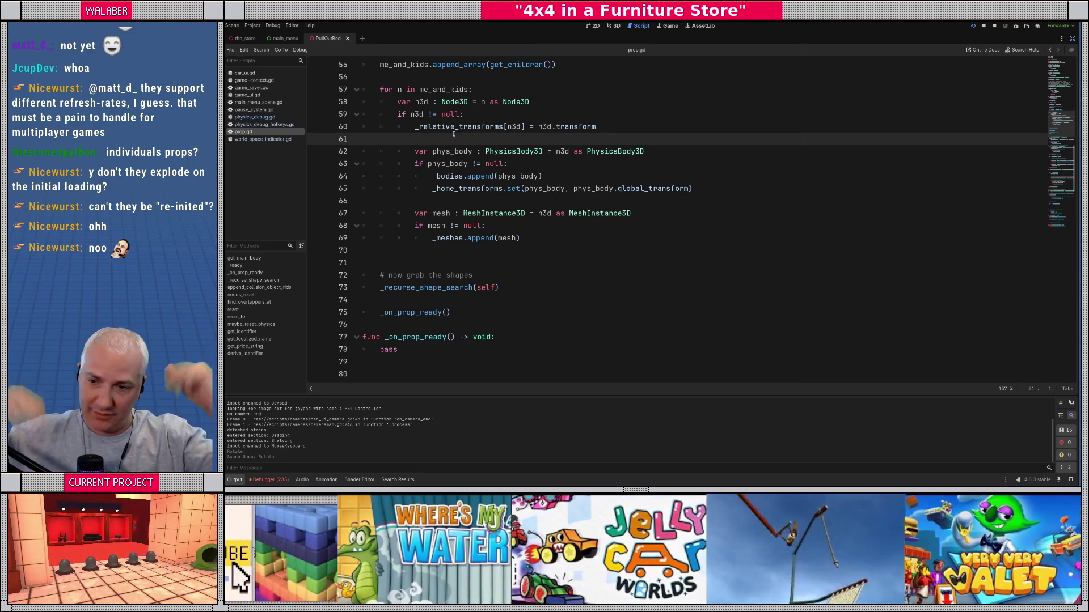
{"action": "scroll", "coordinate": [440, 197], "scroll_direction": "down", "scroll_amount": 4}
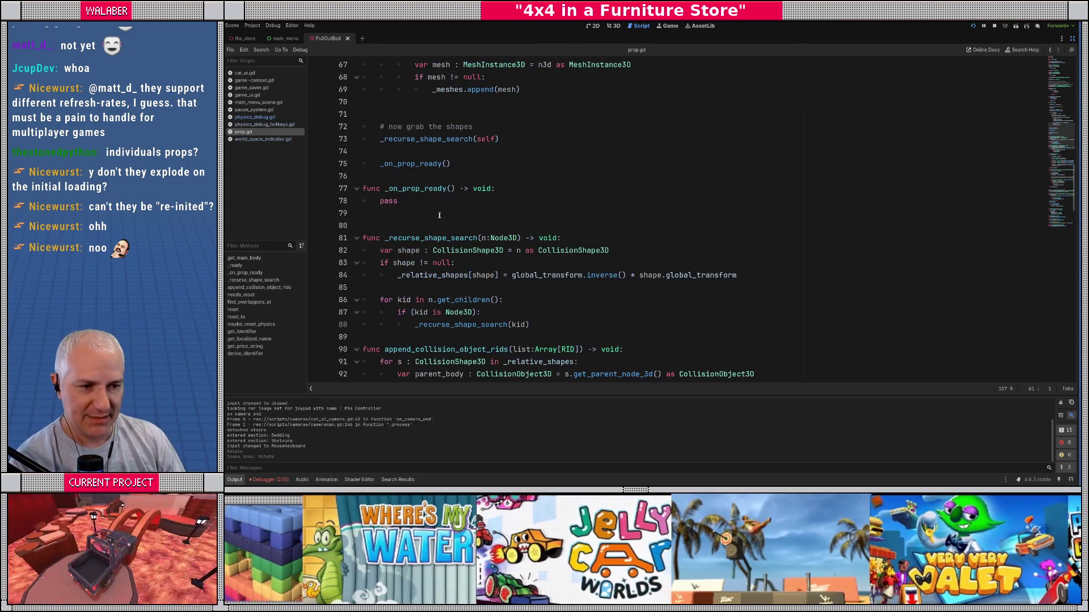
{"action": "scroll", "coordinate": [437, 200], "scroll_direction": "down", "scroll_amount": 6}
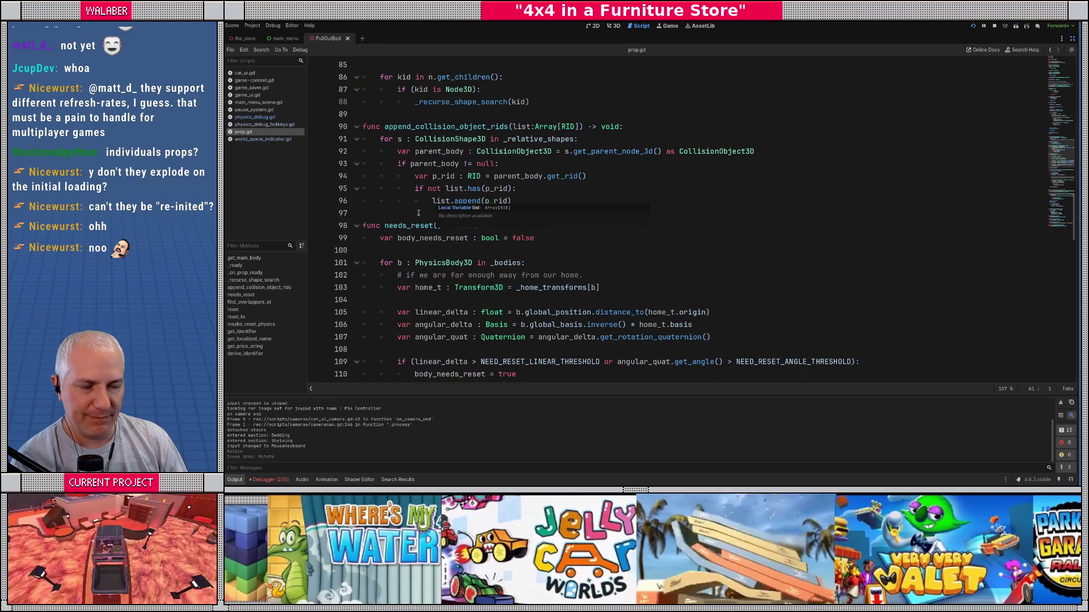
{"action": "double_click", "coordinate": [404, 227]}
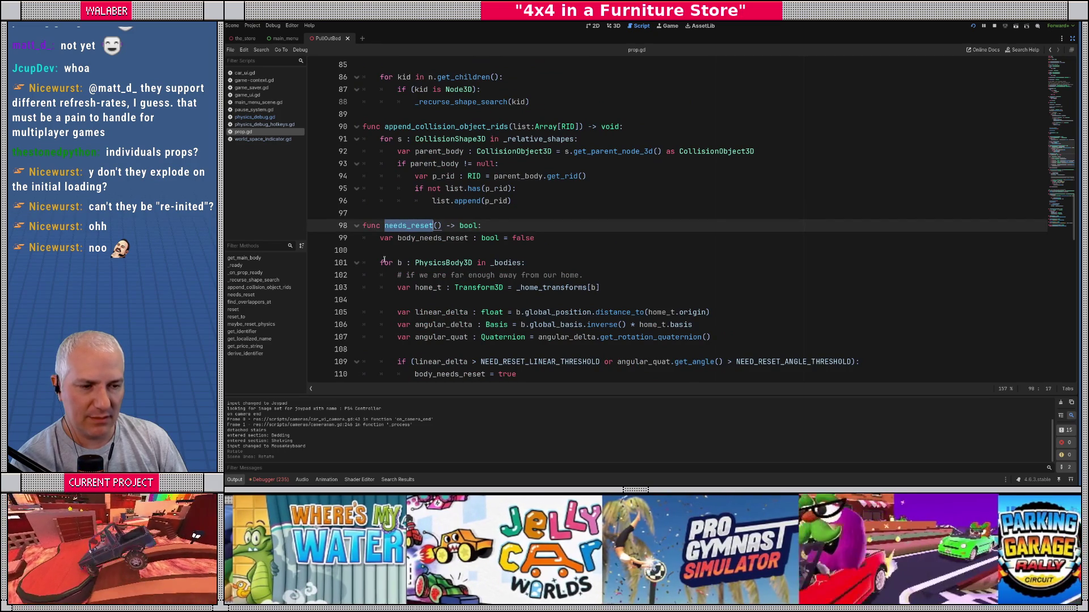
Step: Highlight find_overlappers_at and read further down through the reset_to body
{"action": "scroll", "coordinate": [381, 265], "scroll_direction": "down", "scroll_amount": 1}
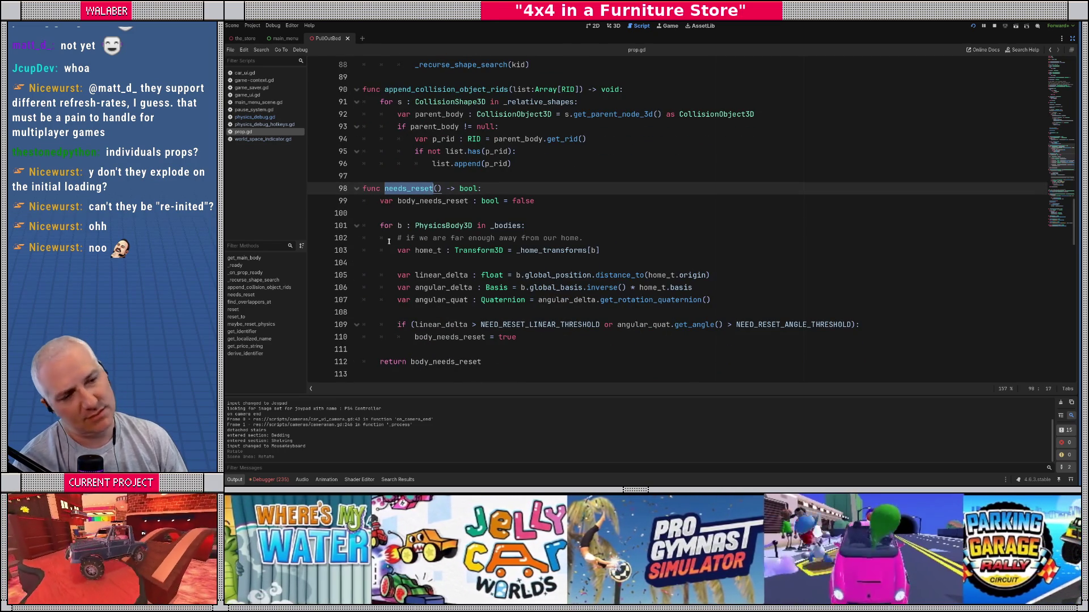
{"action": "scroll", "coordinate": [393, 202], "scroll_direction": "down", "scroll_amount": 7}
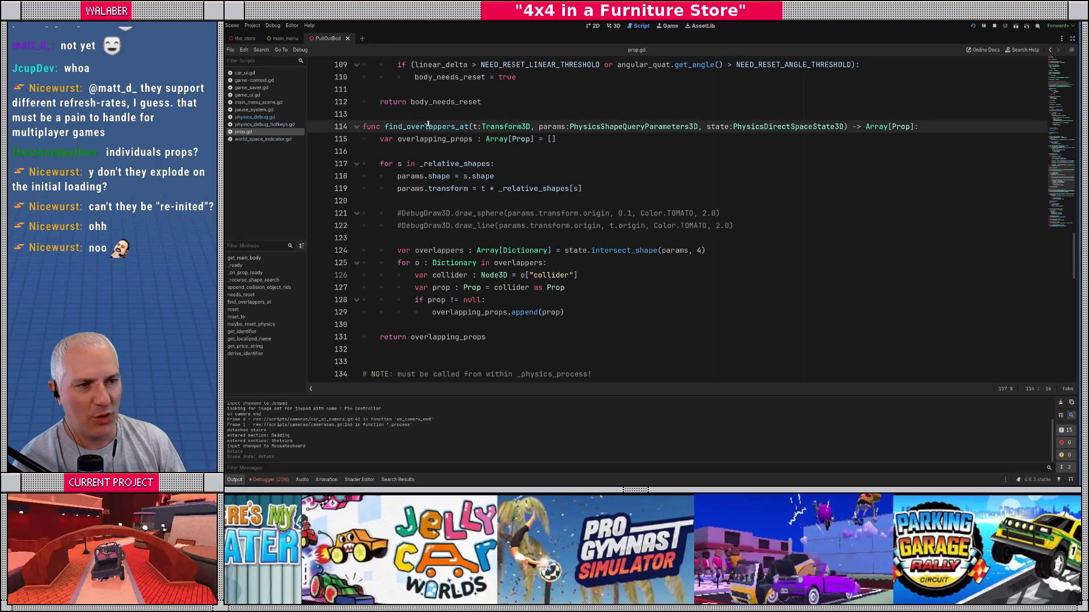
{"action": "double_click", "coordinate": [427, 126]}
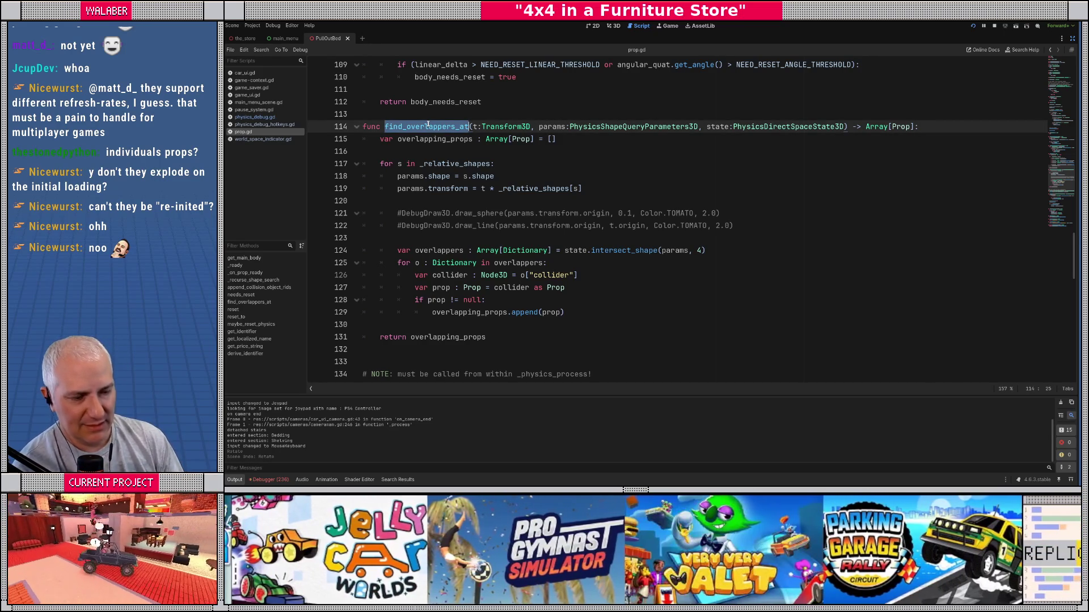
{"action": "scroll", "coordinate": [428, 124], "scroll_direction": "down", "scroll_amount": 1}
{"action": "scroll", "coordinate": [422, 151], "scroll_direction": "down", "scroll_amount": 5}
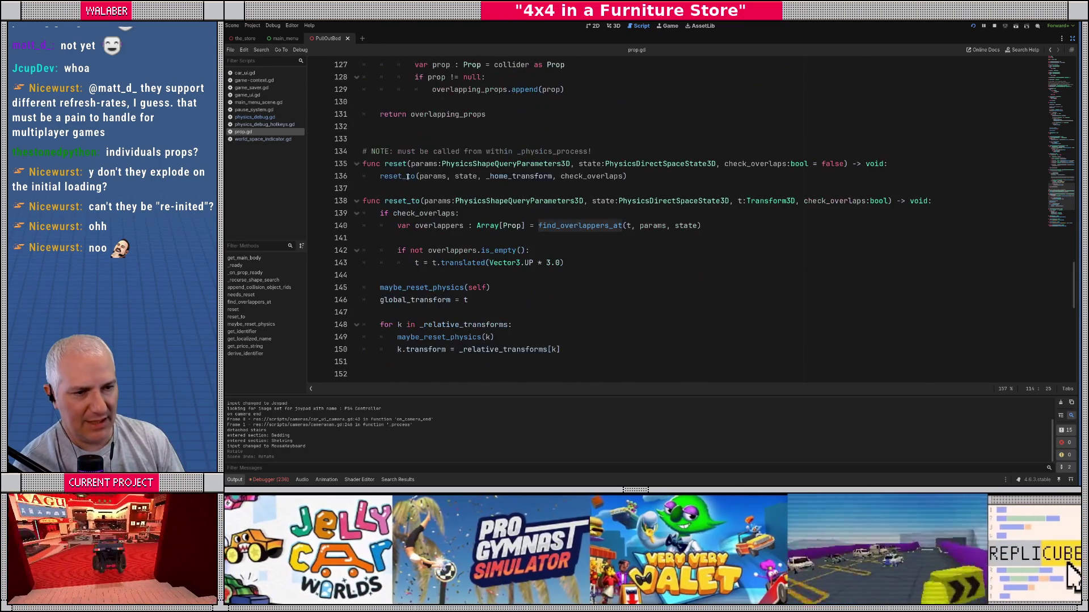
{"action": "scroll", "coordinate": [400, 188], "scroll_direction": "down", "scroll_amount": 1}
{"action": "left_click_drag", "start_coordinate": [397, 176], "coordinate": [494, 300]}
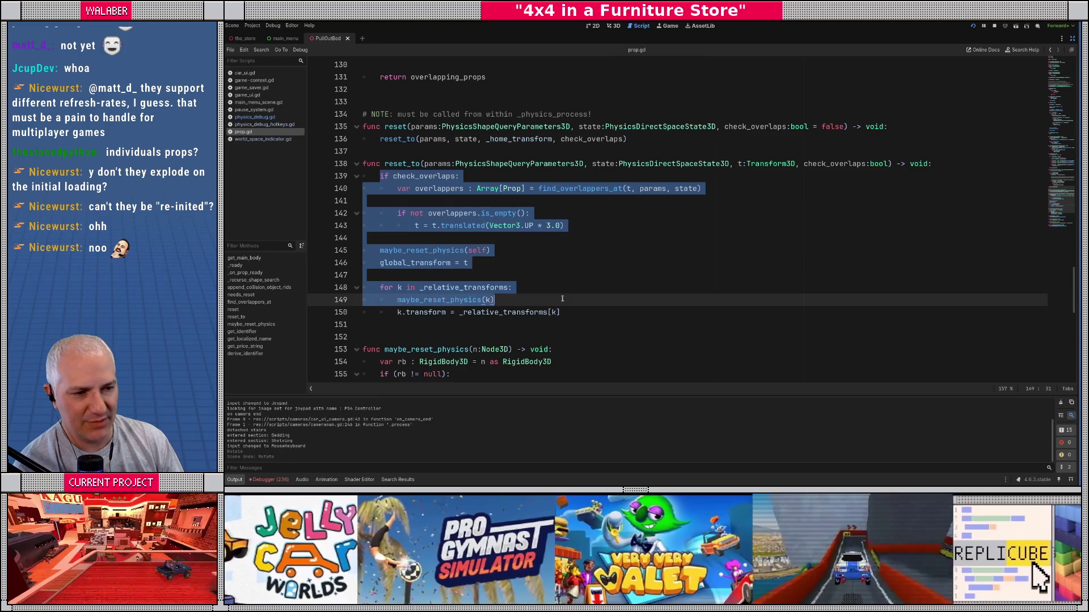
{"action": "left_click", "coordinate": [493, 300]}
Step: Scroll back to line 113, restore the side docks, and stop the running game
{"action": "scroll", "coordinate": [476, 215], "scroll_direction": "up", "scroll_amount": 7}
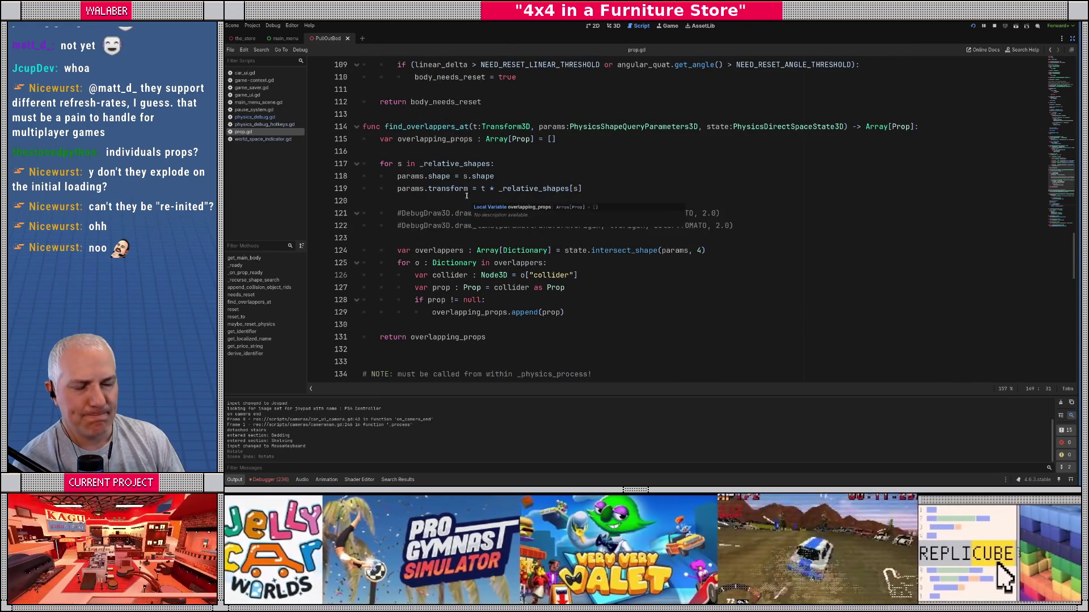
{"action": "scroll", "coordinate": [452, 183], "scroll_direction": "up", "scroll_amount": 1}
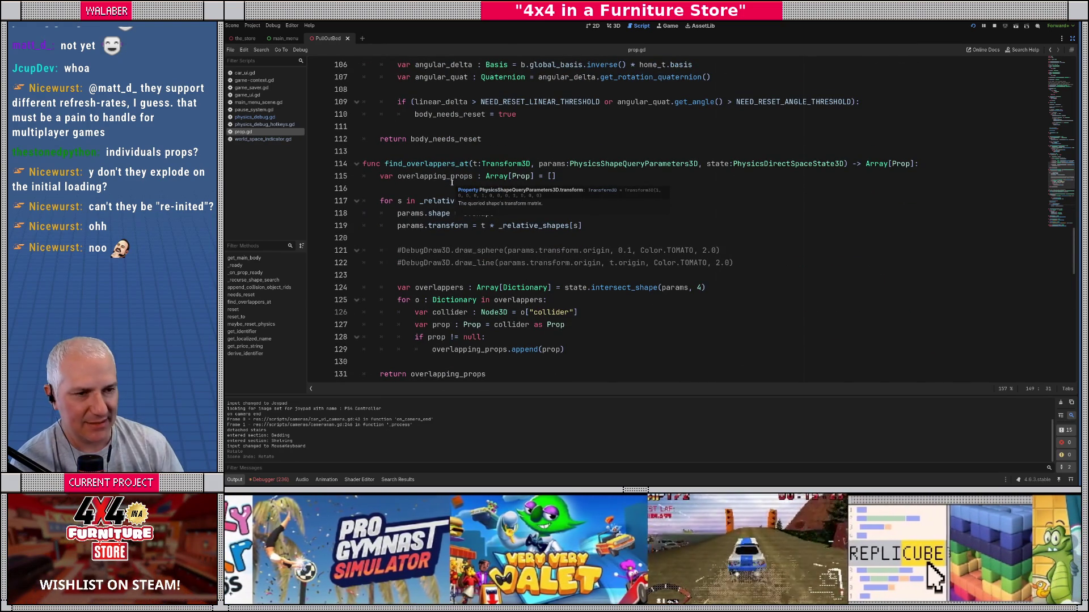
{"action": "left_click", "coordinate": [453, 151]}
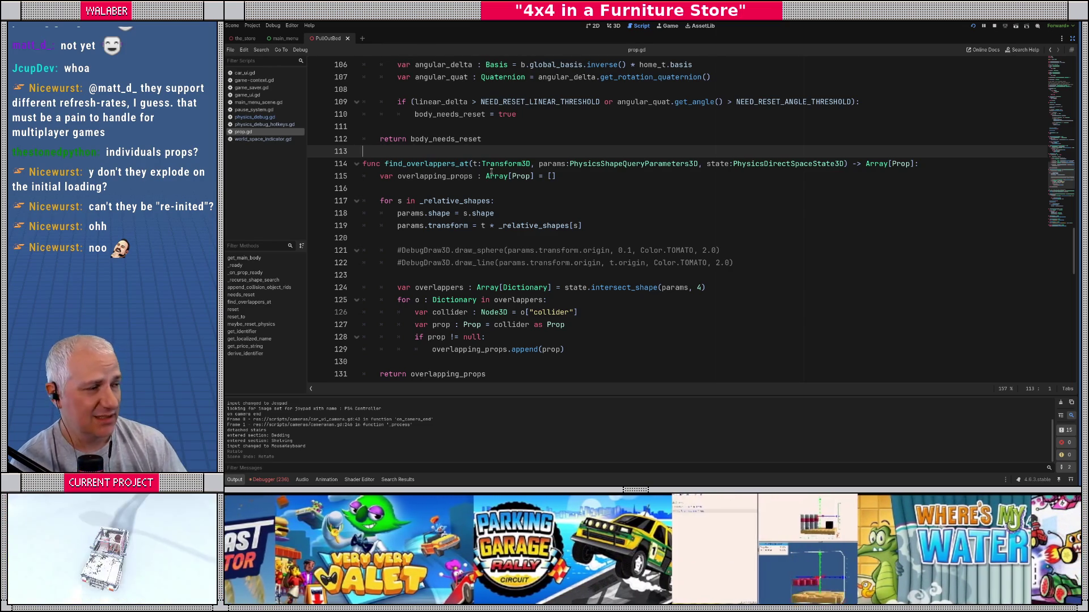
{"action": "left_click", "coordinate": [1072, 38]}
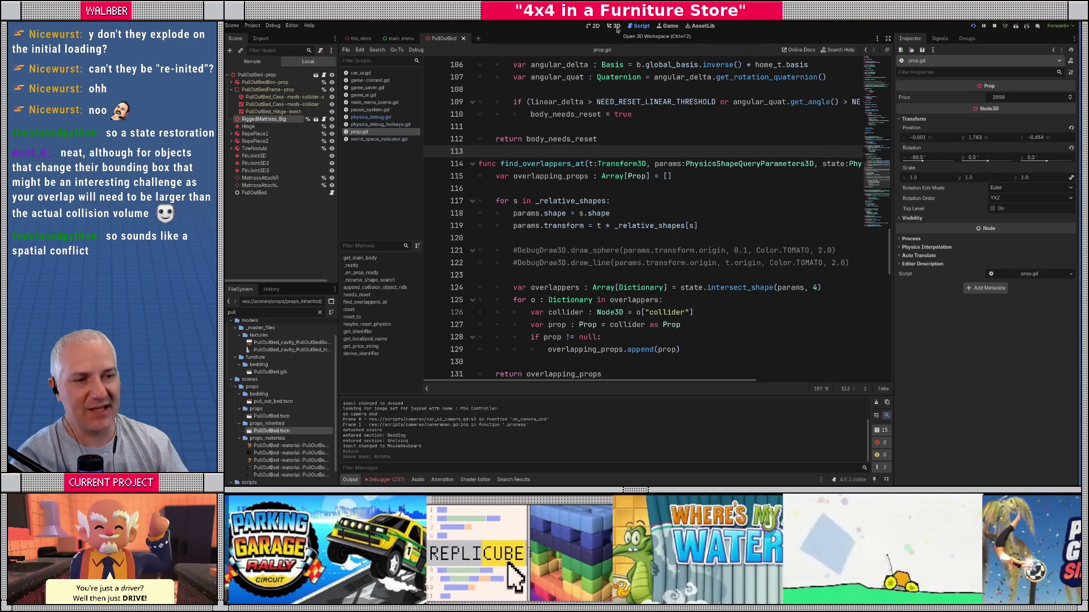
{"action": "left_click", "coordinate": [994, 26]}
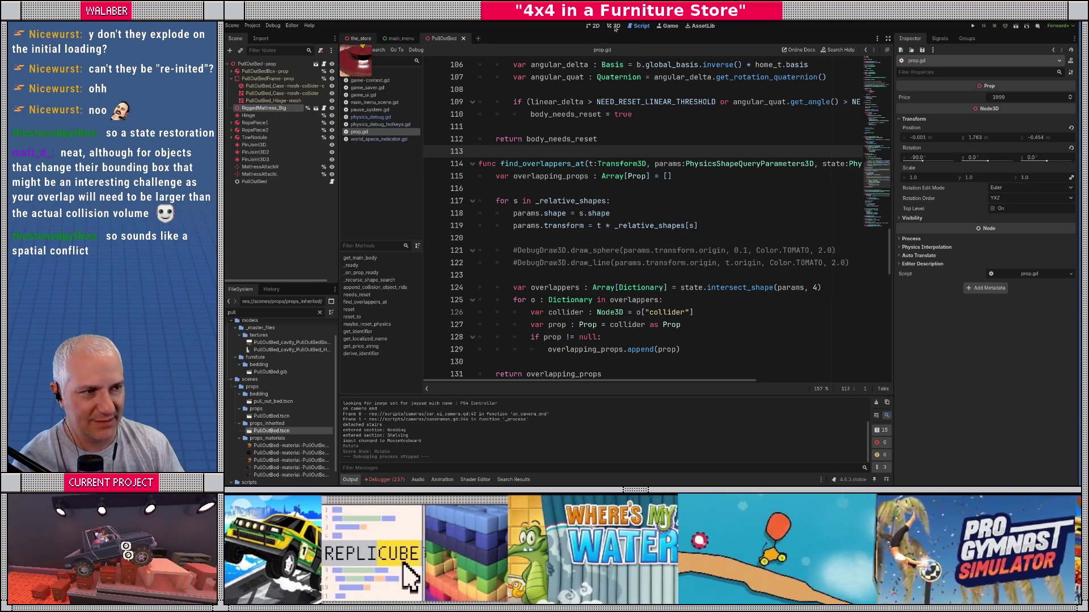
Step: Show the_store scene in the 3D workspace with the side panels visible
{"action": "left_click", "coordinate": [358, 38]}
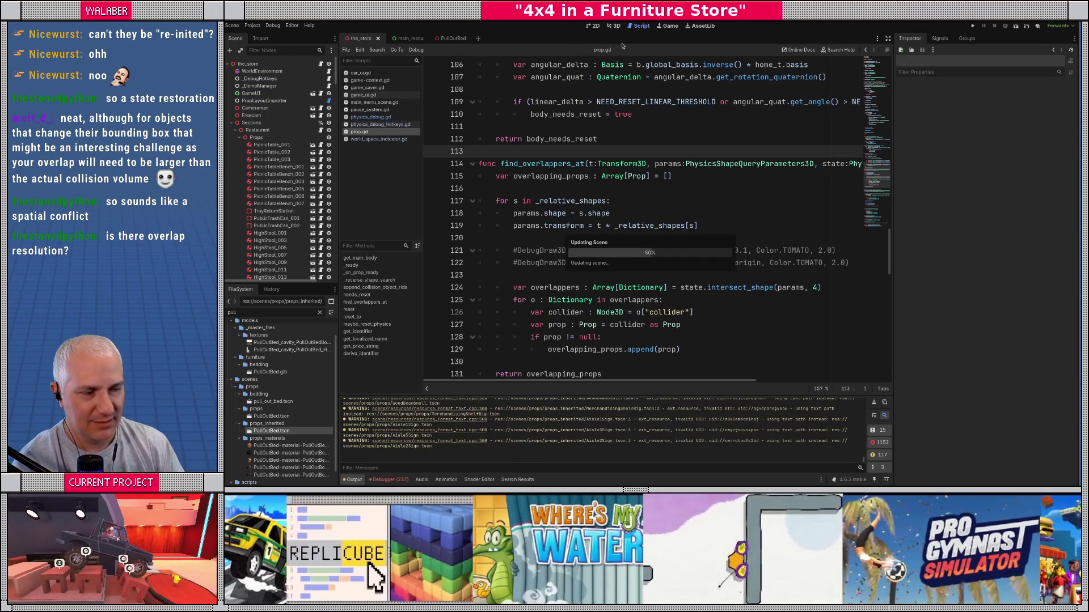
{"action": "left_click", "coordinate": [614, 27]}
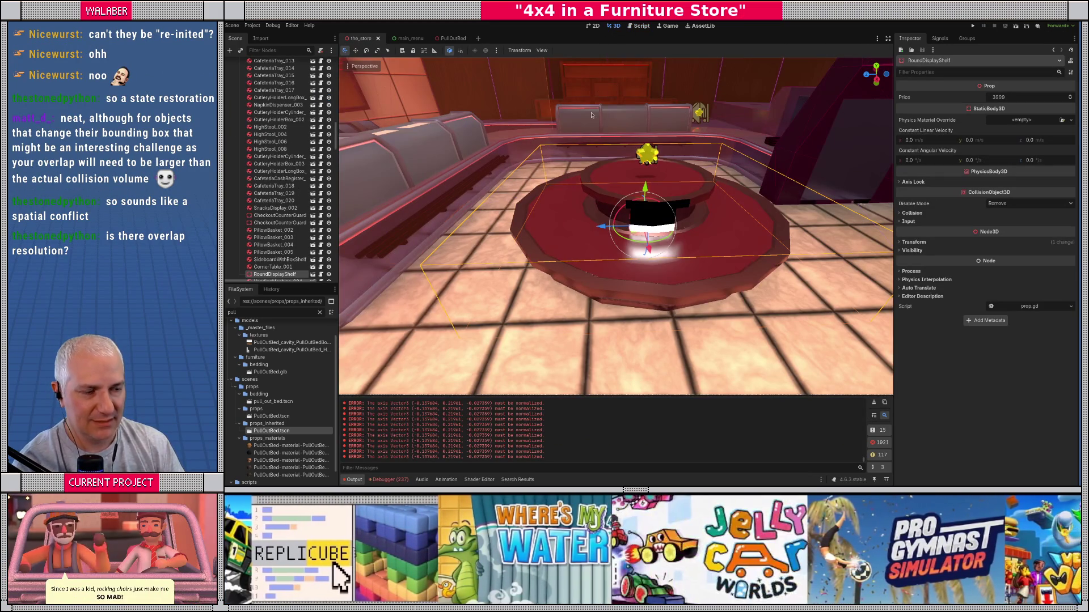
{"action": "left_click", "coordinate": [888, 38]}
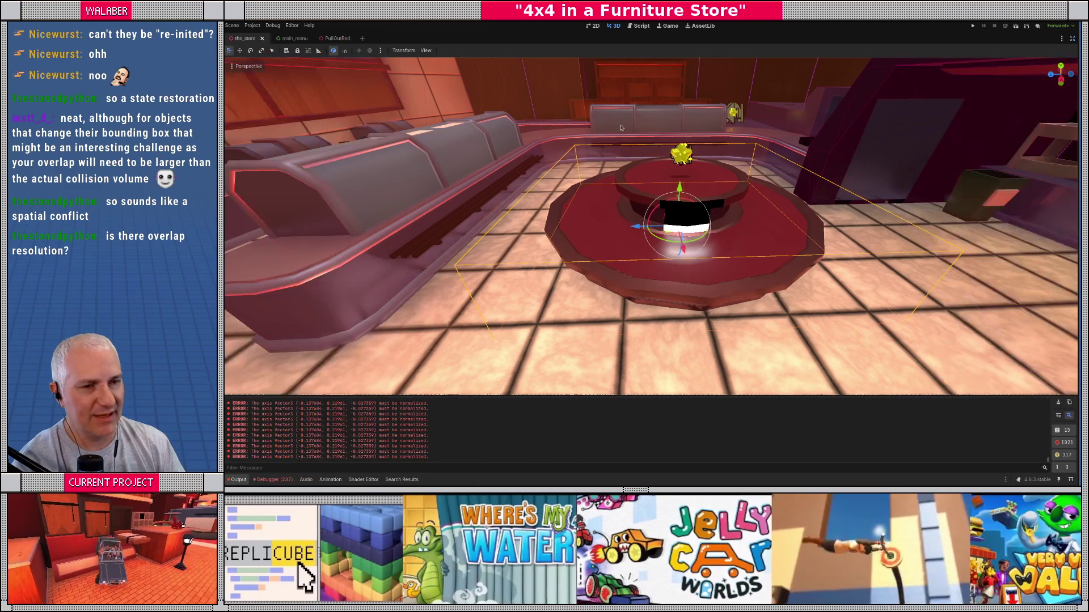
{"action": "left_click", "coordinate": [1071, 39]}
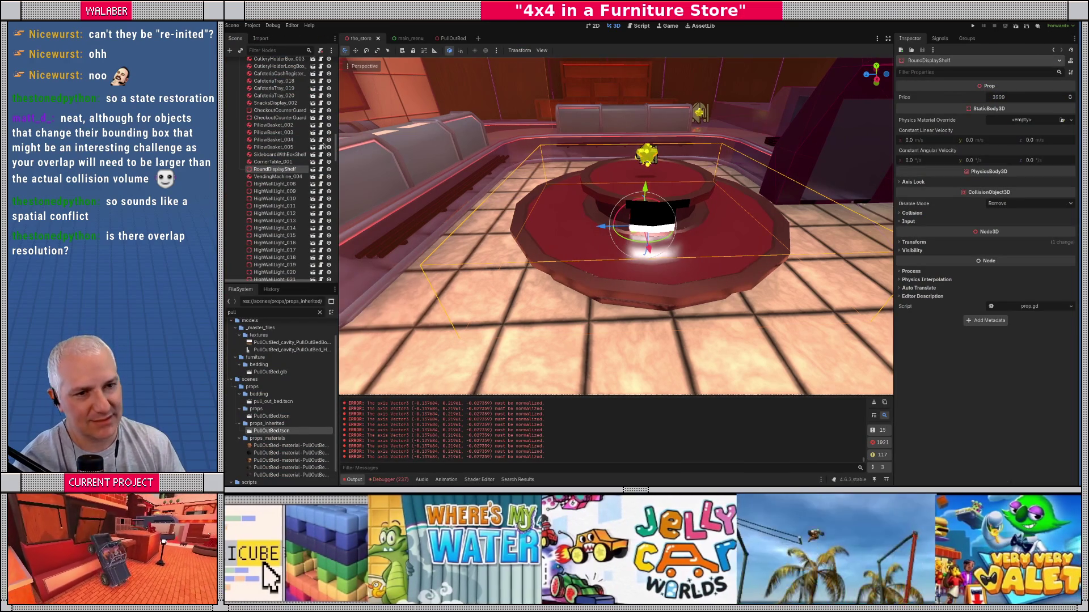
Step: Fly the camera to an overhead view of the rug and table, then select the cardboard mission-giver
{"action": "key", "text": "s"}
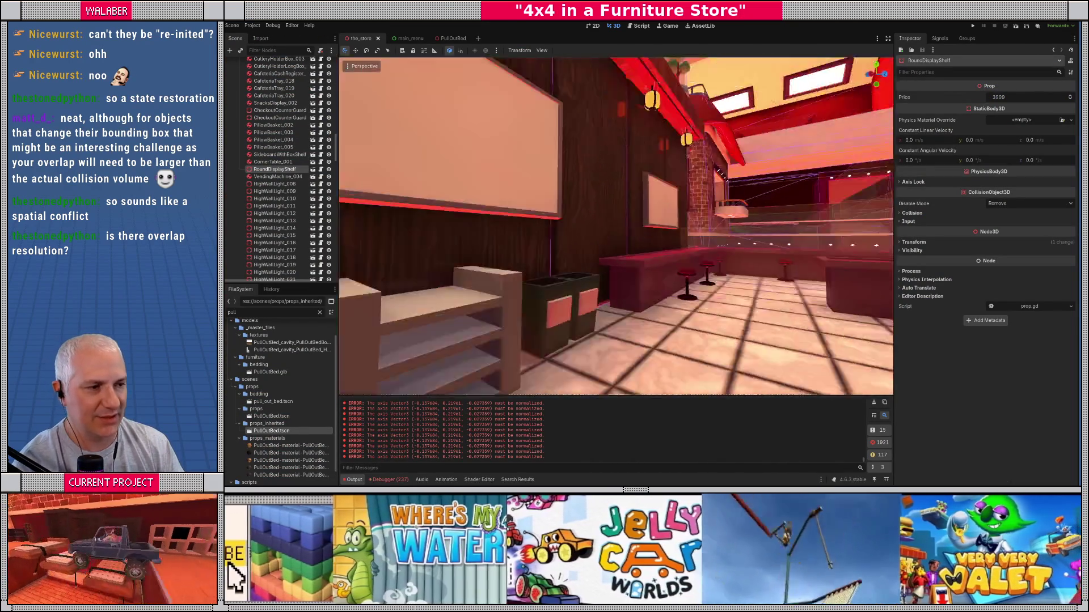
{"action": "key", "text": "w"}
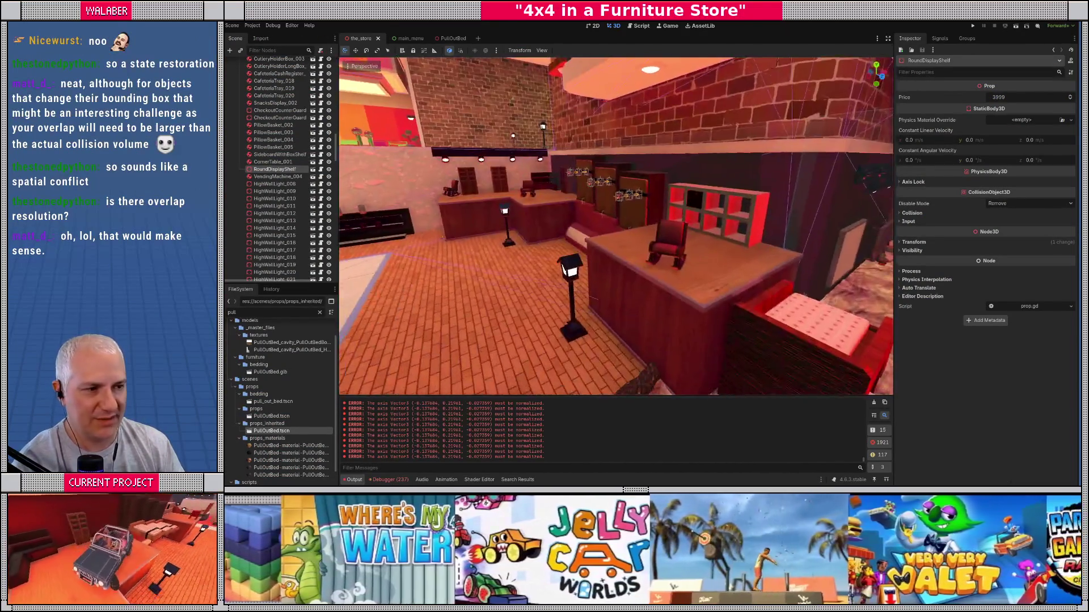
{"action": "left_click_drag", "start_coordinate": [563, 266], "coordinate": [555, 198]}
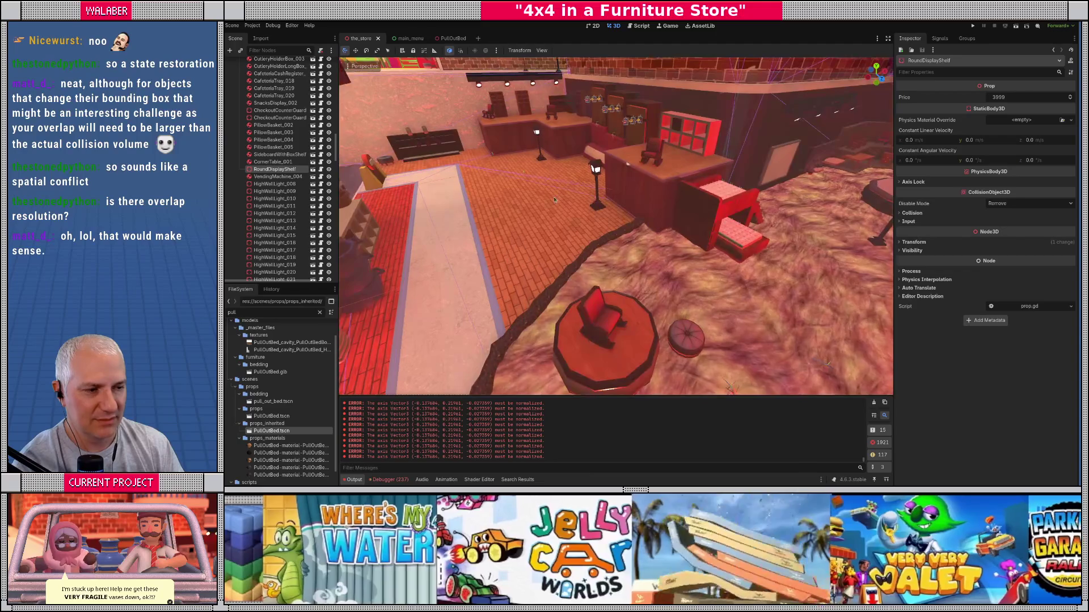
{"action": "key", "text": "s"}
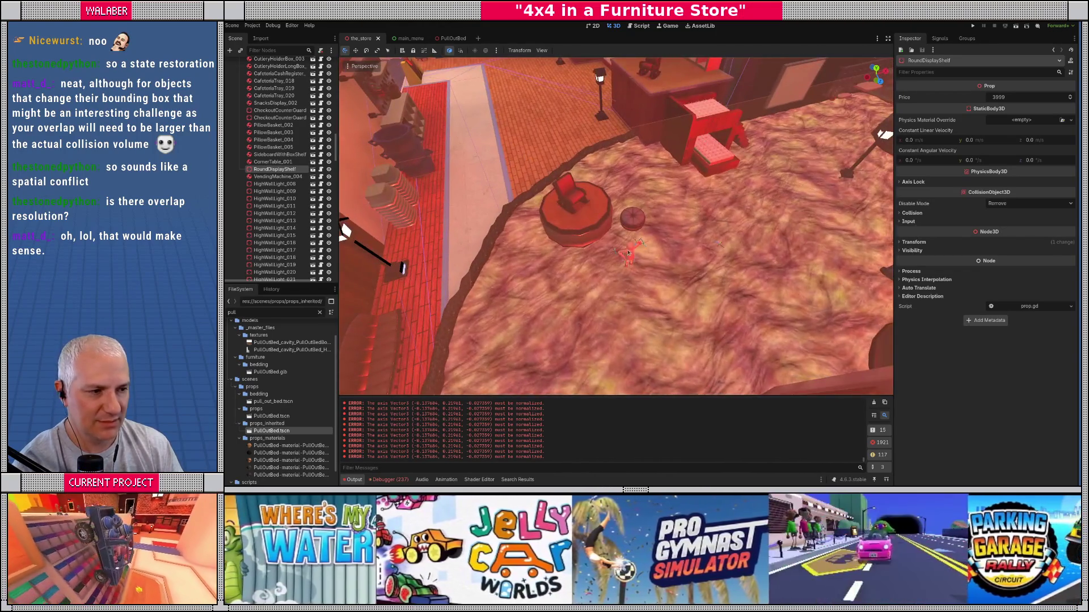
{"action": "left_click", "coordinate": [630, 252]}
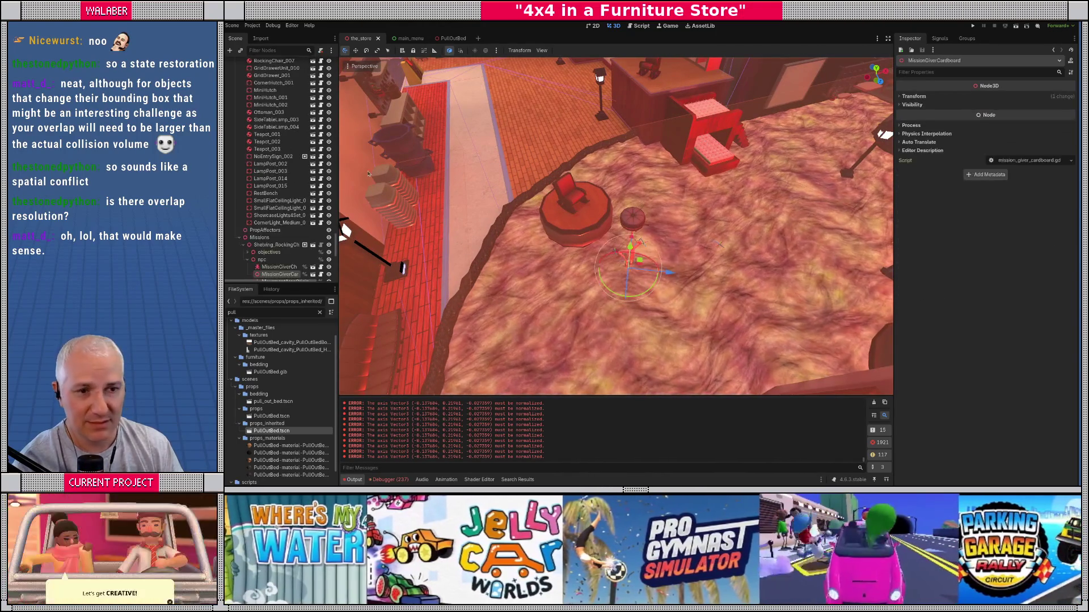
Step: Inspect the Shelving_RockingChairs mission's Reset List, checking RiggedMattress_Big_009 and _010
{"action": "scroll", "coordinate": [270, 217], "scroll_direction": "down", "scroll_amount": 3}
{"action": "left_click", "coordinate": [273, 139]}
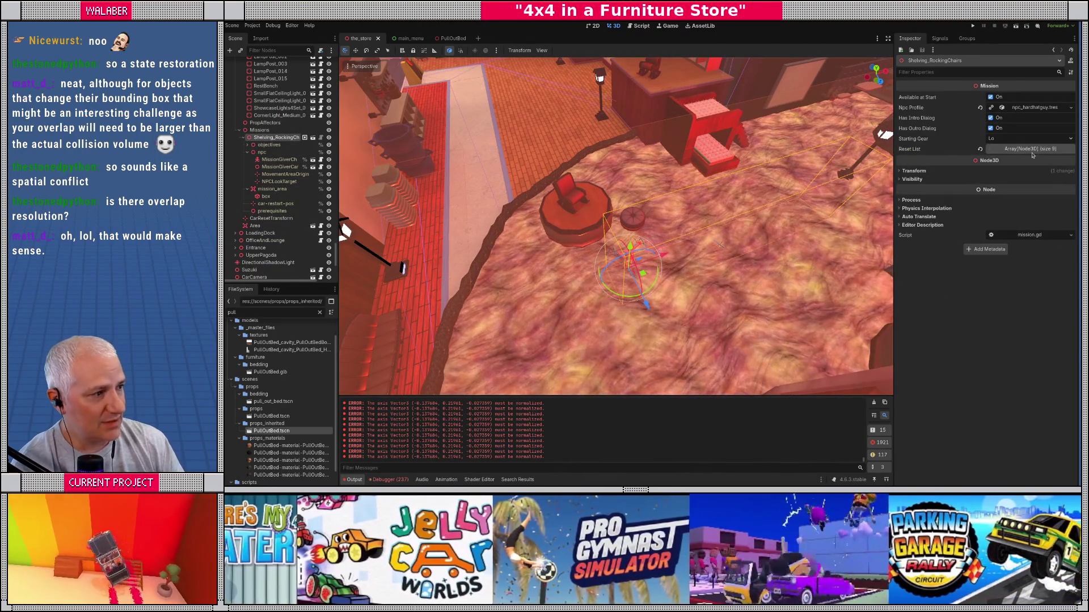
{"action": "left_click", "coordinate": [1030, 149]}
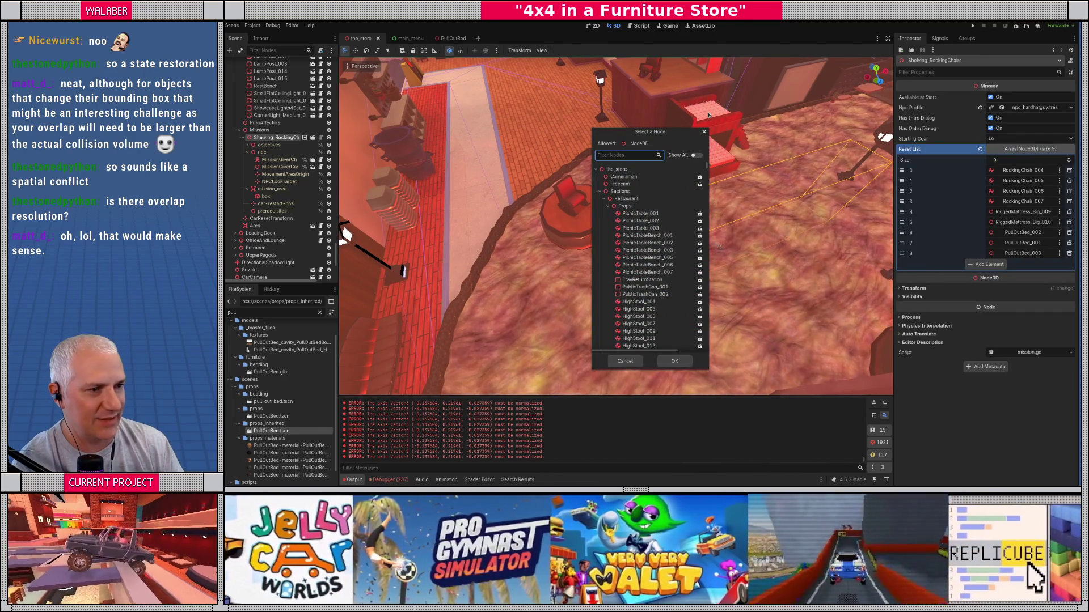
{"action": "left_click", "coordinate": [625, 361]}
{"action": "left_click", "coordinate": [712, 117]}
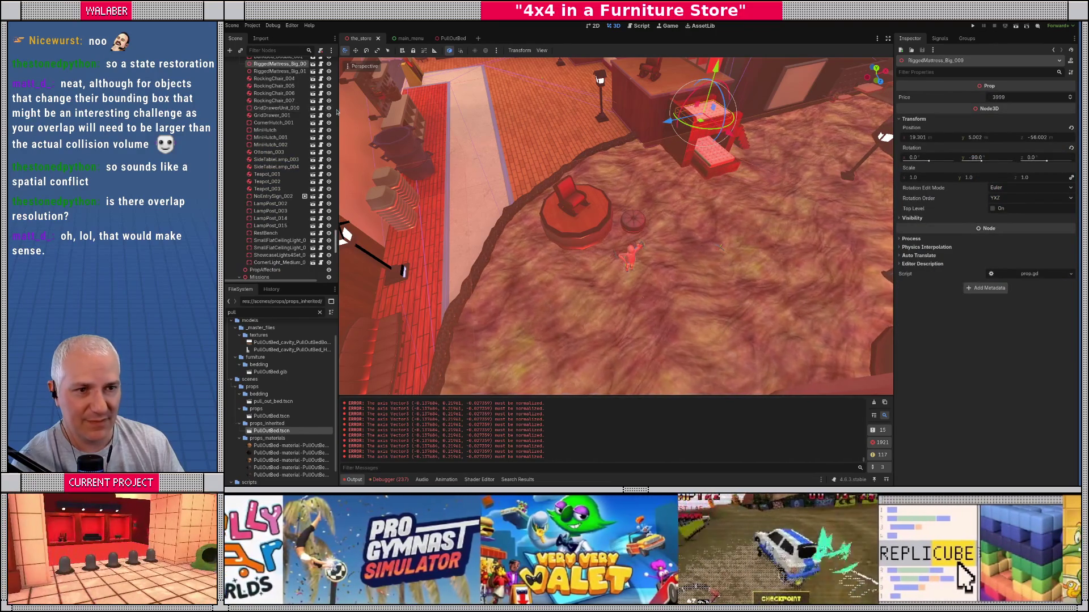
{"action": "left_click_drag", "start_coordinate": [337, 111], "coordinate": [363, 111]}
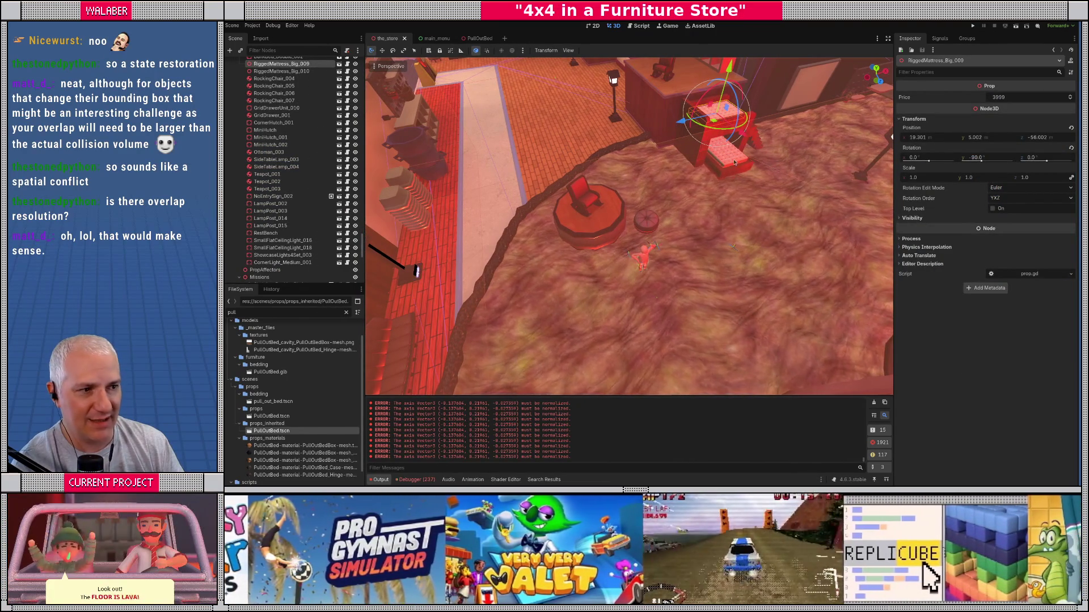
{"action": "left_click", "coordinate": [729, 148]}
{"action": "left_click", "coordinate": [649, 255]}
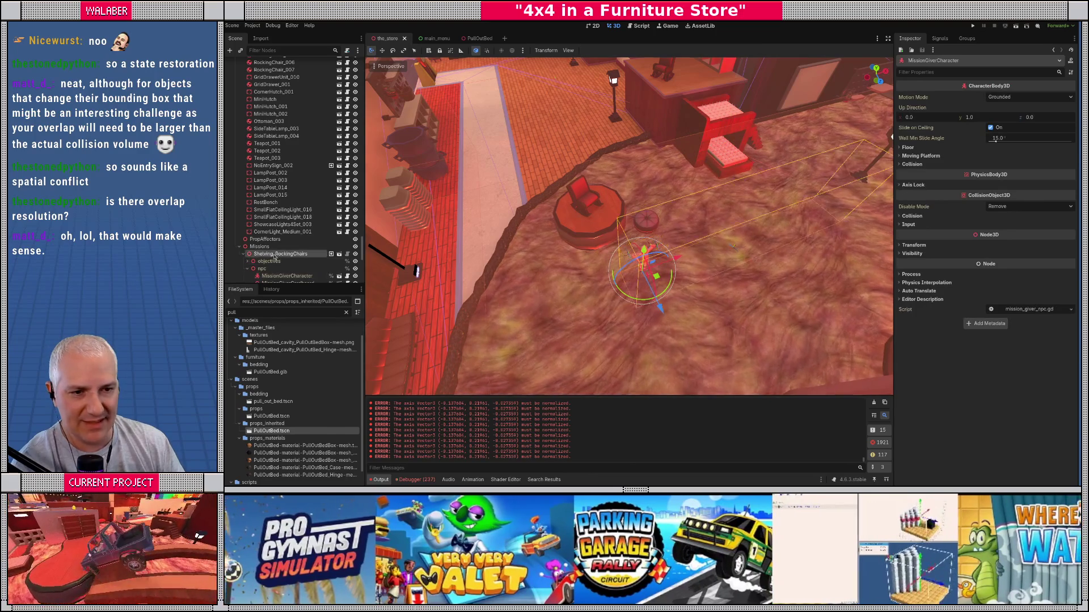
{"action": "left_click", "coordinate": [275, 255]}
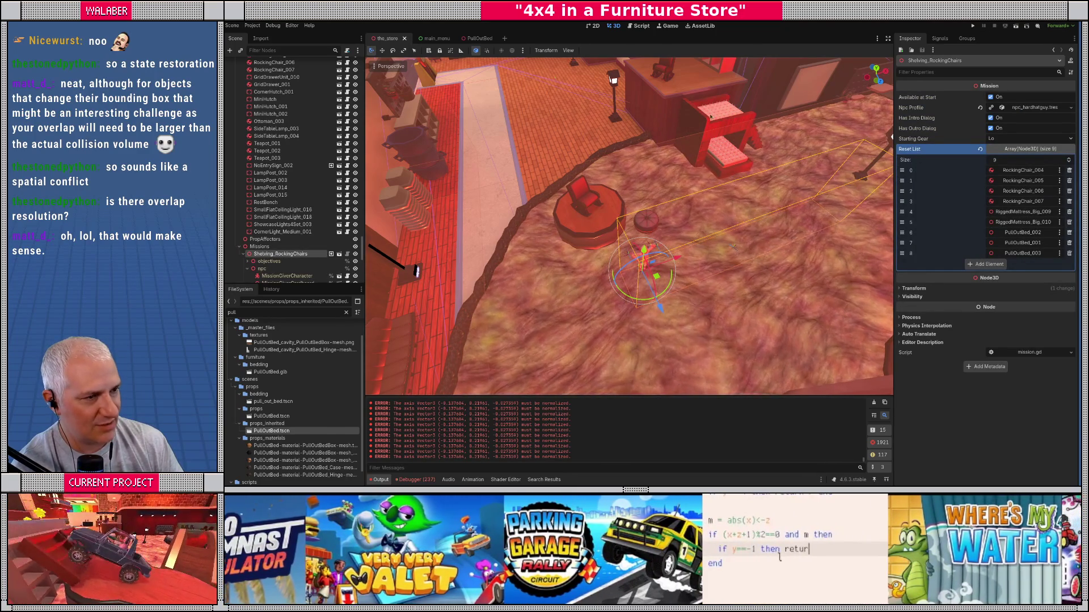
Step: Scroll the Scene tree and switch to the Script workspace showing prop.gd
{"action": "scroll", "coordinate": [676, 144], "scroll_direction": "down", "scroll_amount": 5}
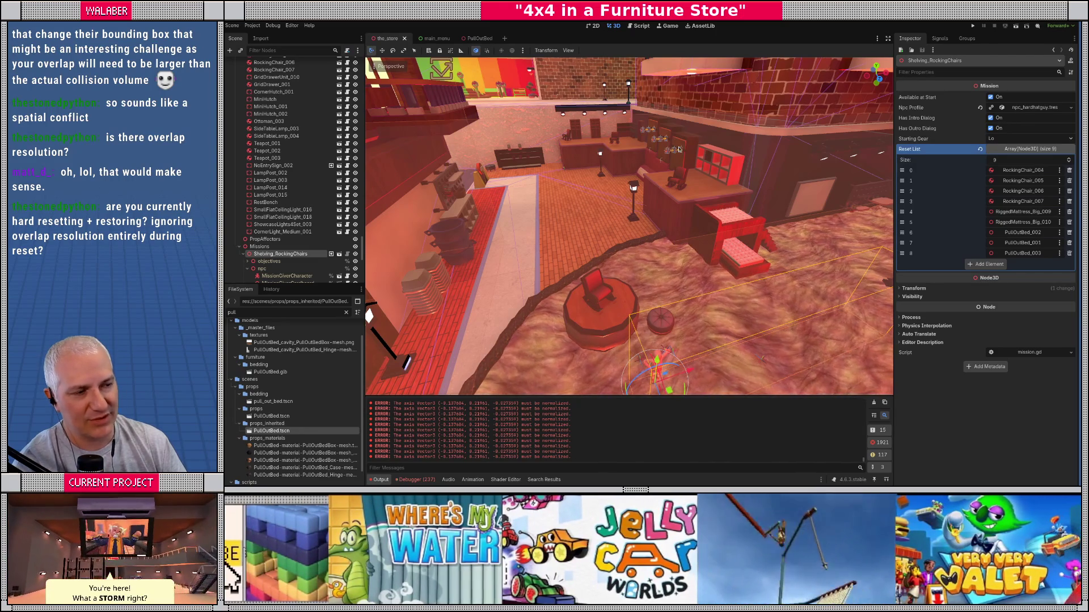
{"action": "scroll", "coordinate": [280, 211], "scroll_direction": "down", "scroll_amount": 3}
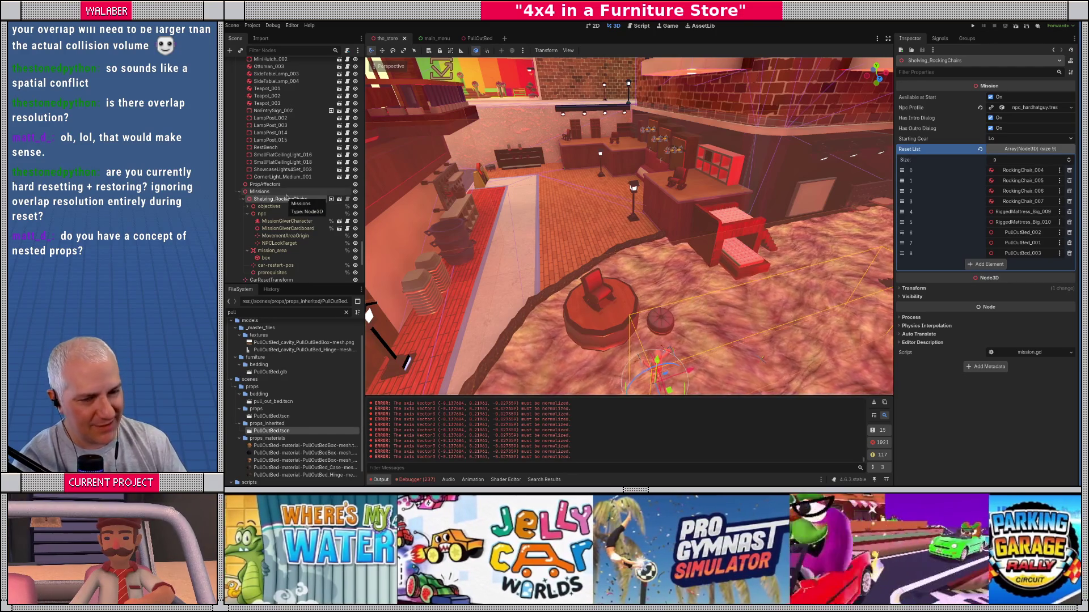
{"action": "left_click", "coordinate": [644, 26]}
{"action": "left_click_drag", "start_coordinate": [881, 161], "coordinate": [869, 68]}
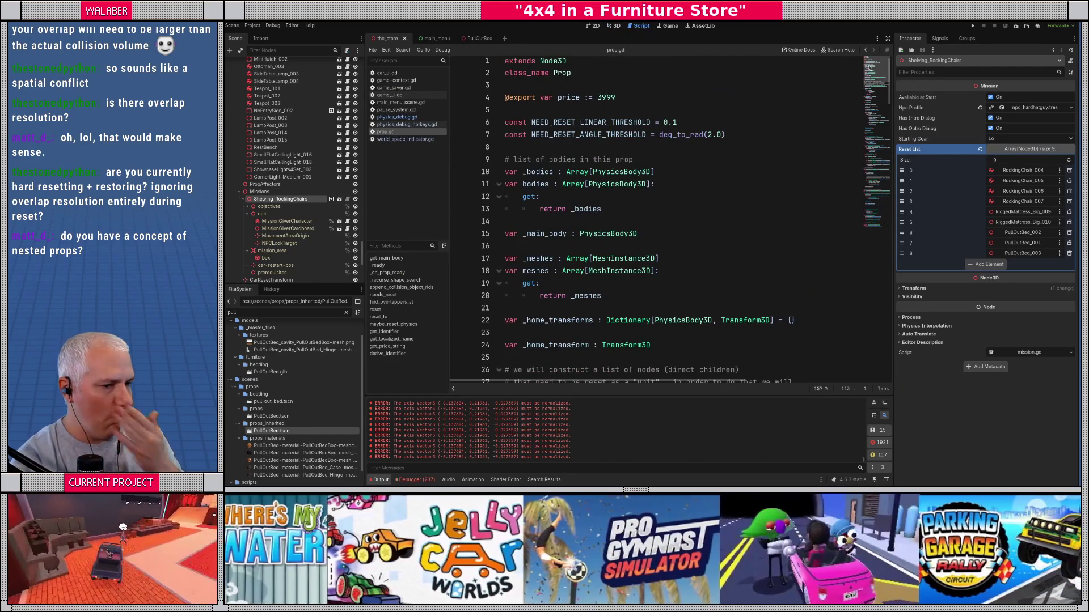
{"action": "left_click", "coordinate": [888, 38]}
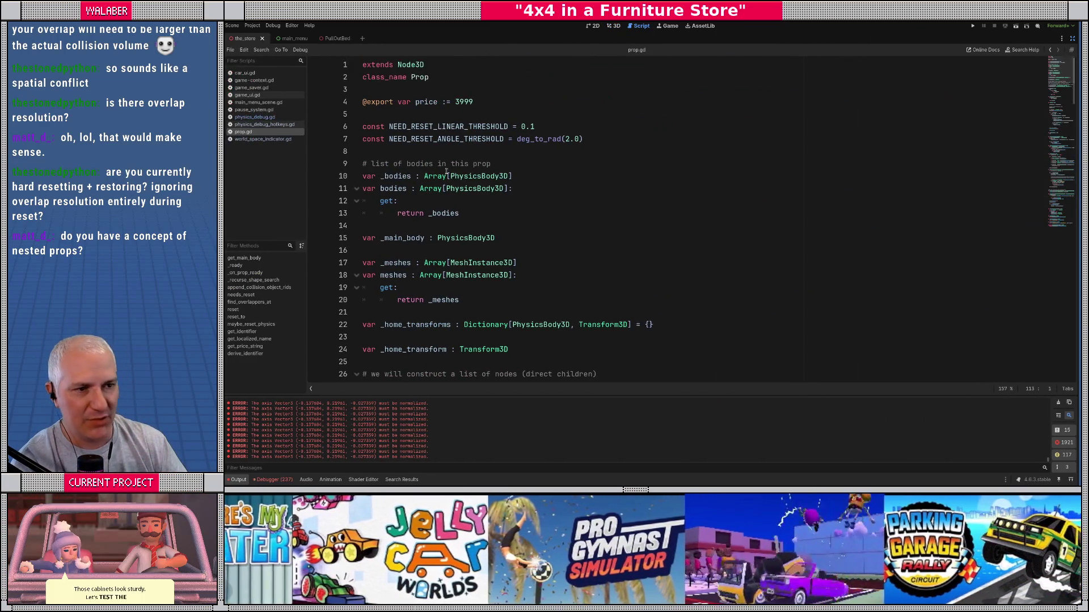
{"action": "left_click_drag", "start_coordinate": [381, 165], "coordinate": [414, 220]}
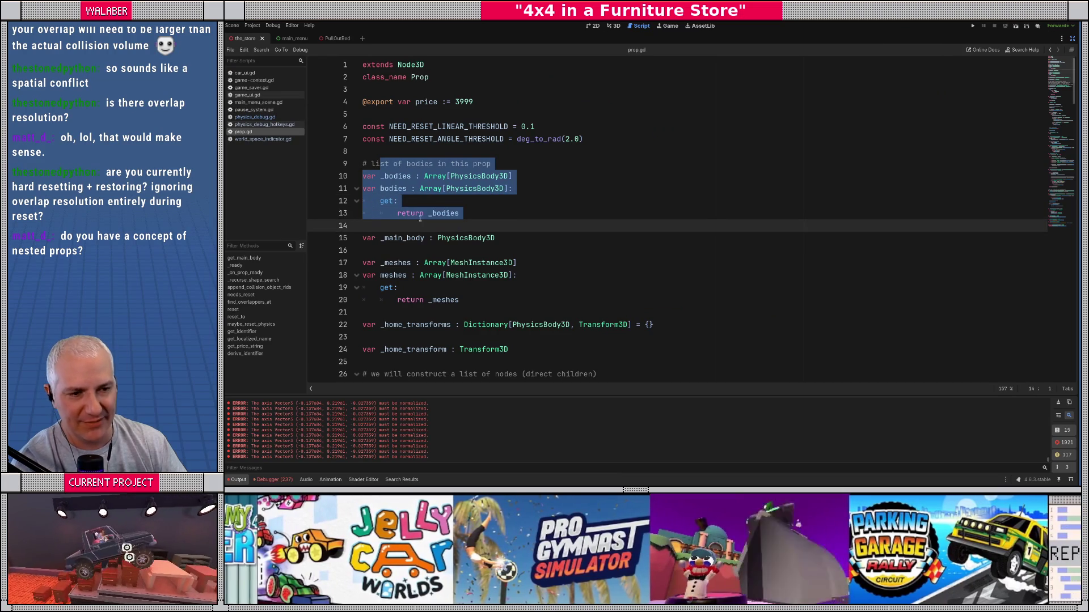
{"action": "left_click", "coordinate": [420, 217]}
{"action": "scroll", "coordinate": [372, 233], "scroll_direction": "down", "scroll_amount": 8}
{"action": "scroll", "coordinate": [372, 233], "scroll_direction": "down", "scroll_amount": 5}
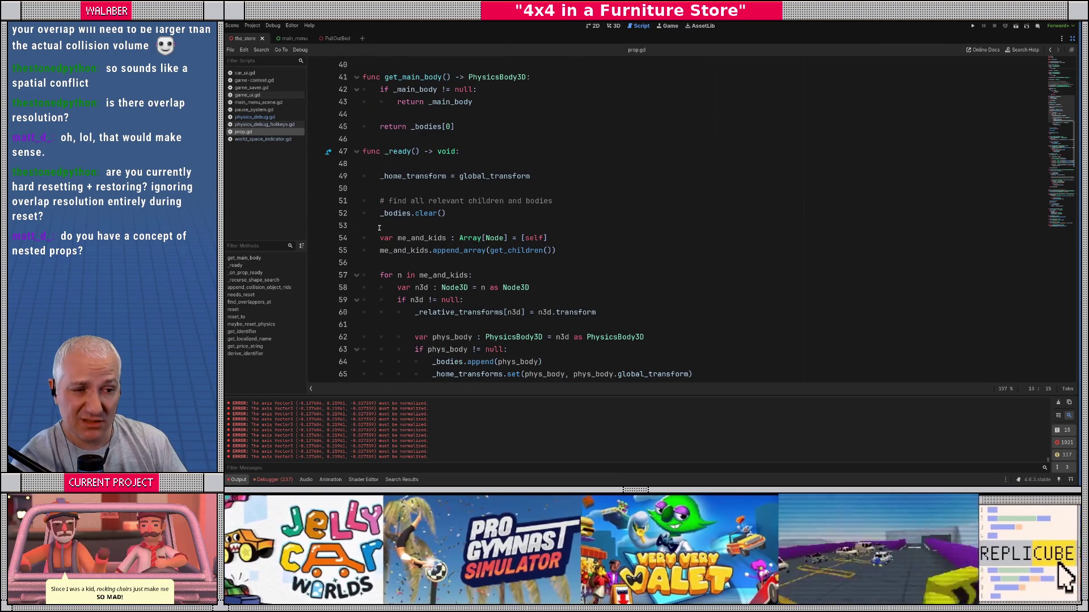
{"action": "scroll", "coordinate": [380, 227], "scroll_direction": "down", "scroll_amount": 2}
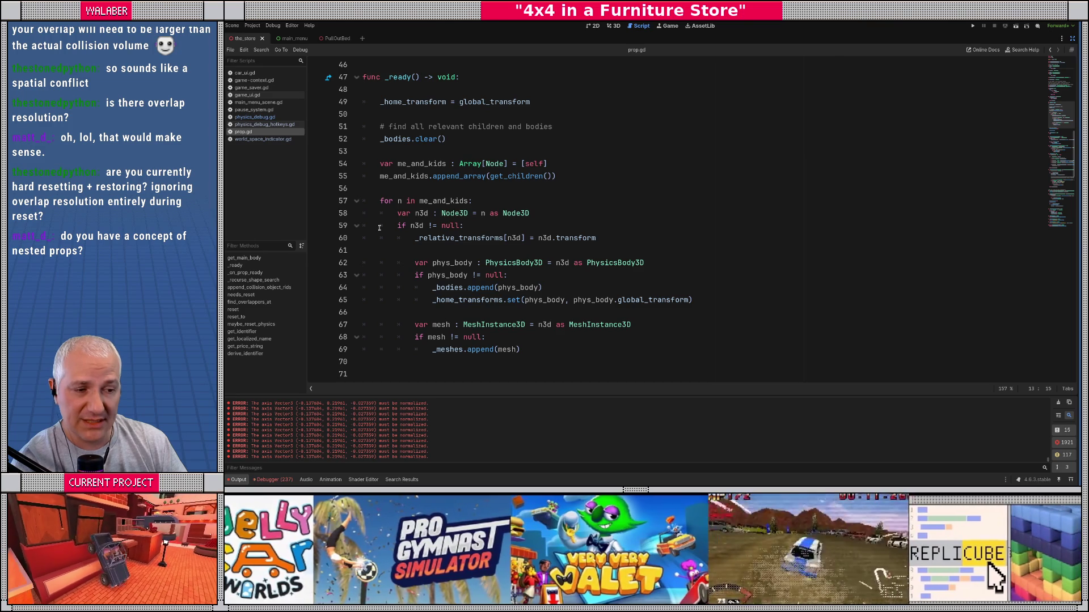
{"action": "mouse_move", "coordinate": [388, 164]}
{"action": "left_mouse_down"}
{"action": "mouse_move", "coordinate": [559, 177]}
{"action": "mouse_move", "coordinate": [520, 349]}
{"action": "left_mouse_up"}
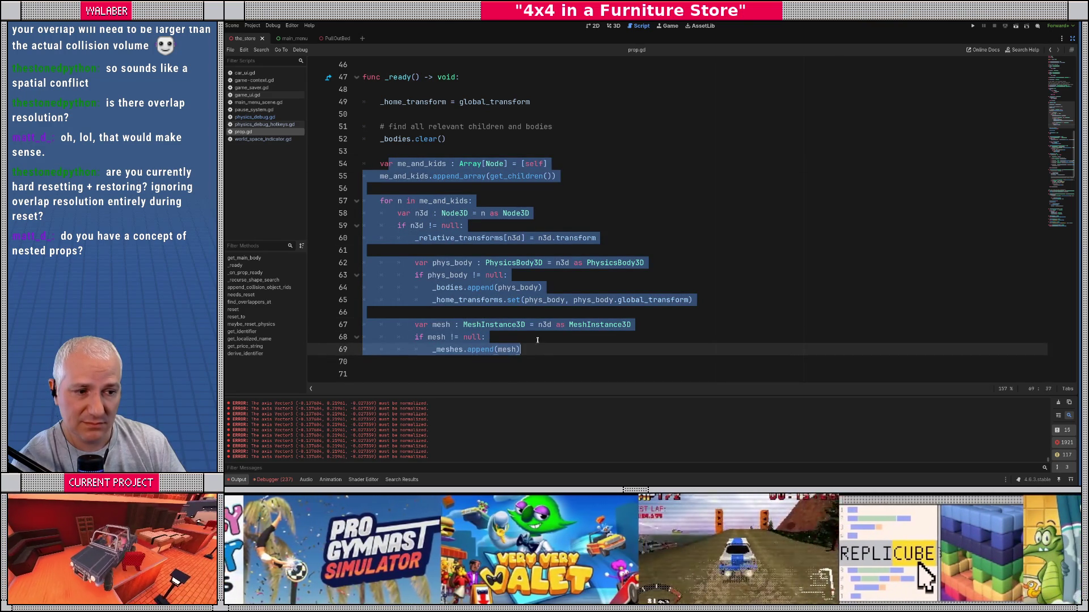
{"action": "left_click", "coordinate": [534, 337]}
{"action": "scroll", "coordinate": [534, 337], "scroll_direction": "down", "scroll_amount": 2}
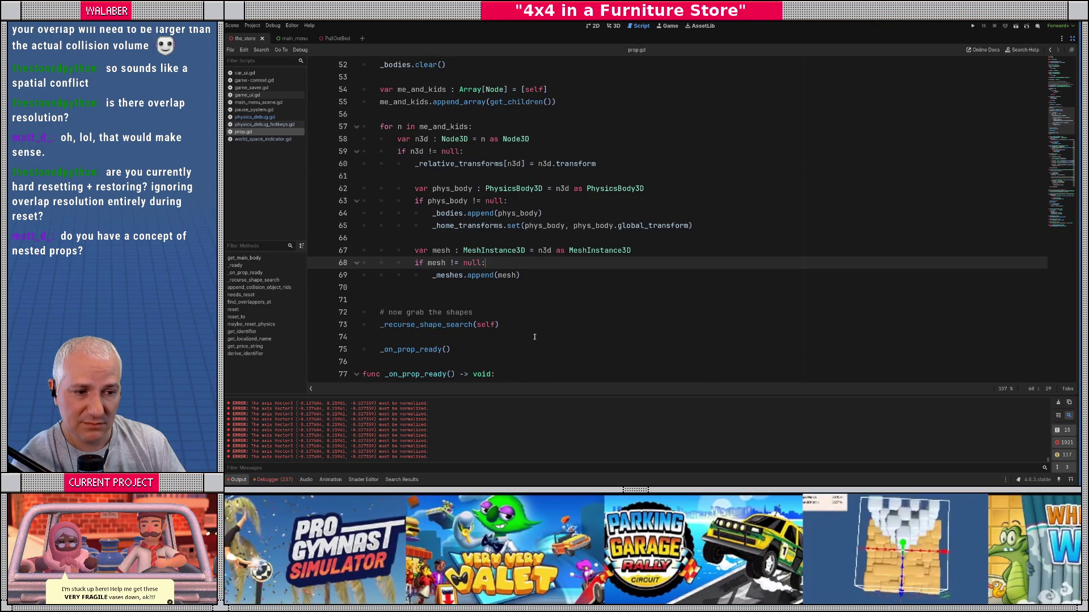
{"action": "scroll", "coordinate": [535, 337], "scroll_direction": "down", "scroll_amount": 2}
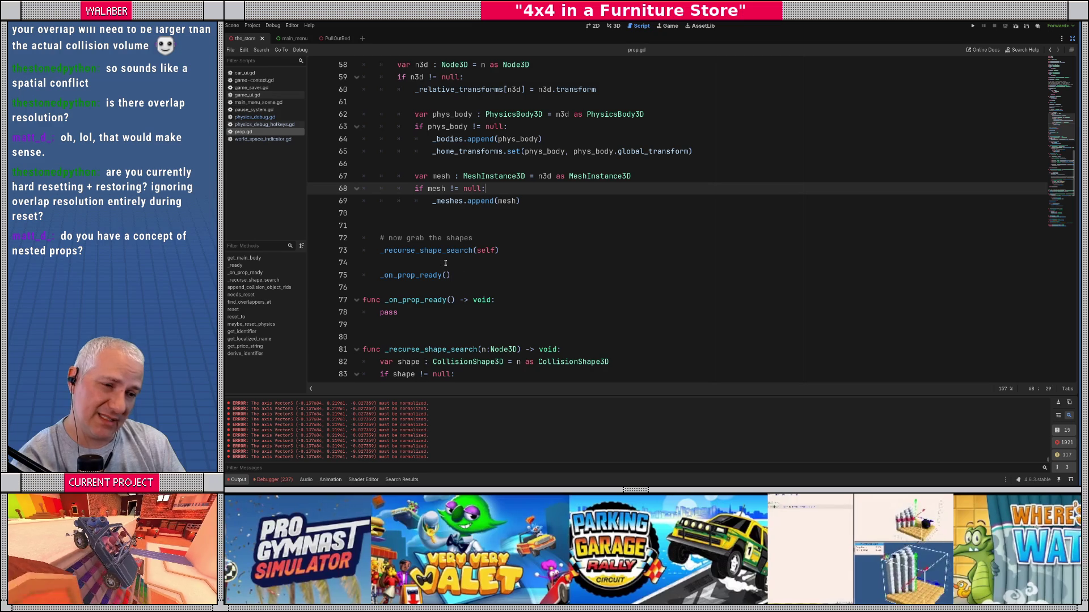
{"action": "scroll", "coordinate": [479, 251], "scroll_direction": "down", "scroll_amount": 2}
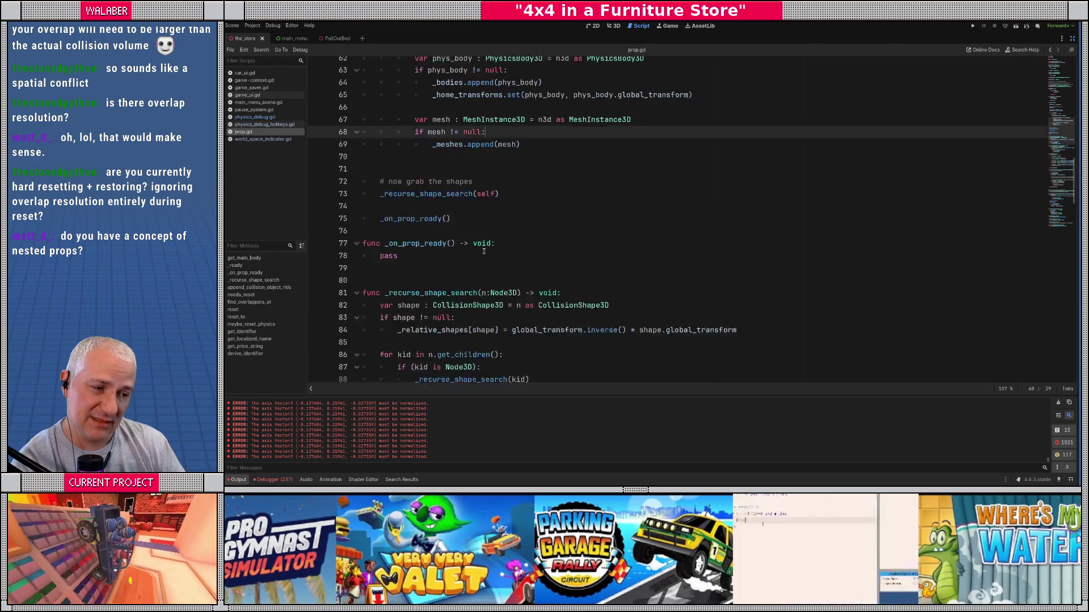
{"action": "scroll", "coordinate": [460, 252], "scroll_direction": "down", "scroll_amount": 1}
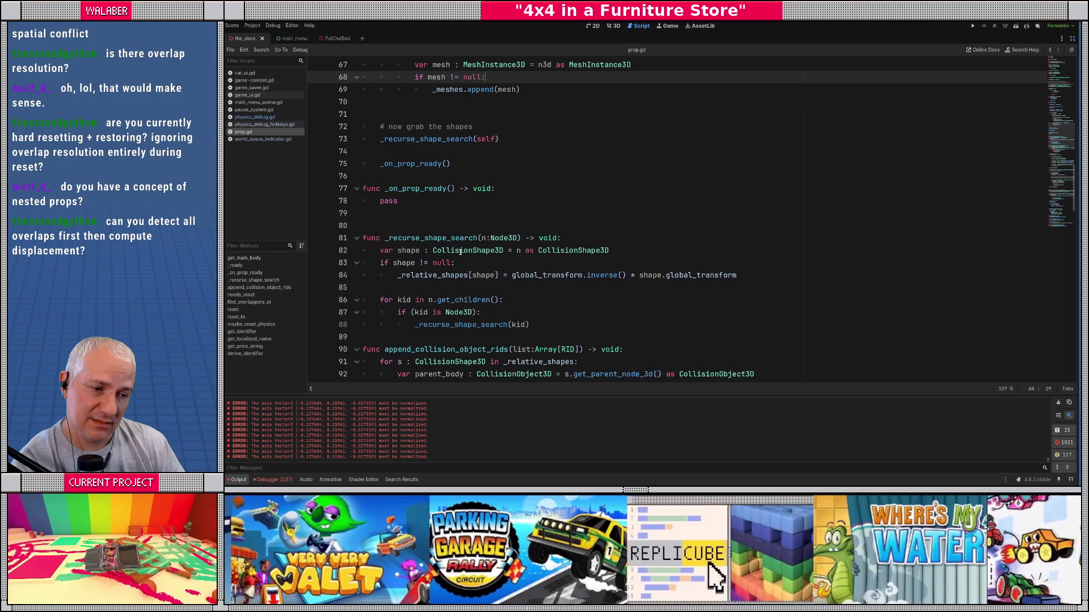
{"action": "scroll", "coordinate": [460, 251], "scroll_direction": "down", "scroll_amount": 3}
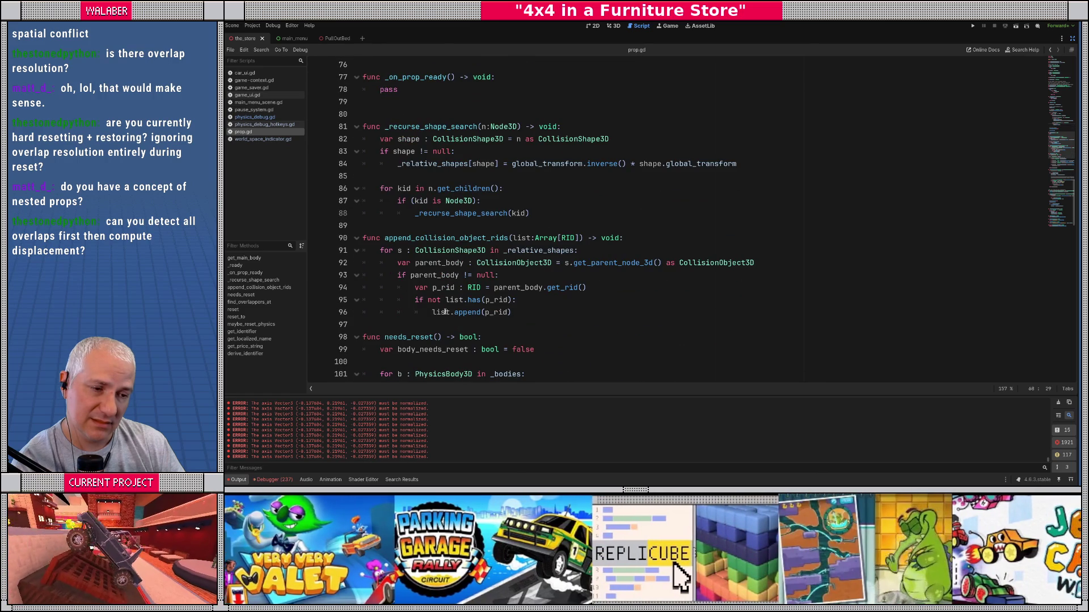
{"action": "scroll", "coordinate": [442, 311], "scroll_direction": "up", "scroll_amount": 8}
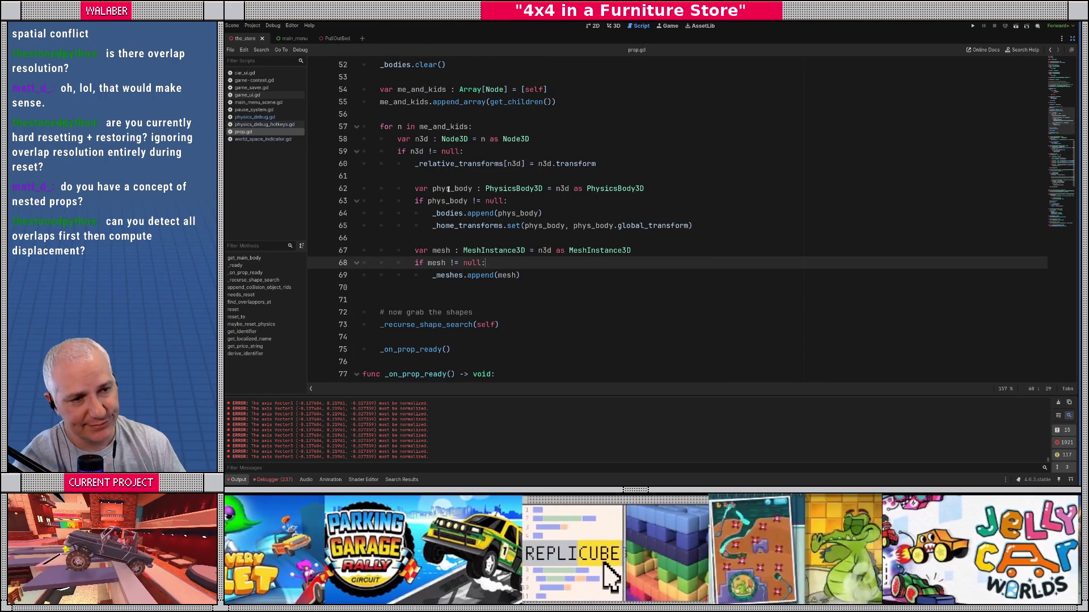
{"action": "scroll", "coordinate": [448, 189], "scroll_direction": "up", "scroll_amount": 2}
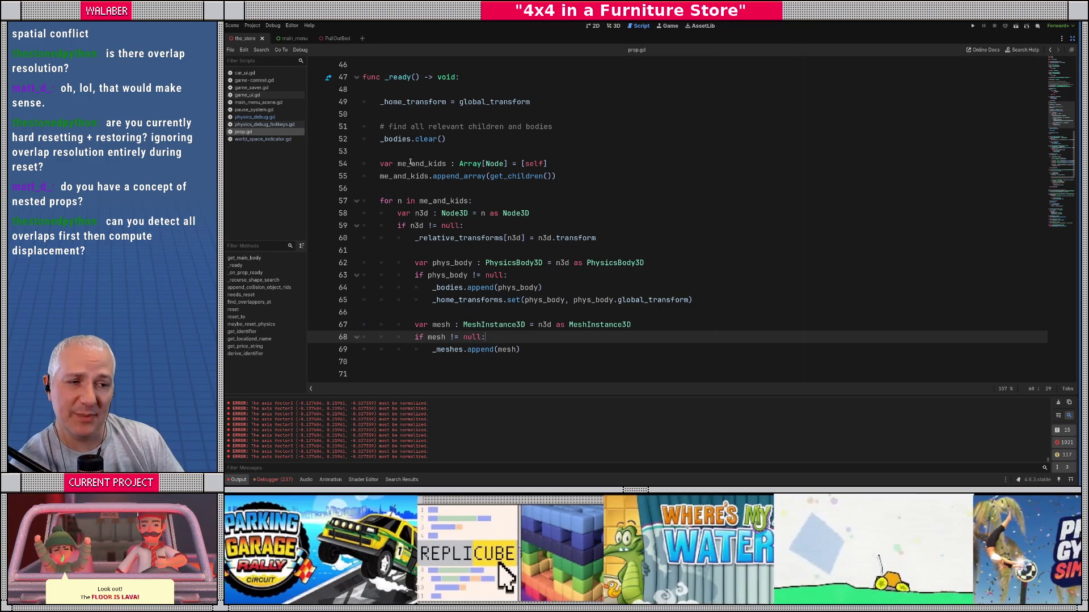
{"action": "left_click_drag", "start_coordinate": [410, 163], "coordinate": [468, 184]}
{"action": "left_click", "coordinate": [478, 185]}
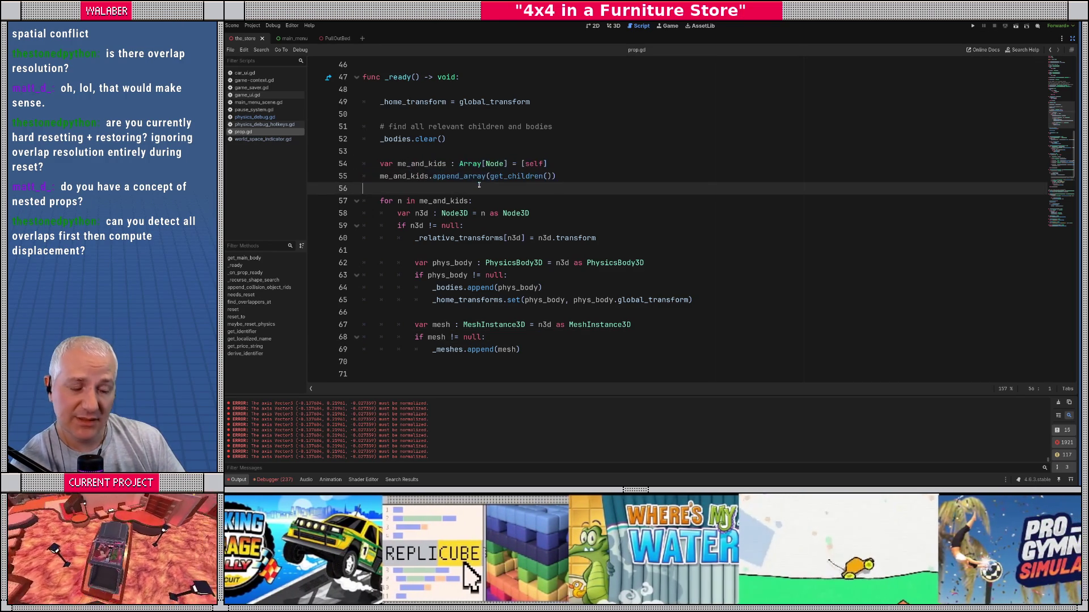
{"action": "left_click", "coordinate": [1071, 38]}
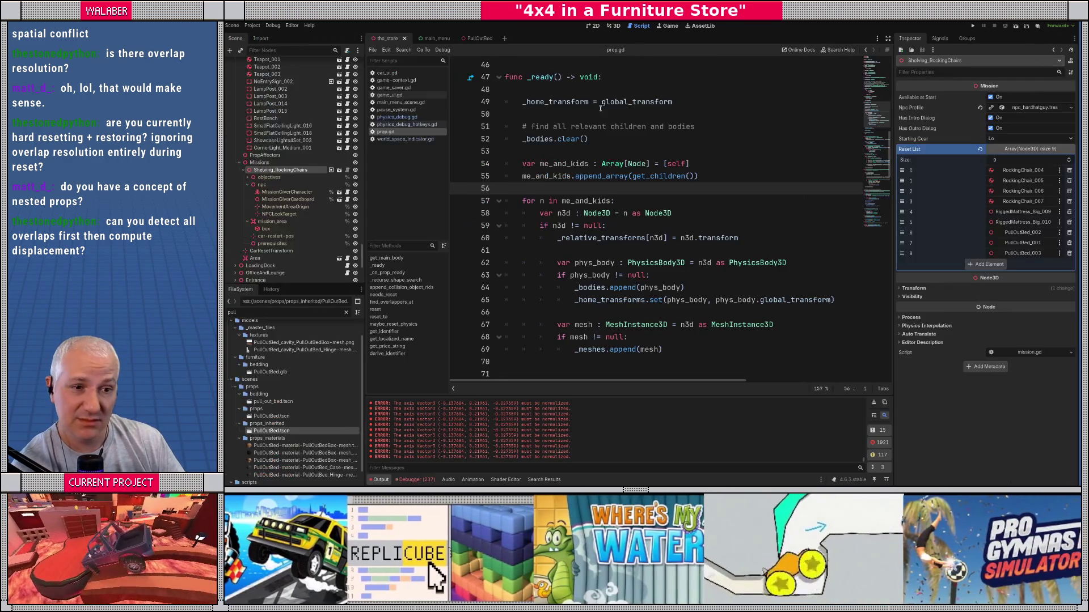
Step: Inspect the RiggedMattress_Big and Hinge nodes in PullOutBed, then return to the_store
{"action": "left_click", "coordinate": [470, 38]}
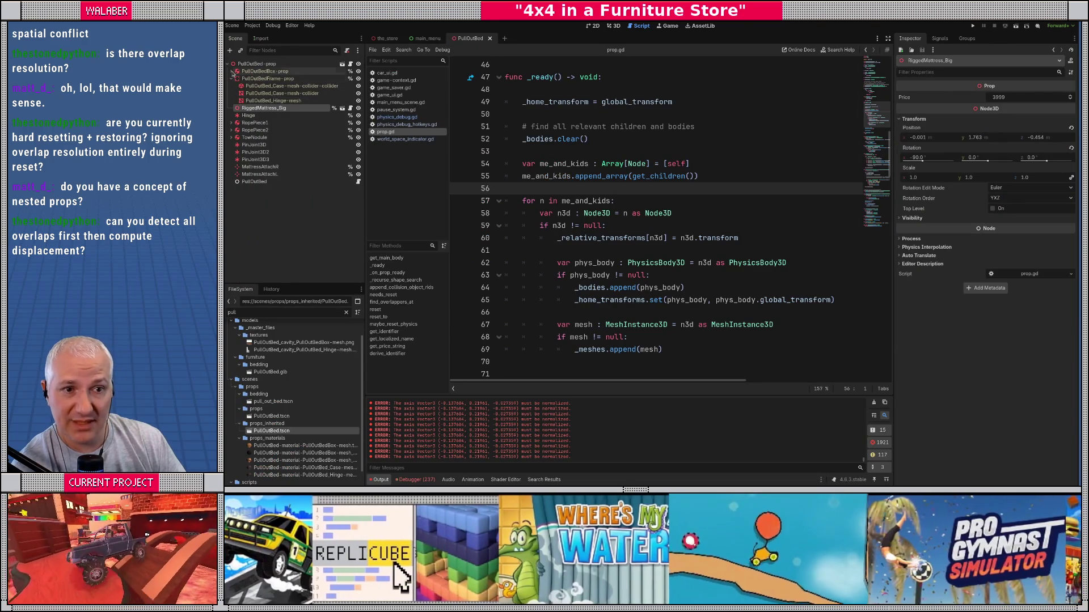
{"action": "left_click", "coordinate": [231, 79]}
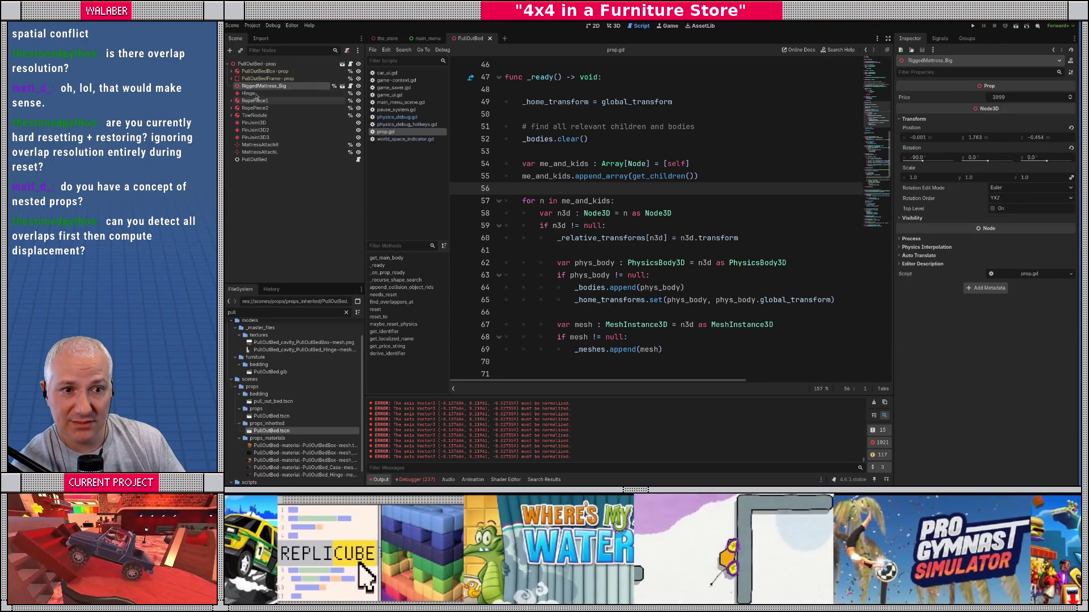
{"action": "left_click", "coordinate": [256, 92]}
{"action": "left_click", "coordinate": [256, 86]}
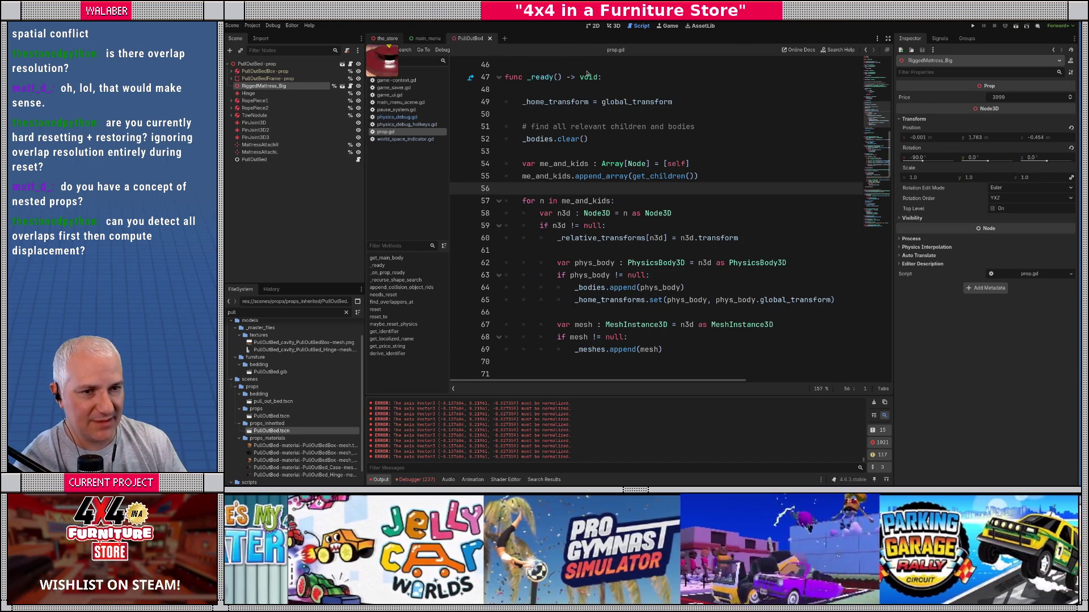
{"action": "left_click", "coordinate": [387, 38]}
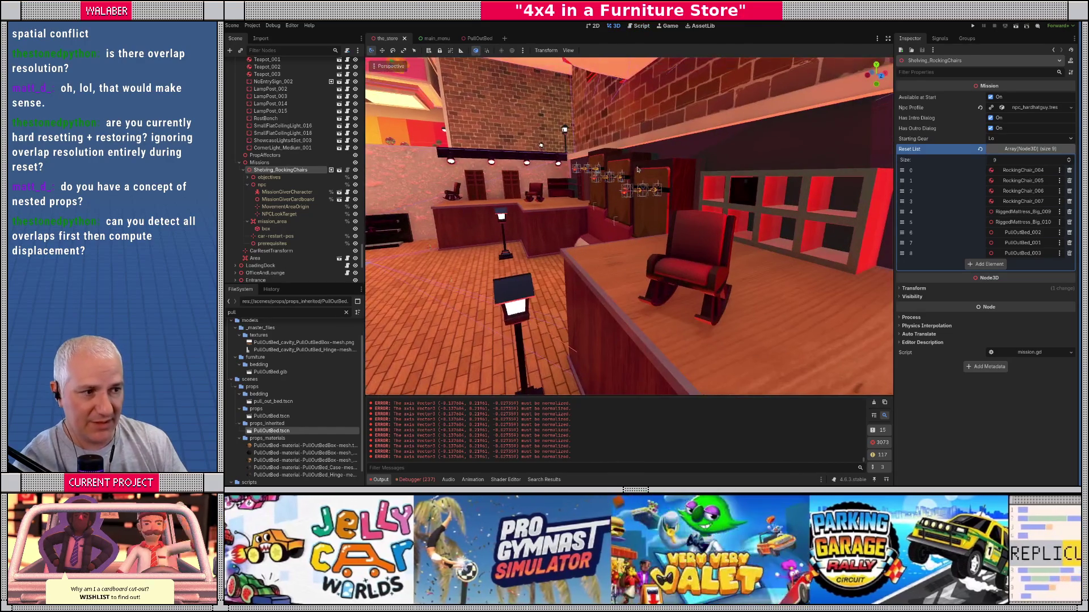
Step: Enable Editable Children on PullOutBed_001 and collapse its frame, rope and tow branches
{"action": "left_click", "coordinate": [652, 187]}
{"action": "scroll", "coordinate": [272, 170], "scroll_direction": "up", "scroll_amount": 3}
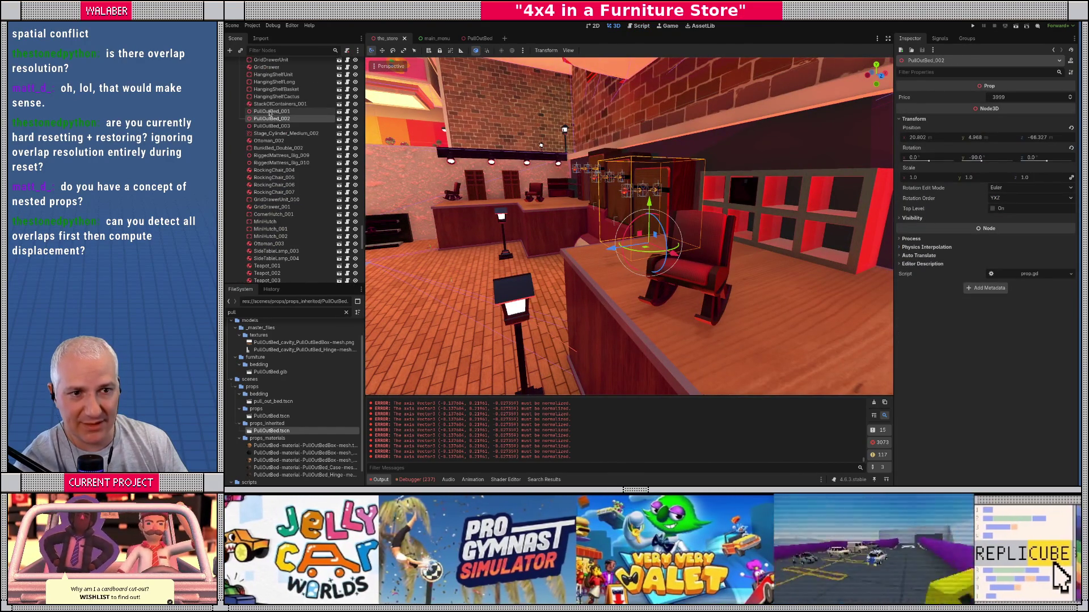
{"action": "left_click", "coordinate": [264, 111]}
{"action": "right_click", "coordinate": [266, 111]}
{"action": "left_click", "coordinate": [310, 286]}
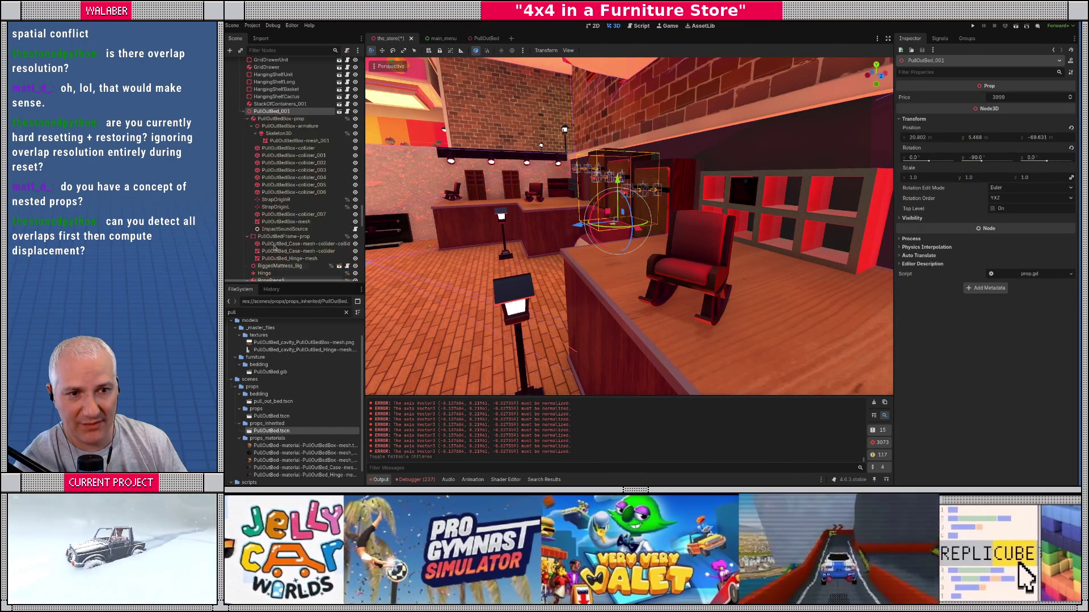
{"action": "left_click", "coordinate": [248, 126]}
{"action": "left_click", "coordinate": [248, 148]}
{"action": "left_click", "coordinate": [247, 155]}
{"action": "left_click", "coordinate": [248, 162]}
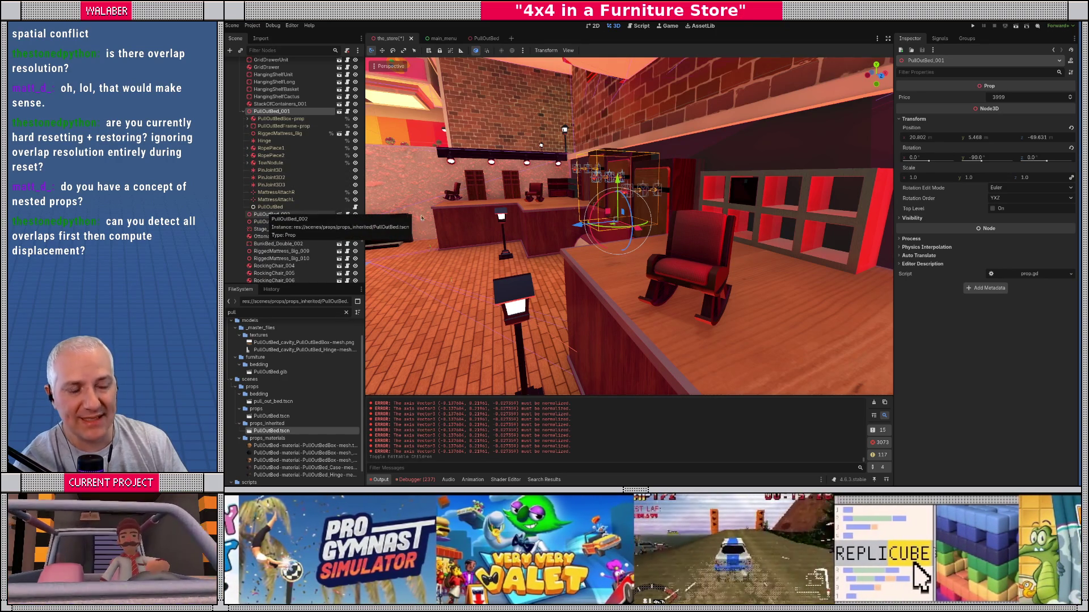
Step: Focus the view on PullOutBed_001, undoing an accidental move of the bed
{"action": "key", "text": "f"}
{"action": "scroll", "coordinate": [669, 229], "scroll_direction": "up", "scroll_amount": 4}
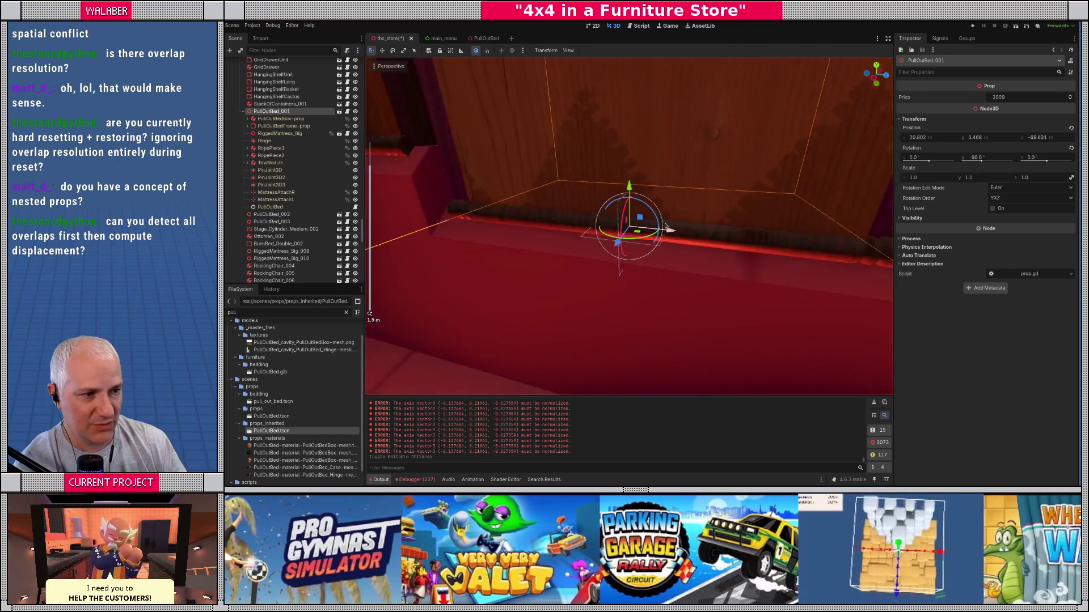
{"action": "scroll", "coordinate": [669, 229], "scroll_direction": "down", "scroll_amount": 10}
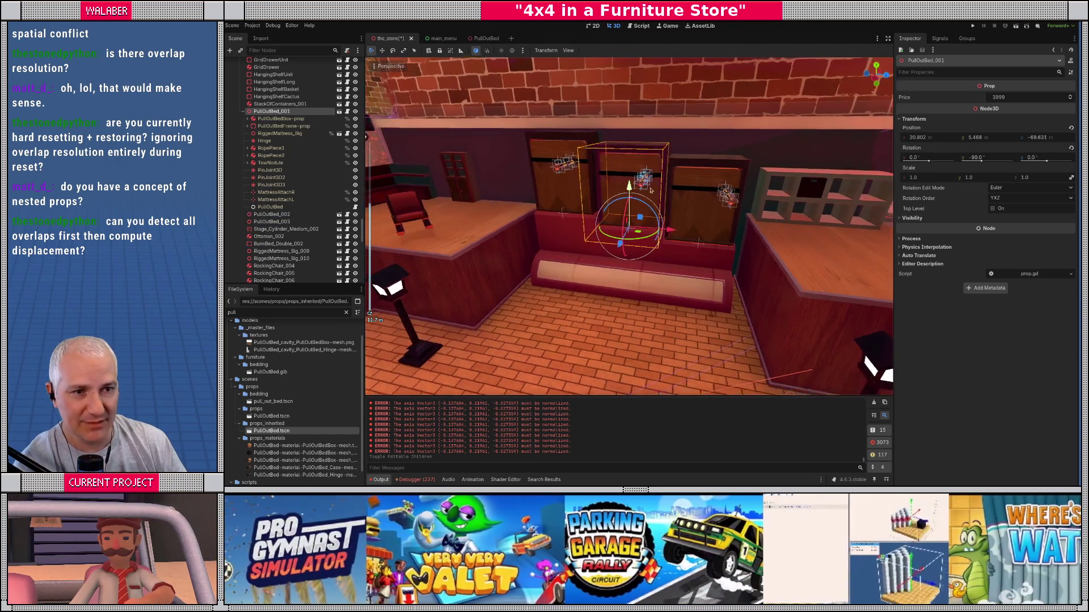
{"action": "left_click_drag", "start_coordinate": [648, 190], "coordinate": [567, 187]}
{"action": "key", "text": "ctrl+z"}
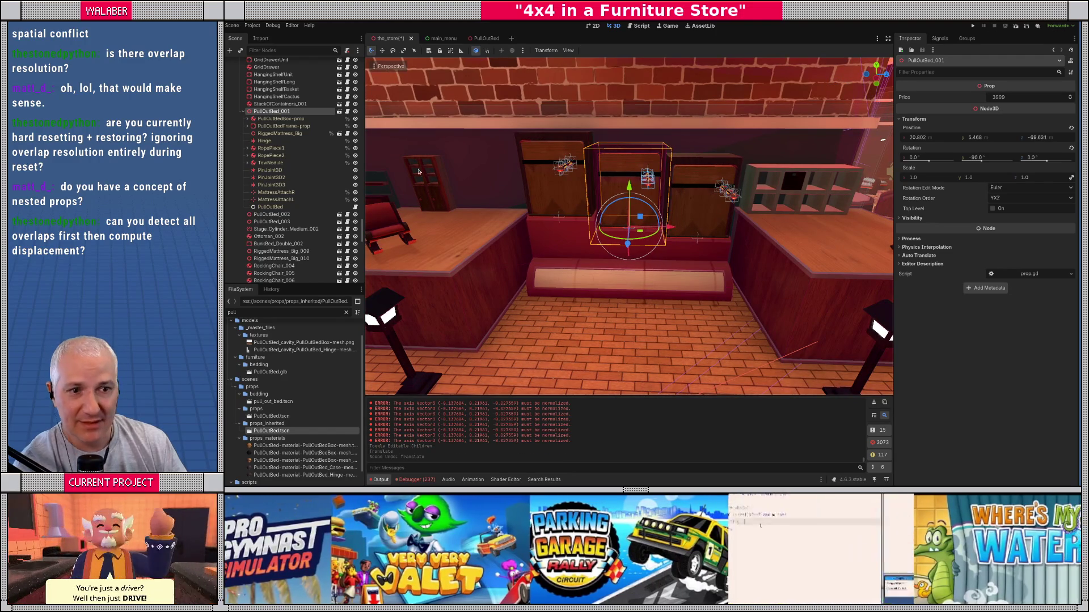